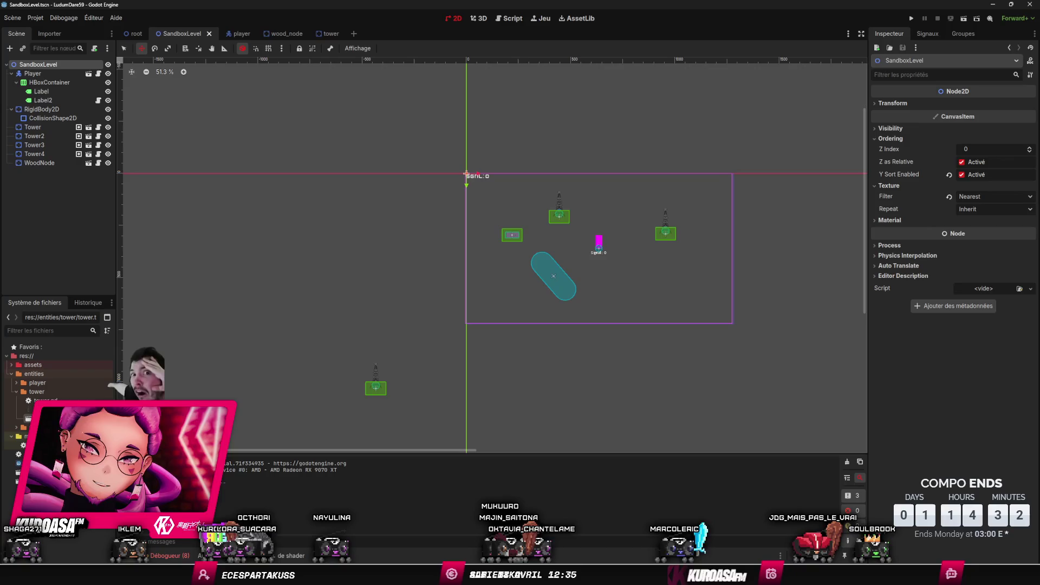
# Switch from the Godot editor, through OBS, to Discord's #general channel
pyautogui.hotkey('alt', 'Tab')
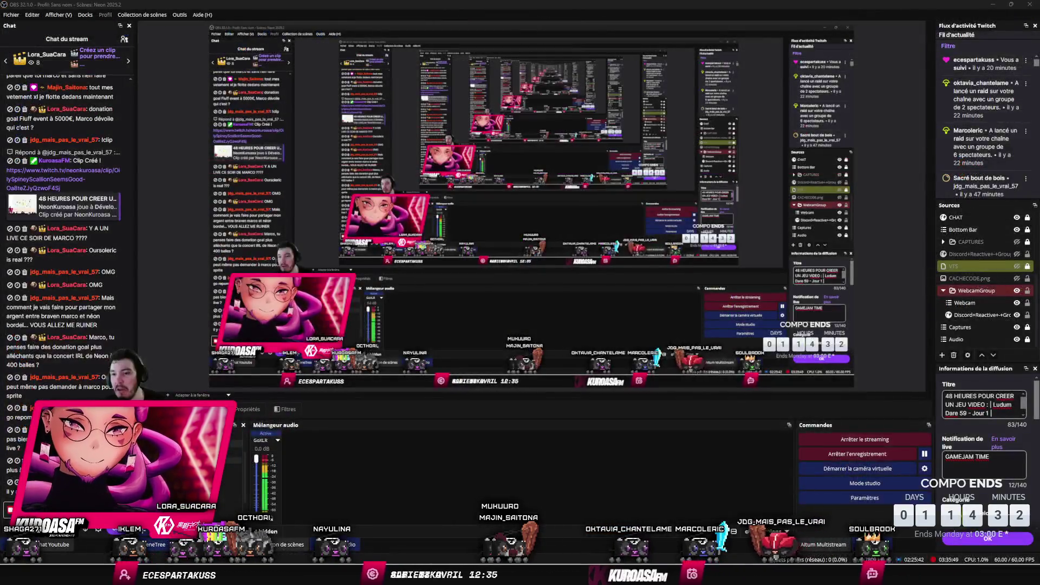
pyautogui.hotkey('alt', 'Tab')
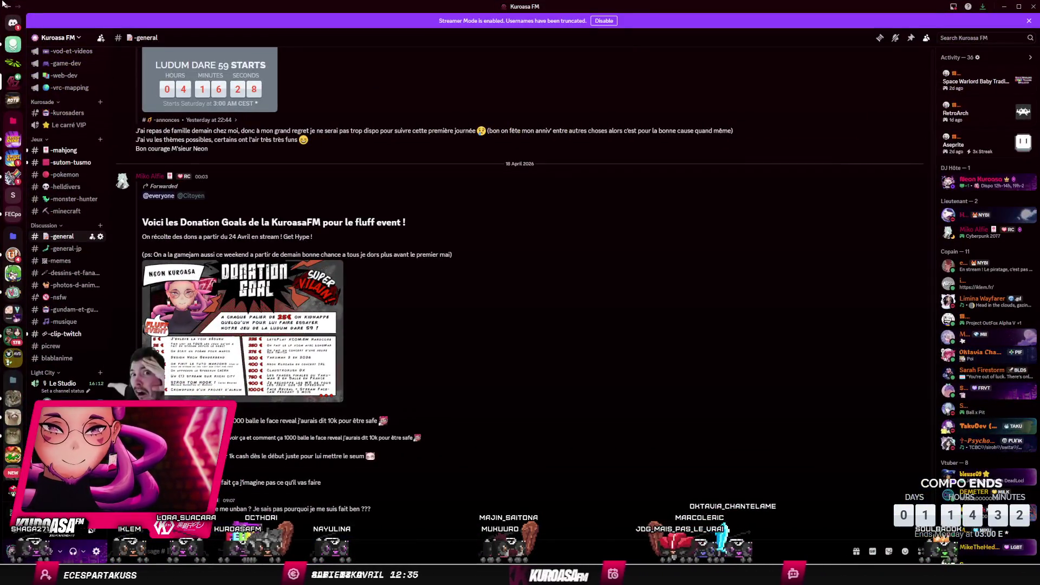
# View Discord's direct messages, then return to the OBS 'NO SIGNAL' holding screen
pyautogui.click(13, 23)
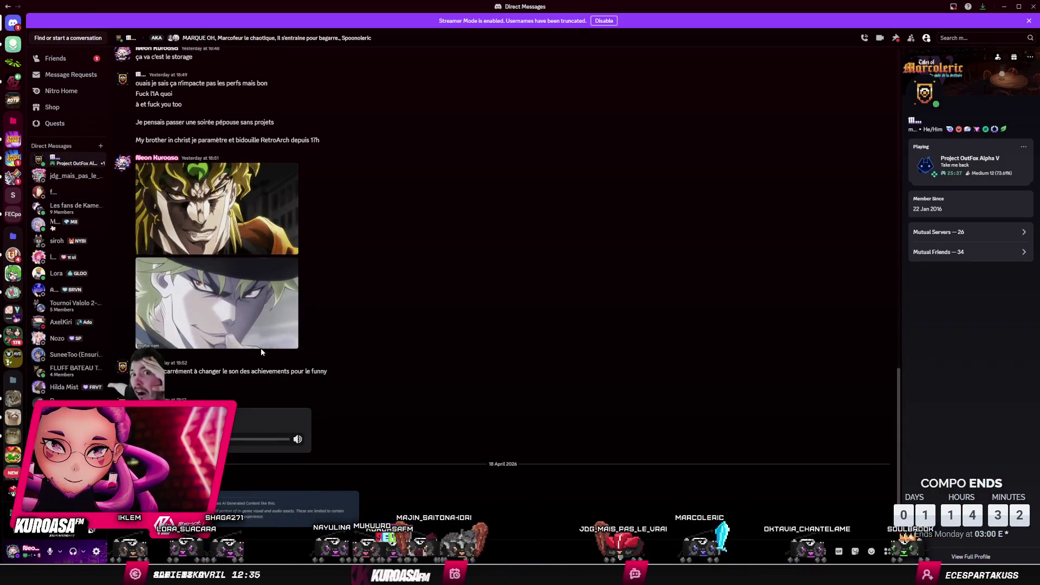
pyautogui.hotkey('alt', 'Tab')
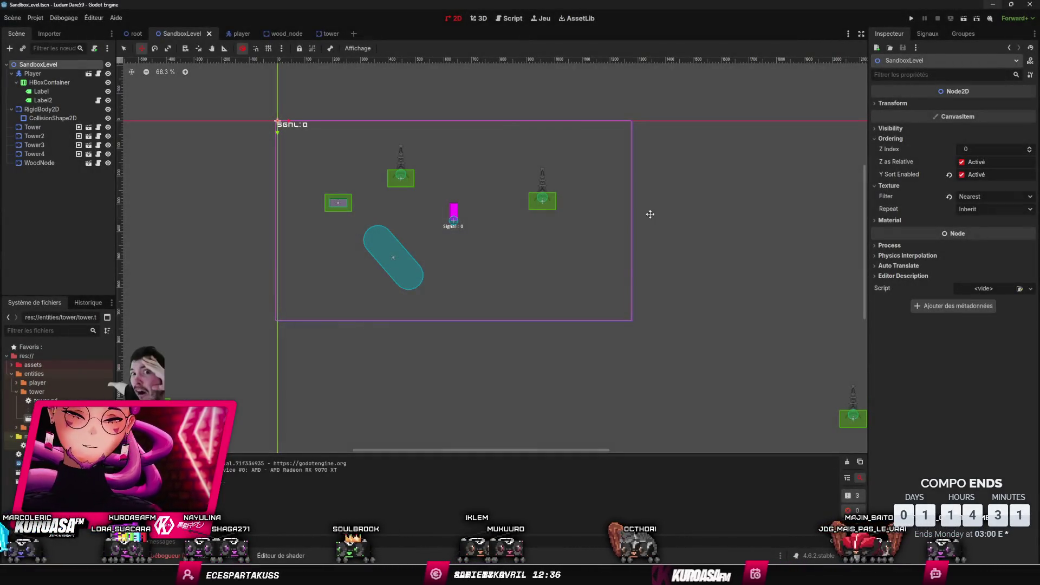
# Pan the level view and collapse SandboxLevel's children in the Scene dock
pyautogui.scroll(4, 596, 238)
pyautogui.scroll(-2, 505, 271)
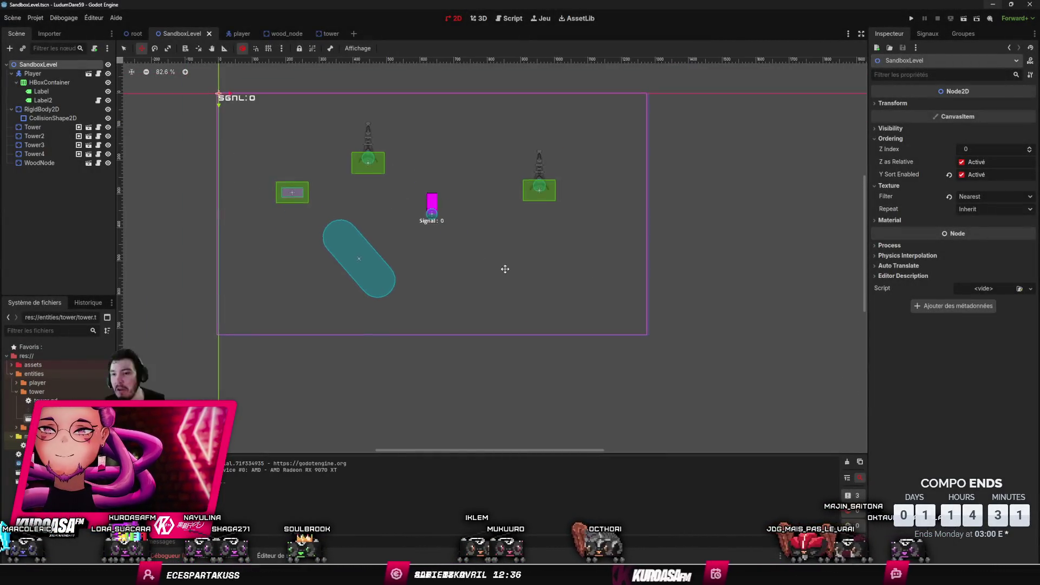
pyautogui.moveTo(506, 271); pyautogui.dragTo(583, 298)
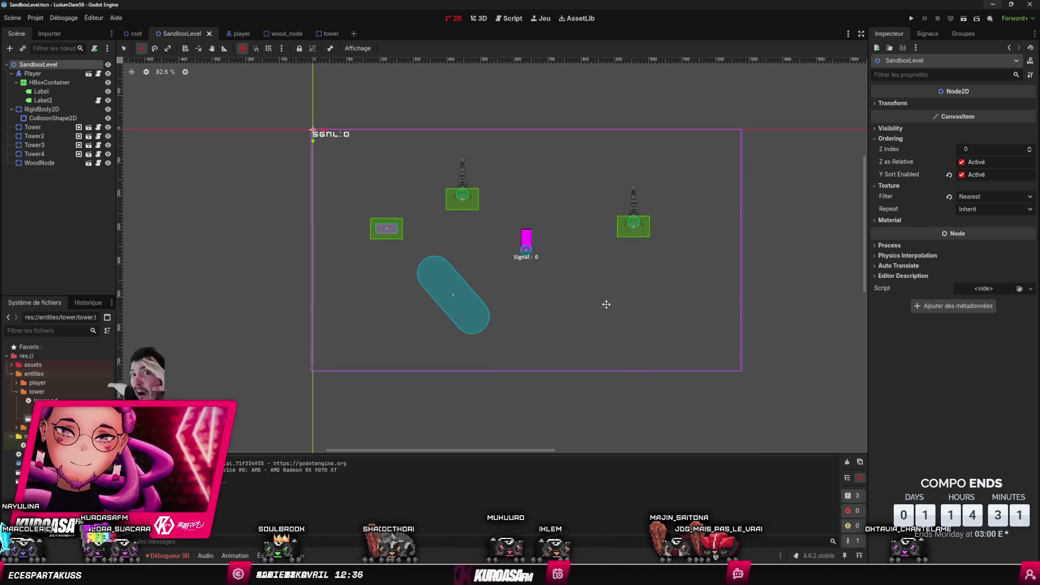
pyautogui.click(7, 65)
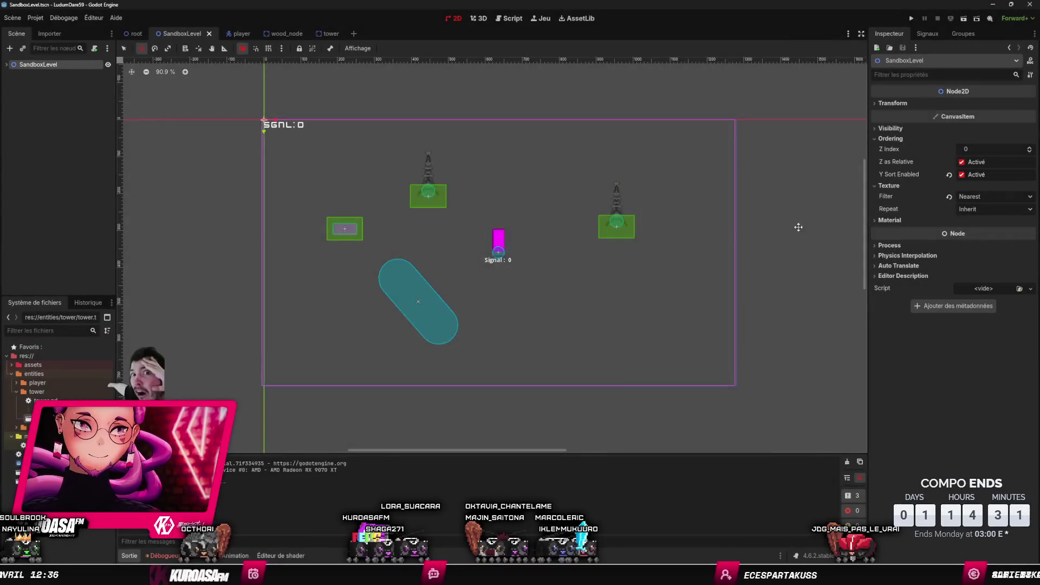
# Switch to the root scene holding SandboxLevel and GameManager
pyautogui.scroll(1, 618, 220)
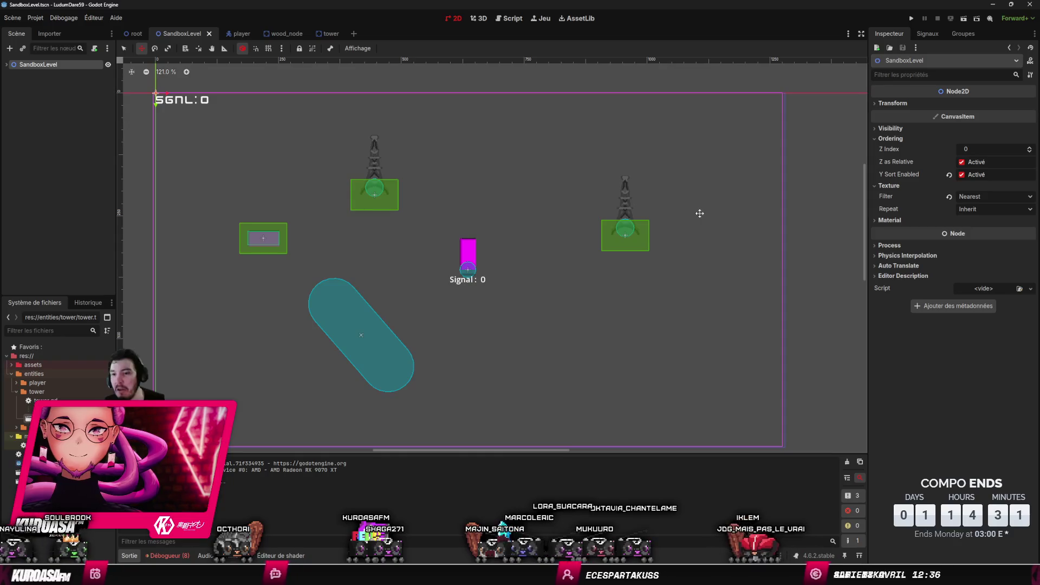
pyautogui.scroll(-1, 699, 214)
pyautogui.moveTo(667, 197); pyautogui.dragTo(719, 220)
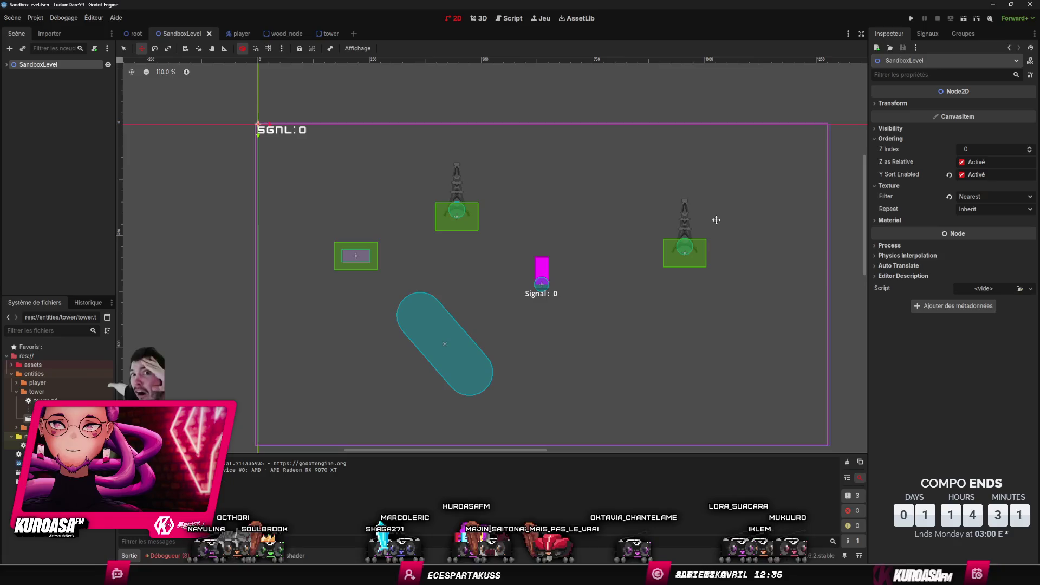
pyautogui.moveTo(783, 218)
pyautogui.mouseDown()
pyautogui.moveTo(775, 164)
pyautogui.moveTo(812, 209)
pyautogui.moveTo(773, 216)
pyautogui.mouseUp()
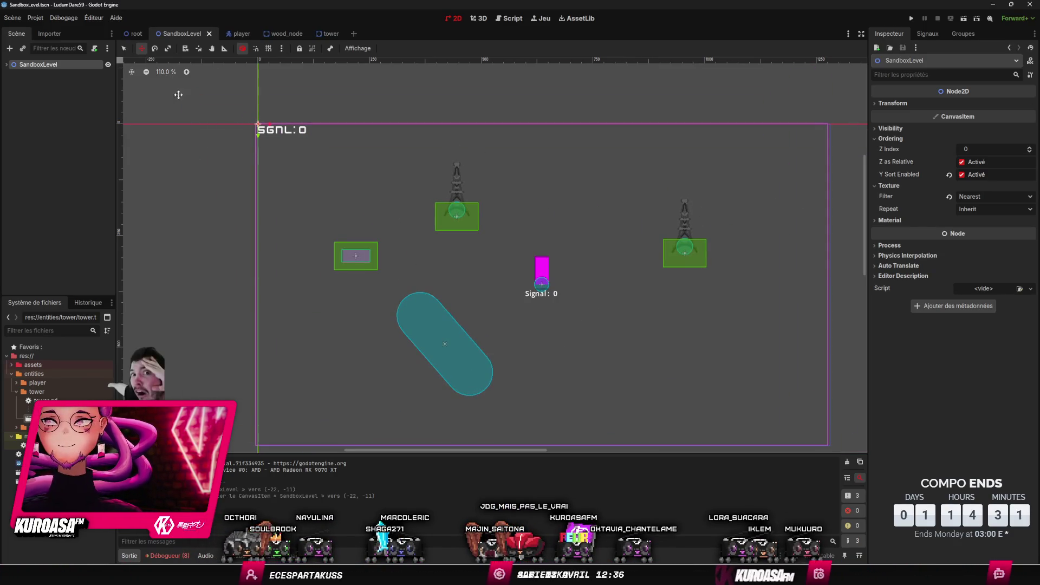
pyautogui.click(130, 33)
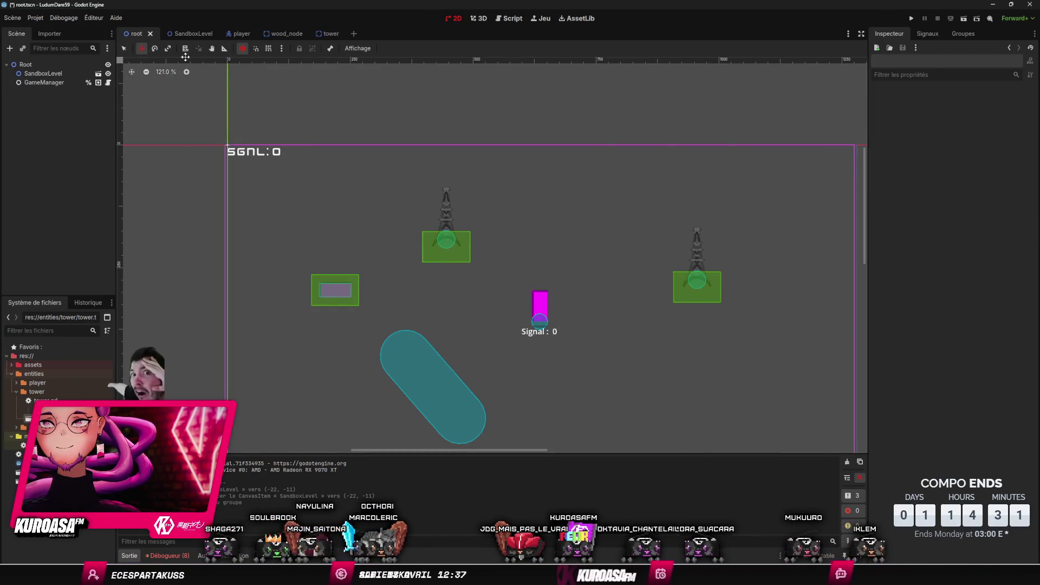
pyautogui.scroll(8, 190, 127)
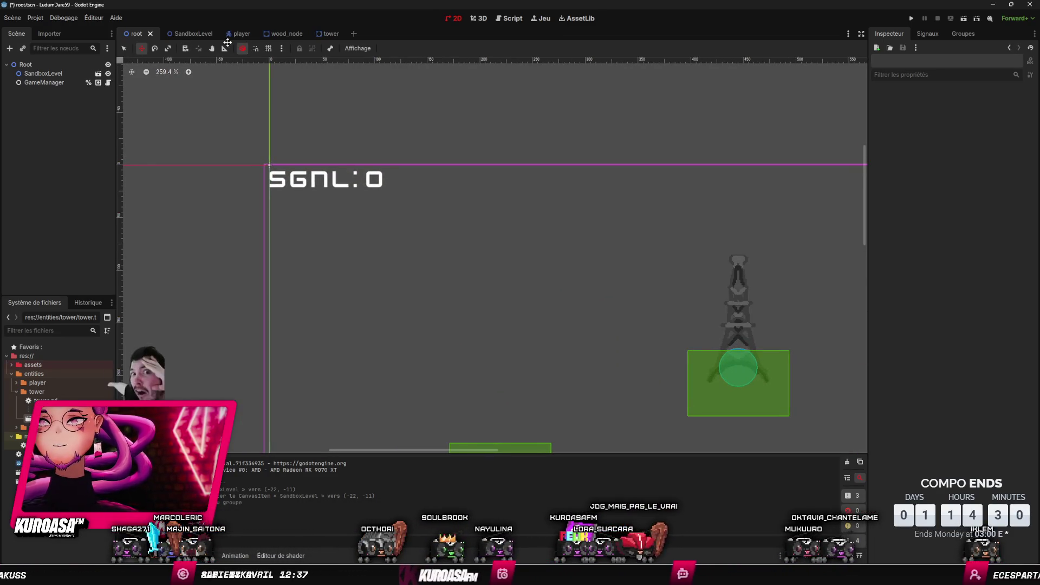
pyautogui.click(67, 81)
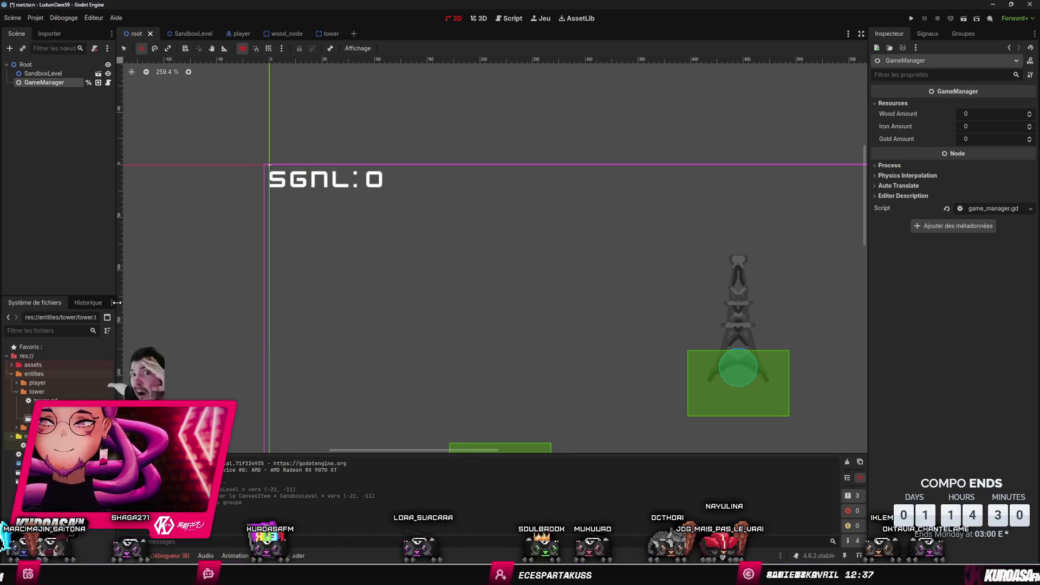
pyautogui.rightClick(79, 192)
pyautogui.click(84, 174)
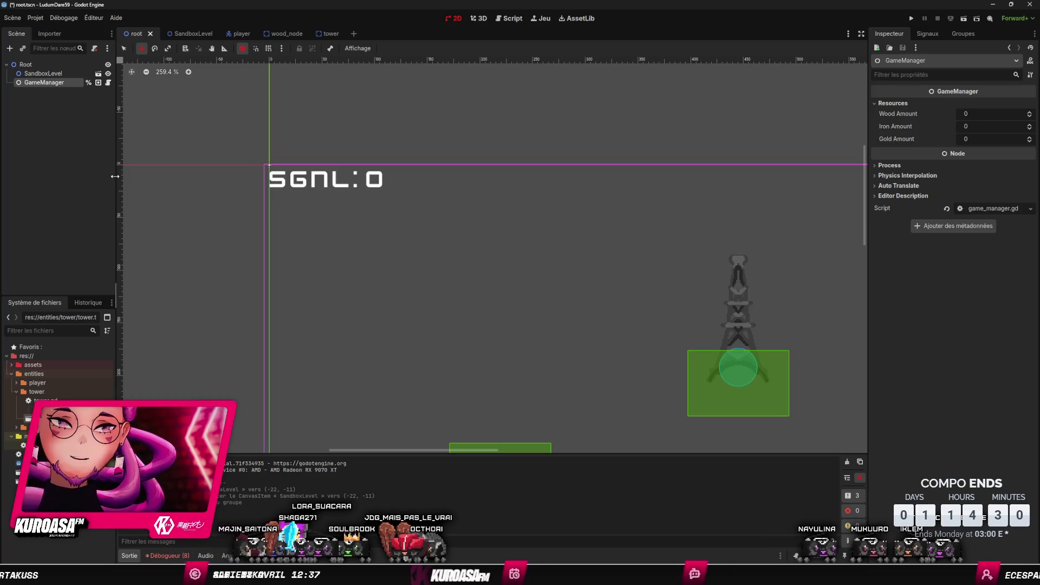
pyautogui.scroll(-4, 218, 184)
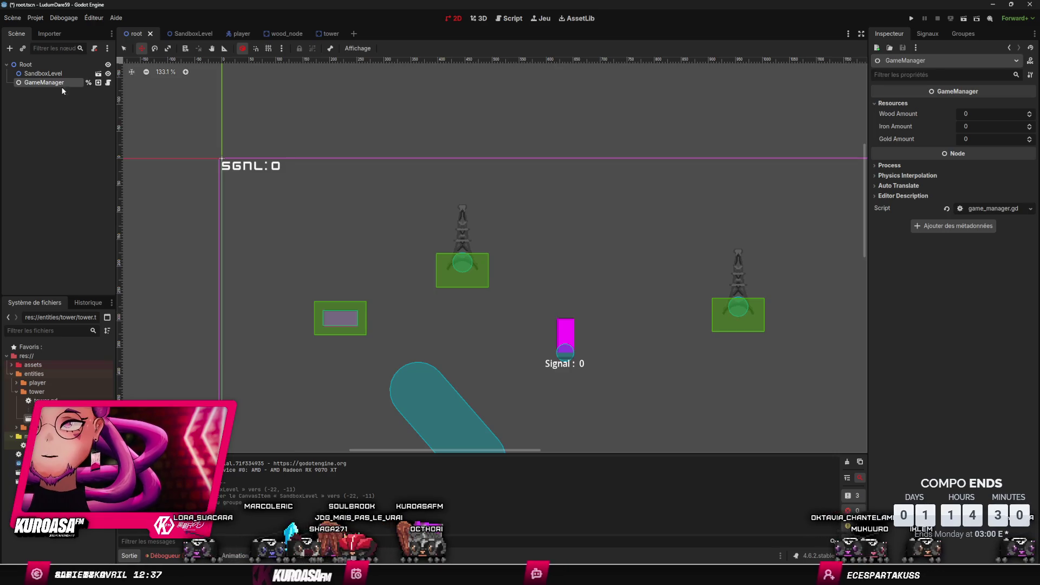
pyautogui.click(66, 65)
pyautogui.rightClick(66, 66)
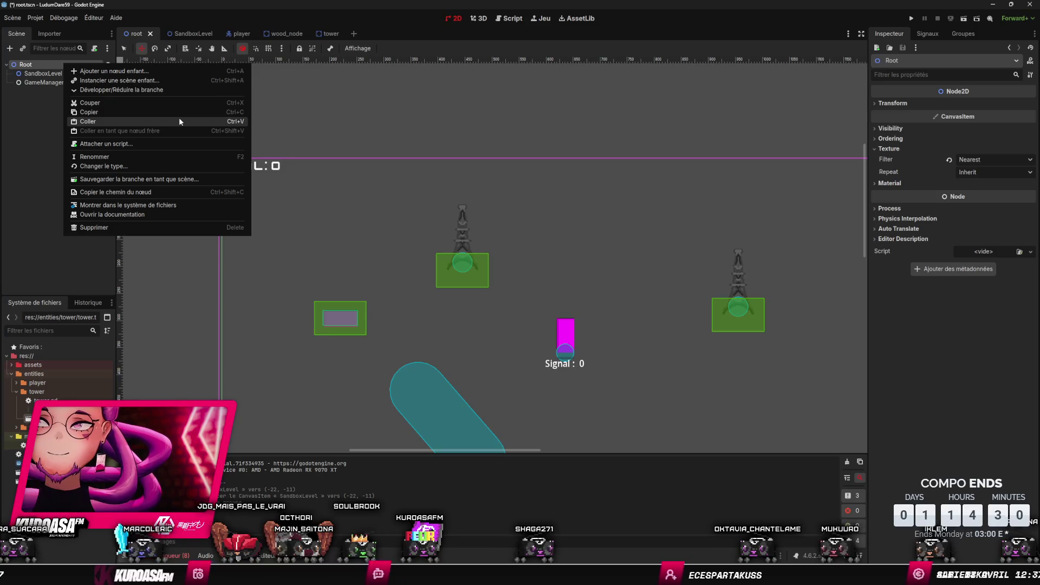
pyautogui.click(11, 116)
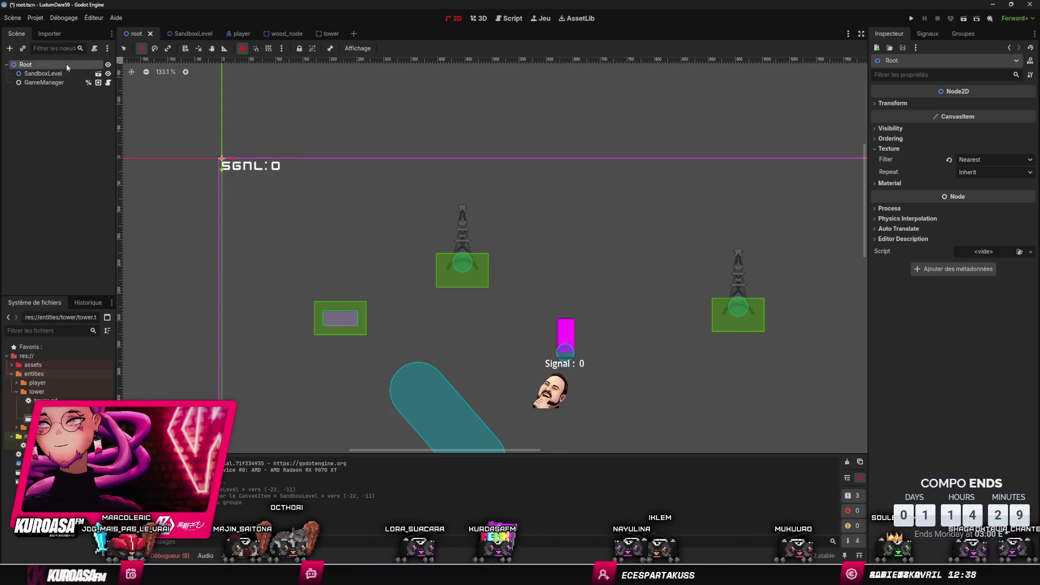
# Hide SandboxLevel in the root scene, then test-run the project and stop it
pyautogui.click(108, 73)
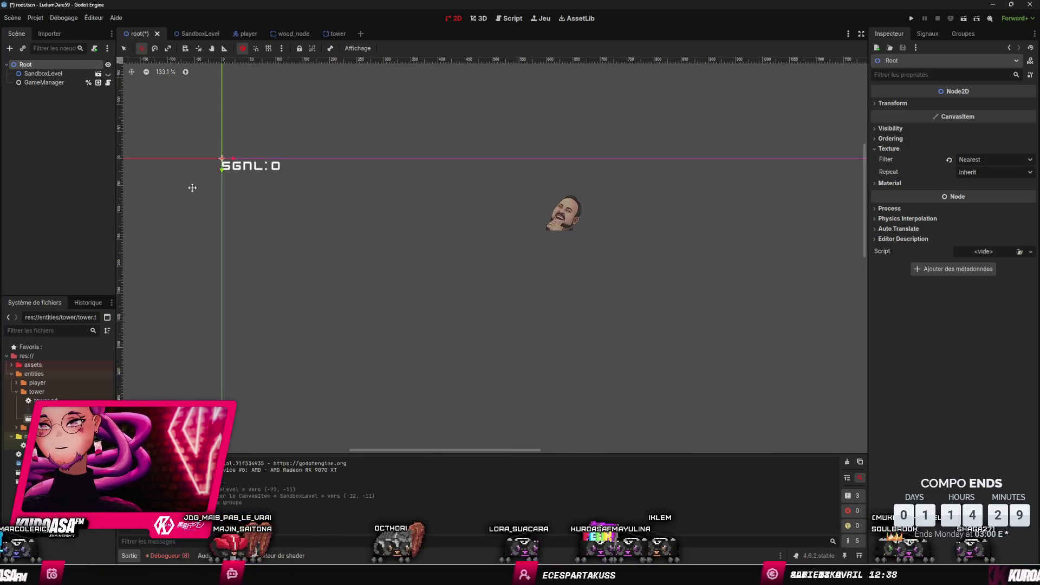
pyautogui.scroll(-3, 295, 158)
pyautogui.click(107, 74)
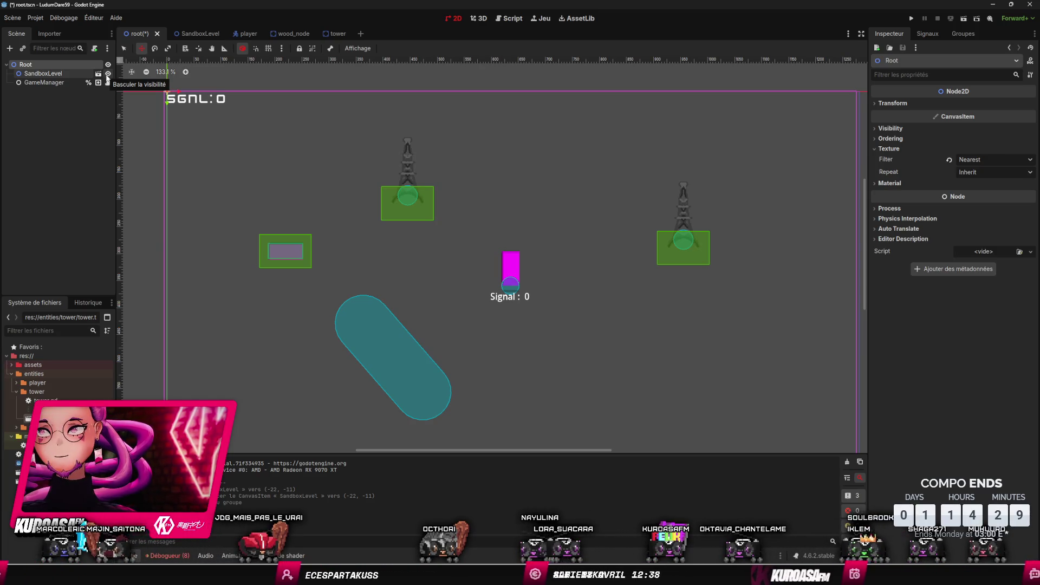
pyautogui.click(107, 75)
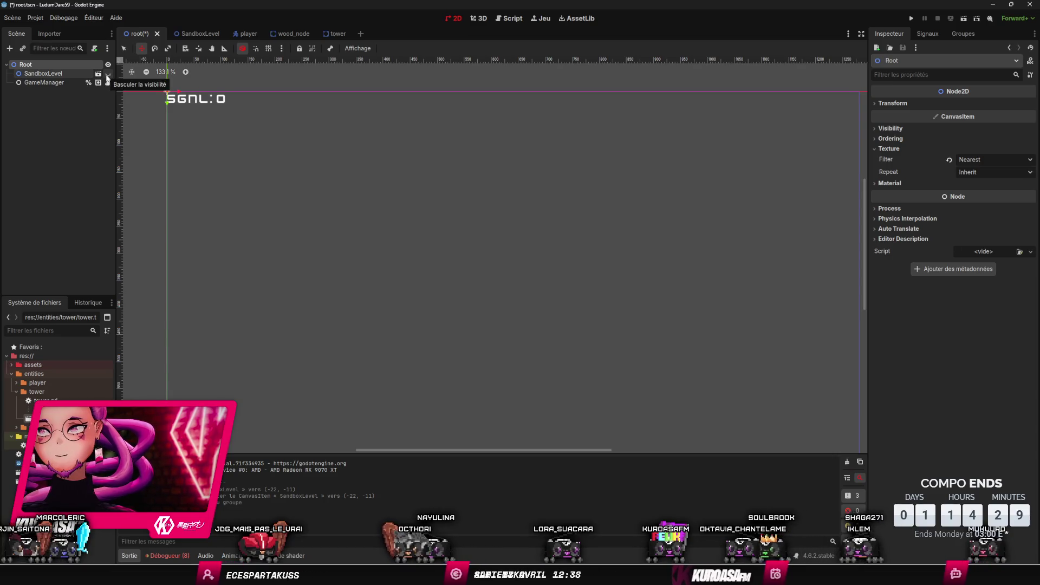
pyautogui.click(911, 18)
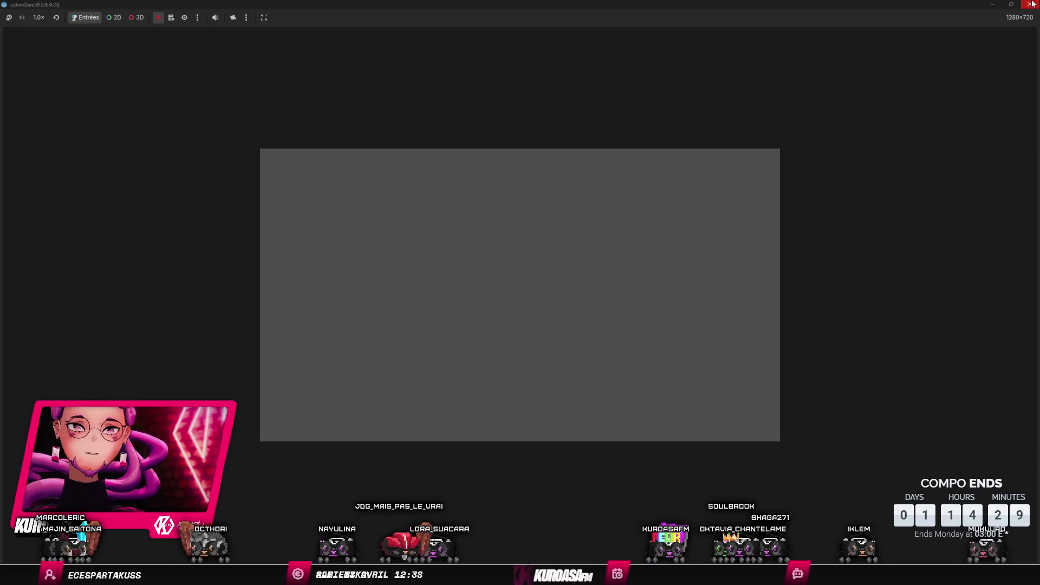
pyautogui.press('F8')
# Add a Node2D child under Root named BaseLevel and save the root scene
pyautogui.rightClick(58, 106)
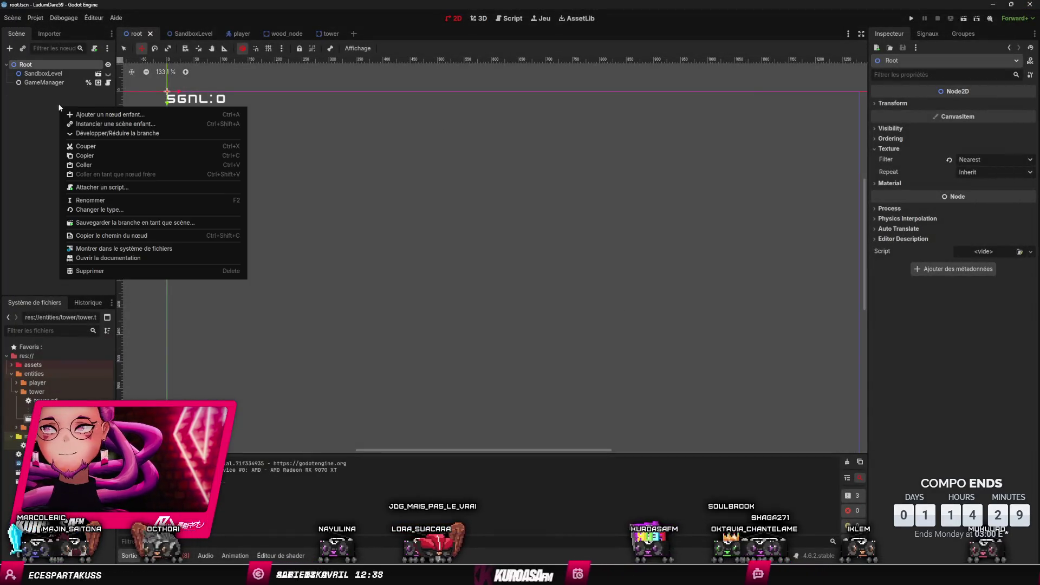
pyautogui.click(114, 115)
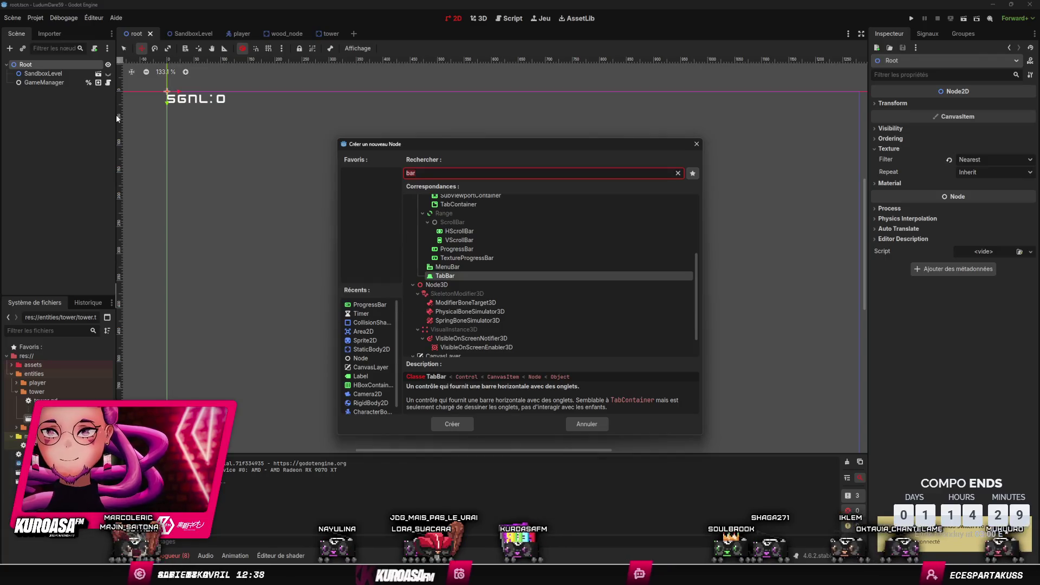
pyautogui.write('Node')
pyautogui.press('Return')
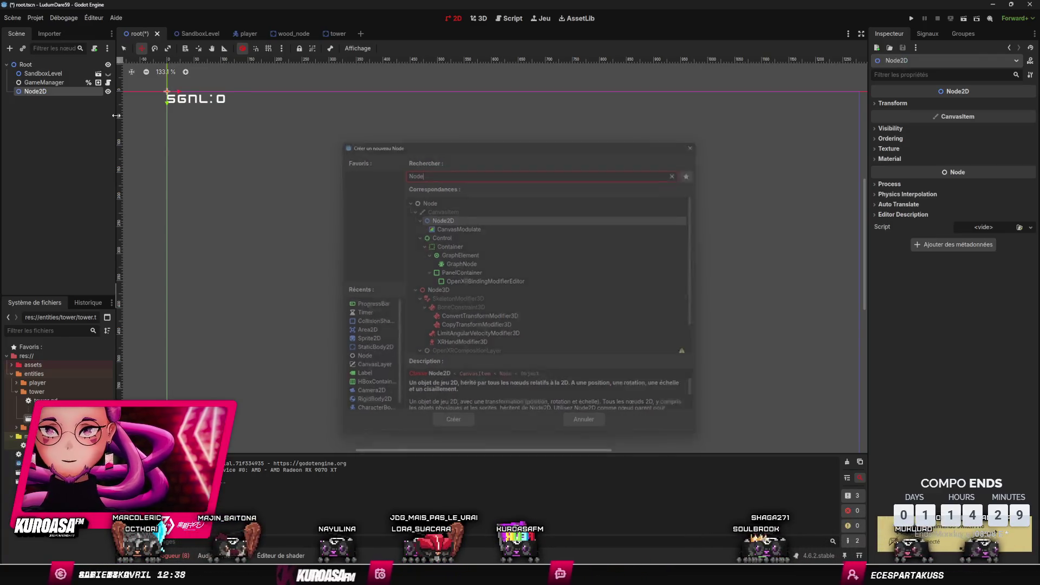
pyautogui.doubleClick(47, 91)
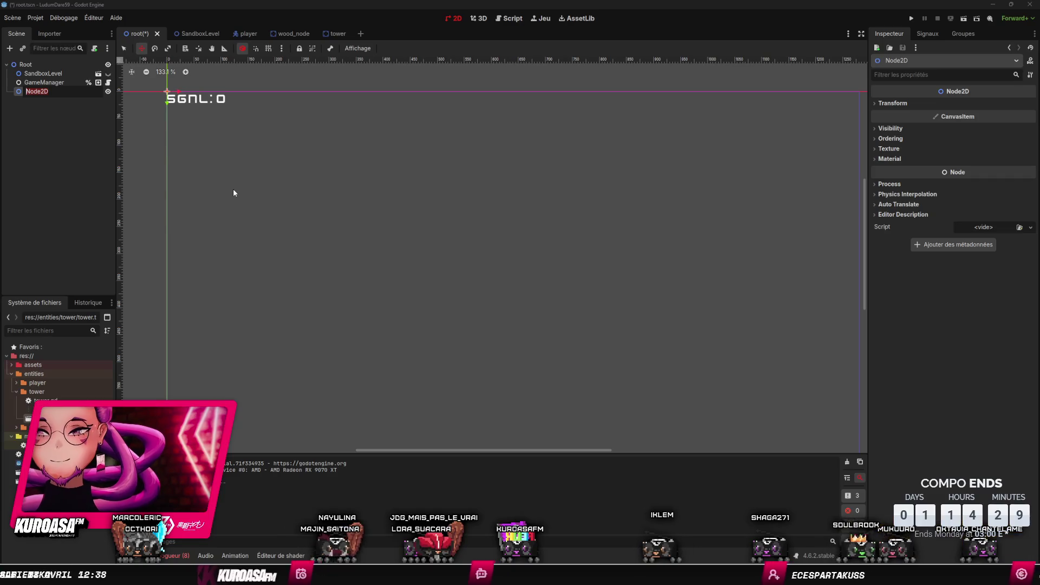
pyautogui.write('BaseLe')
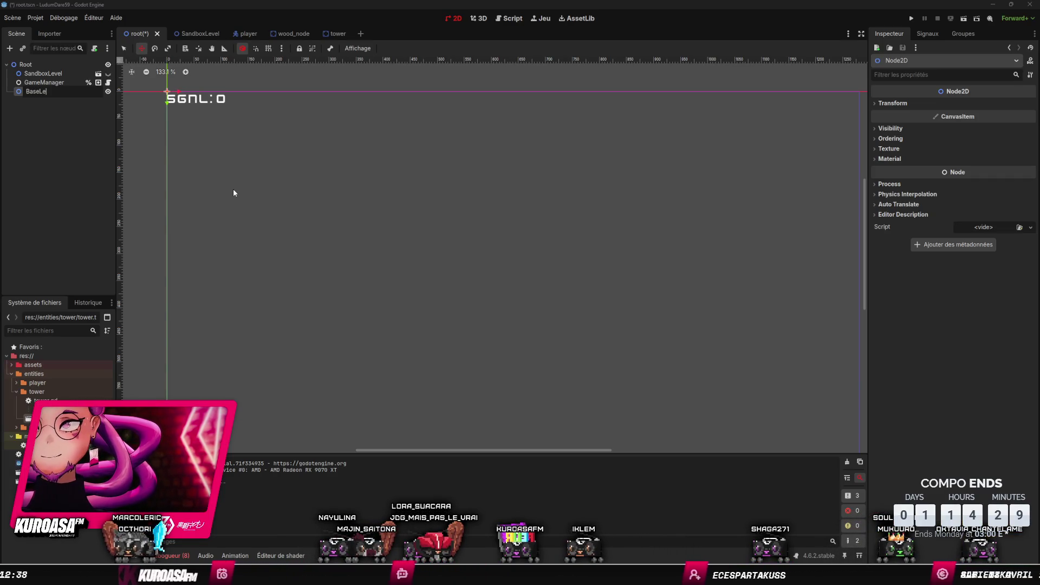
pyautogui.write('vel')
pyautogui.press('Return')
pyautogui.hotkey('ctrl', 's')
# Save the BaseLevel branch as base_level.tscn in a new levels folder
pyautogui.rightClick(91, 93)
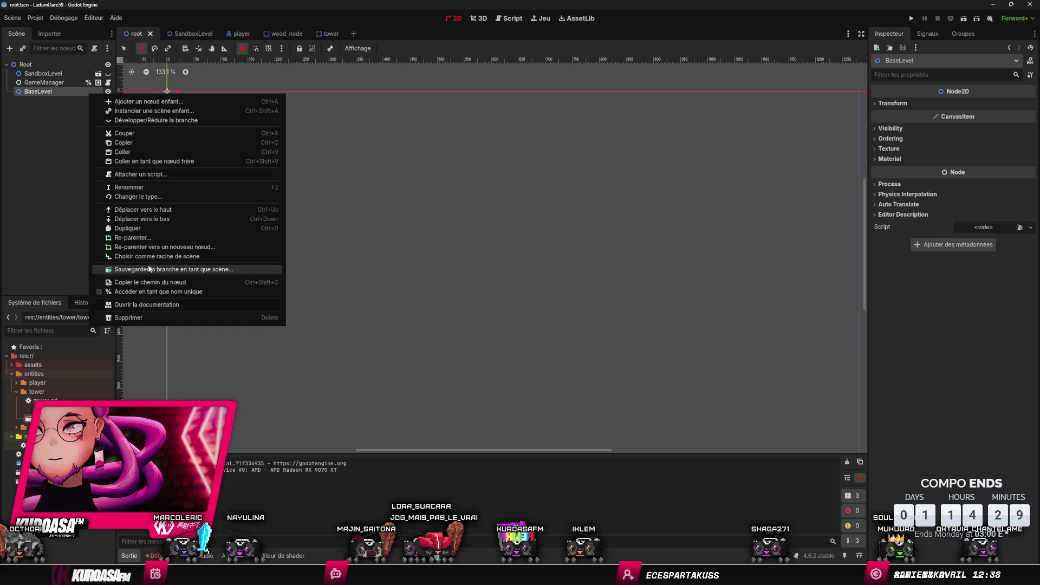
pyautogui.click(148, 269)
pyautogui.rightClick(481, 327)
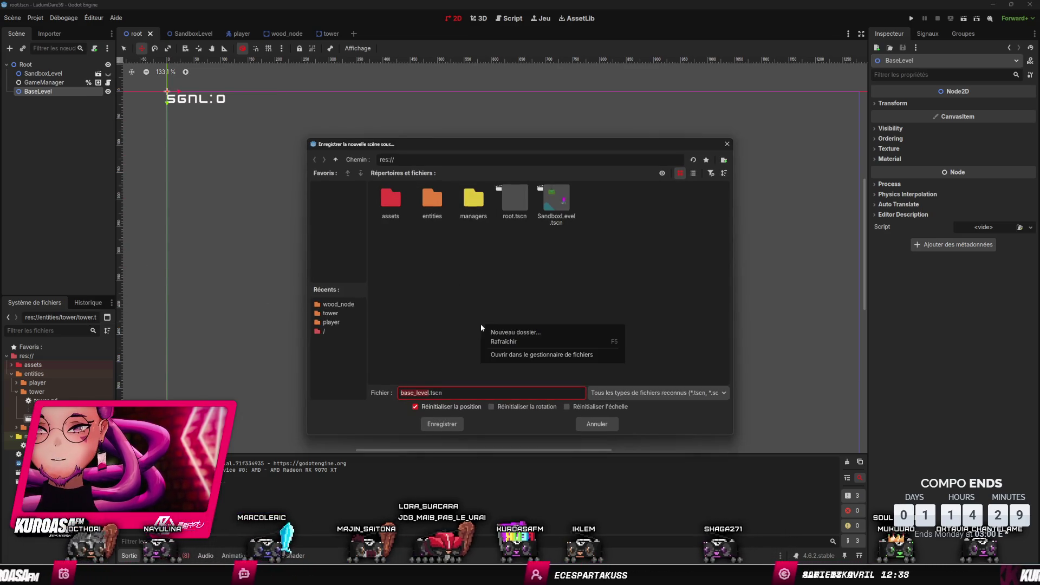
pyautogui.click(533, 332)
pyautogui.write('le')
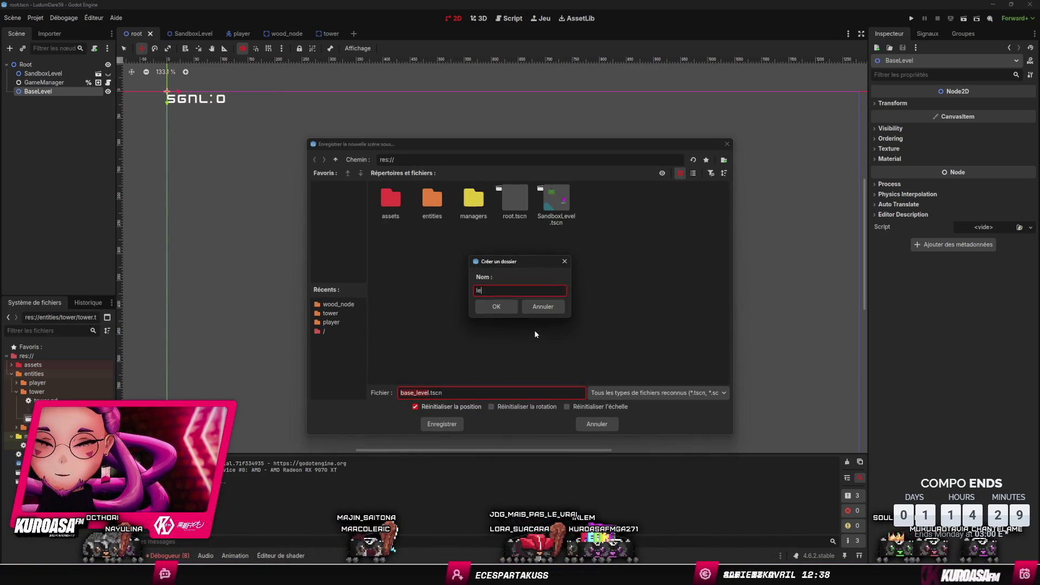
pyautogui.write('vels')
pyautogui.press('Return')
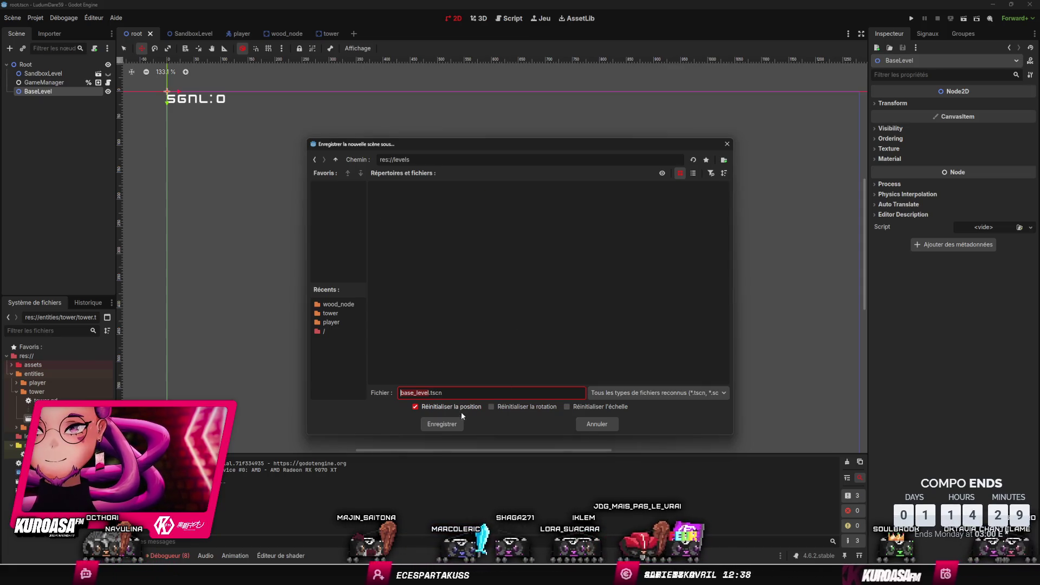
pyautogui.rightClick(464, 296)
pyautogui.click(508, 302)
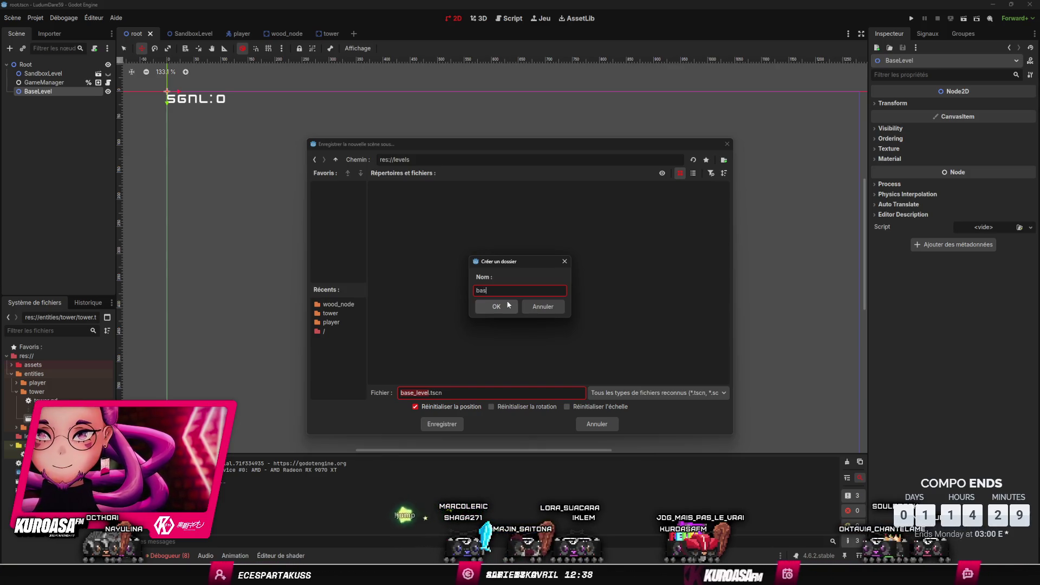
pyautogui.press('Escape')
pyautogui.click(442, 423)
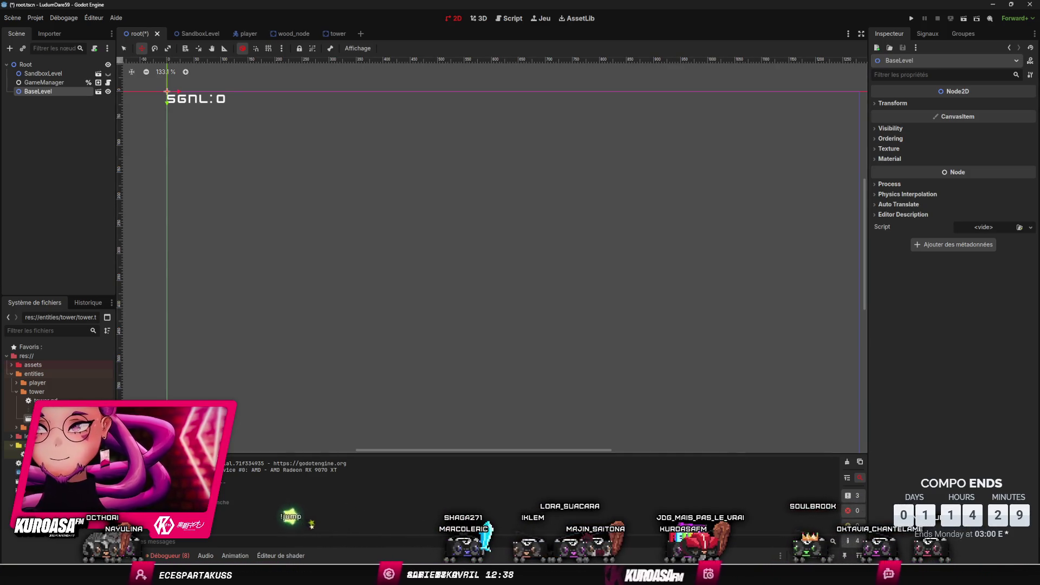
# Colour the managers folder green and open base_level.tscn
pyautogui.rightClick(46, 436)
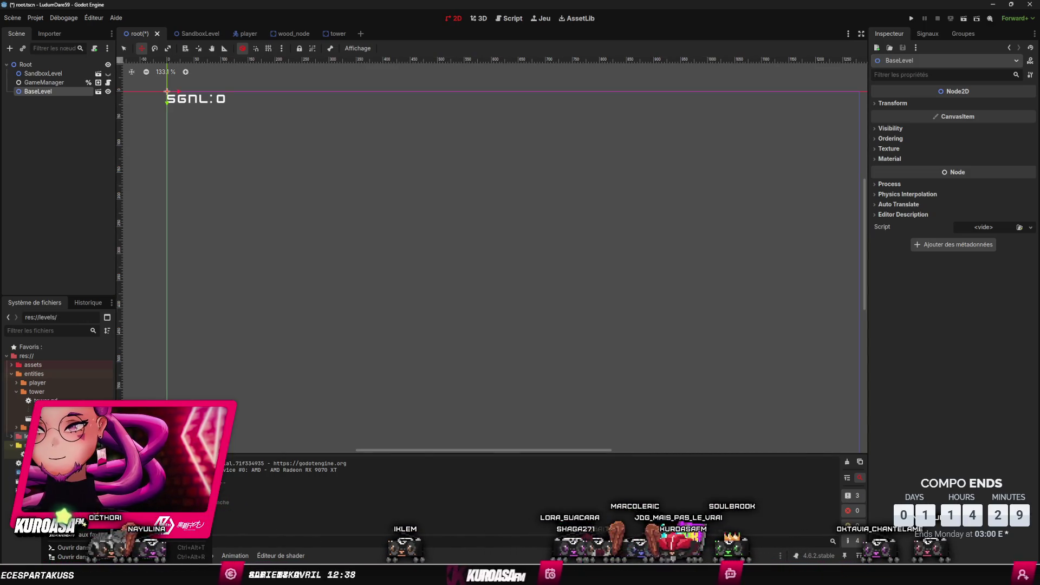
pyautogui.moveTo(135, 465)
pyautogui.rightClick(32, 445)
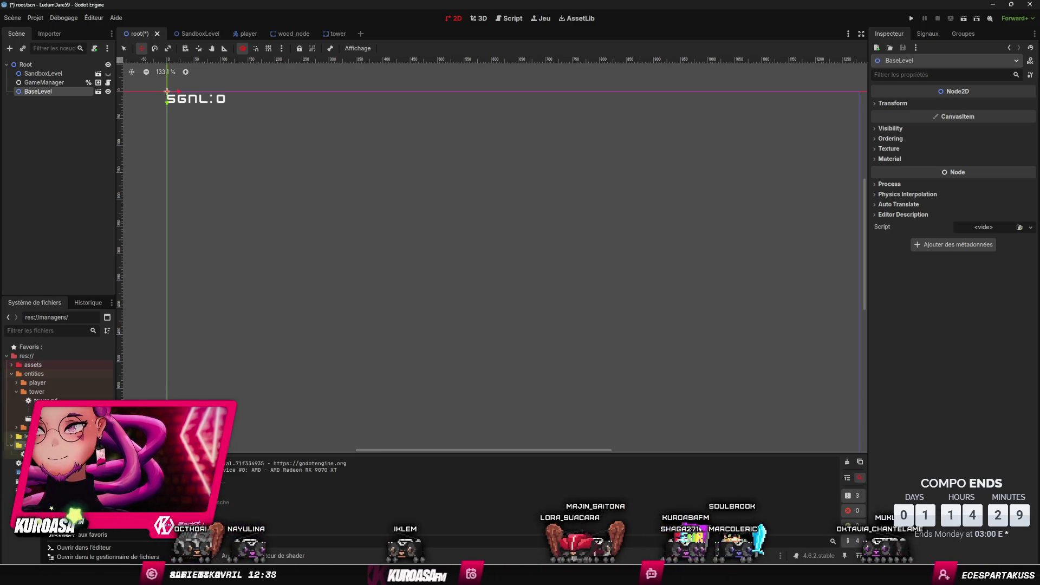
pyautogui.click(428, 490)
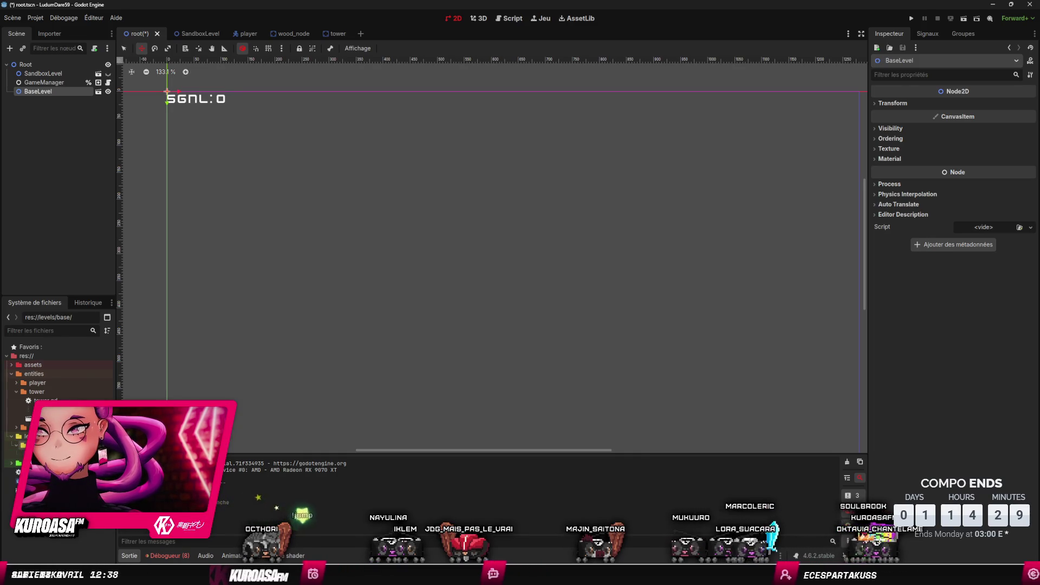
pyautogui.doubleClick(38, 454)
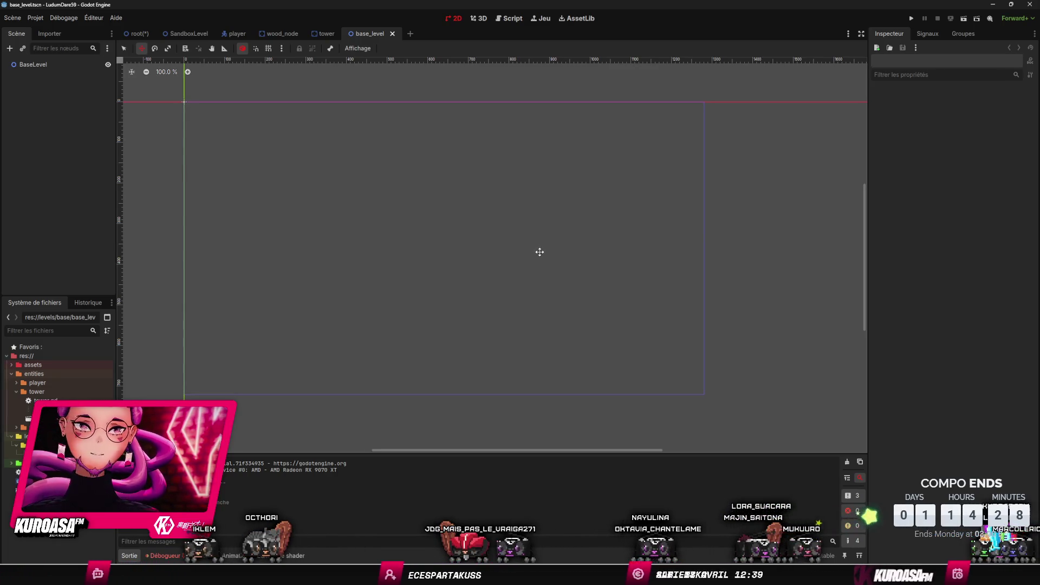
# Add a ColorRect under BaseLevel and stretch it across the game area
pyautogui.rightClick(83, 191)
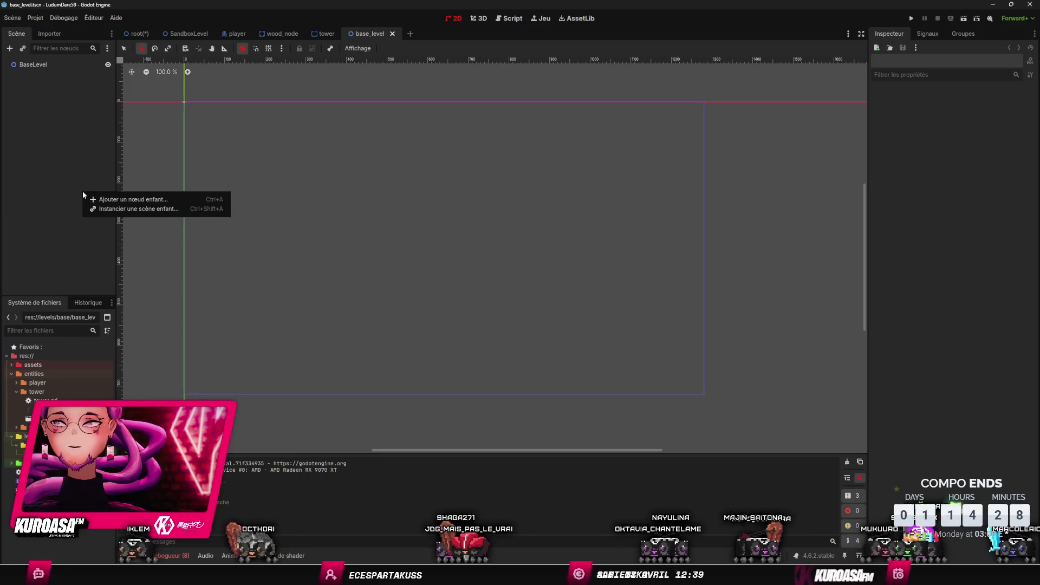
pyautogui.click(124, 201)
pyautogui.write('corol')
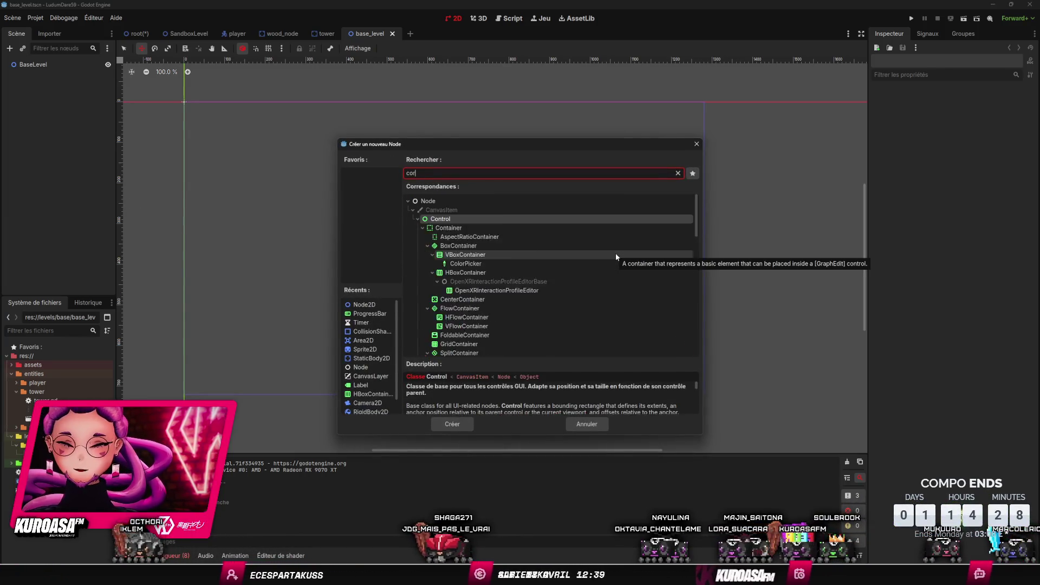
pyautogui.press('BackSpace')
pyautogui.press('BackSpace')
pyautogui.press('BackSpace')
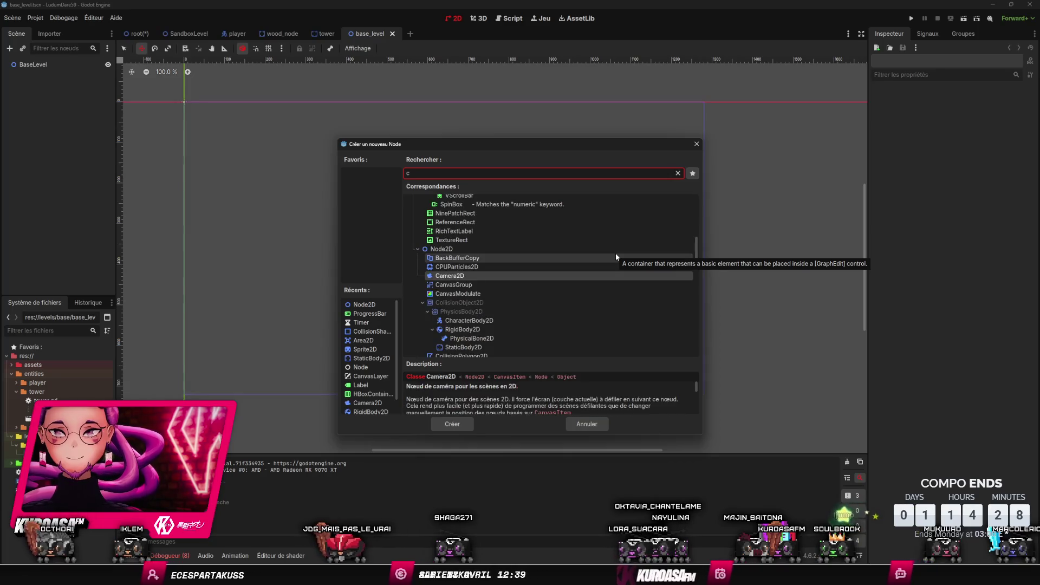
pyautogui.write('lorrec')
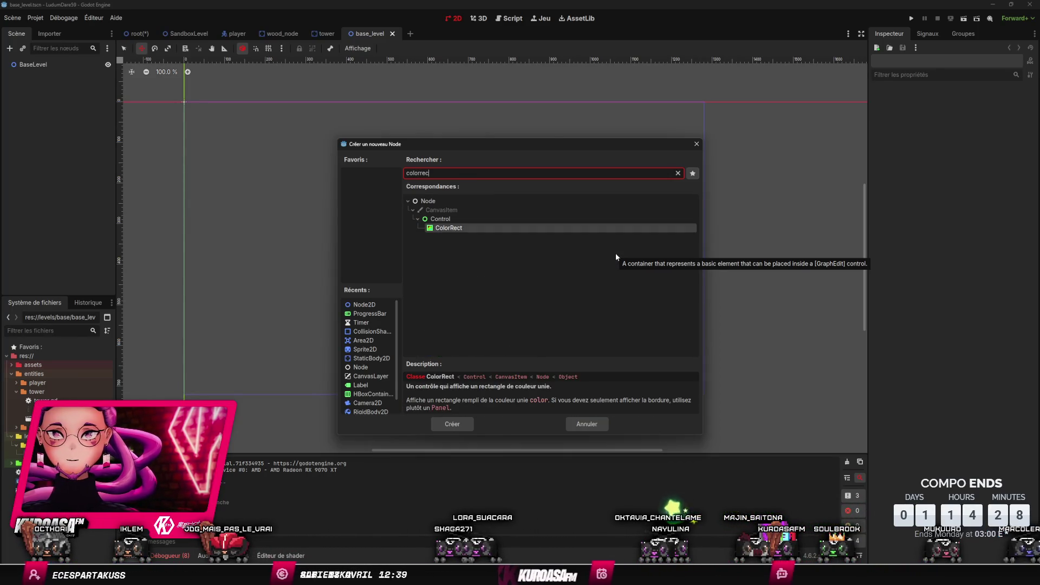
pyautogui.press('Return')
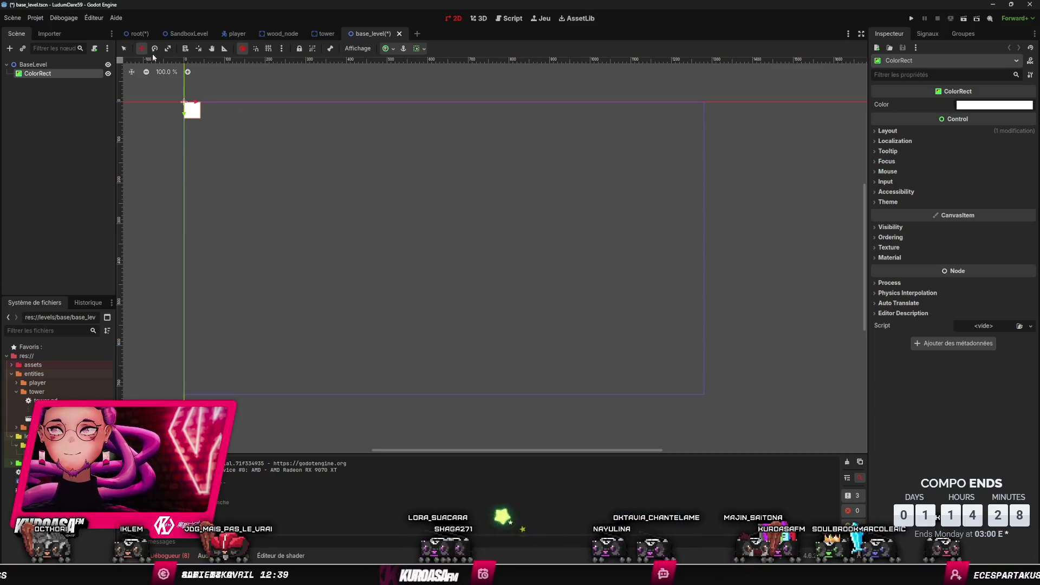
pyautogui.click(125, 49)
pyautogui.moveTo(203, 124)
pyautogui.mouseDown()
pyautogui.moveTo(680, 425)
pyautogui.moveTo(708, 423)
pyautogui.moveTo(705, 395)
pyautogui.mouseUp()
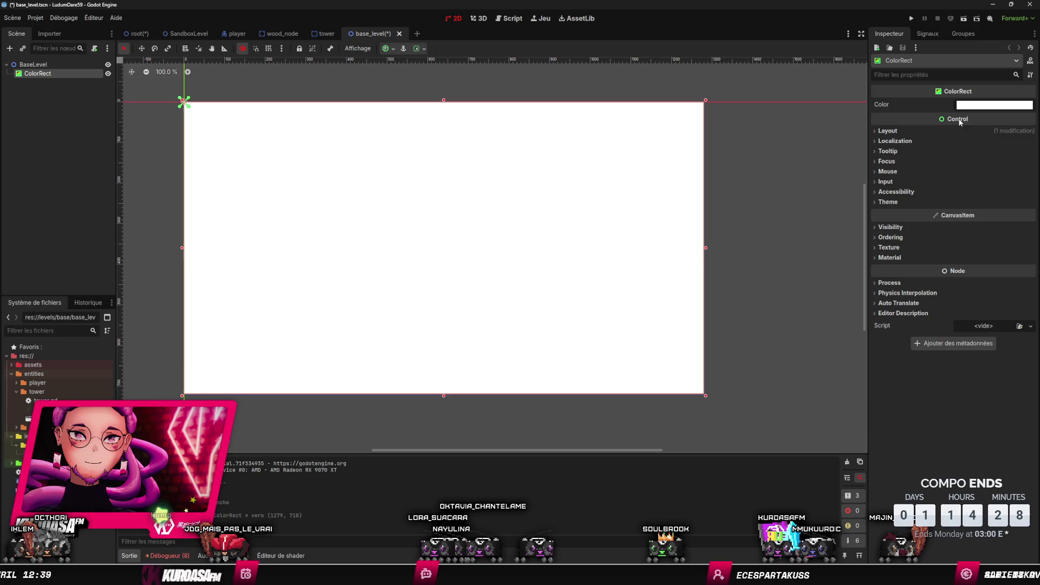
# Set the ColorRect's Transform Size to 1280 × 720 and its Color to black
pyautogui.click(888, 131)
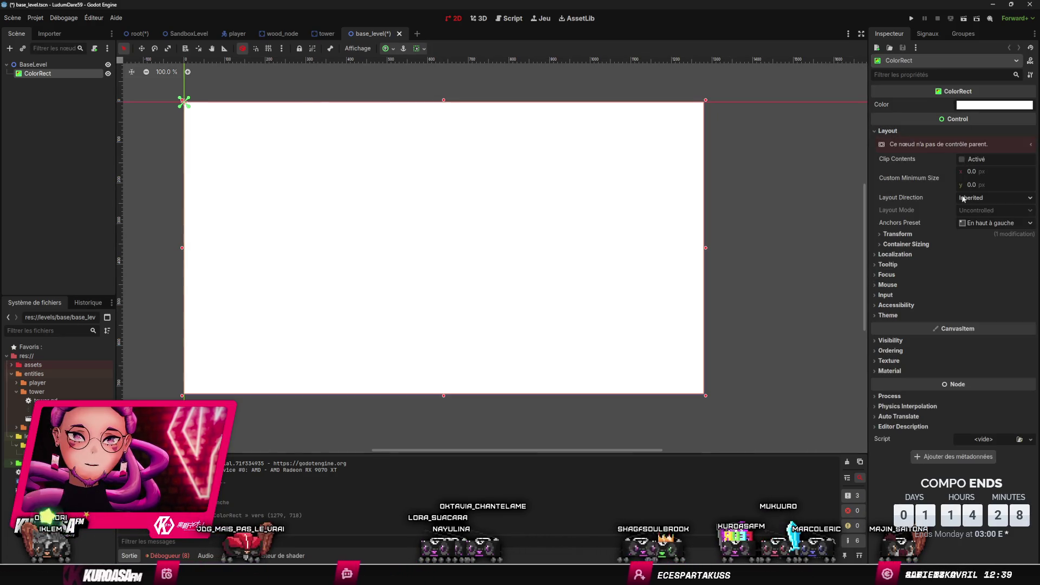
pyautogui.click(928, 235)
pyautogui.click(976, 246)
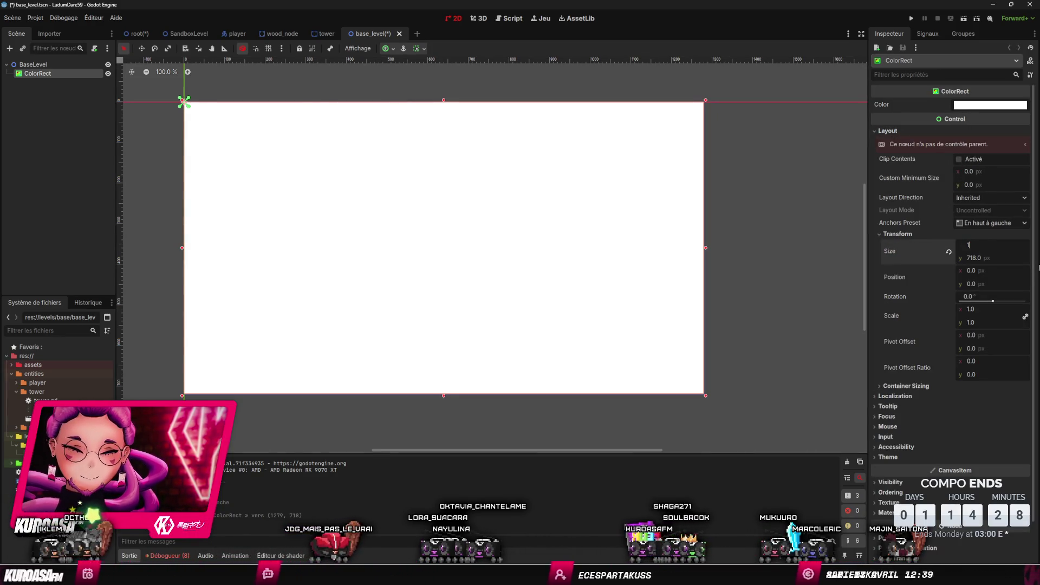
pyautogui.press('Tab')
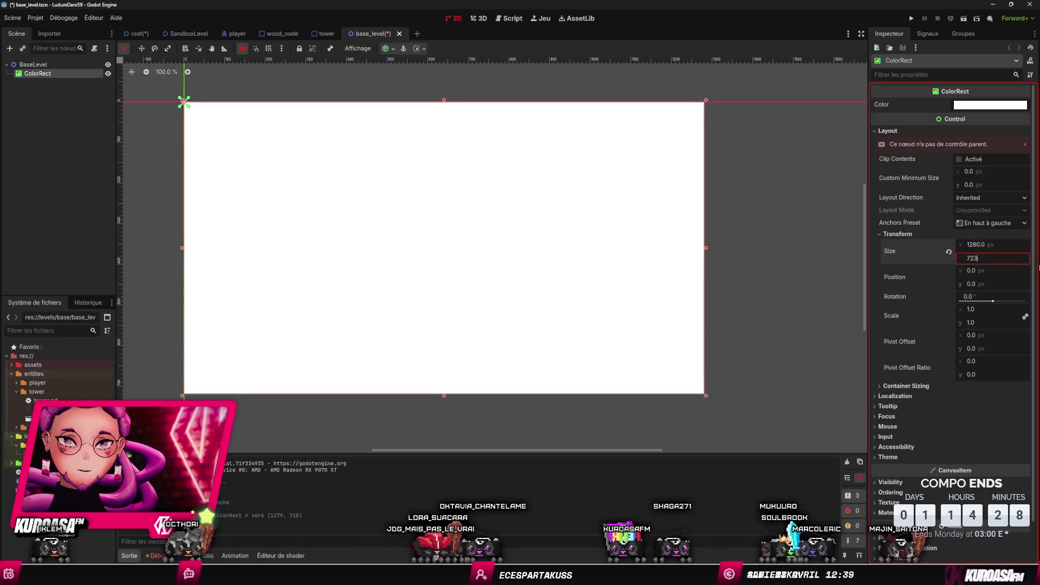
pyautogui.press('BackSpace')
pyautogui.write('0')
pyautogui.press('Return')
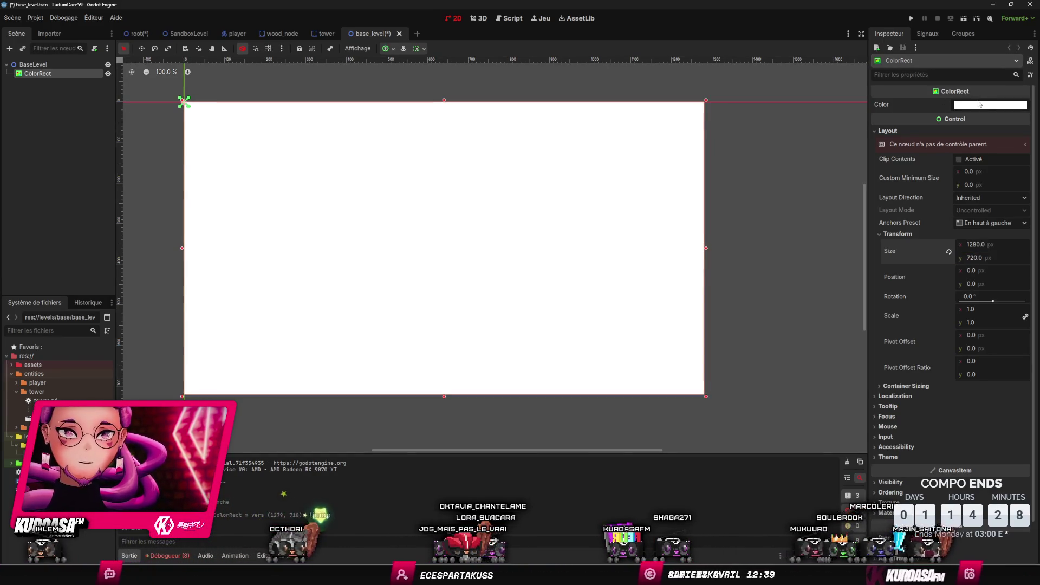
pyautogui.click(980, 105)
pyautogui.click(929, 288)
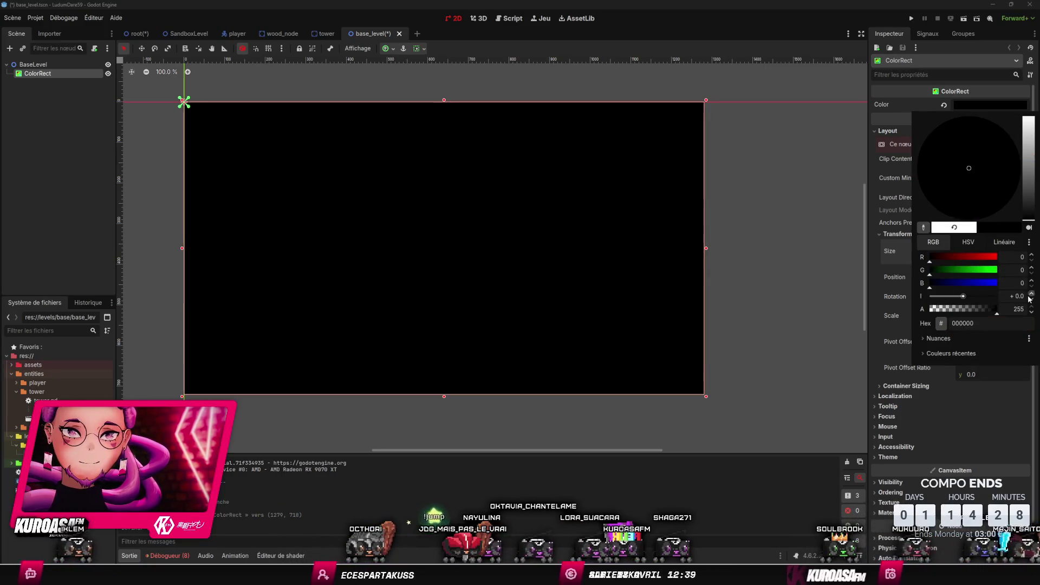
pyautogui.click(655, 252)
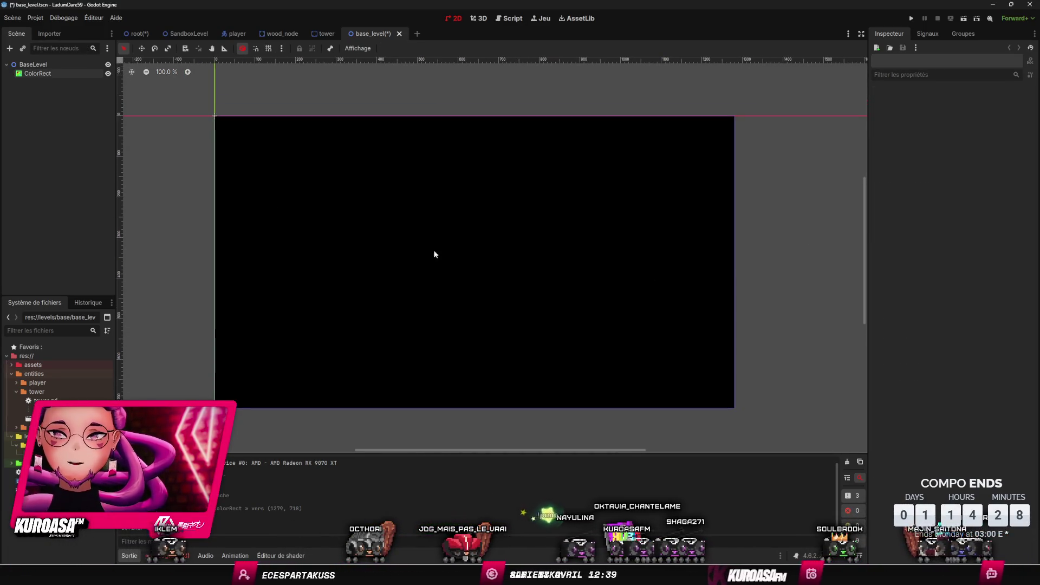
# Add a GridContainer under BaseLevel, sized as a tall box on the background's left
pyautogui.rightClick(78, 96)
pyautogui.rightClick(69, 88)
pyautogui.click(111, 102)
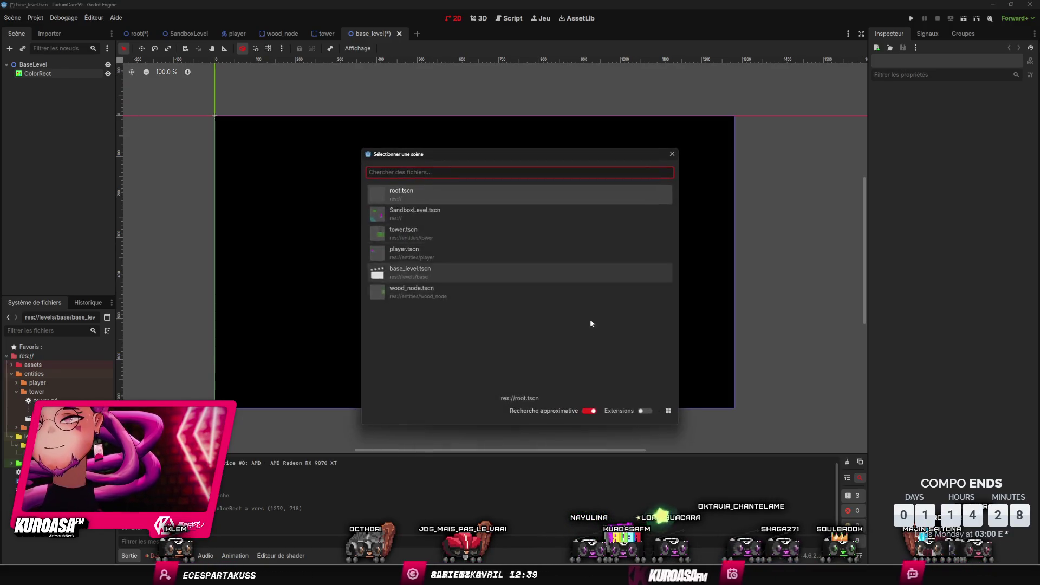
pyautogui.press('Escape')
pyautogui.rightClick(99, 147)
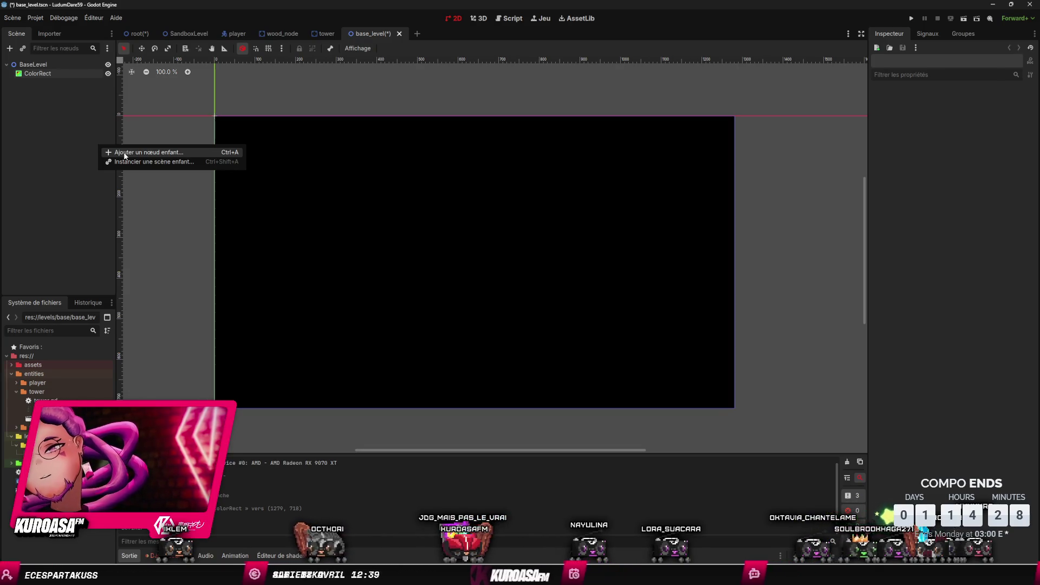
pyautogui.click(125, 154)
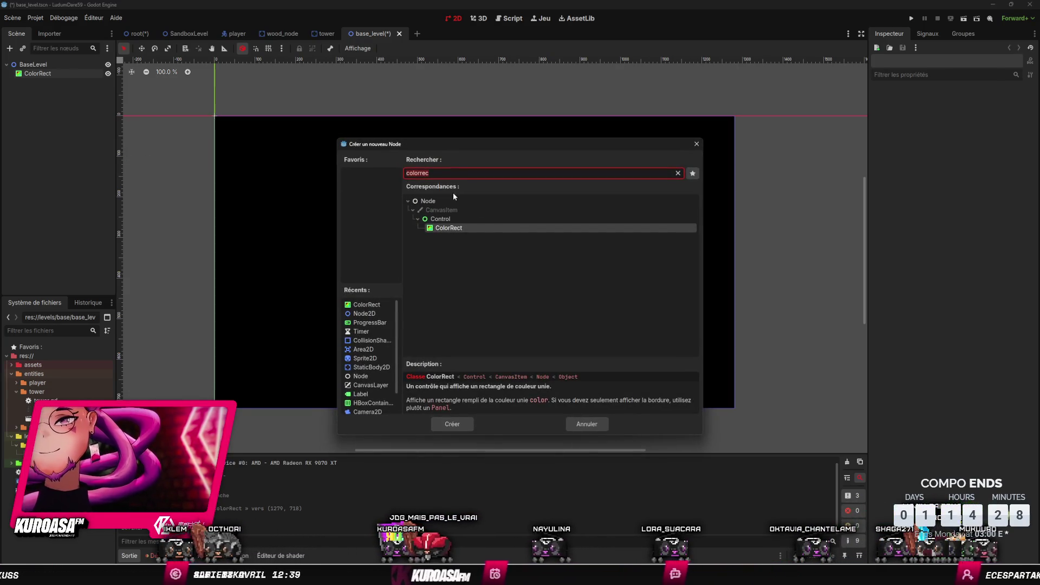
pyautogui.hotkey('ctrl', 'a')
pyautogui.press('BackSpace')
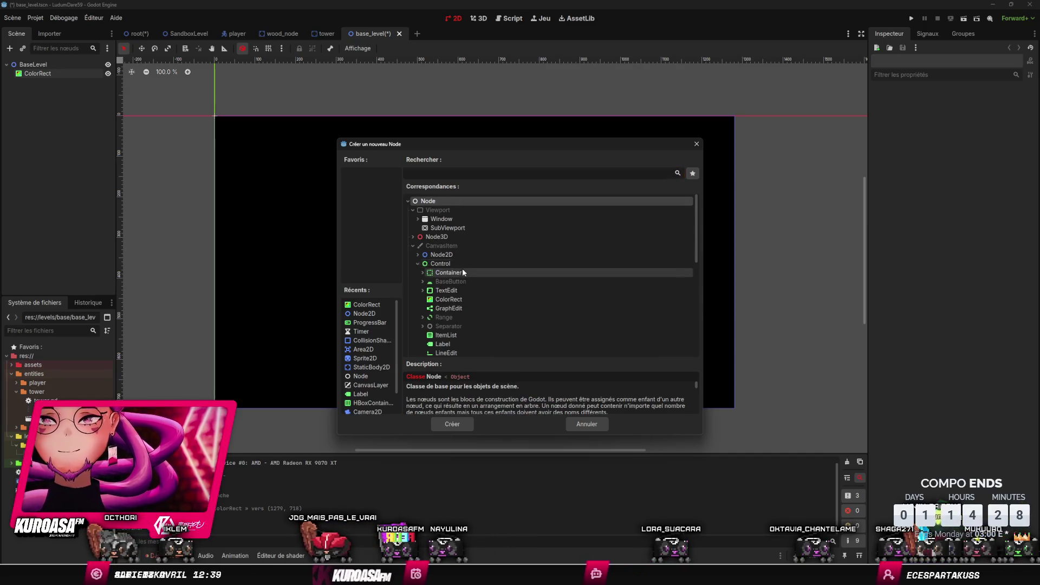
pyautogui.click(422, 272)
pyautogui.scroll(-2, 428, 238)
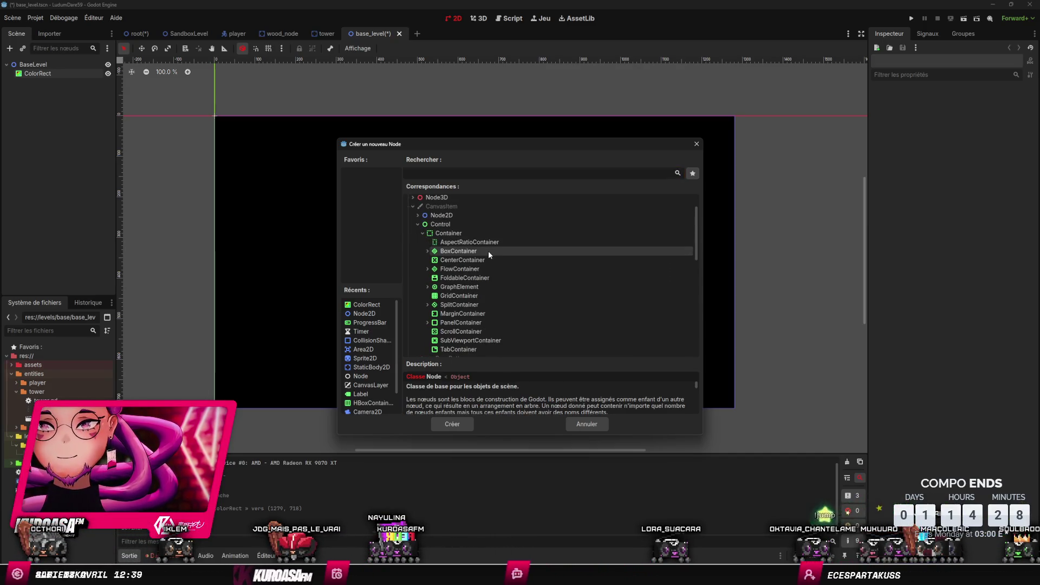
pyautogui.scroll(-1, 489, 252)
pyautogui.click(493, 276)
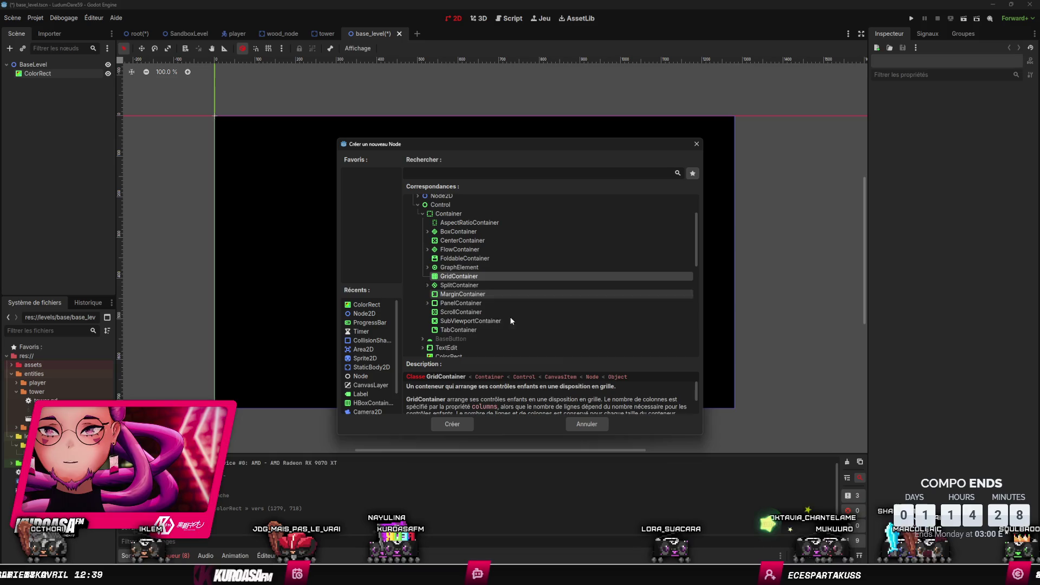
pyautogui.click(453, 425)
pyautogui.moveTo(224, 125); pyautogui.dragTo(436, 400)
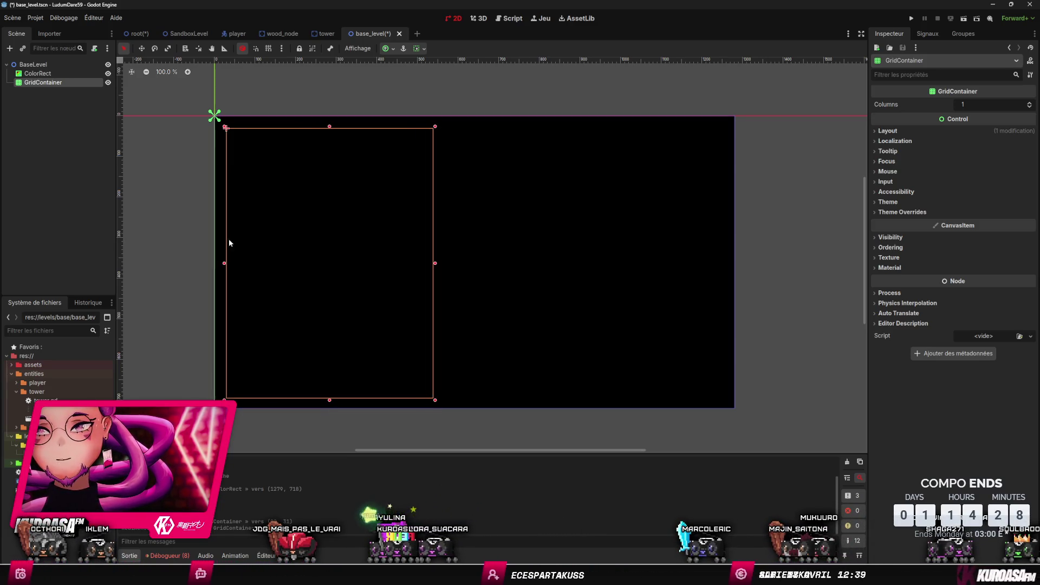
# Create a PanelContainer, picked from the Container node types, as a child of GridContainer
pyautogui.rightClick(60, 82)
pyautogui.click(82, 88)
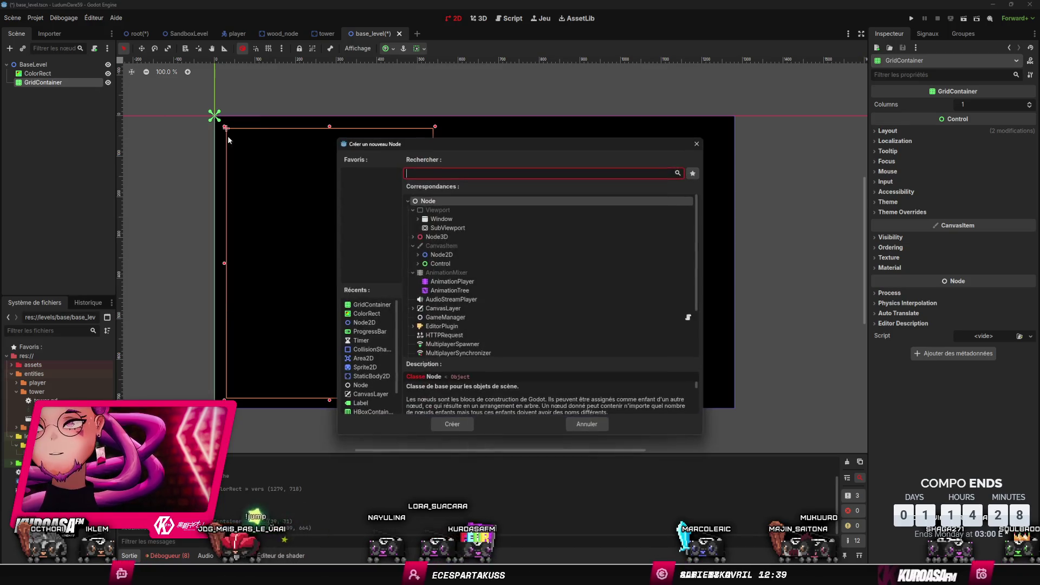
pyautogui.click(449, 263)
pyautogui.click(418, 264)
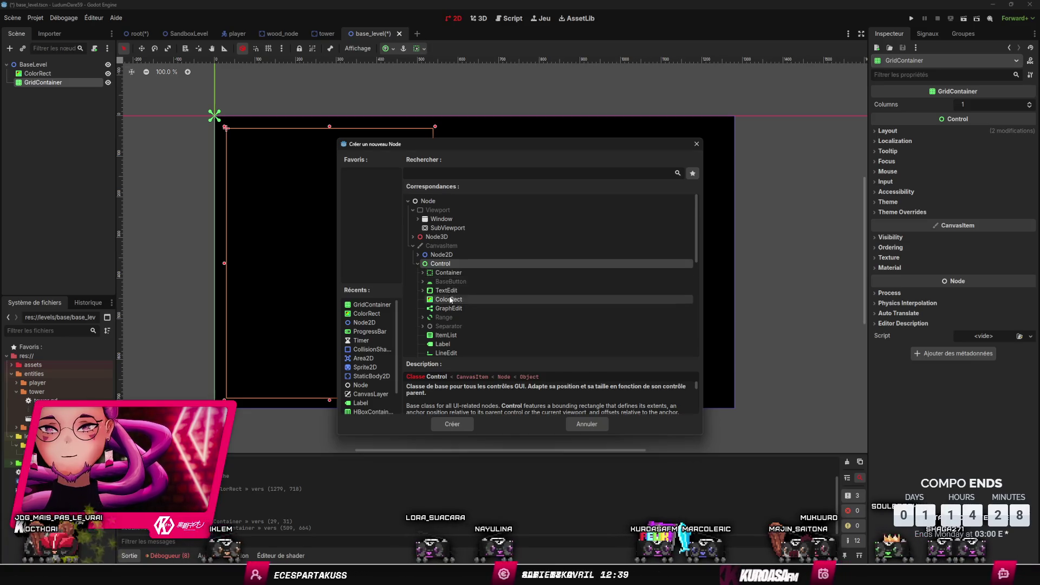
pyautogui.scroll(-3, 449, 300)
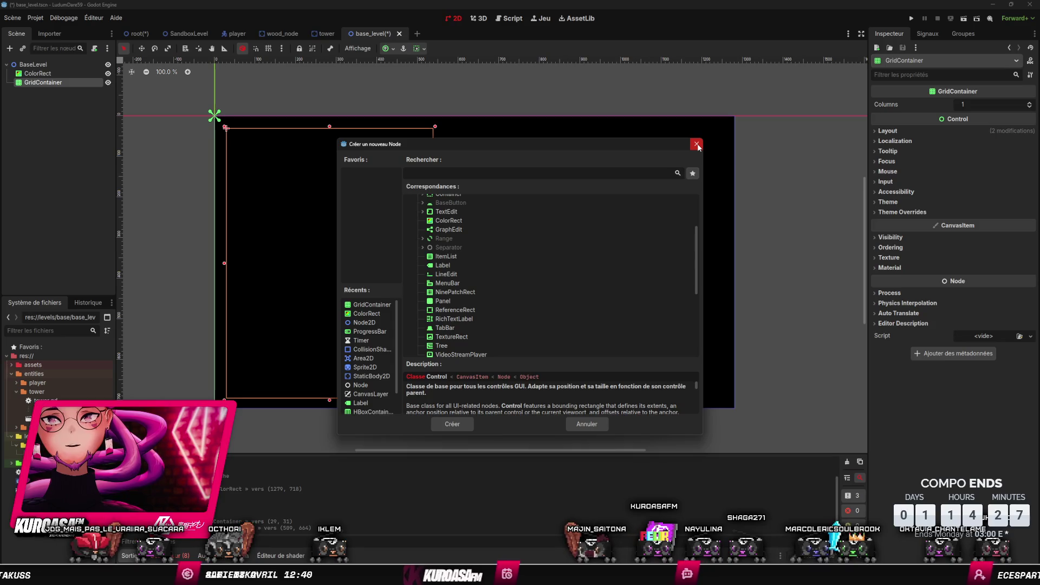
pyautogui.scroll(2, 515, 292)
pyautogui.scroll(2, 515, 293)
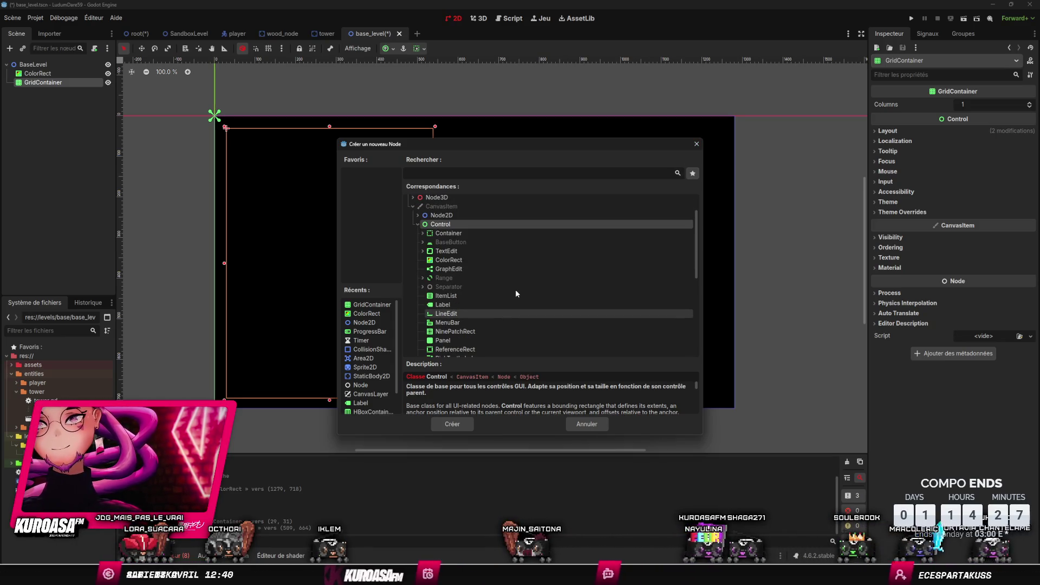
pyautogui.scroll(-1, 515, 293)
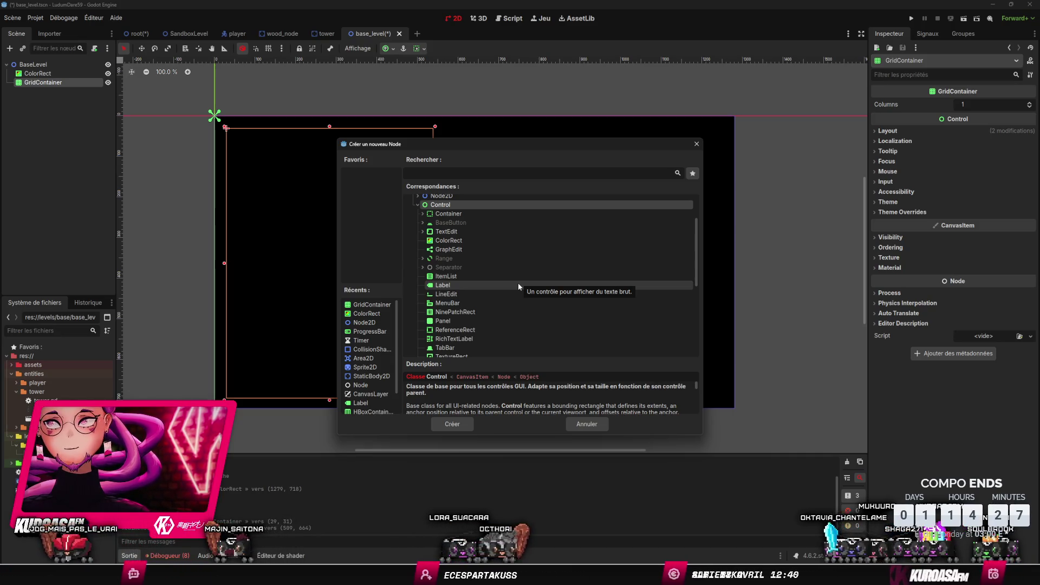
pyautogui.click(422, 215)
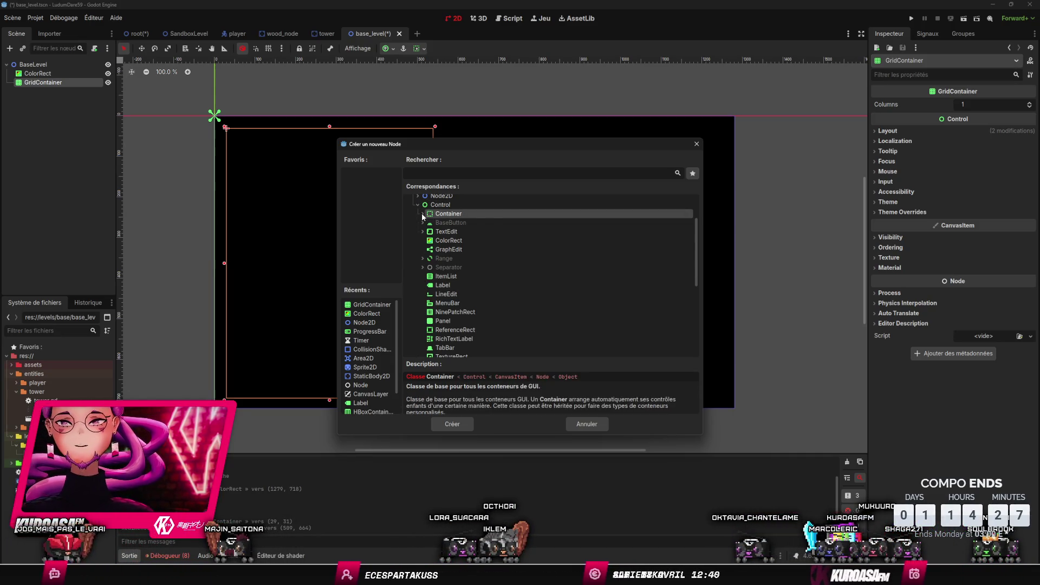
pyautogui.click(422, 215)
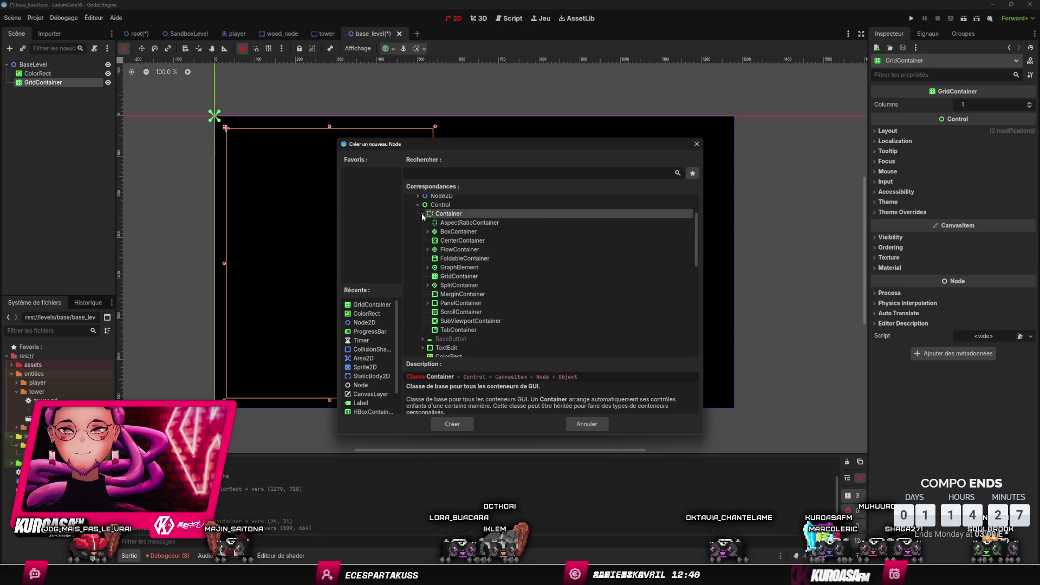
pyautogui.click(506, 304)
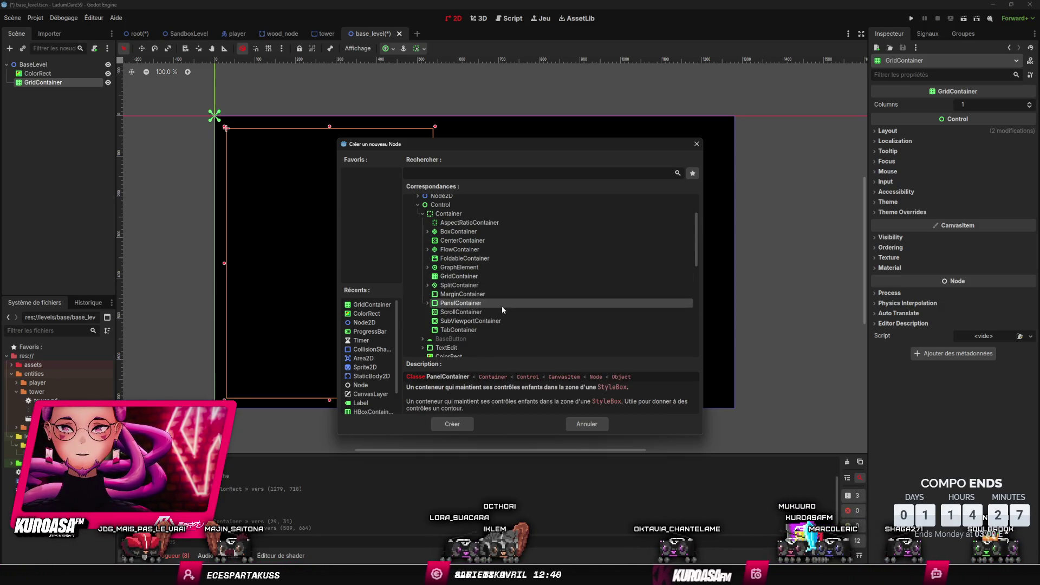
pyautogui.click(427, 302)
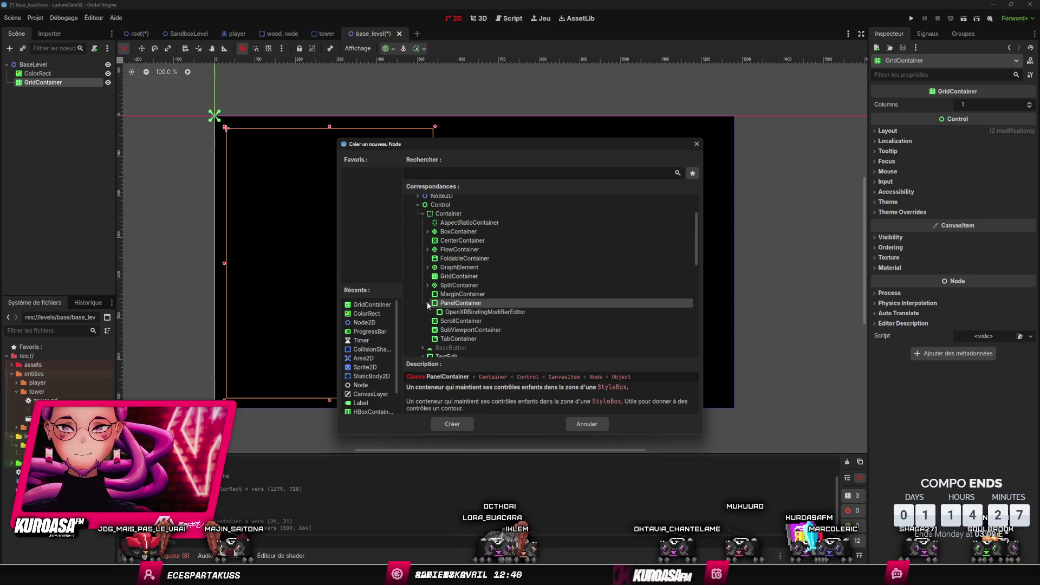
pyautogui.click(464, 428)
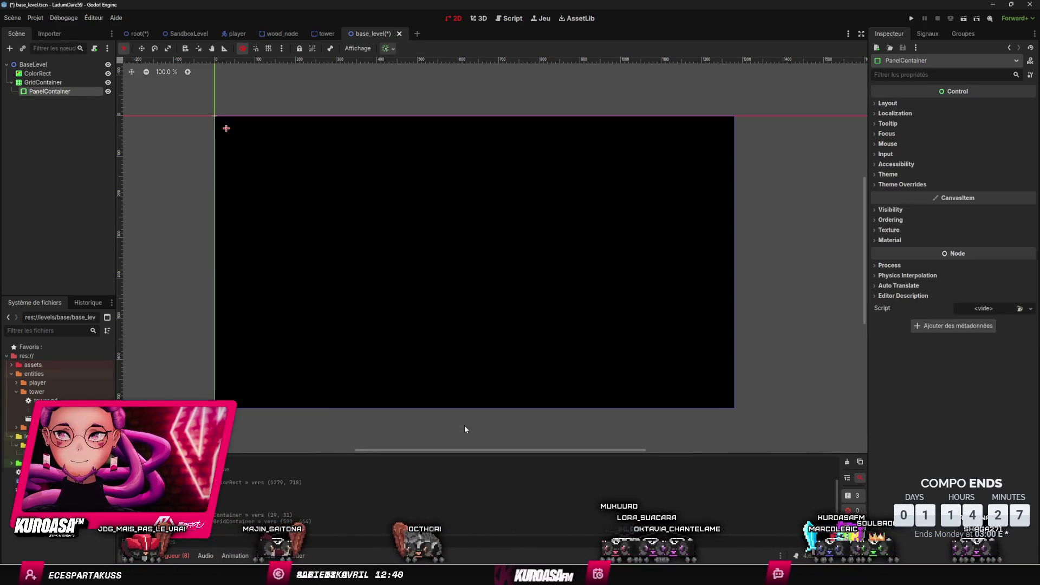
# Add a Button node under the PanelContainer
pyautogui.rightClick(88, 91)
pyautogui.click(117, 100)
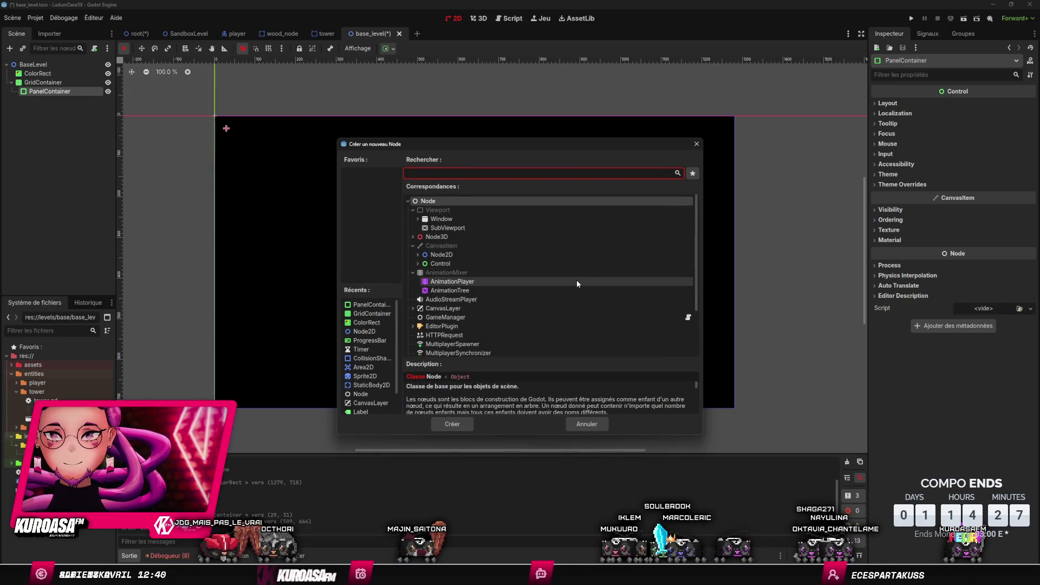
pyautogui.write('button')
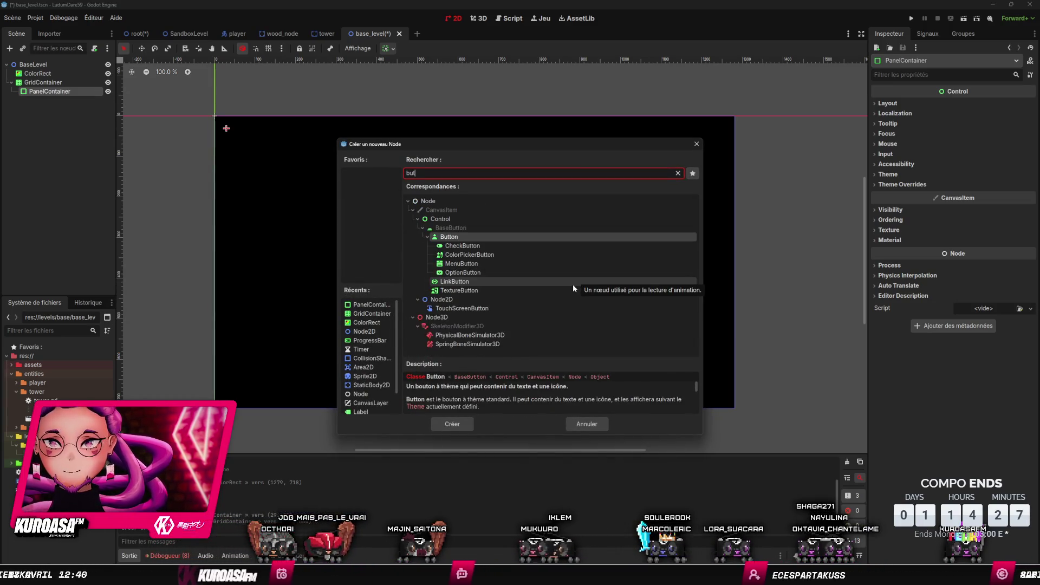
pyautogui.press('Return')
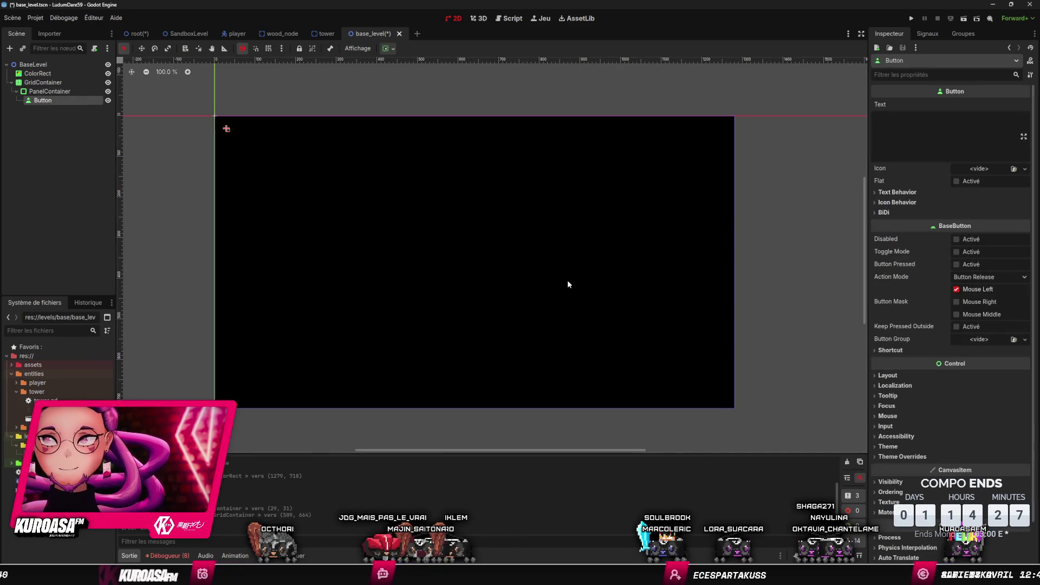
# Set the button's Text to 'Relay' and its Icon to res://icon.svg
pyautogui.click(907, 145)
pyautogui.write('aaaaa')
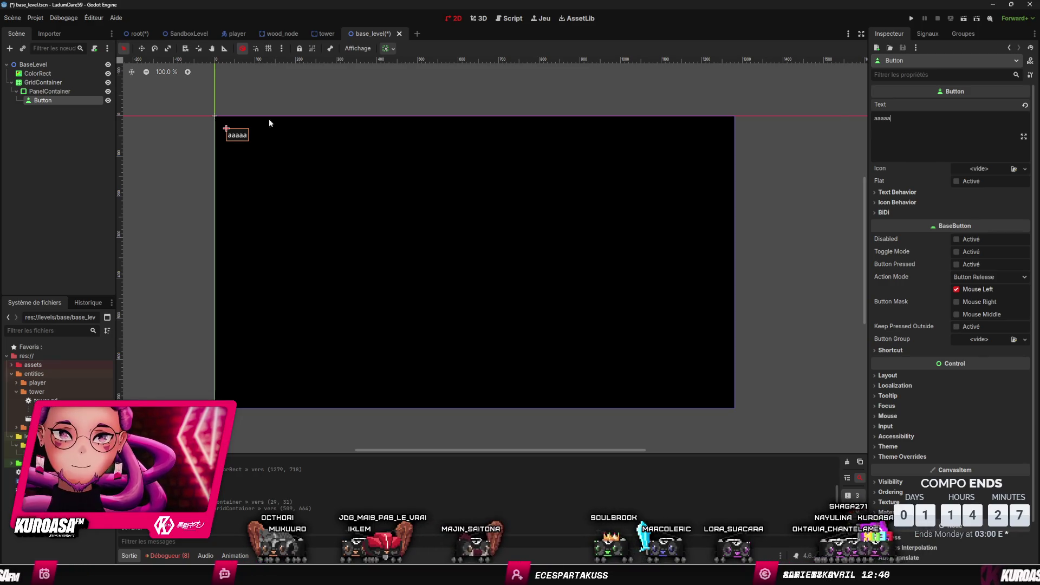
pyautogui.scroll(4, 225, 132)
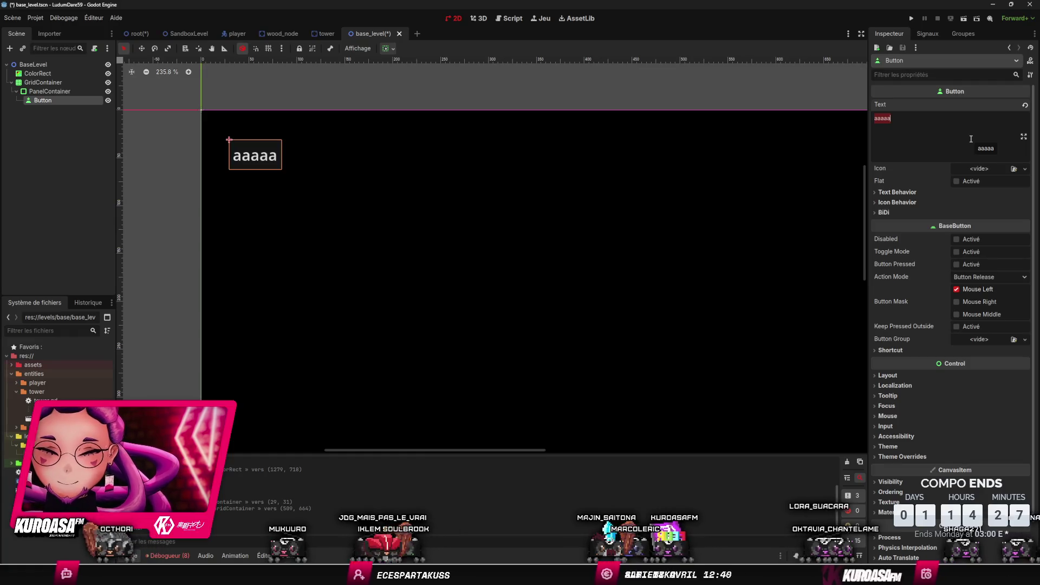
pyautogui.write('Relayt')
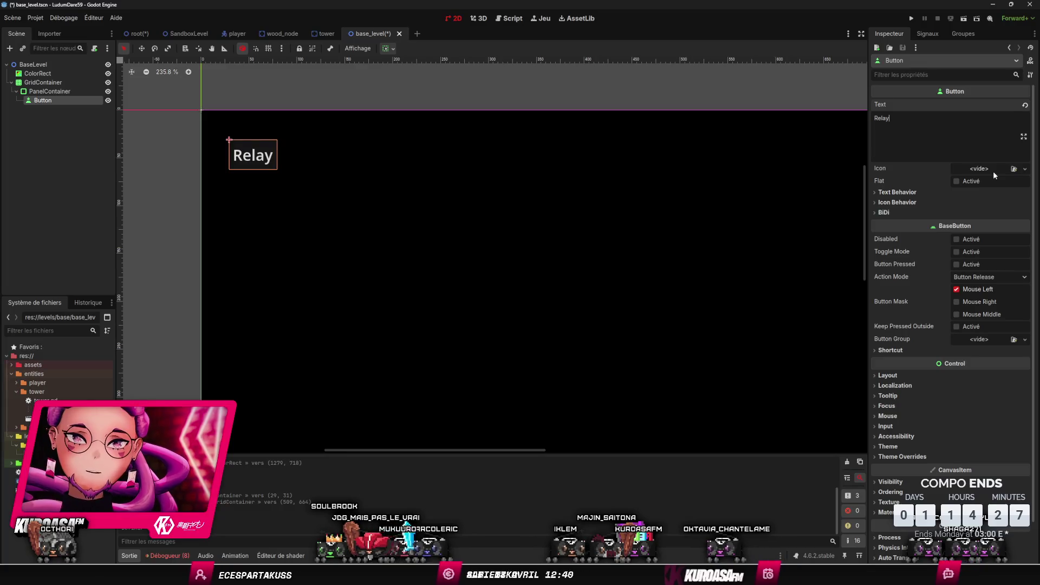
pyautogui.moveTo(32, 471)
pyautogui.mouseDown()
pyautogui.moveTo(348, 399)
pyautogui.moveTo(921, 168)
pyautogui.moveTo(979, 175)
pyautogui.mouseUp()
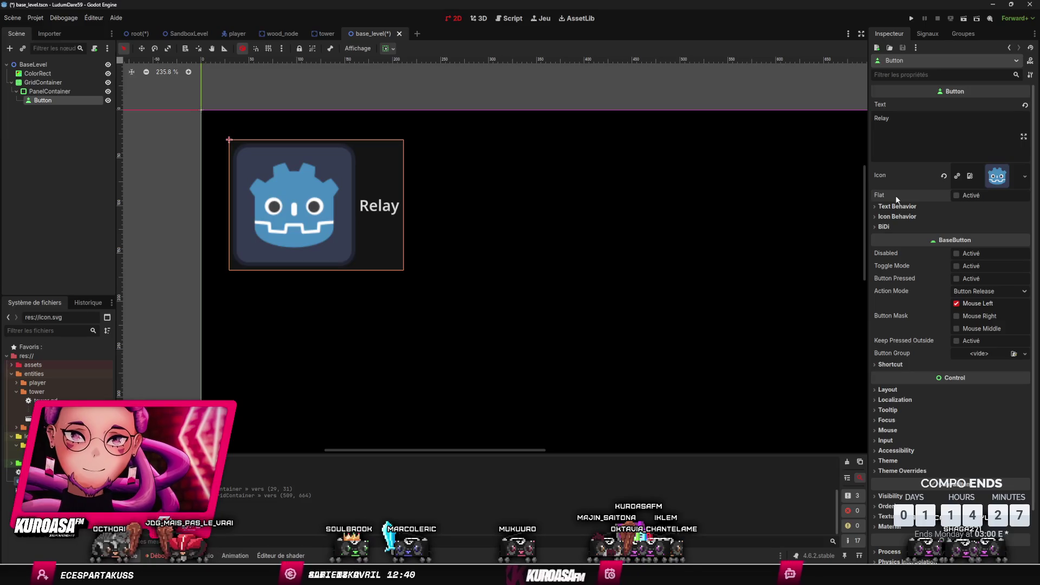
# Set the Relay button's Icon Alignment to Center and Vertical Icon Alignment to Top
pyautogui.click(897, 207)
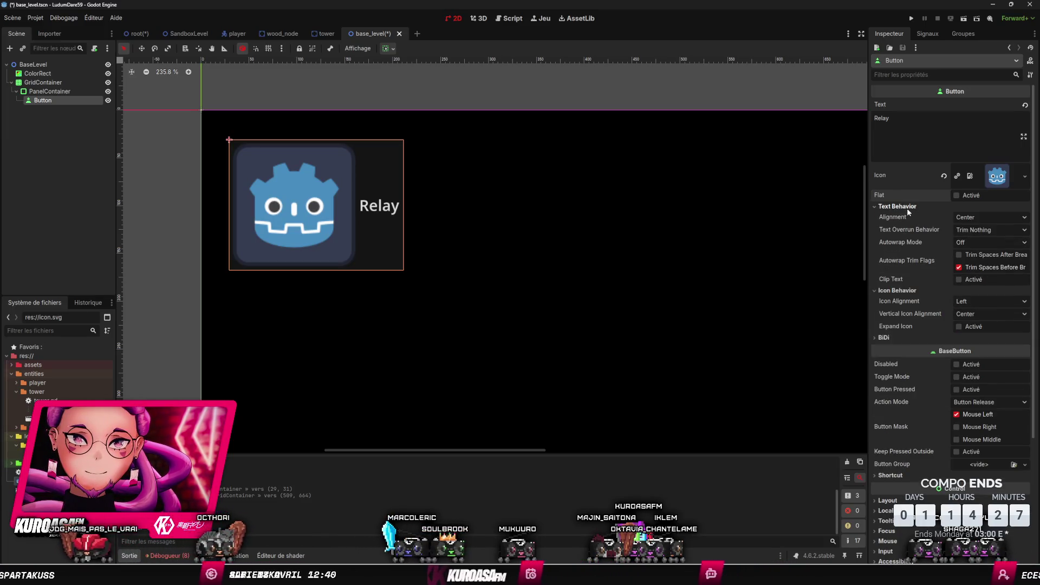
pyautogui.click(960, 298)
pyautogui.click(978, 326)
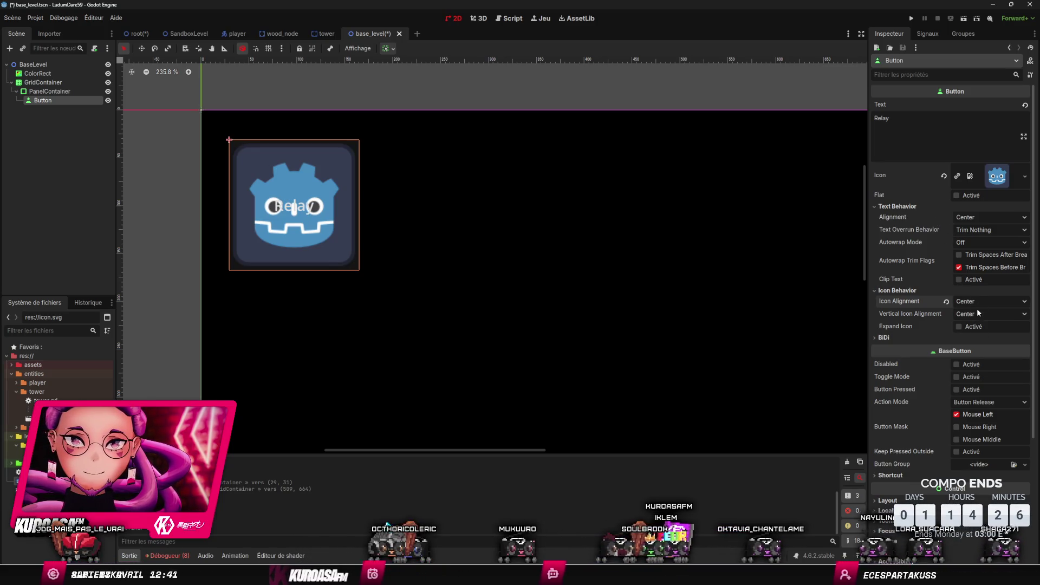
pyautogui.click(978, 314)
pyautogui.click(976, 328)
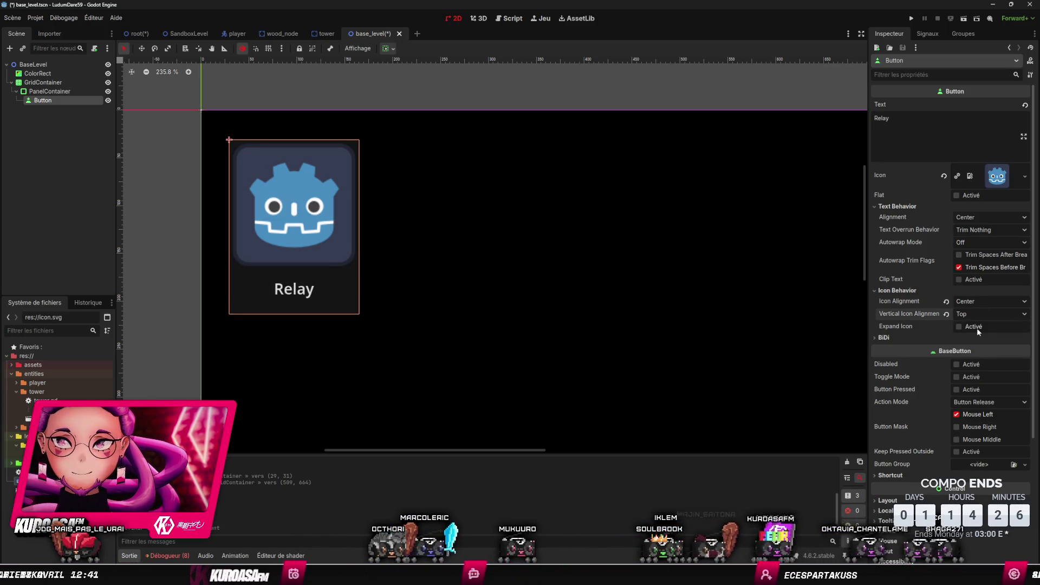
pyautogui.scroll(-2, 521, 115)
# Duplicate the Relay button panel and set the GridContainer to five columns
pyautogui.click(57, 92)
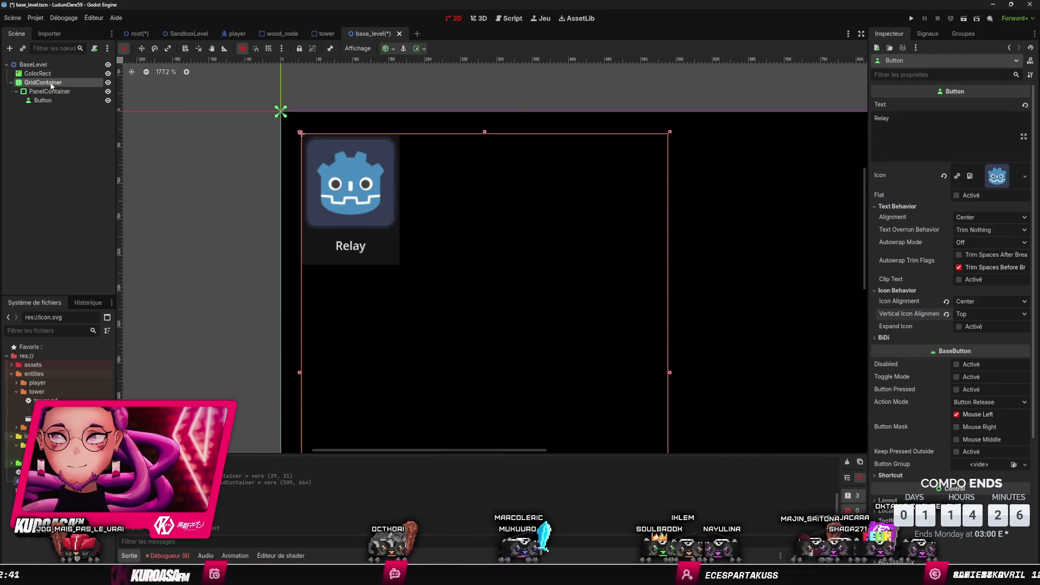
pyautogui.hotkey('ctrl', 'd')
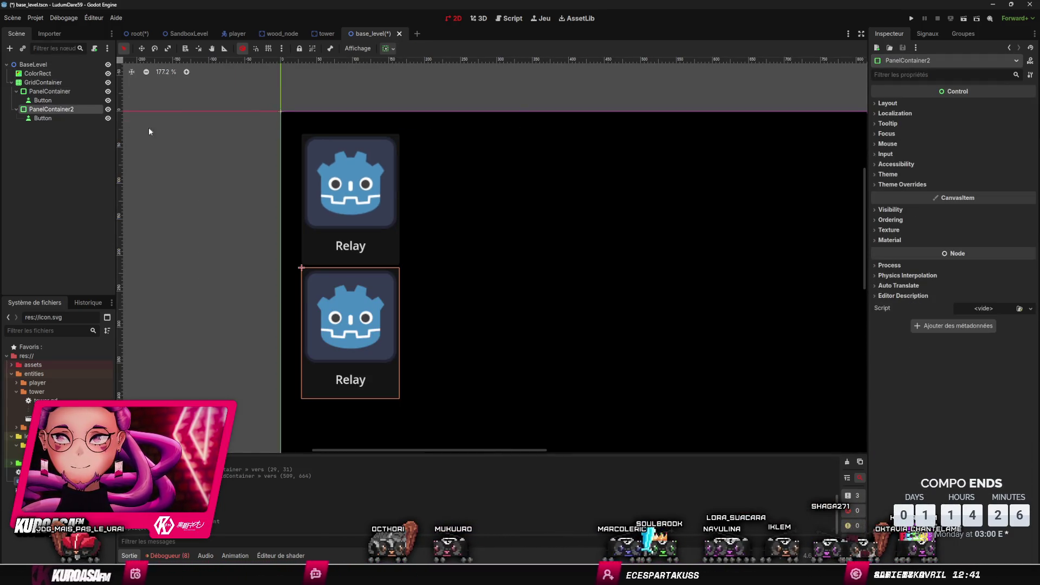
pyautogui.scroll(-3, 148, 128)
pyautogui.click(43, 101)
pyautogui.click(46, 84)
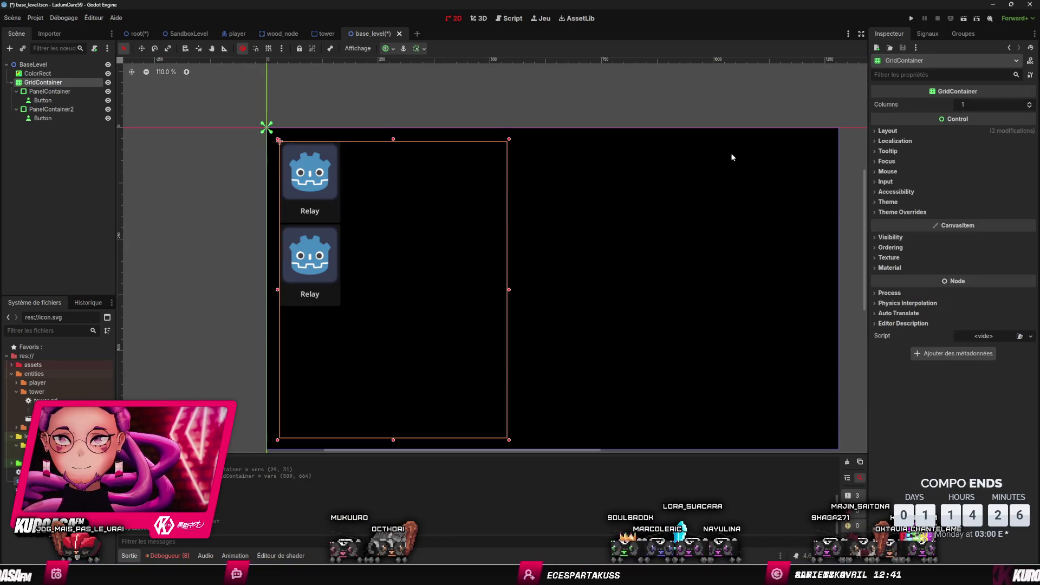
pyautogui.click(978, 106)
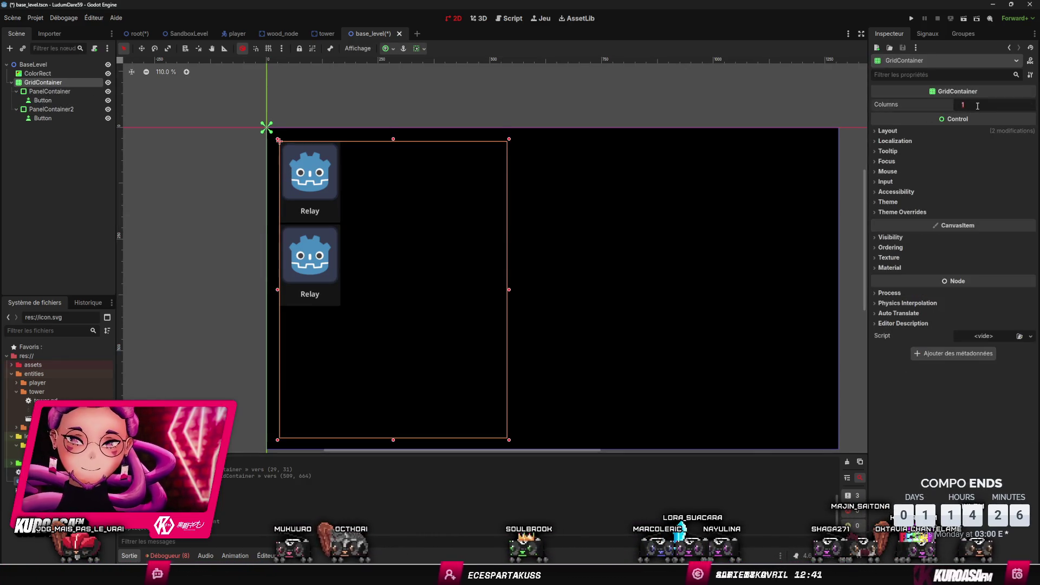
pyautogui.press('Return')
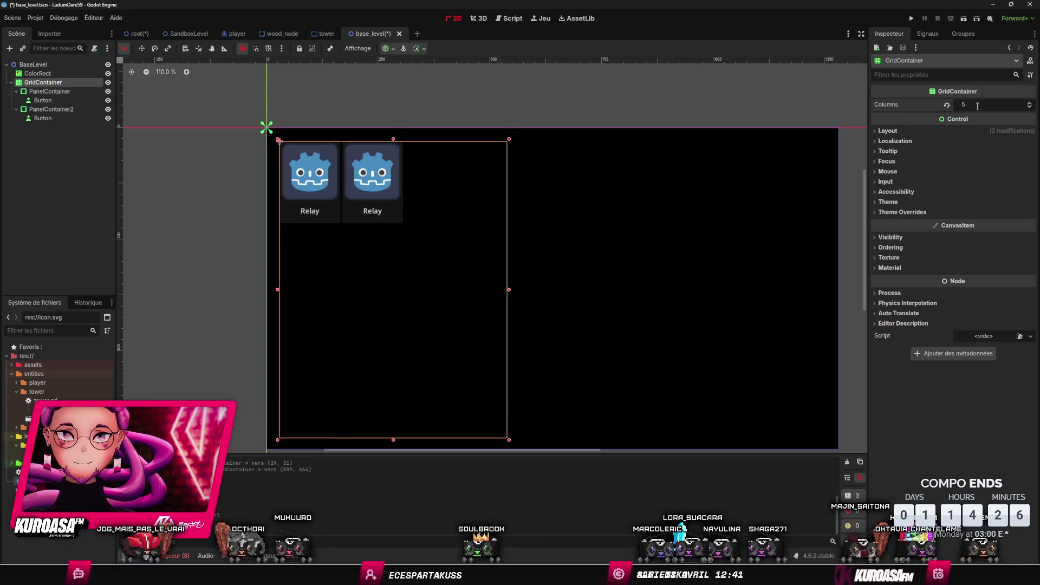
# Make more copies of the Relay button panel, undoing an accidental grid duplicate
pyautogui.click(54, 84)
pyautogui.hotkey('ctrl', 'd')
pyautogui.hotkey('ctrl', 'd')
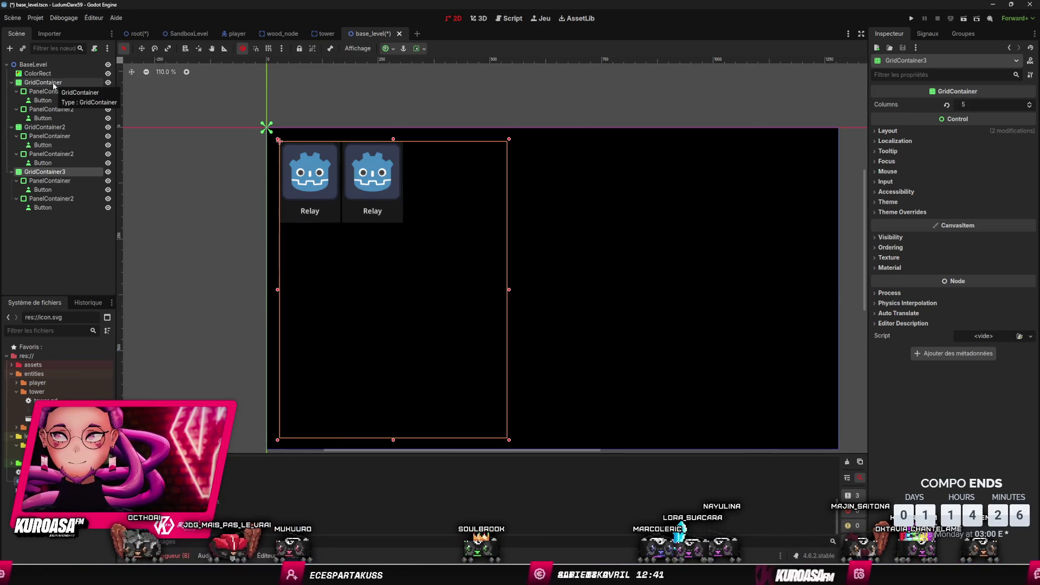
pyautogui.hotkey('ctrl', 'z')
pyautogui.hotkey('ctrl', 'z')
pyautogui.click(51, 110)
pyautogui.hotkey('ctrl', 'd')
pyautogui.hotkey('ctrl', 'd')
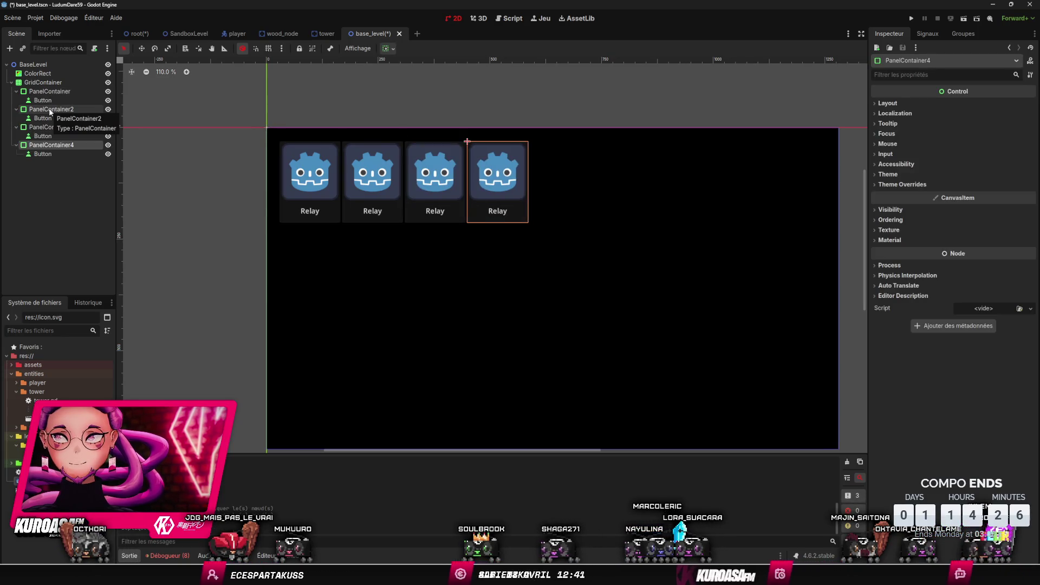
pyautogui.hotkey('ctrl', 'd')
pyautogui.hotkey('ctrl', 'd')
pyautogui.hotkey('ctrl', 'd')
# Reduce the GridContainer's Columns to 3 for a 3×3 layout
pyautogui.click(508, 209)
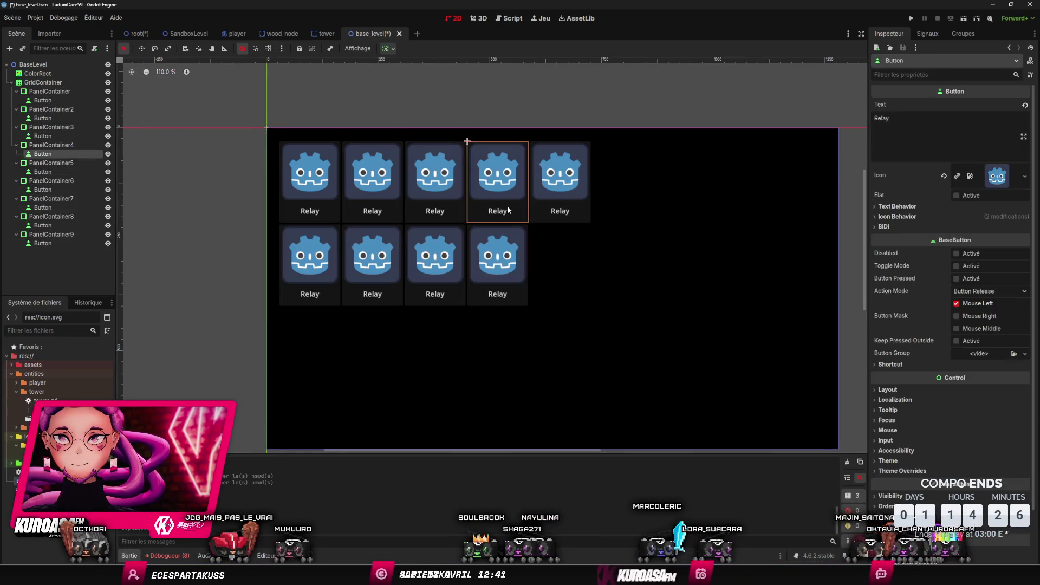
pyautogui.click(42, 83)
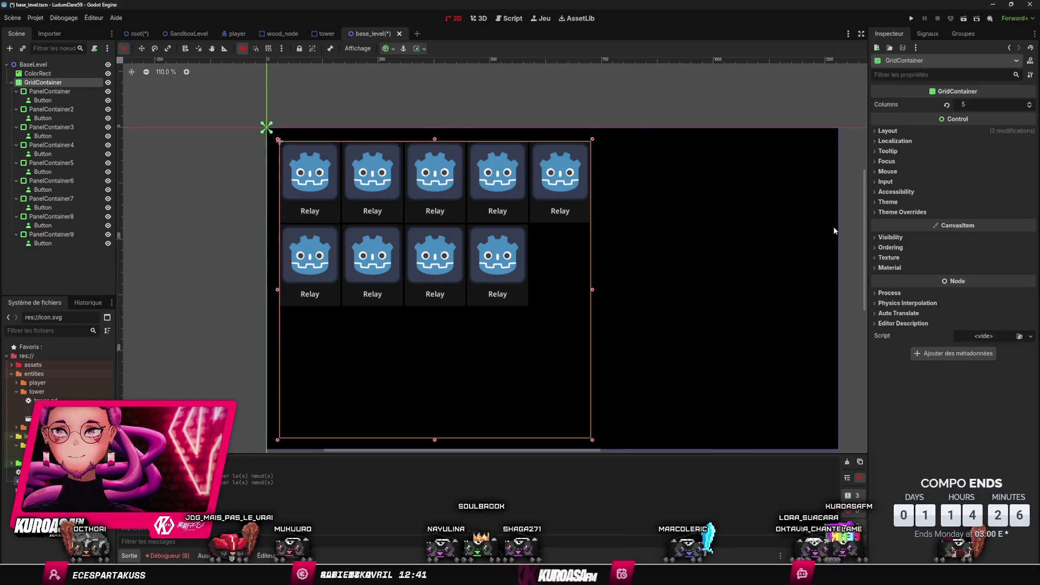
pyautogui.click(1030, 107)
pyautogui.click(1030, 106)
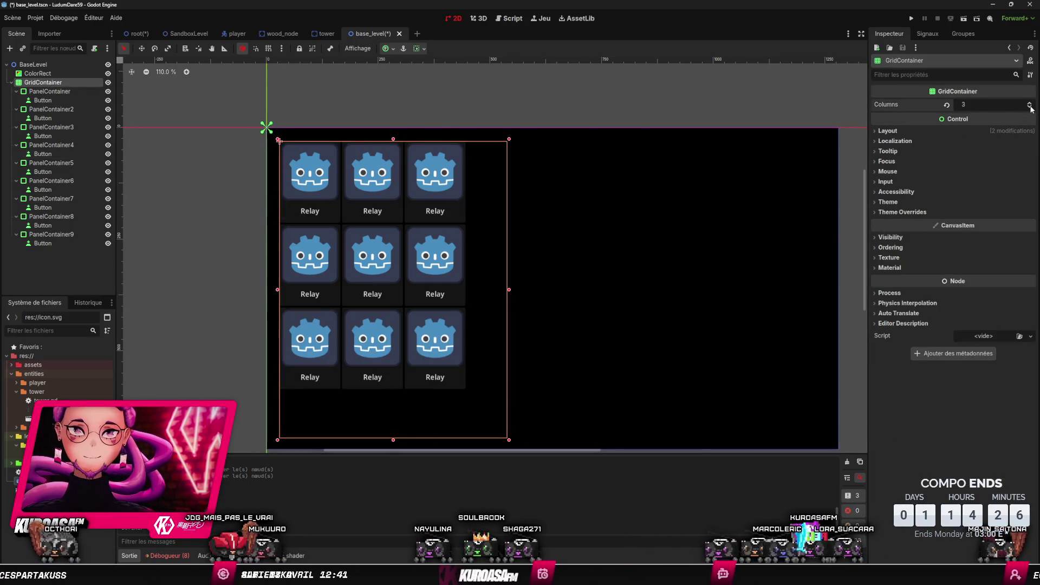
pyautogui.click(1030, 107)
pyautogui.click(1030, 103)
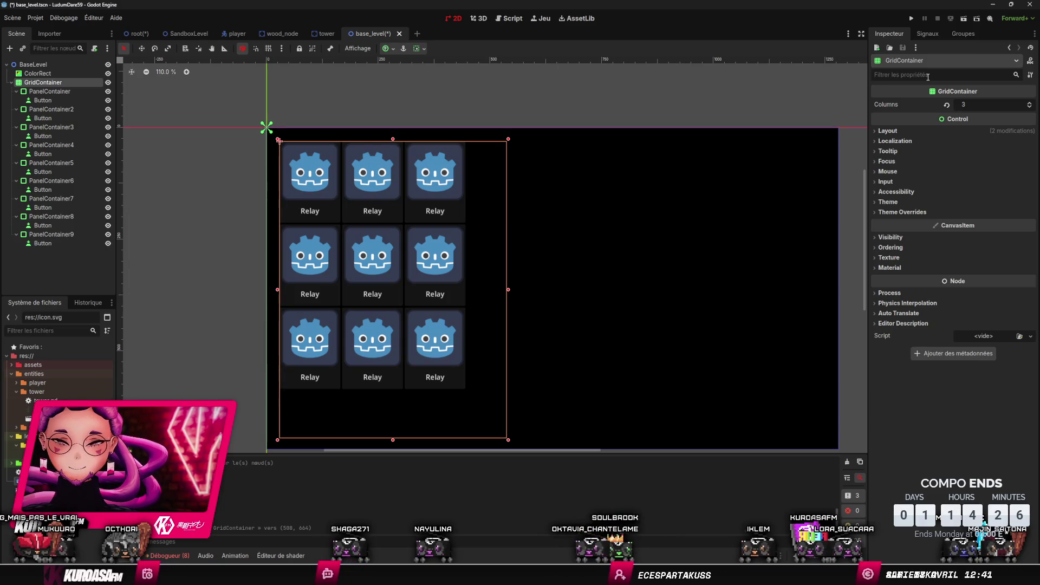
# Filter the first panel's properties for padding, then clear the filter
pyautogui.click(50, 91)
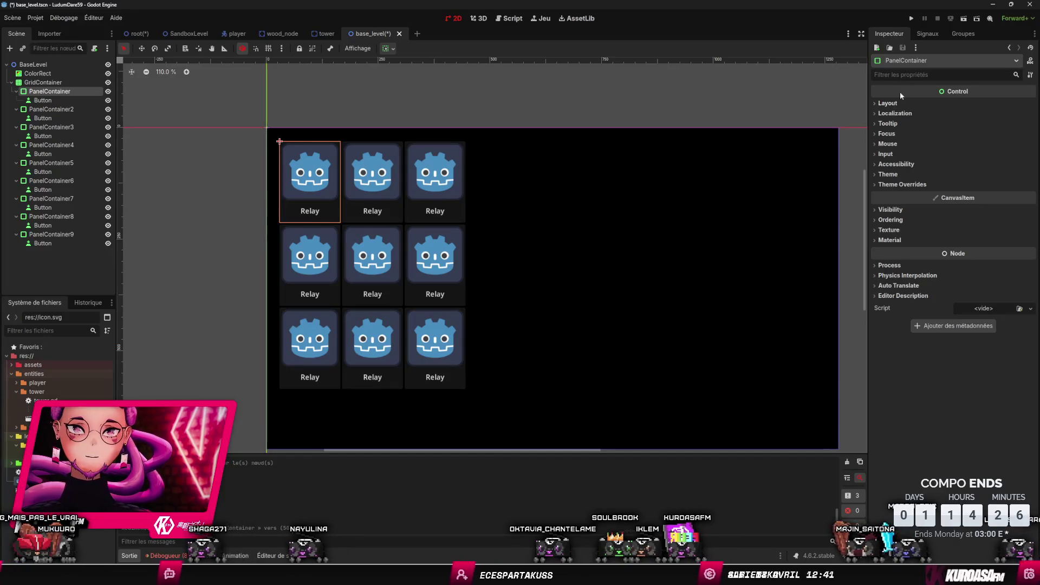
pyautogui.click(893, 74)
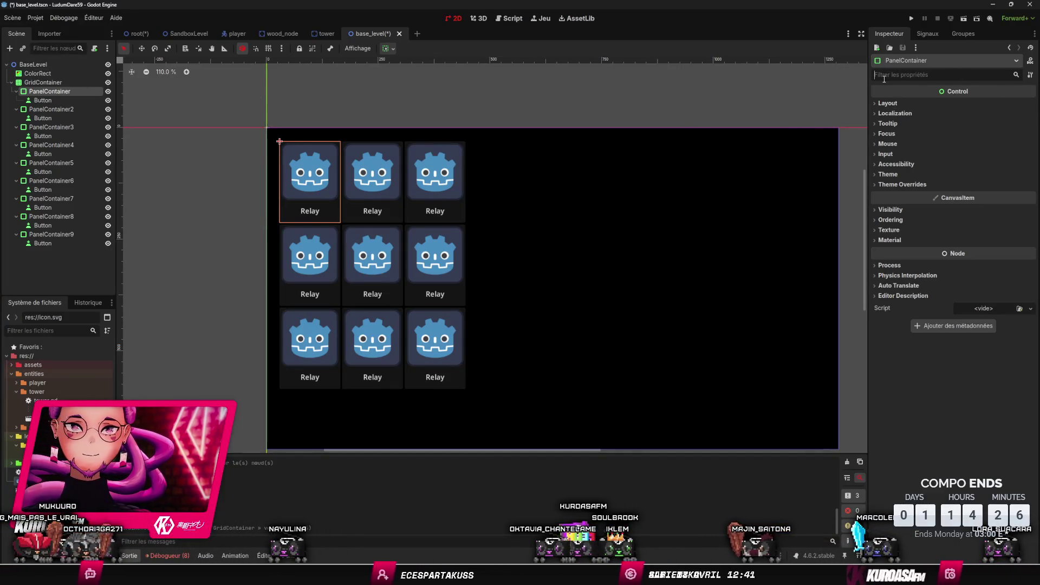
pyautogui.write('padd')
pyautogui.press('BackSpace')
pyautogui.press('BackSpace')
pyautogui.press('BackSpace')
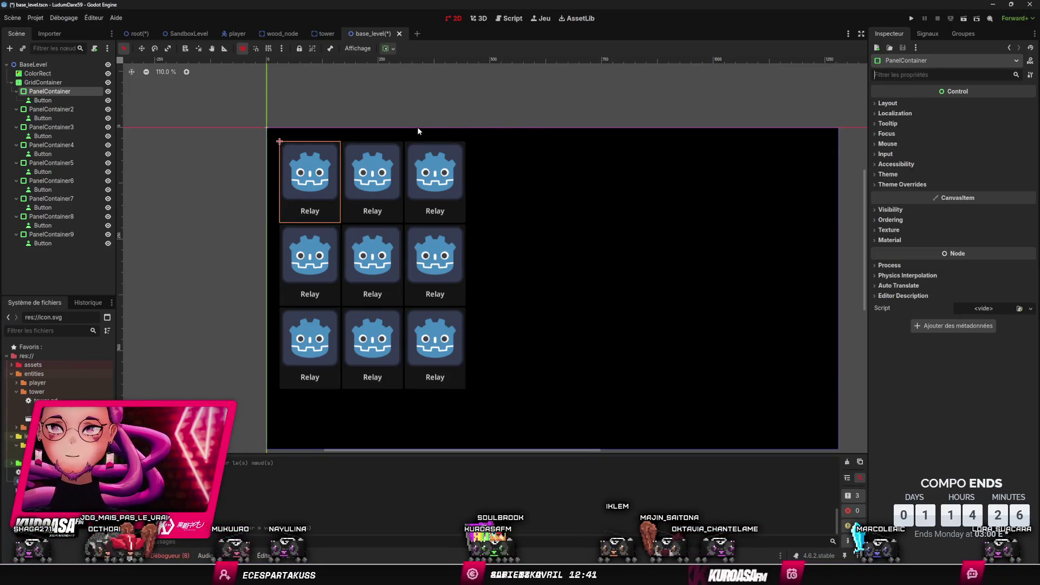
pyautogui.click(293, 172)
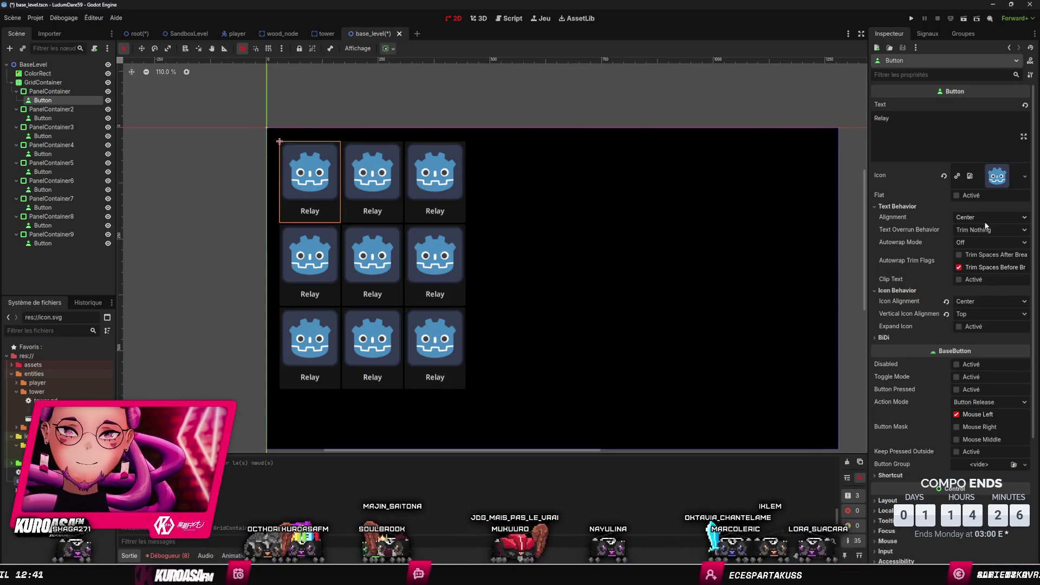
# Add a Label child node under the first button panel
pyautogui.click(53, 91)
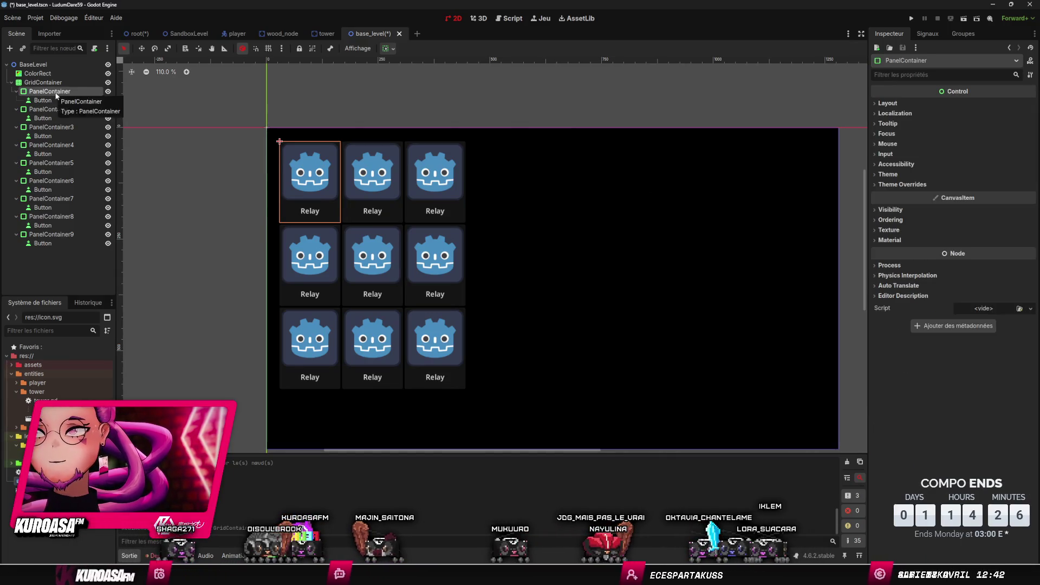
pyautogui.rightClick(54, 92)
pyautogui.click(76, 101)
pyautogui.hotkey('ctrl', 'a')
pyautogui.write('label')
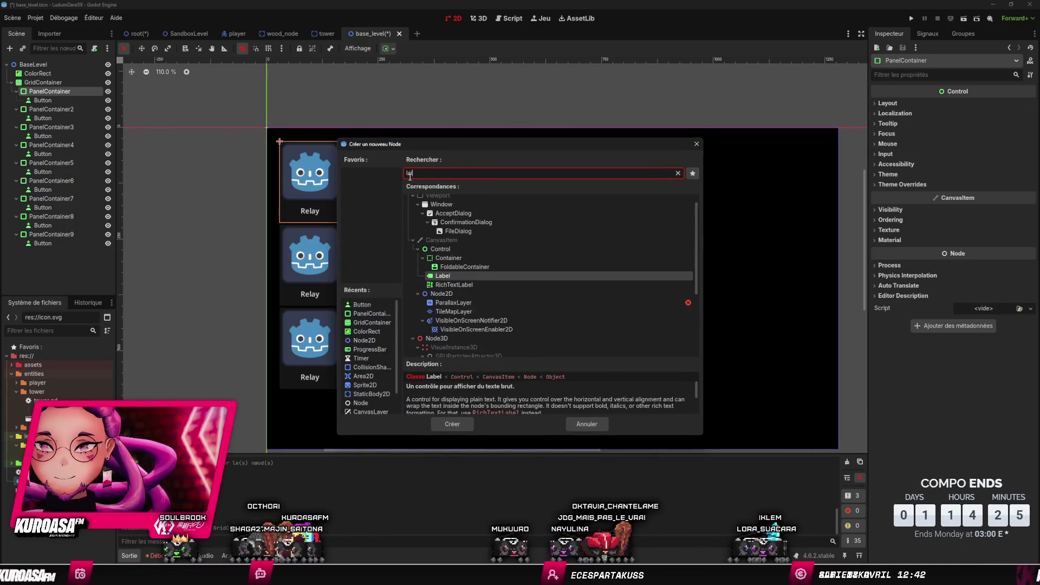
pyautogui.press('Return')
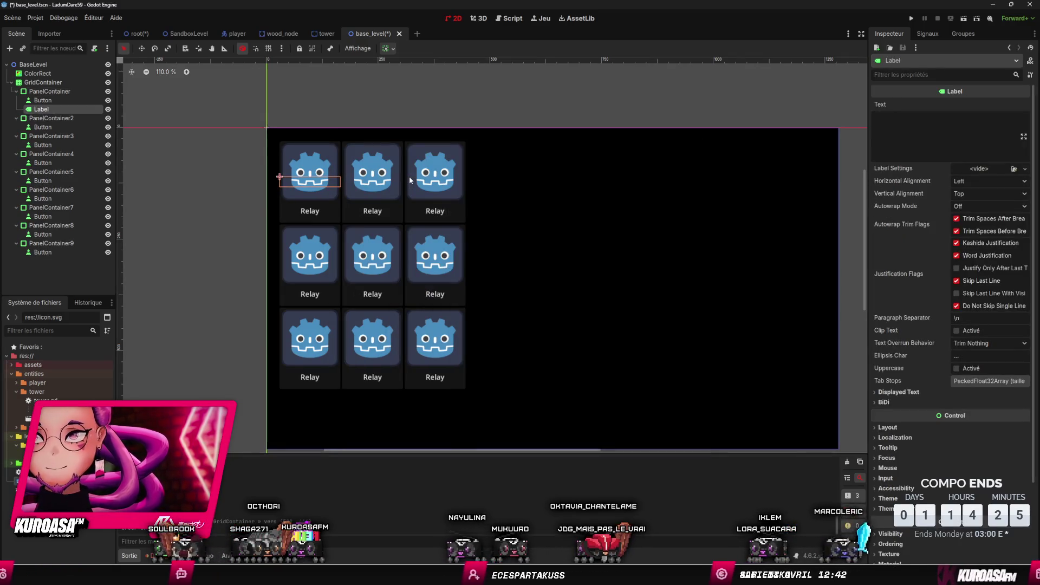
pyautogui.click(915, 124)
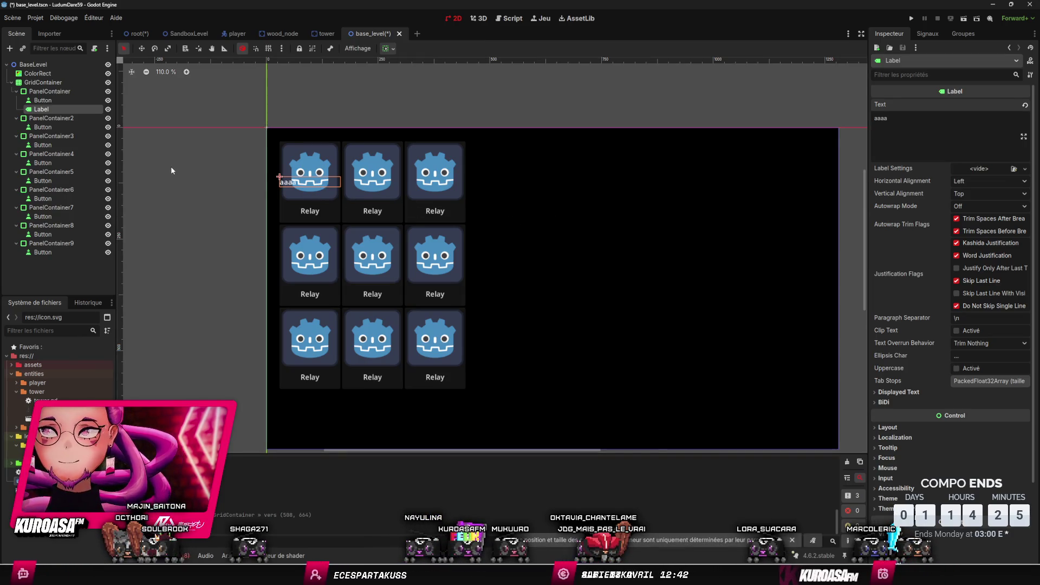
# Change the first panel's node type to HBoxContainer
pyautogui.rightClick(60, 91)
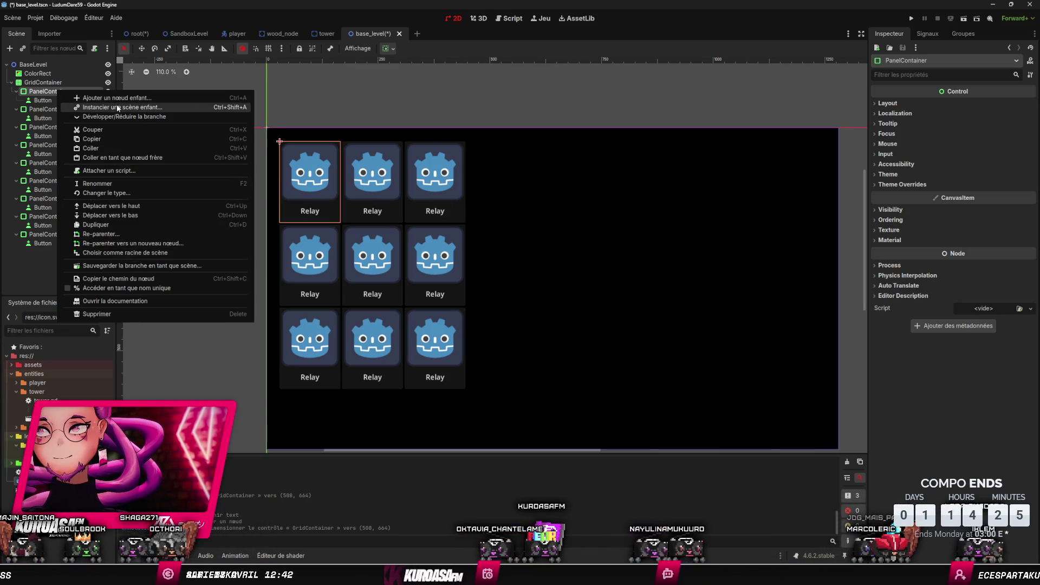
pyautogui.click(108, 193)
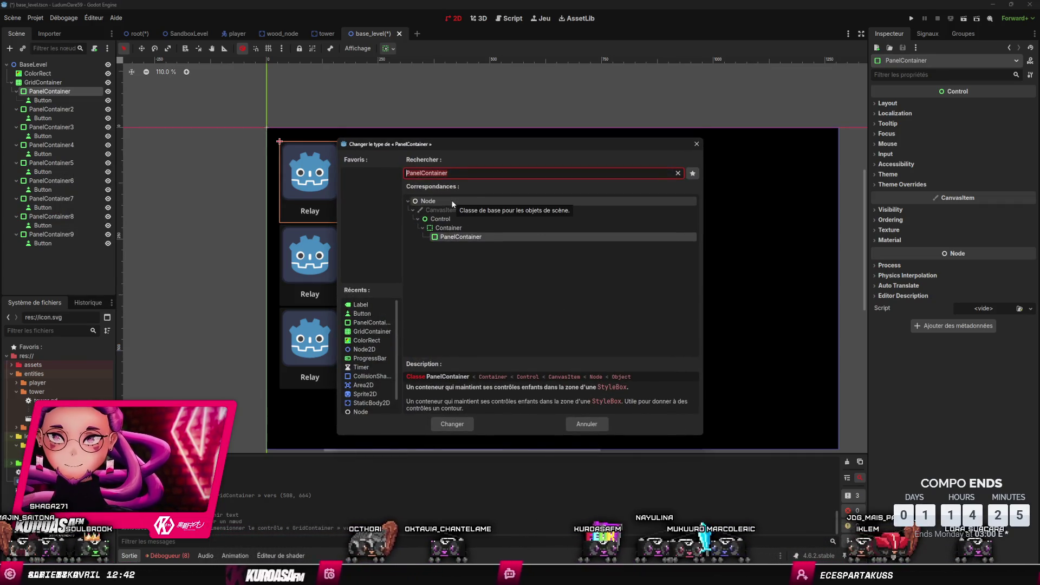
pyautogui.write('Hbox')
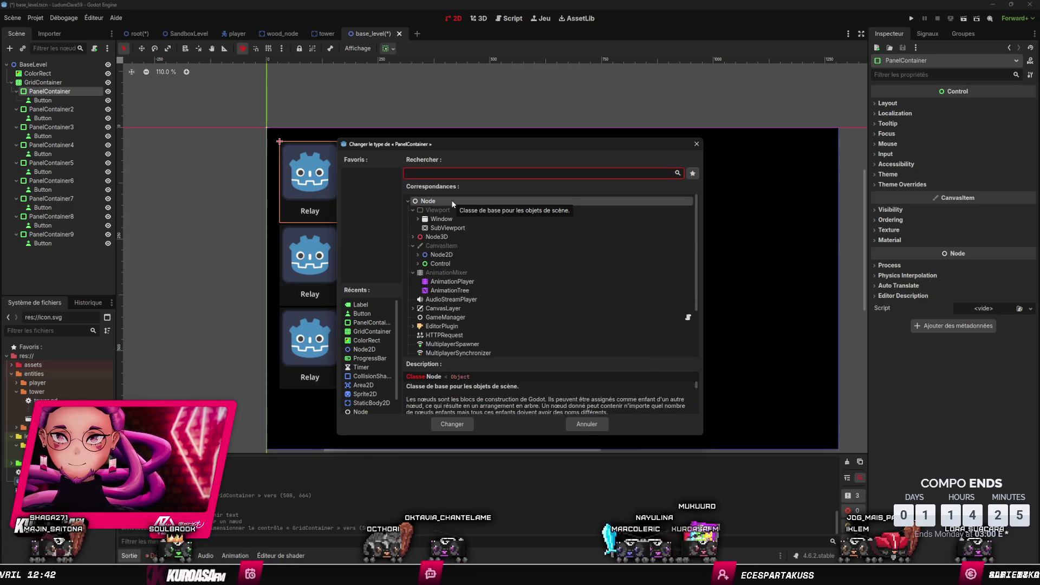
pyautogui.press('Return')
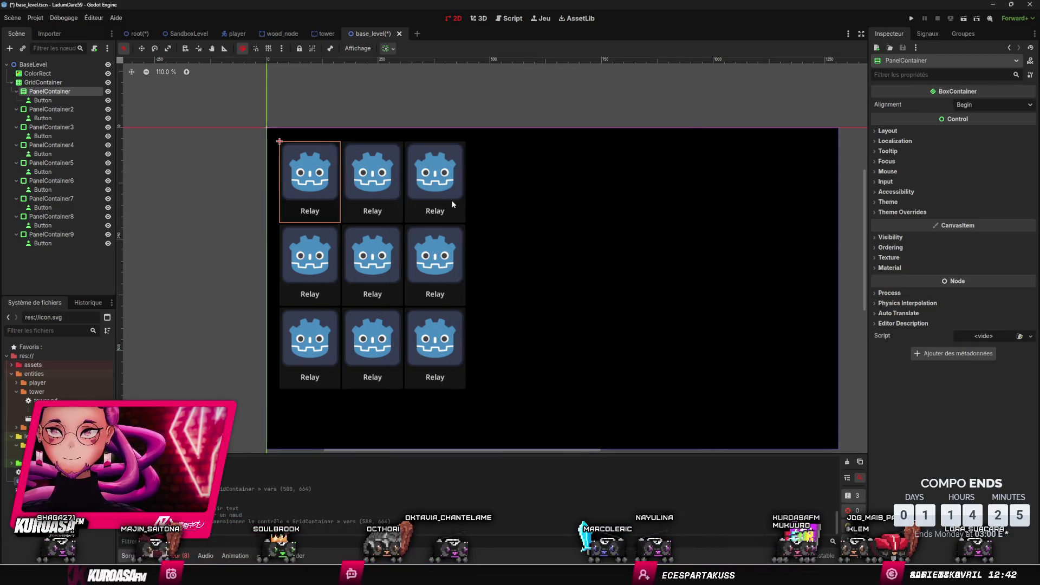
# Add a plain Label child under the first PanelContainer
pyautogui.rightClick(66, 94)
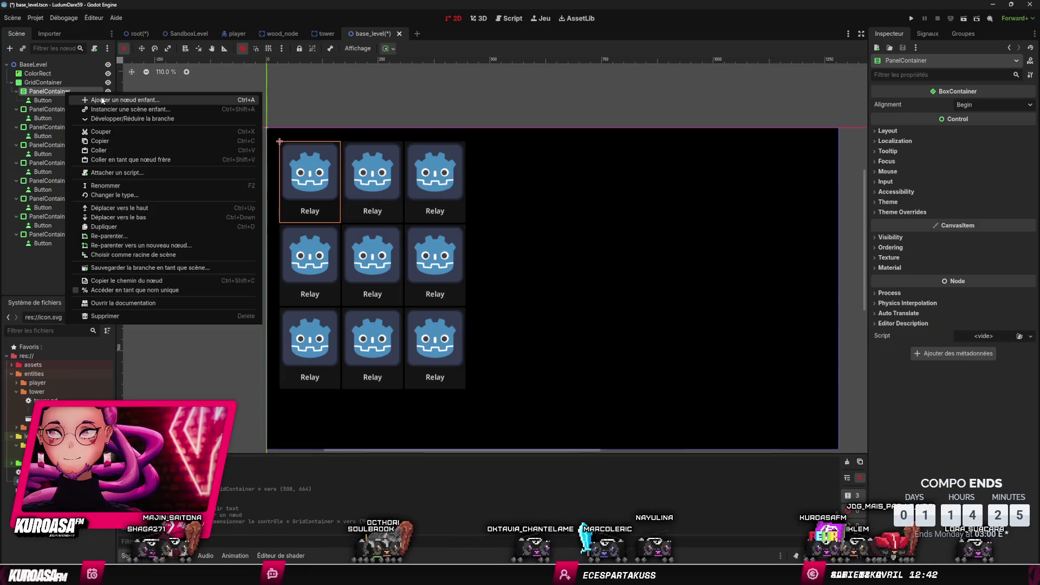
pyautogui.click(98, 99)
pyautogui.write('label')
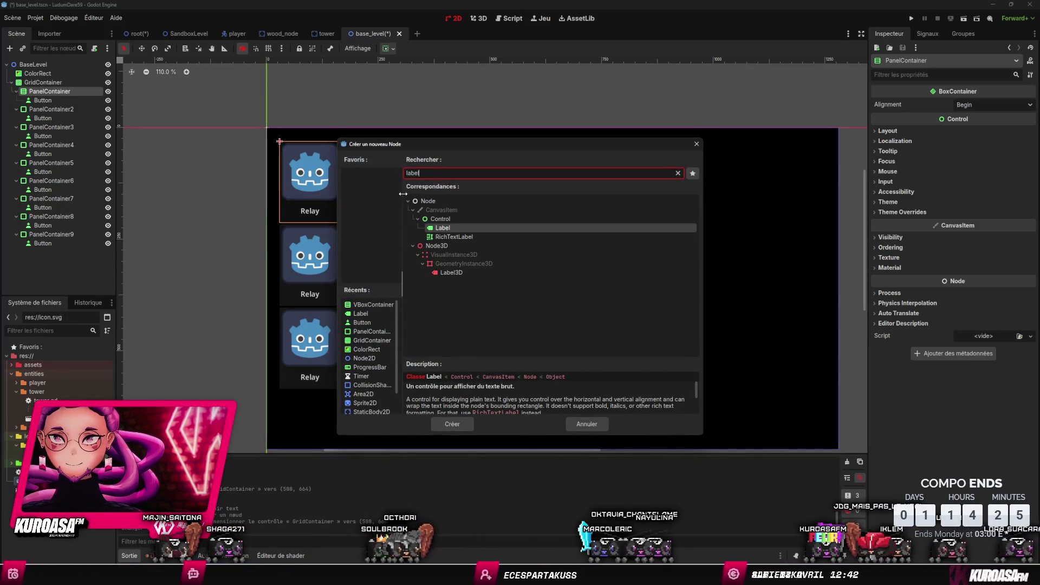
pyautogui.press('Down')
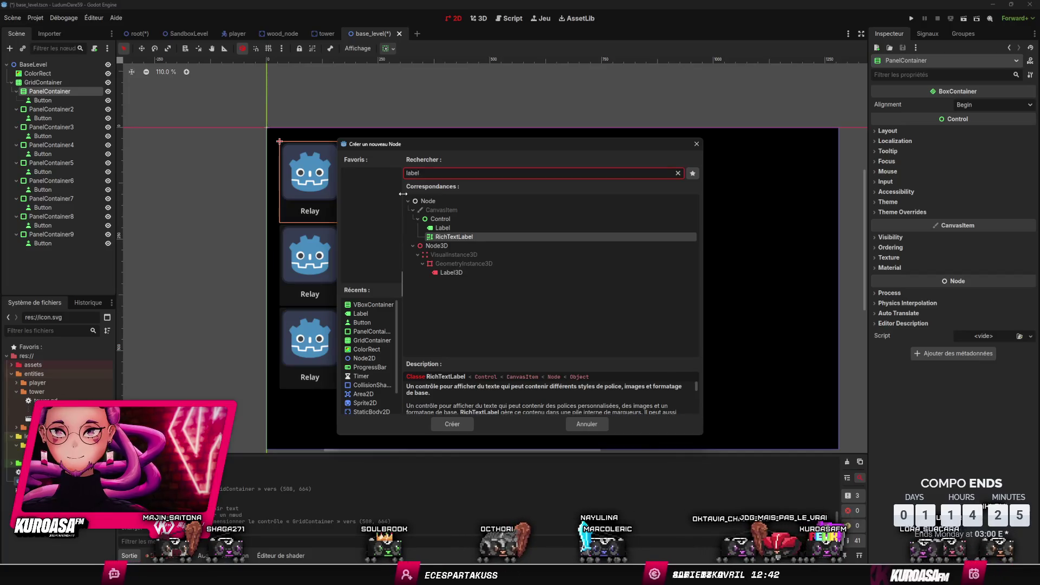
pyautogui.press('Up')
pyautogui.press('Return')
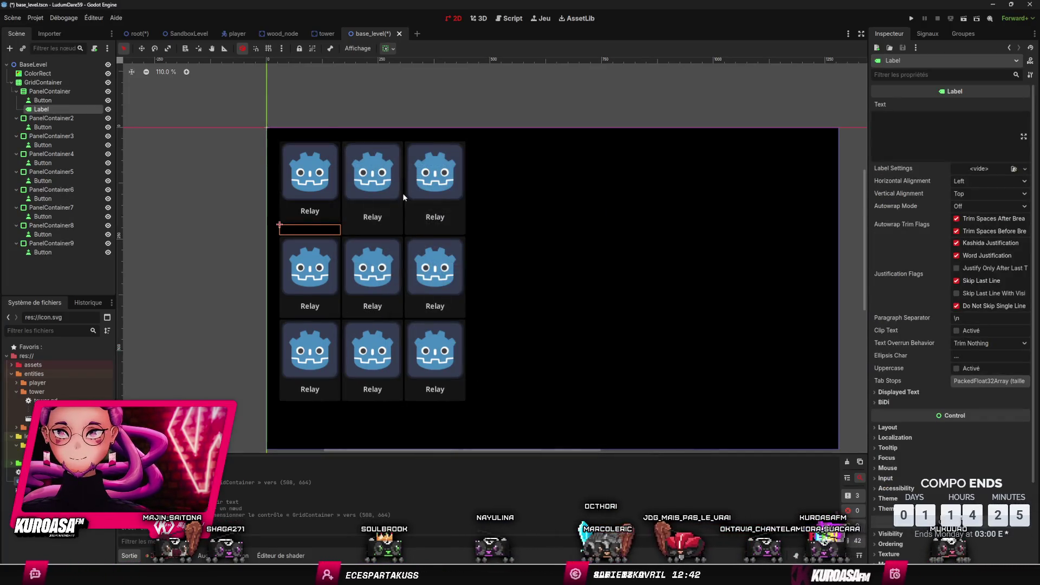
# Set the new label's text to '1 Bois, 1 Fer'
pyautogui.click(895, 118)
pyautogui.write('1 F')
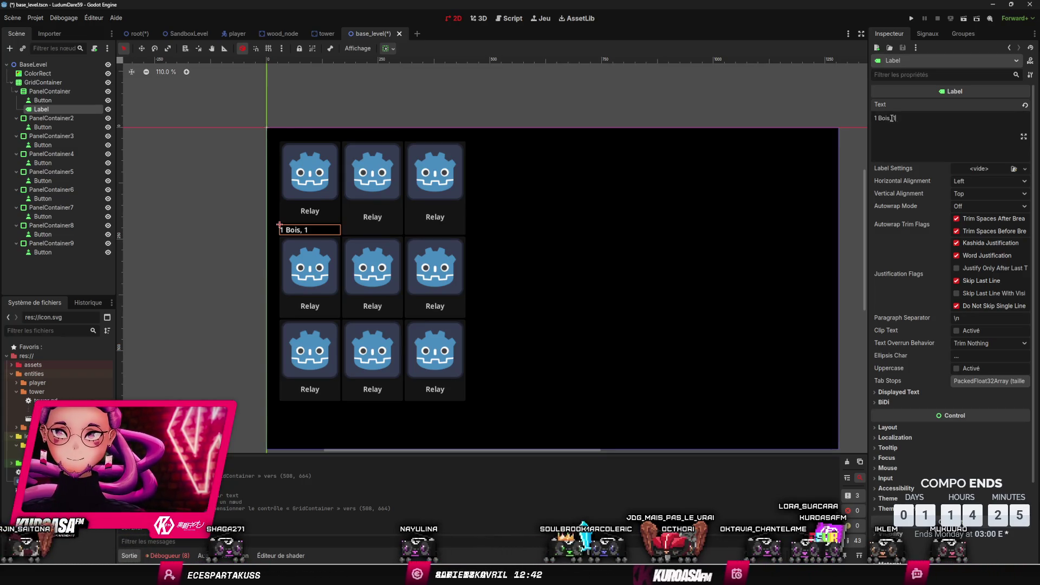
pyautogui.write('er')
pyautogui.click(669, 205)
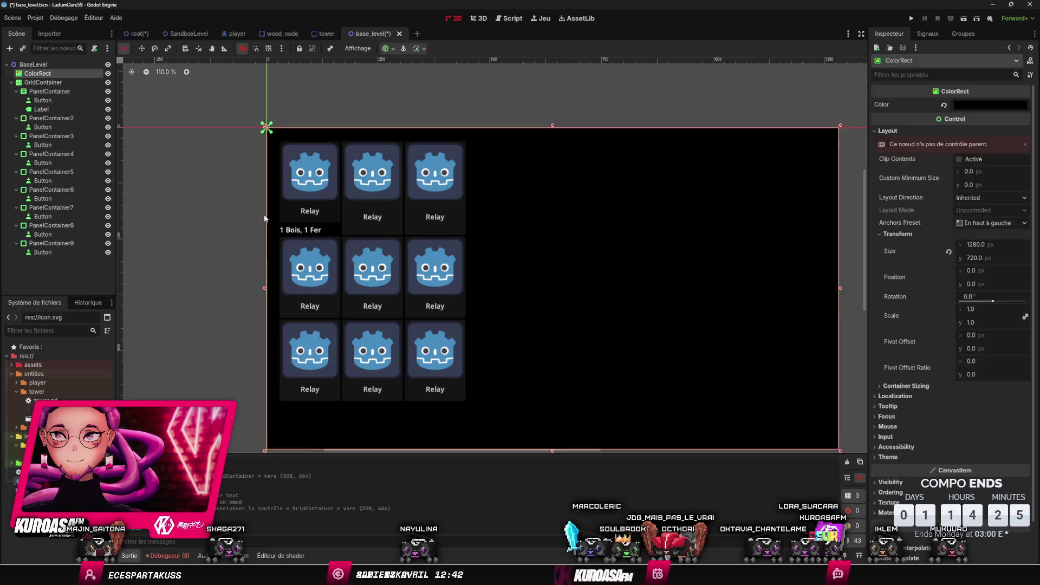
pyautogui.click(324, 231)
pyautogui.click(333, 220)
pyautogui.click(339, 227)
pyautogui.click(508, 238)
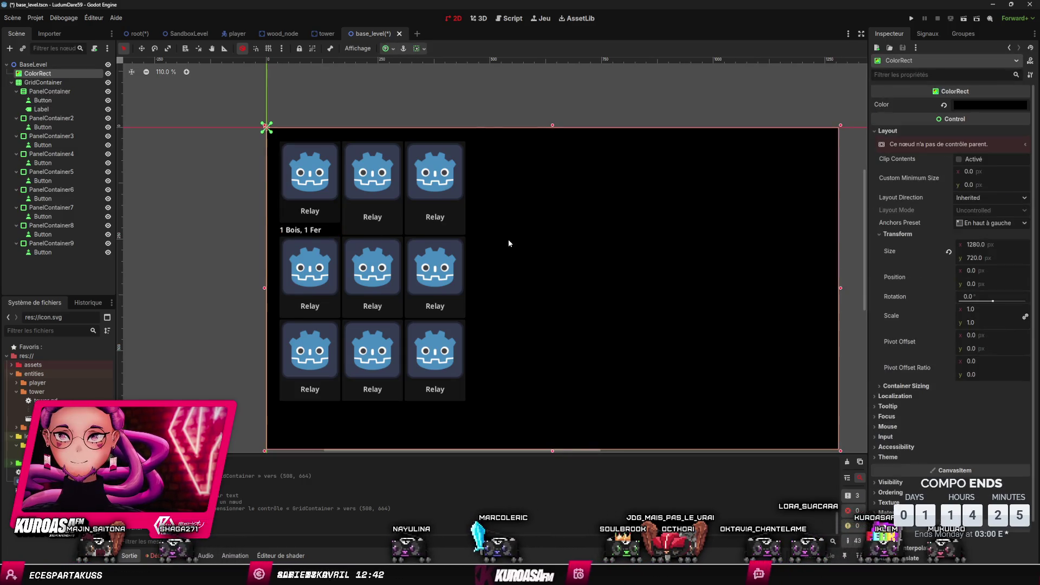
# Delete the old panels PanelContainer2 through PanelContainer9
pyautogui.click(80, 119)
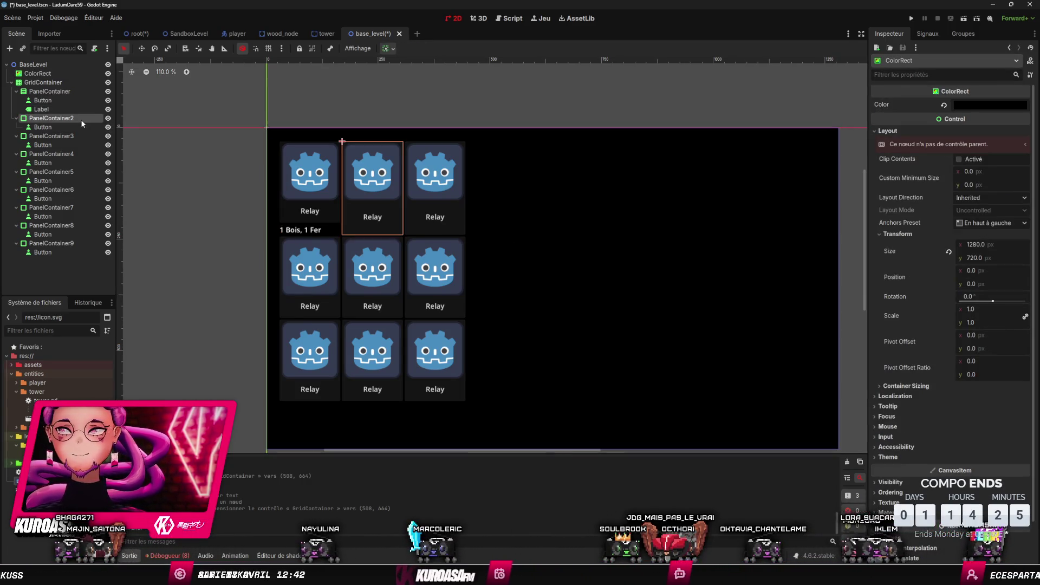
pyautogui.keyDown('shift'); pyautogui.click(69, 244); pyautogui.keyUp('shift')
pyautogui.press('Delete')
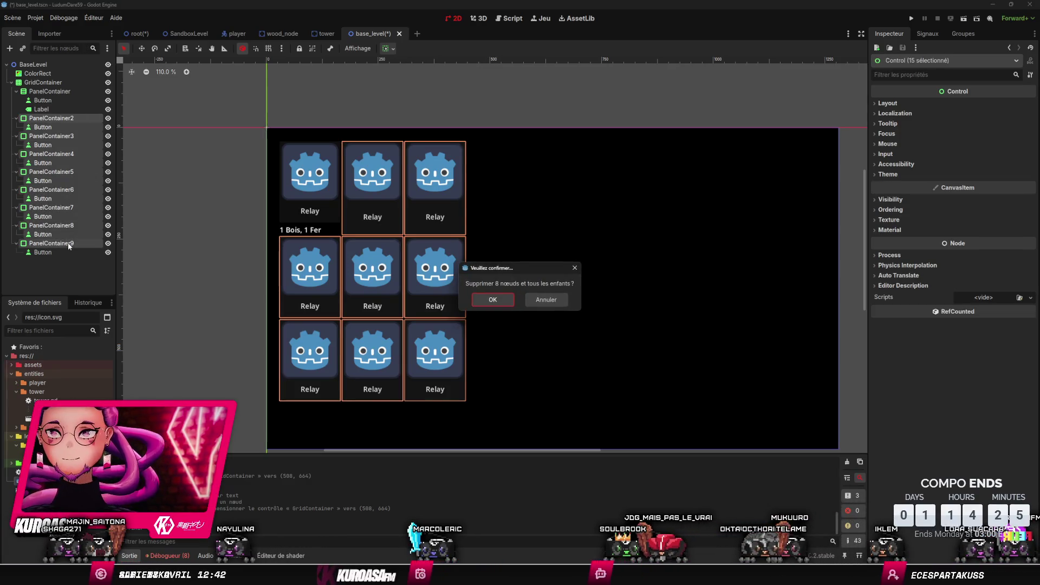
pyautogui.press('Return')
# Duplicate the labelled first panel to fill the grid with eight copies
pyautogui.click(50, 91)
pyautogui.hotkey('ctrl', 'd')
pyautogui.hotkey('ctrl', 'd')
pyautogui.hotkey('ctrl', 'd')
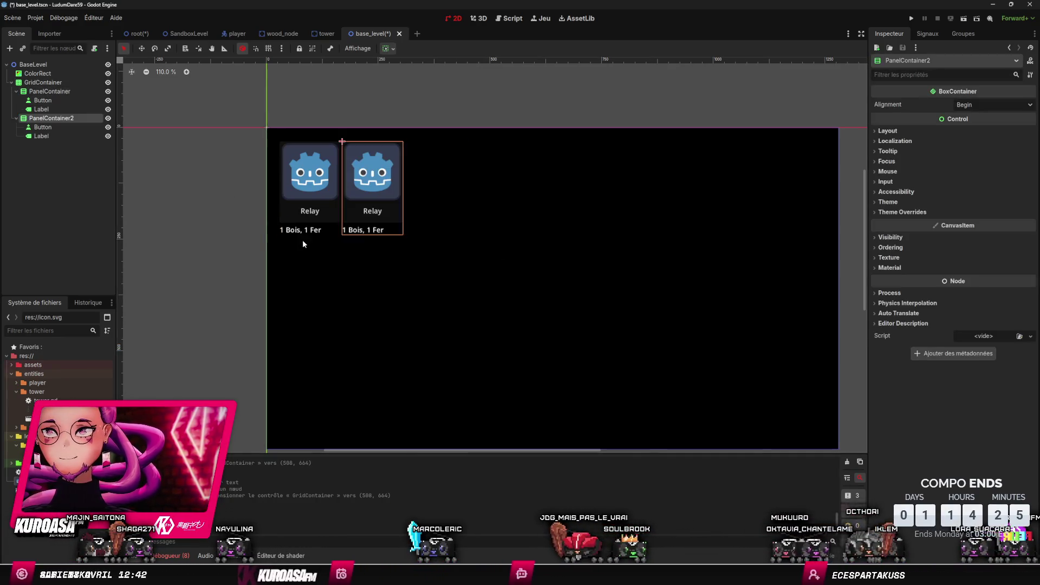
pyautogui.hotkey('ctrl', 'd')
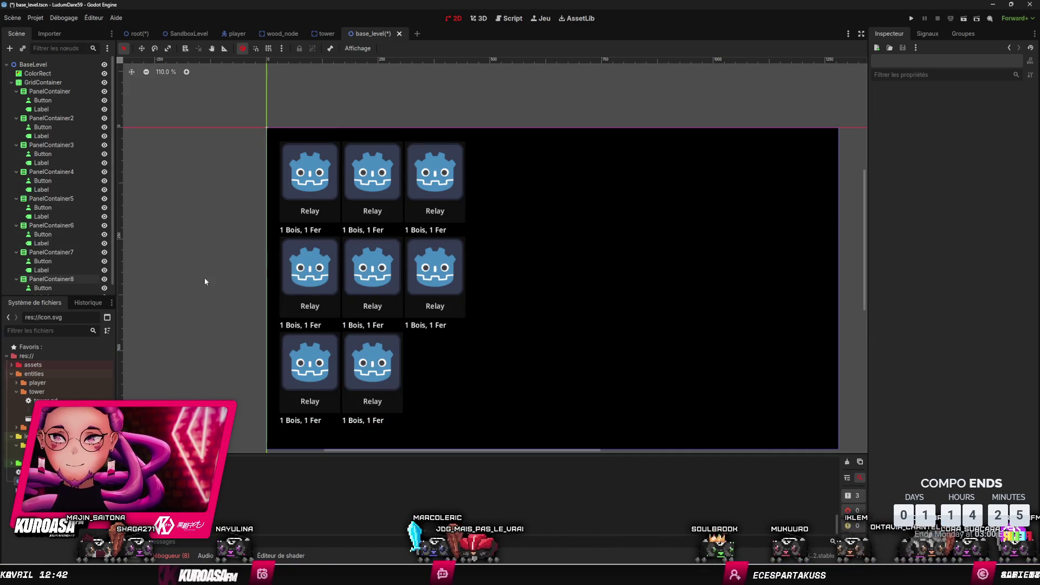
pyautogui.moveTo(202, 309)
pyautogui.mouseDown()
pyautogui.moveTo(181, 260)
pyautogui.moveTo(181, 282)
pyautogui.mouseUp()
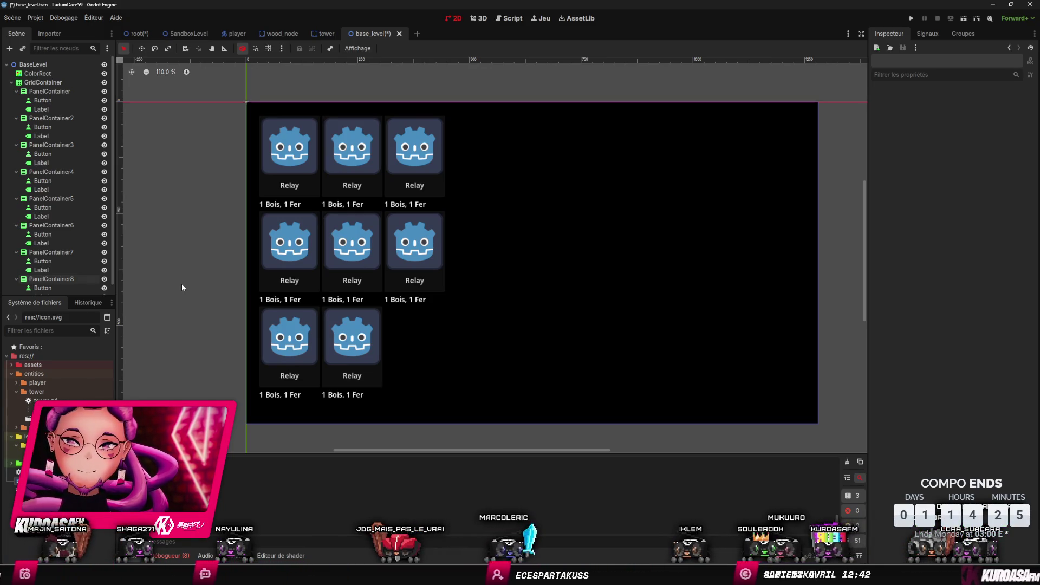
pyautogui.click(336, 179)
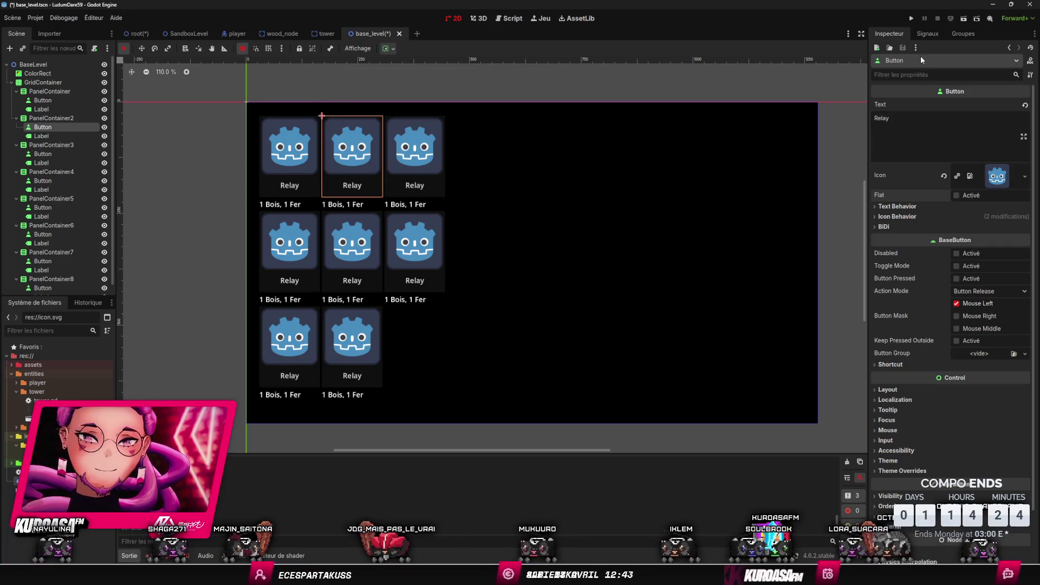
pyautogui.click(911, 18)
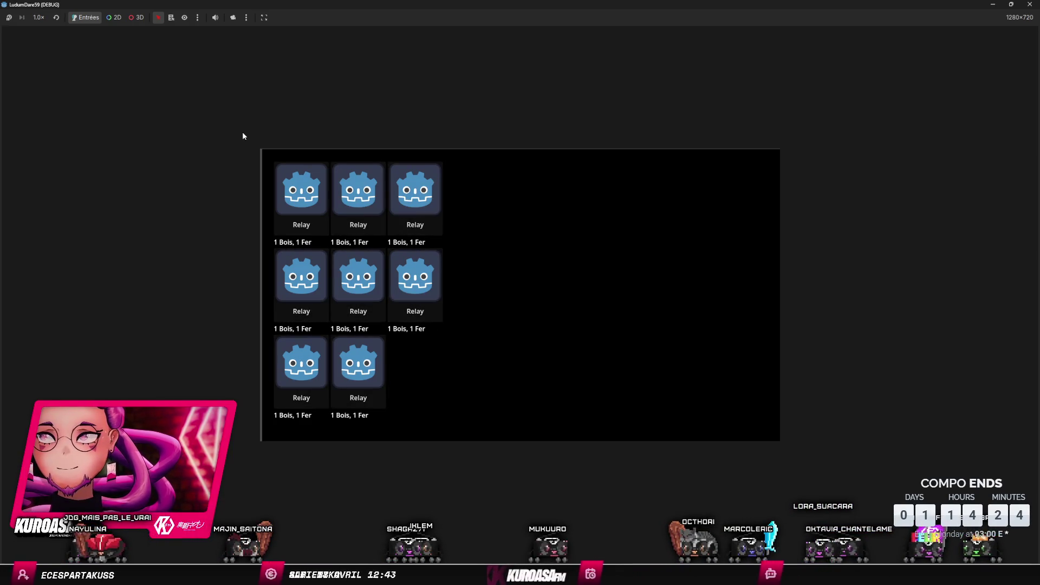
pyautogui.click(1028, 5)
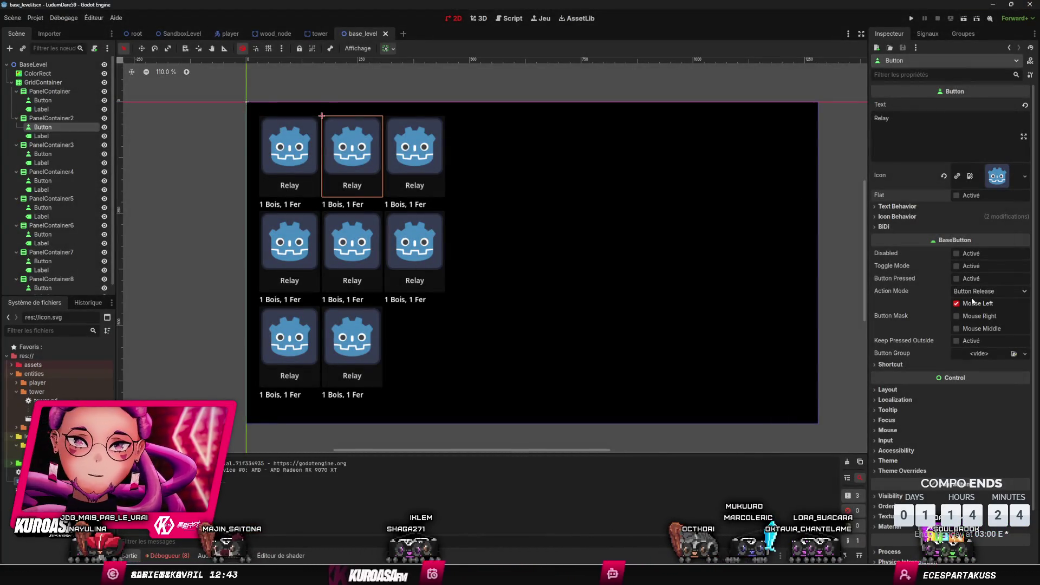
pyautogui.click(957, 278)
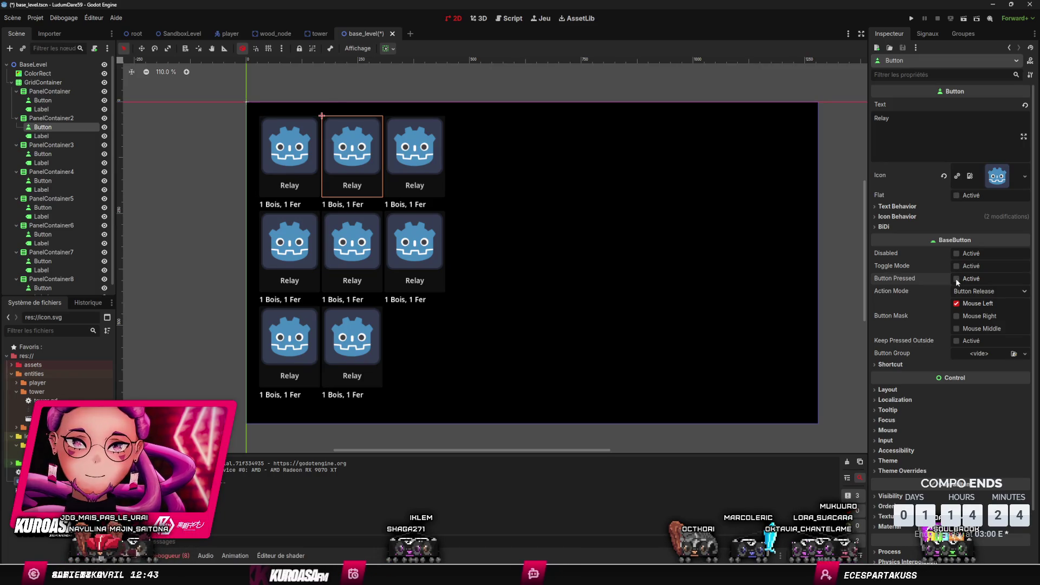
pyautogui.click(921, 365)
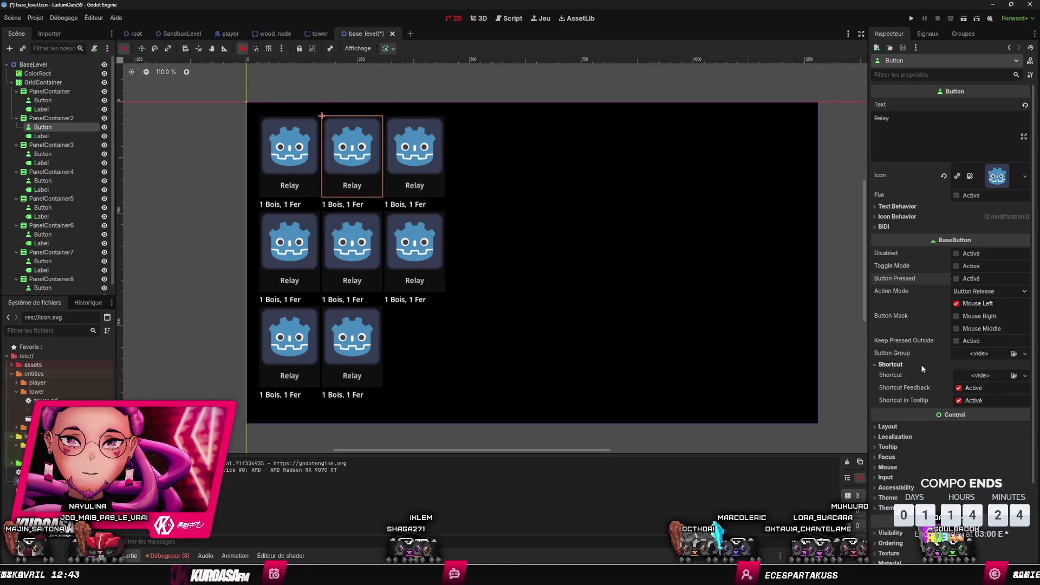
pyautogui.click(921, 365)
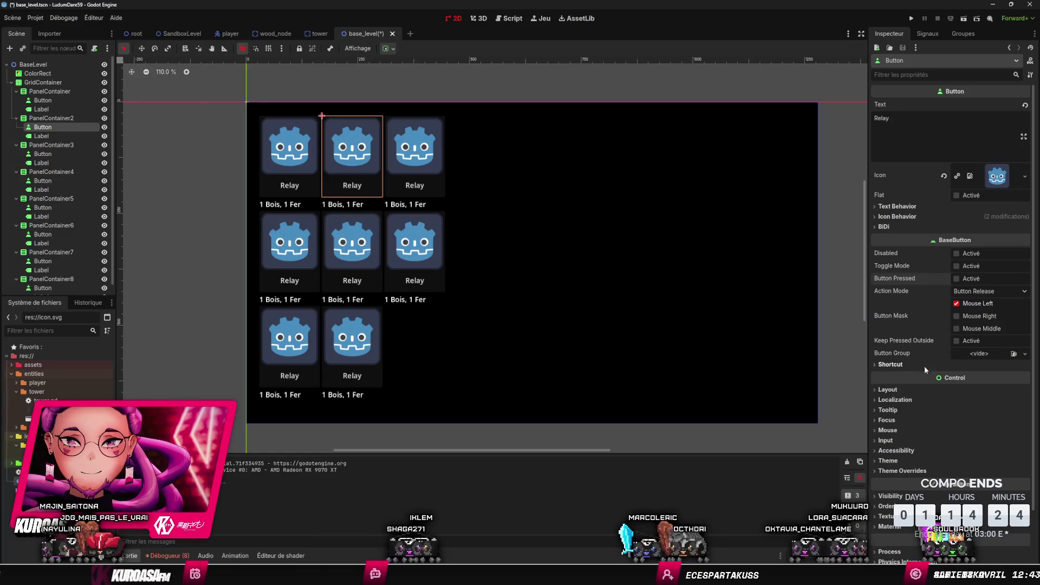
pyautogui.click(885, 227)
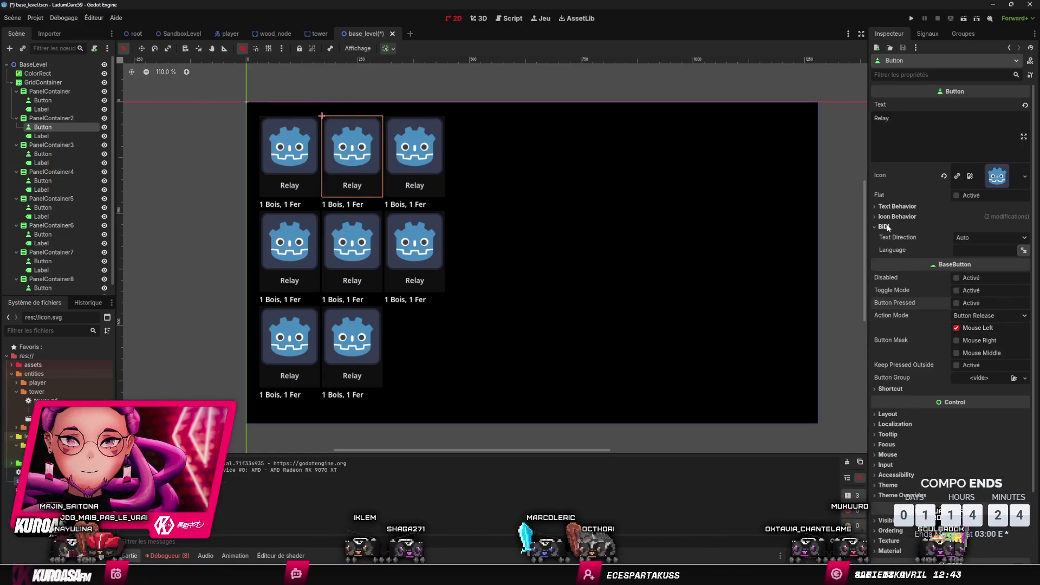
pyautogui.click(980, 239)
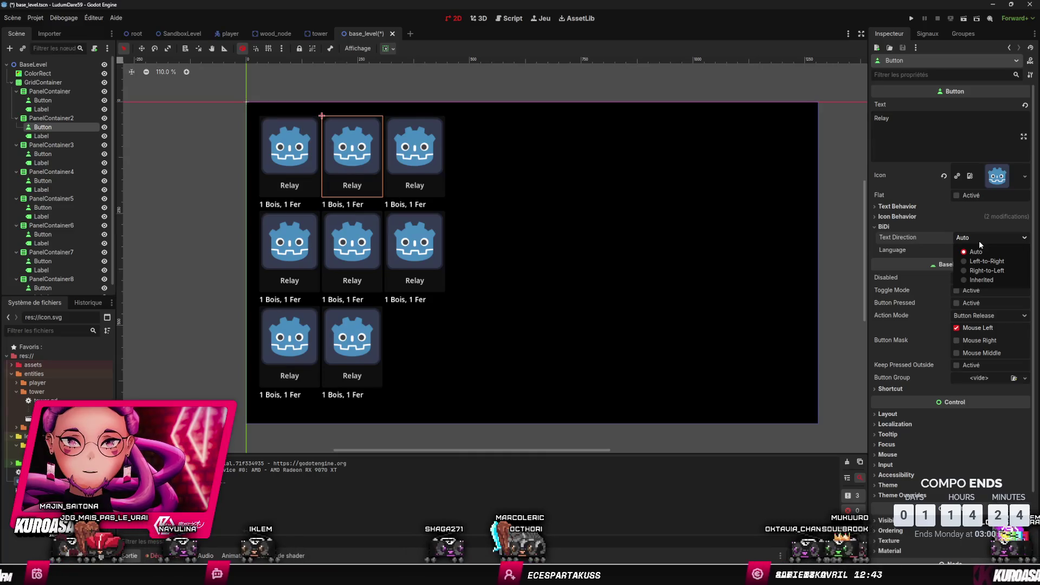
pyautogui.click(883, 226)
pyautogui.click(883, 226)
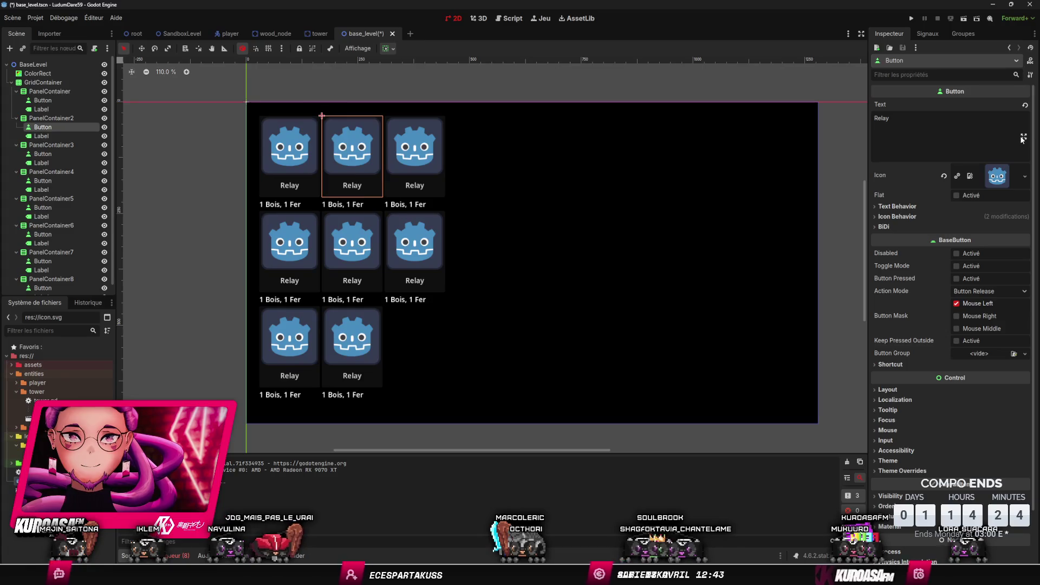
pyautogui.click(51, 118)
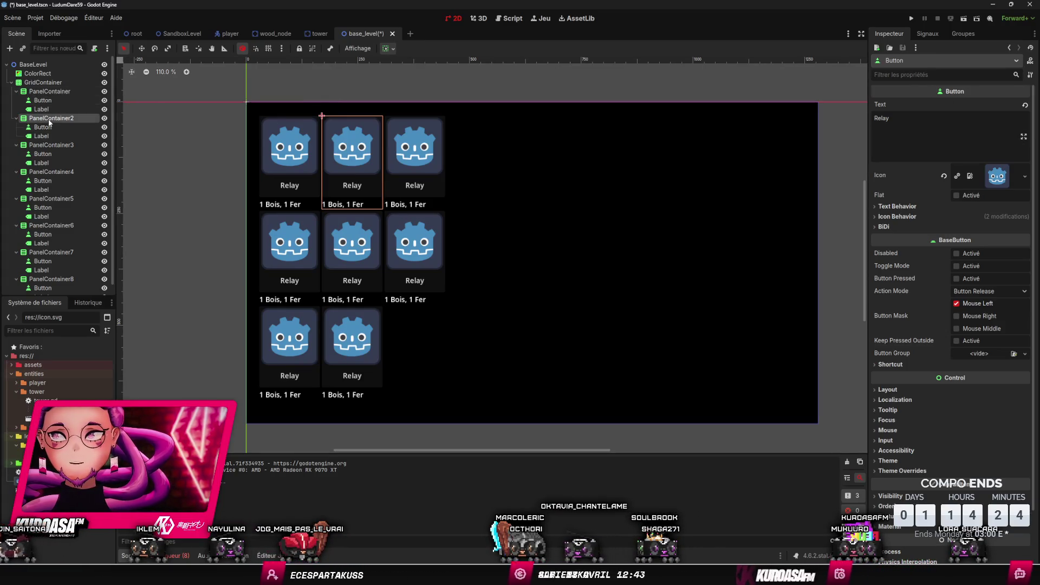
pyautogui.click(899, 131)
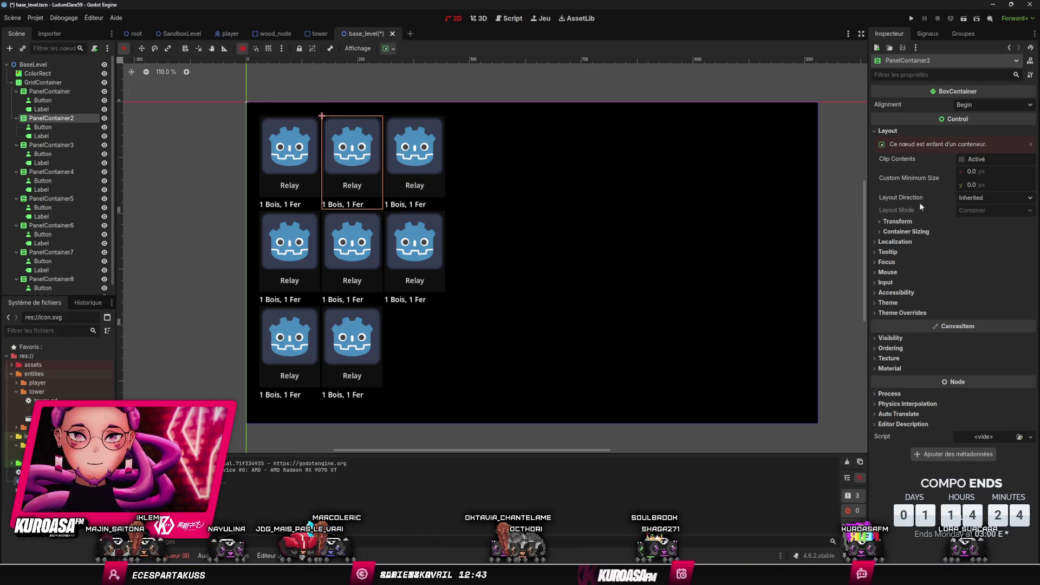
# Turn on horizontal and vertical Expand in PanelContainer2's container sizing
pyautogui.click(915, 220)
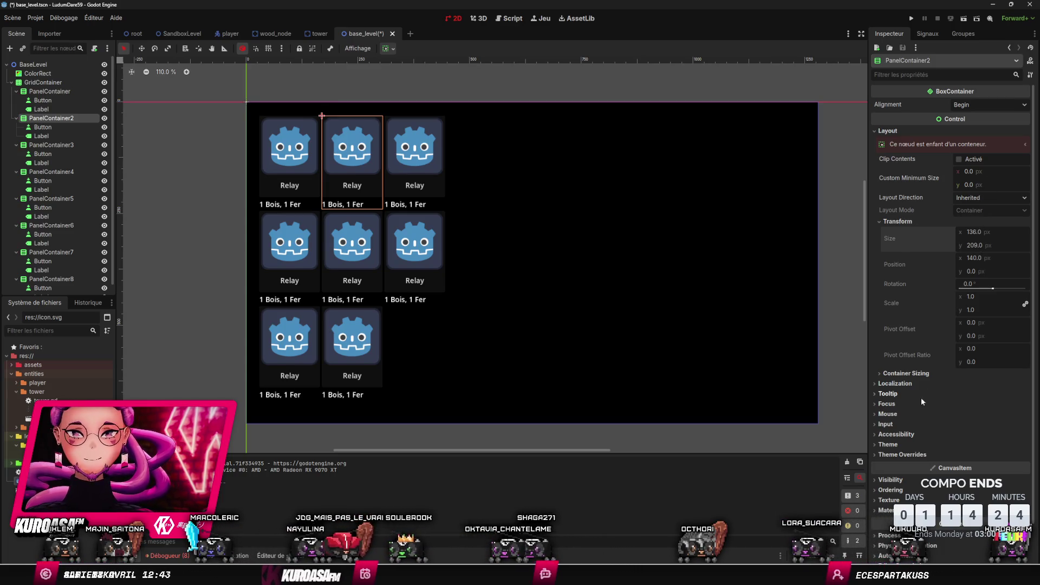
pyautogui.click(924, 373)
pyautogui.click(991, 384)
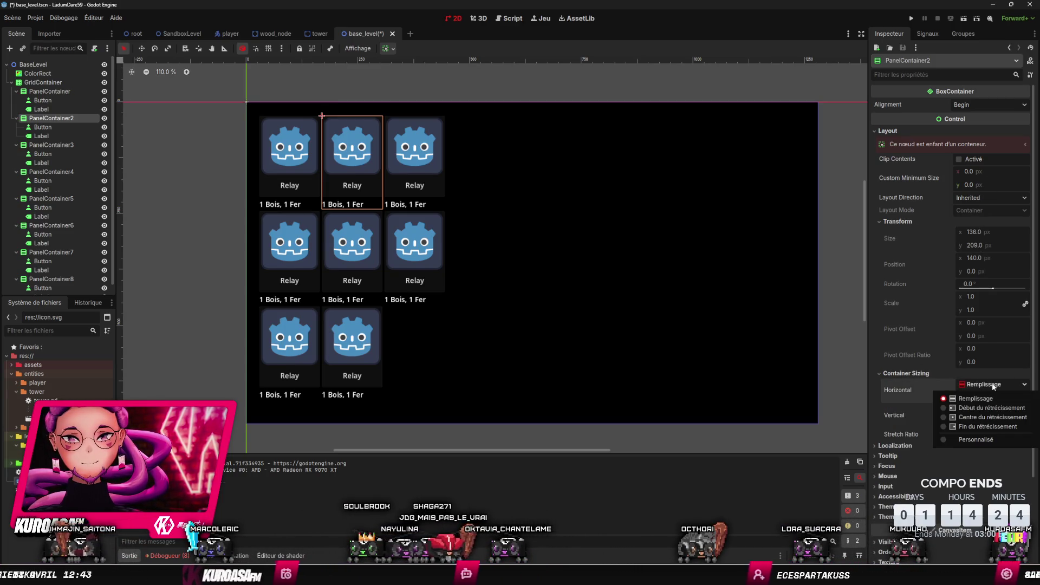
pyautogui.click(994, 386)
pyautogui.click(961, 397)
pyautogui.click(962, 398)
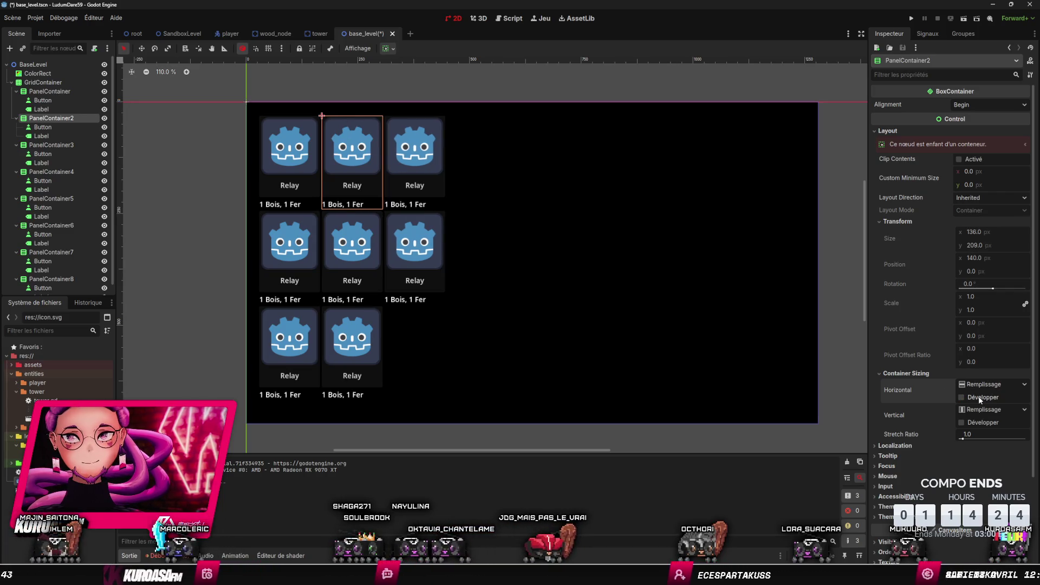
pyautogui.click(962, 398)
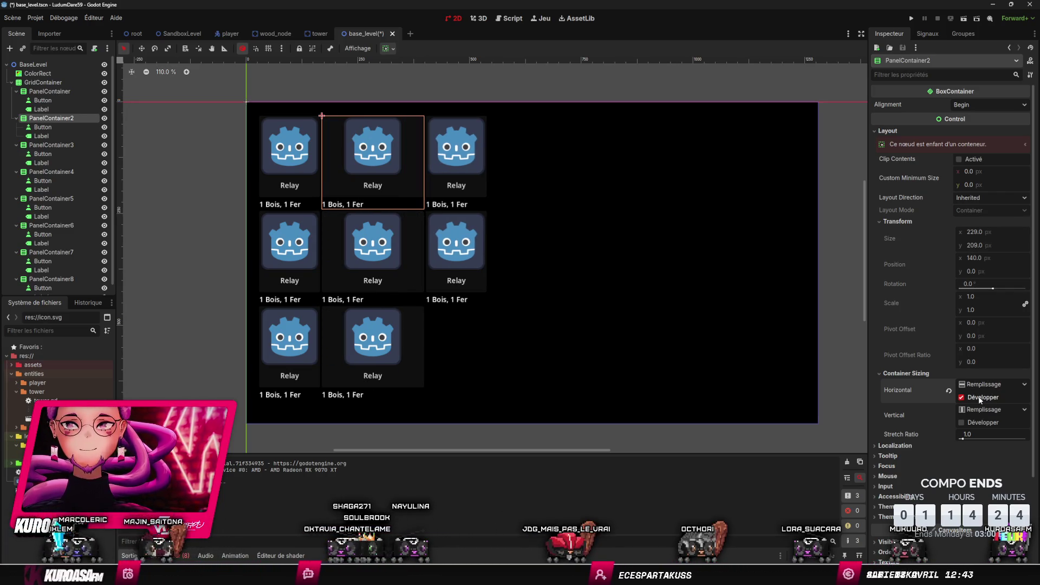
pyautogui.click(982, 424)
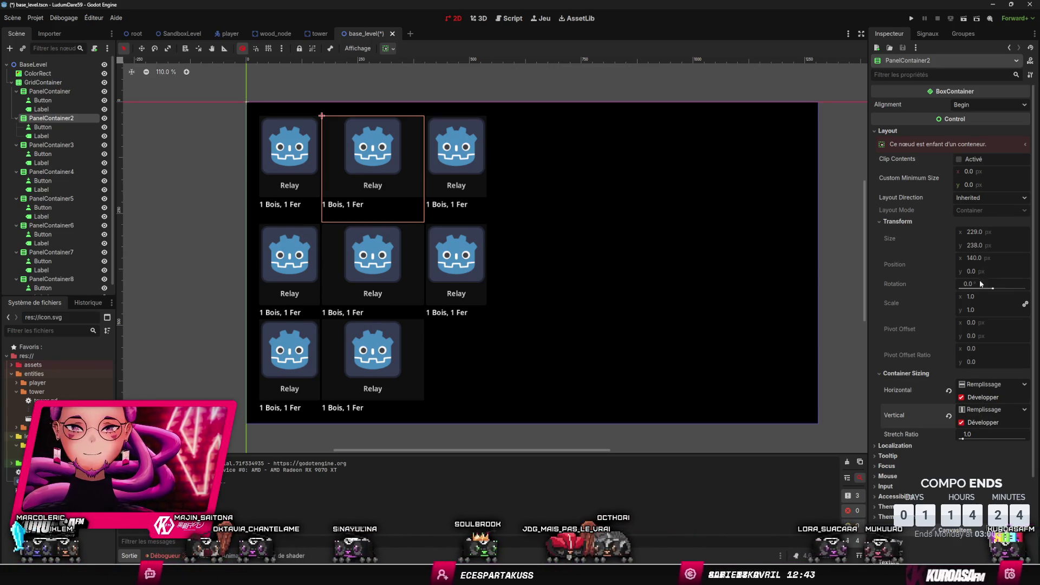
# Try Shrink Begin and Center horizontal sizing and a higher stretch ratio, then undo
pyautogui.click(983, 385)
pyautogui.click(982, 407)
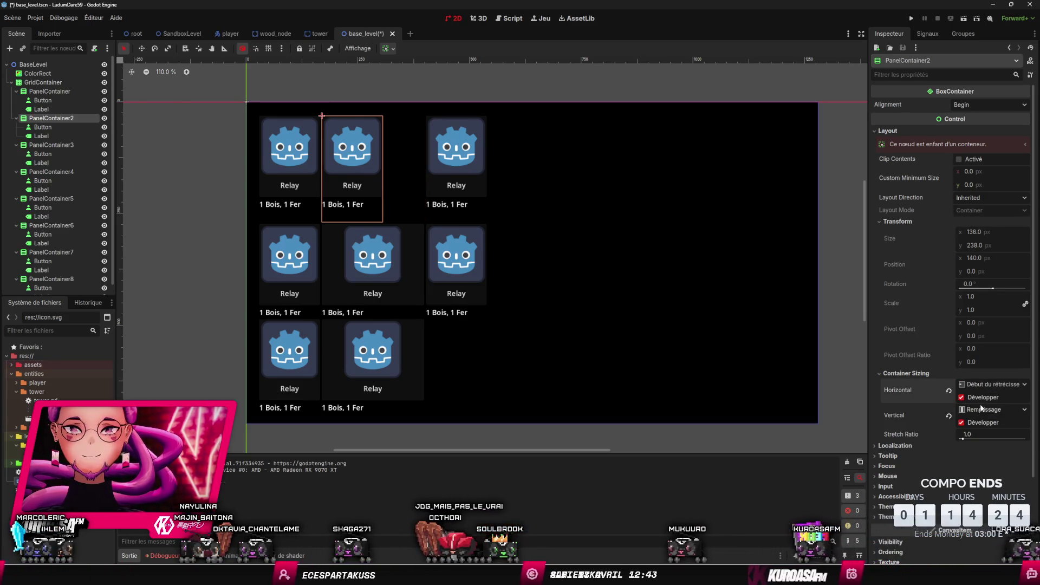
pyautogui.click(986, 385)
pyautogui.click(985, 416)
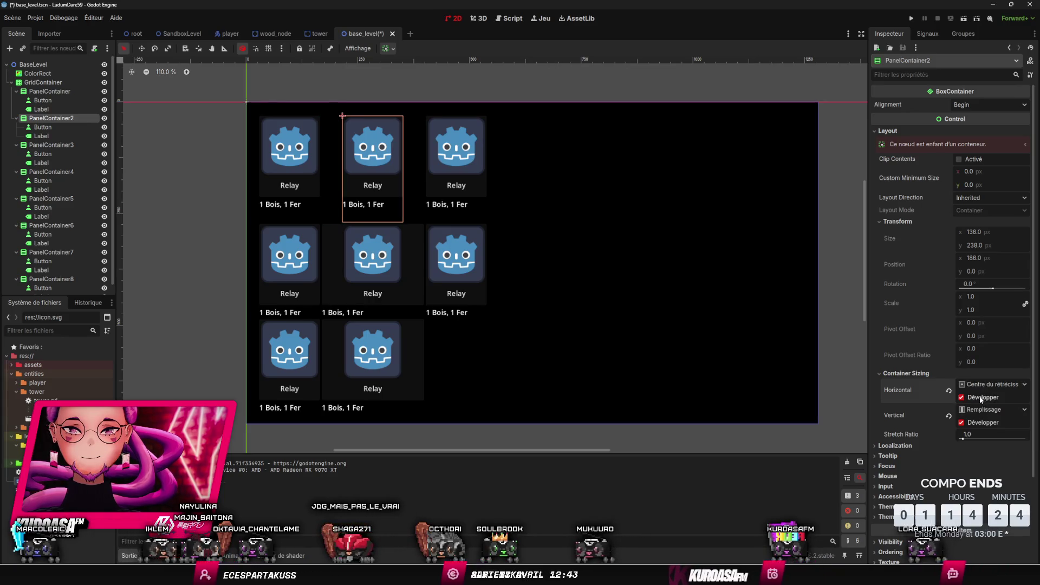
pyautogui.click(981, 398)
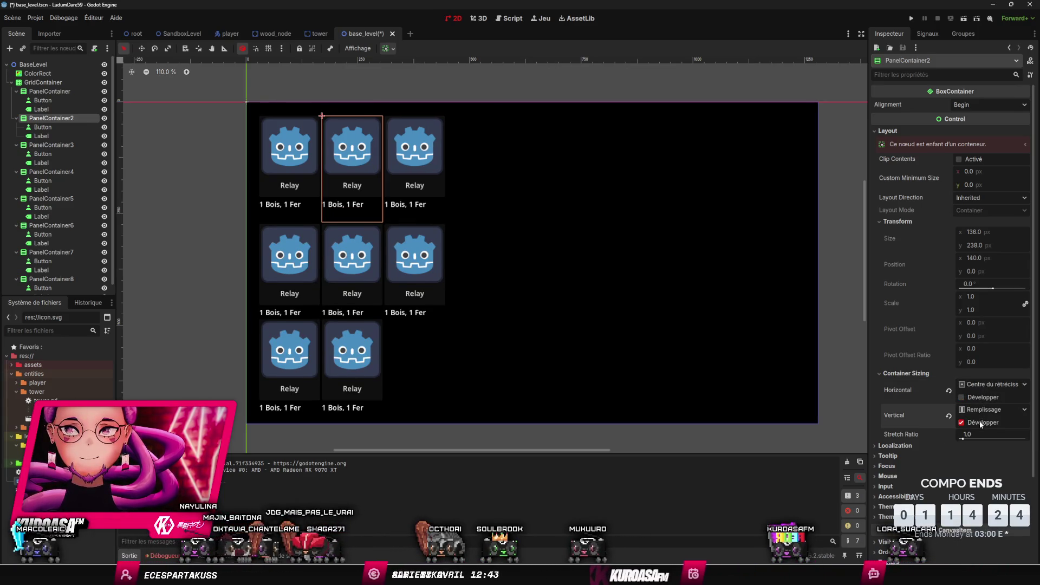
pyautogui.click(980, 423)
pyautogui.click(981, 398)
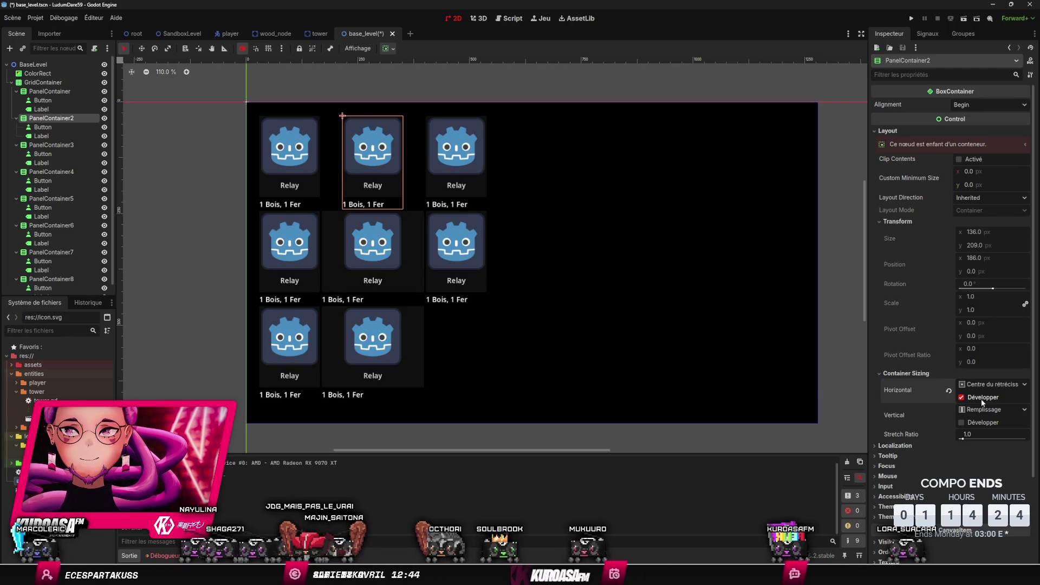
pyautogui.click(981, 398)
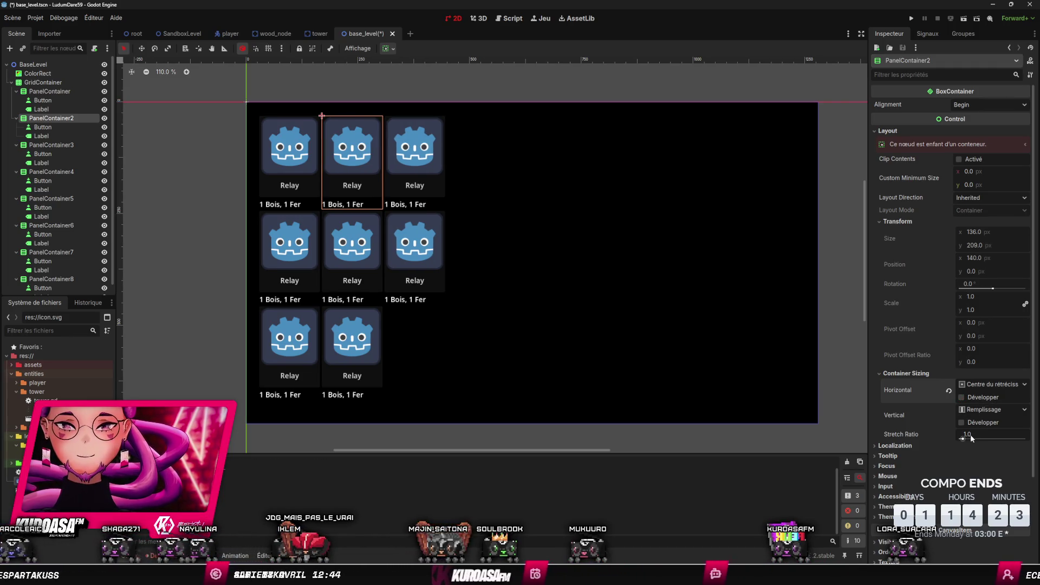
pyautogui.click(981, 398)
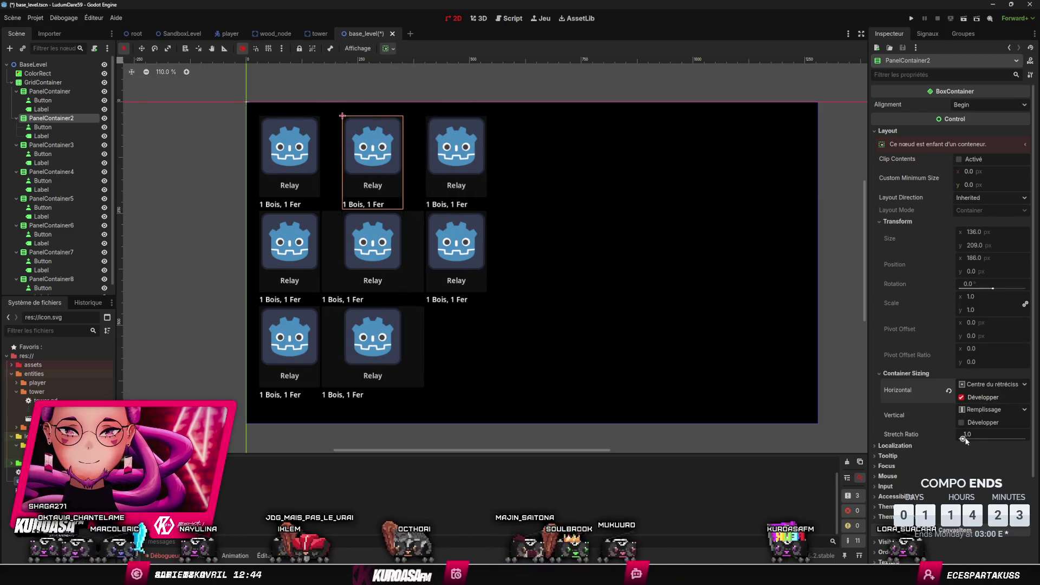
pyautogui.moveTo(980, 437); pyautogui.dragTo(967, 443)
pyautogui.hotkey('ctrl', 'z')
pyautogui.hotkey('ctrl', 'z')
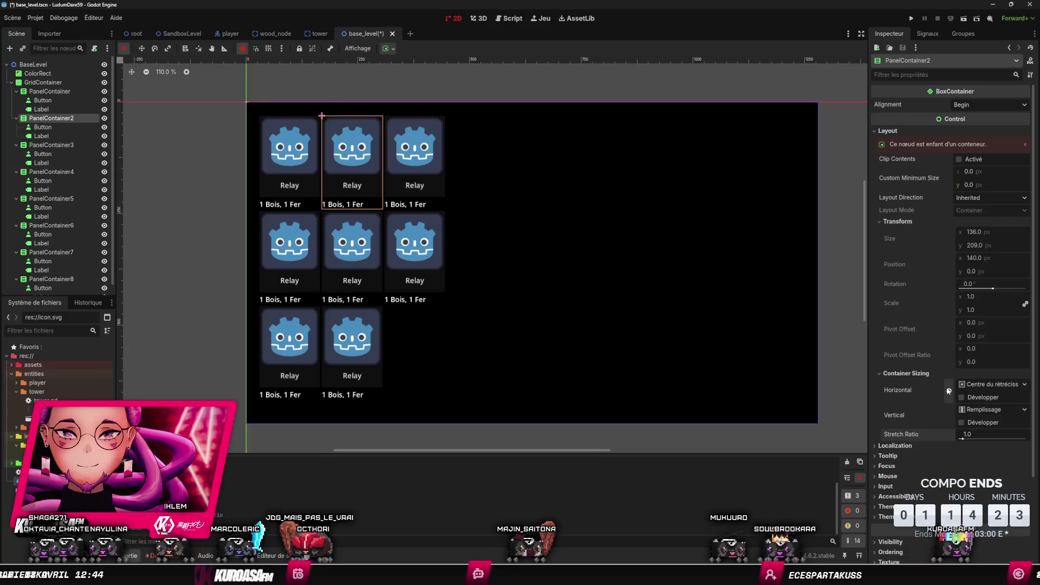
# Set PanelContainer2's horizontal sizing back to Fill with Expand unchecked
pyautogui.click(947, 389)
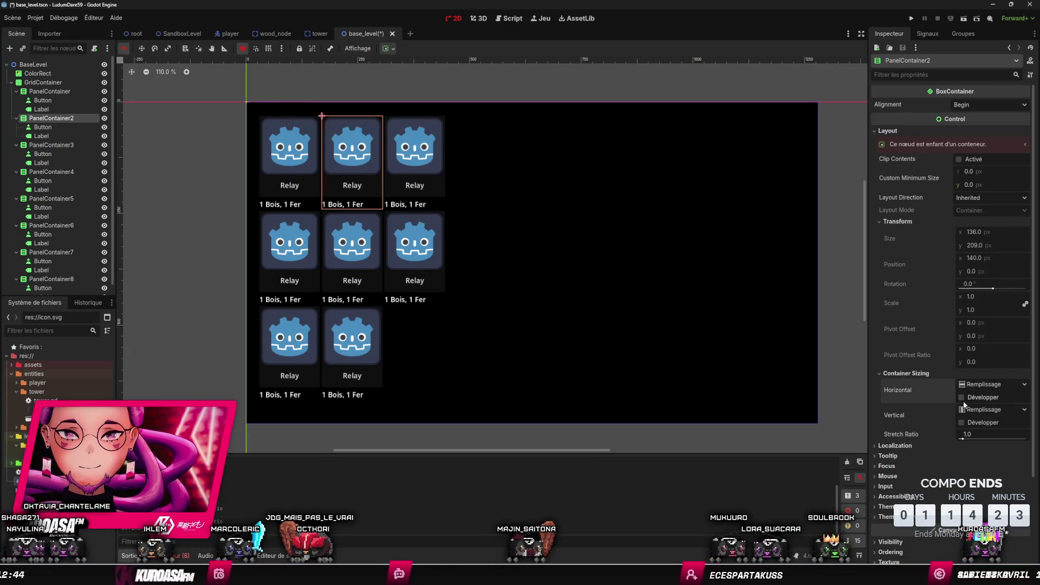
pyautogui.click(973, 385)
pyautogui.click(971, 418)
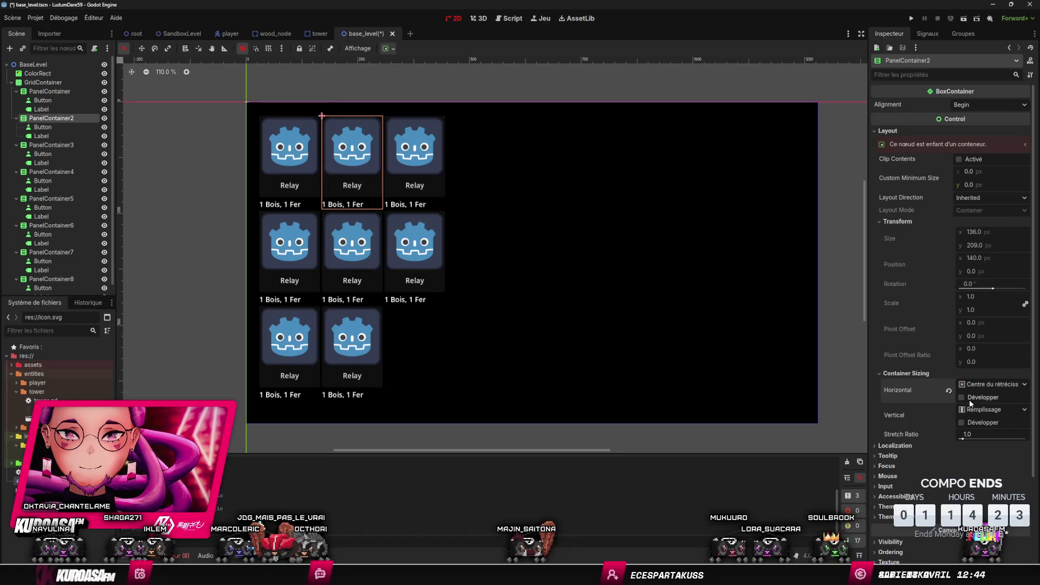
pyautogui.click(972, 399)
pyautogui.click(971, 399)
pyautogui.click(975, 385)
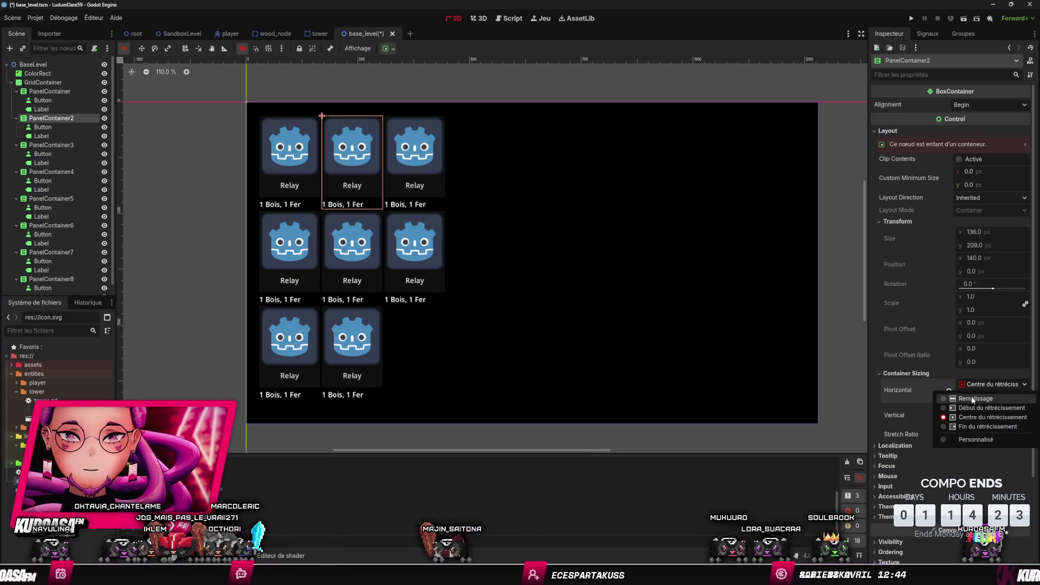
pyautogui.click(972, 397)
pyautogui.click(570, 283)
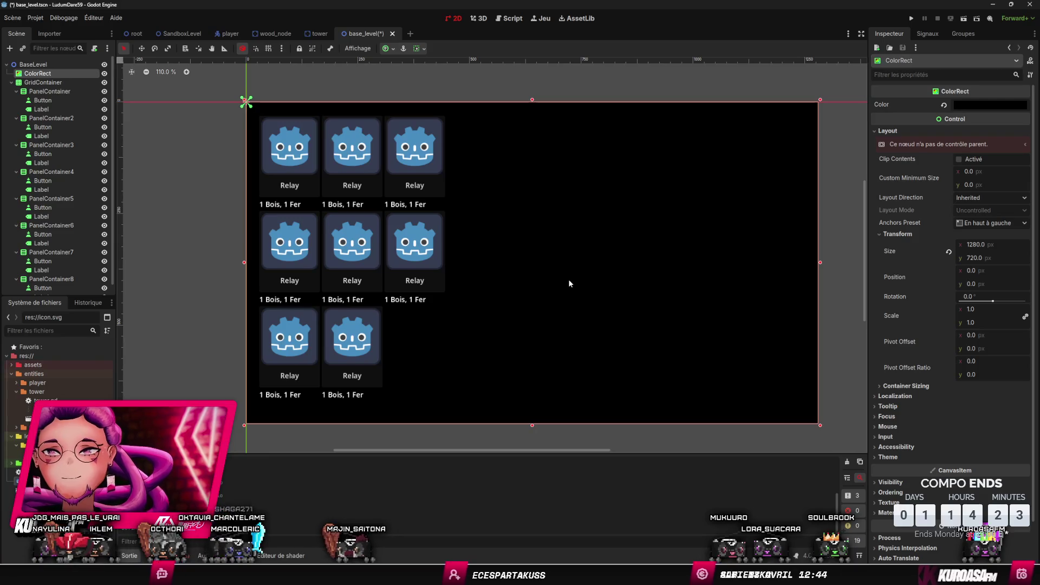
# Delete PanelContainer2 through PanelContainer8, keeping only the first labelled panel
pyautogui.click(349, 163)
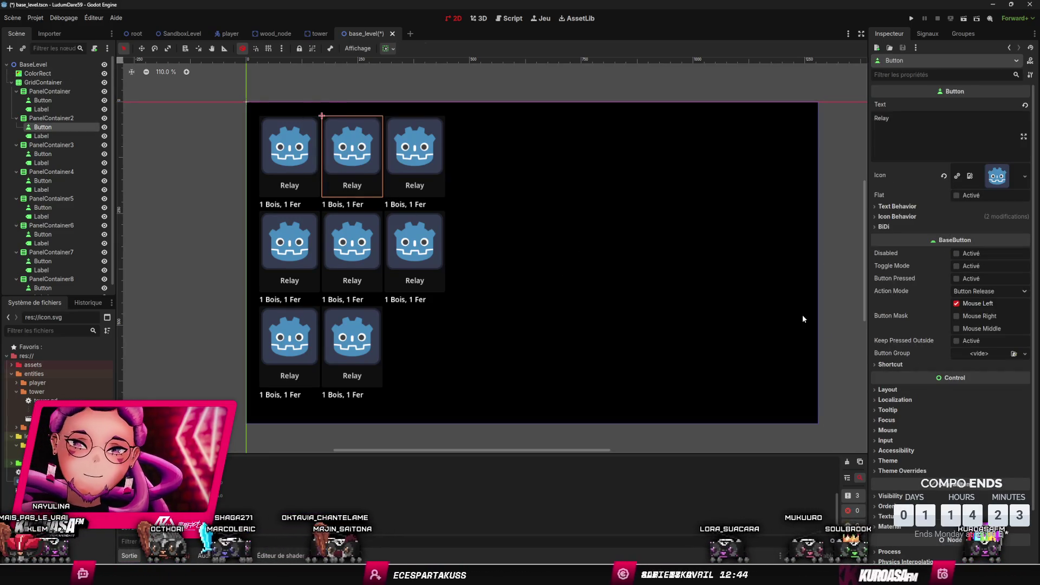
pyautogui.click(303, 161)
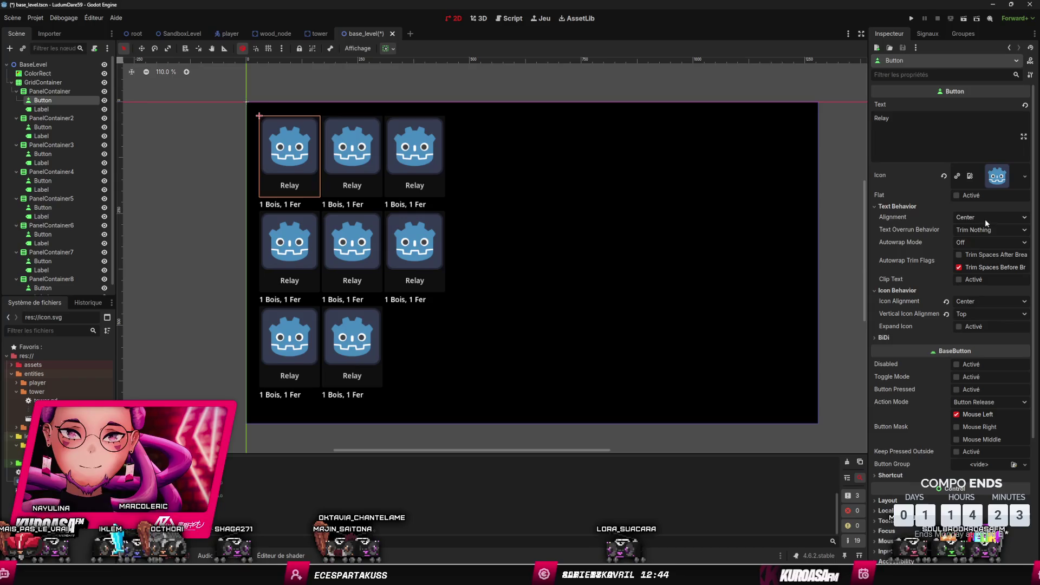
pyautogui.click(52, 118)
pyautogui.keyDown('shift'); pyautogui.click(51, 279); pyautogui.keyUp('shift')
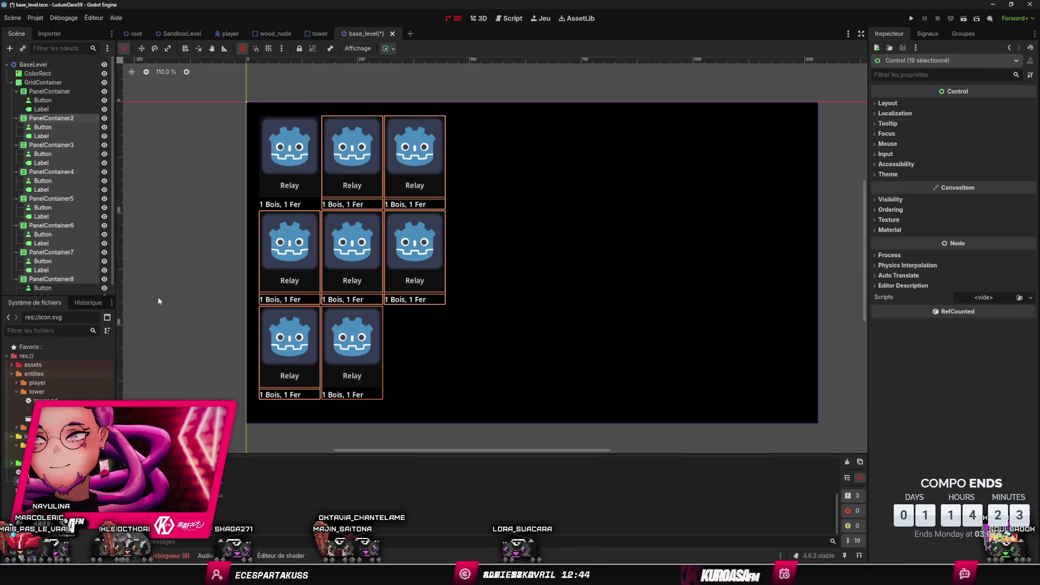
pyautogui.press('Delete')
pyautogui.click(493, 298)
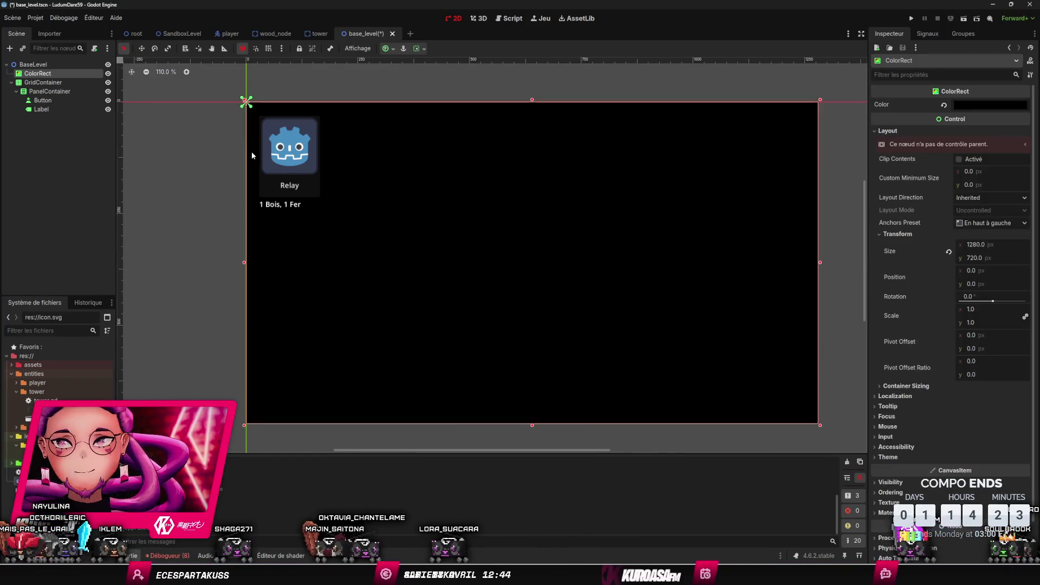
pyautogui.click(80, 109)
pyautogui.click(50, 91)
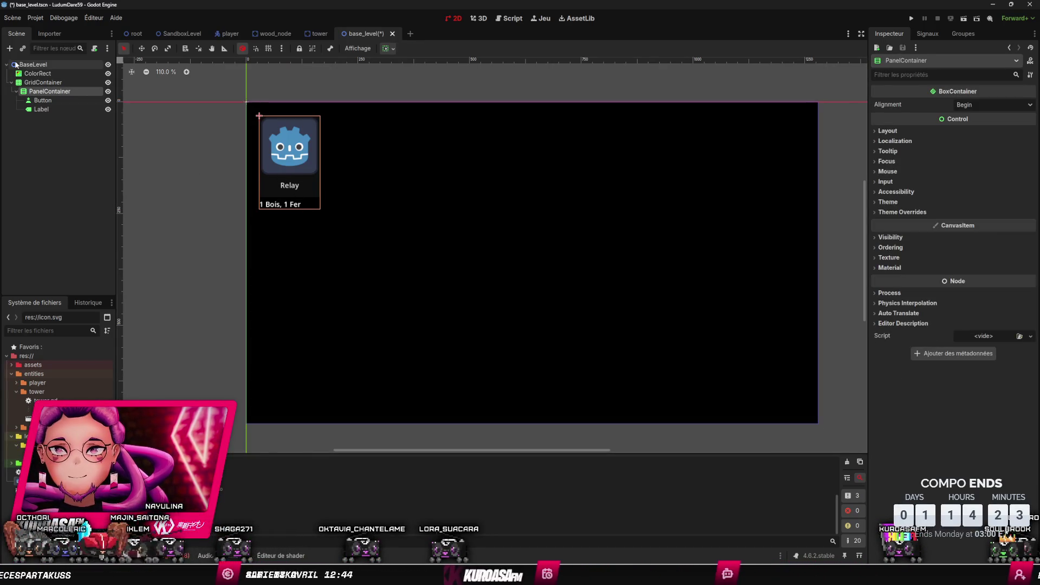
pyautogui.click(34, 84)
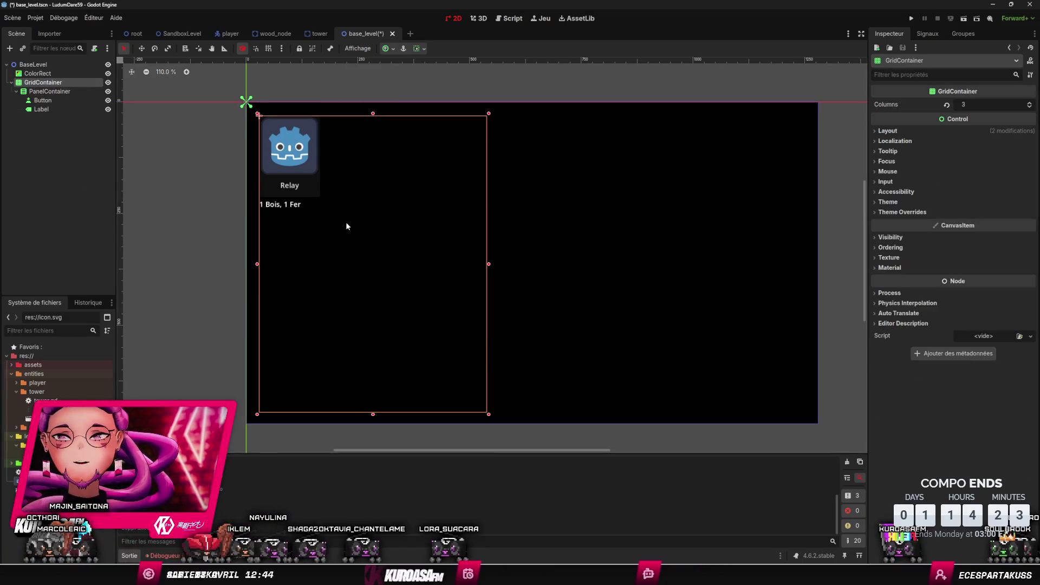
# Change the background ColorRect's colour from black to grey a0a0a0
pyautogui.click(65, 73)
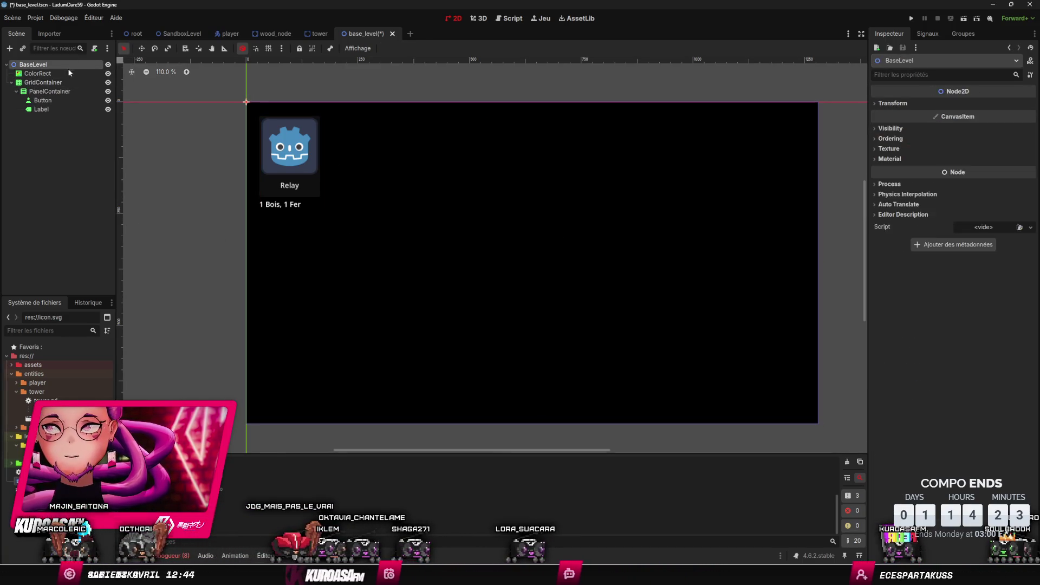
pyautogui.click(986, 104)
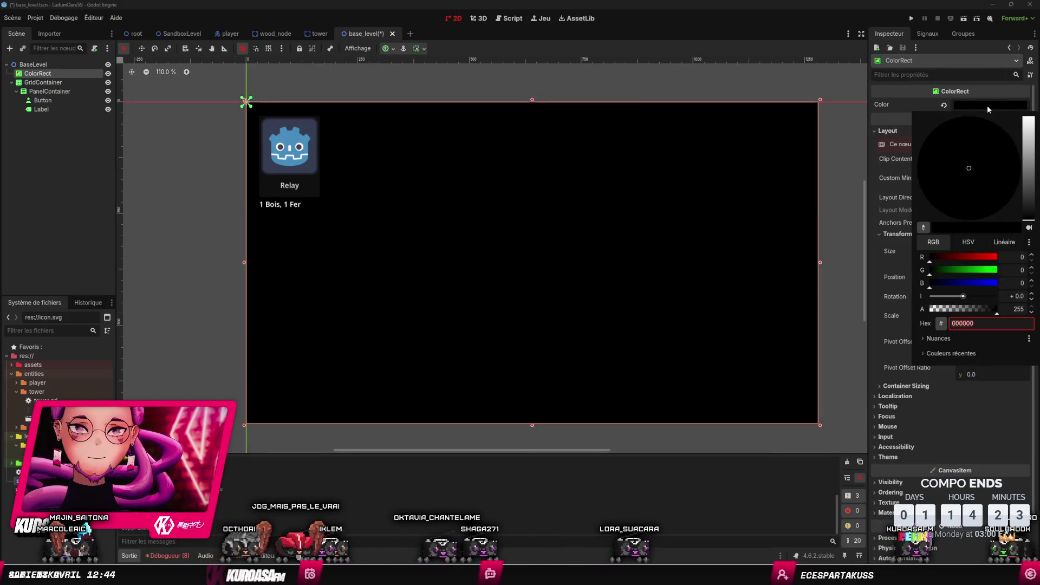
pyautogui.click(1028, 154)
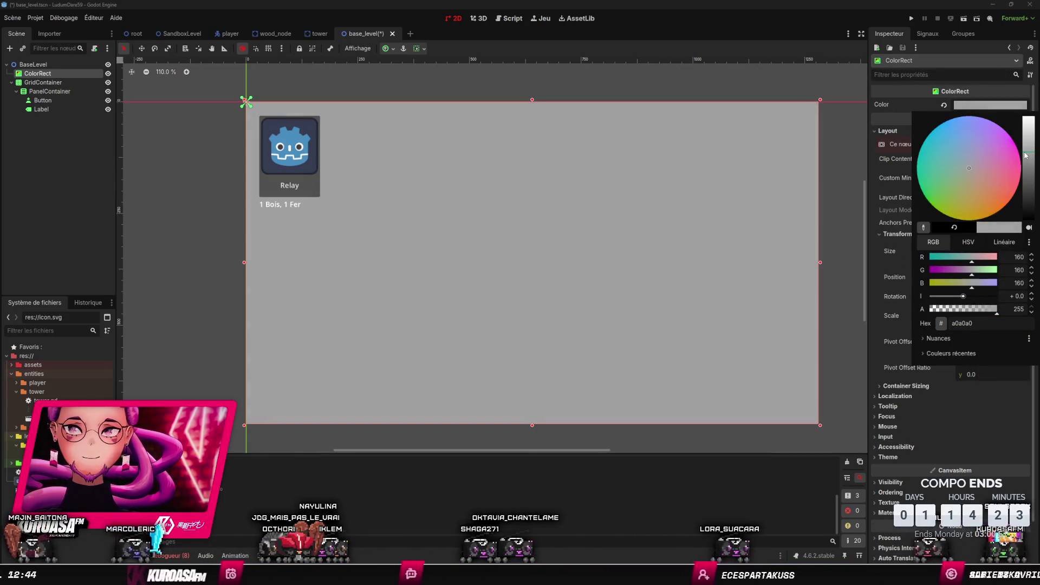
pyautogui.click(200, 165)
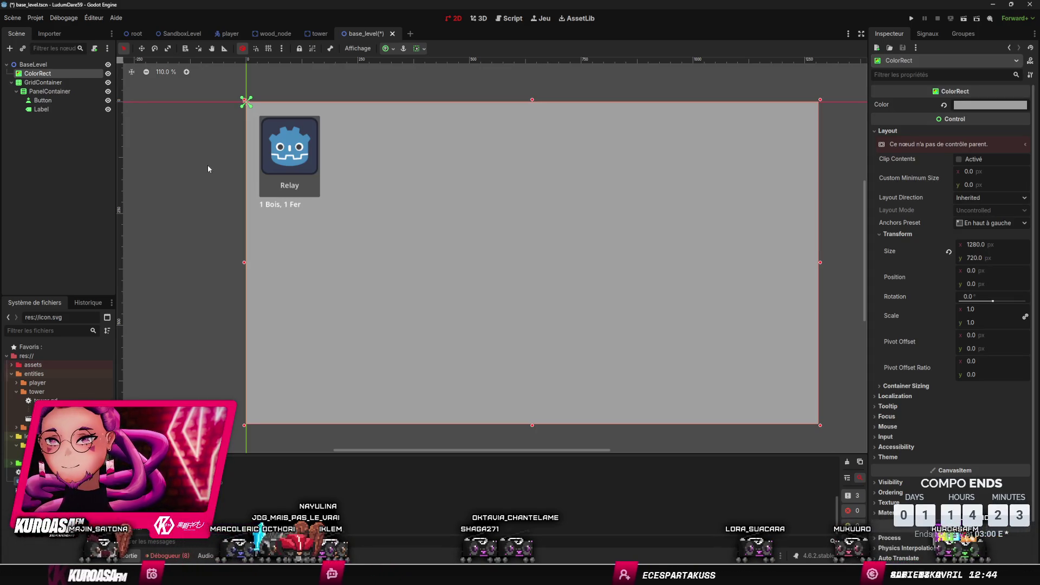
pyautogui.click(303, 162)
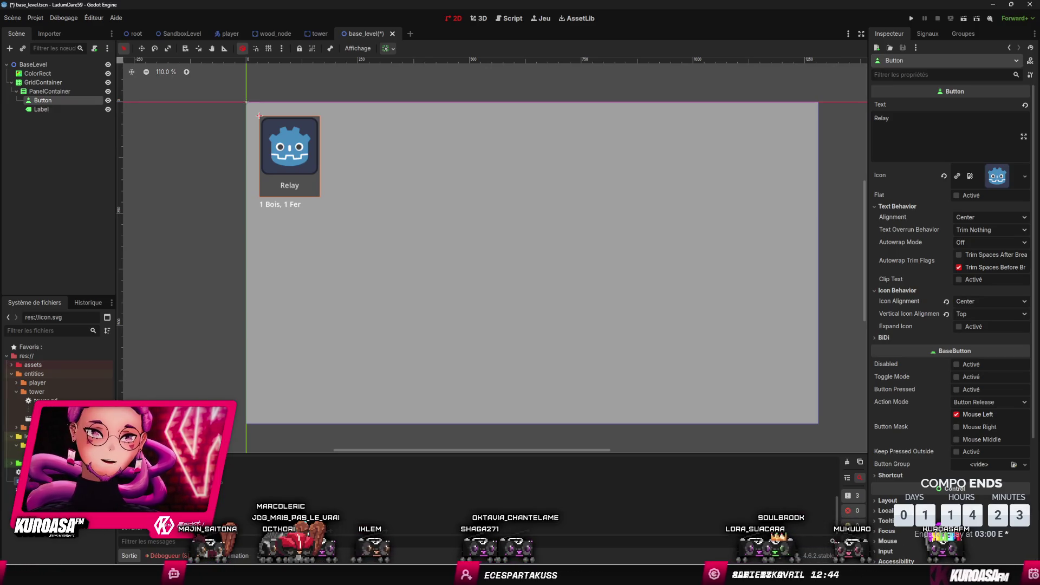
# Start the Sanctuary OS mix from the YouTube playlist, then return to Godot
pyautogui.hotkey('alt', 'Tab')
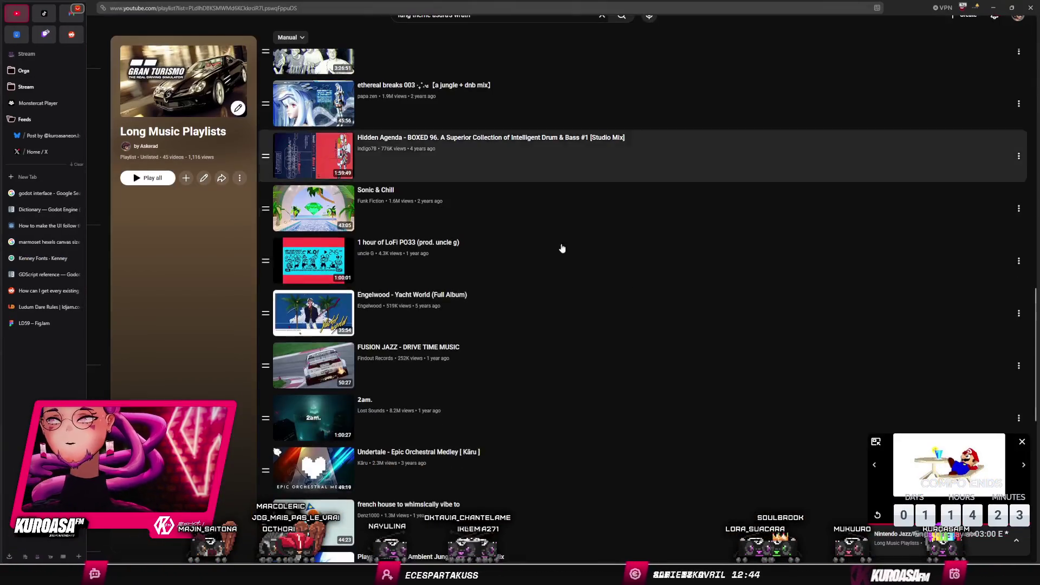
pyautogui.scroll(-10, 417, 262)
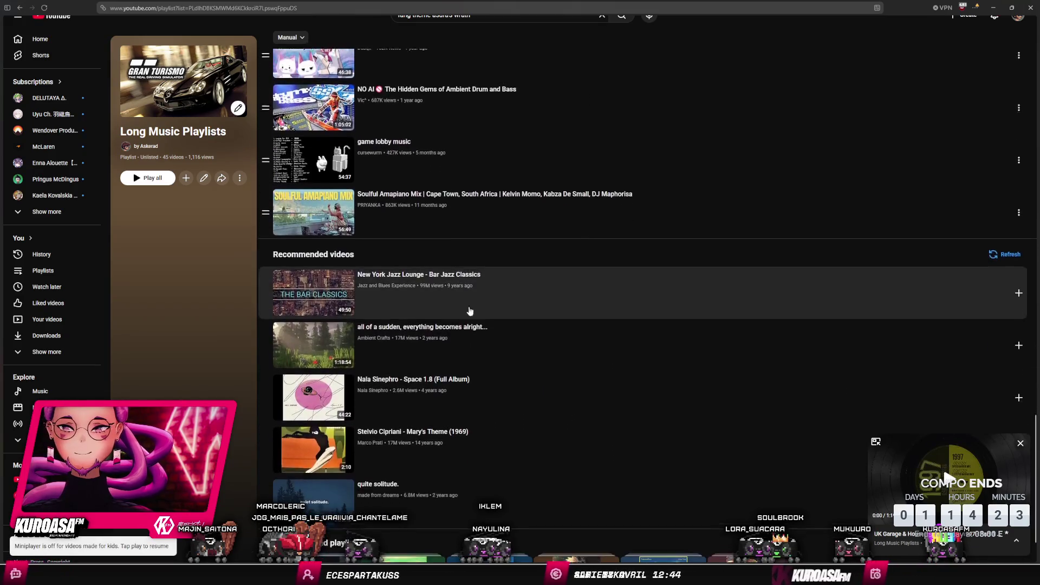
pyautogui.scroll(3, 430, 223)
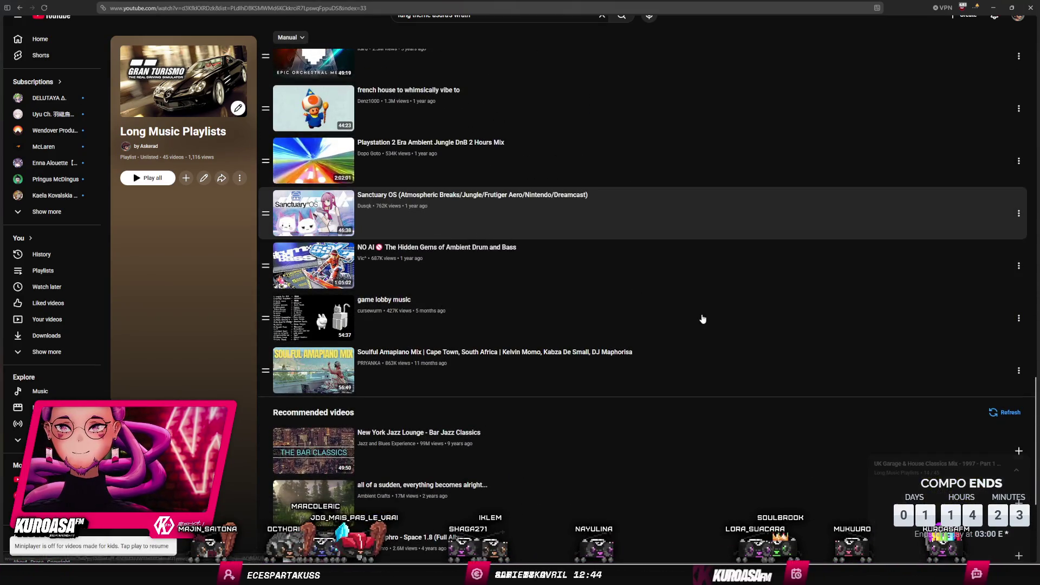
pyautogui.click(489, 227)
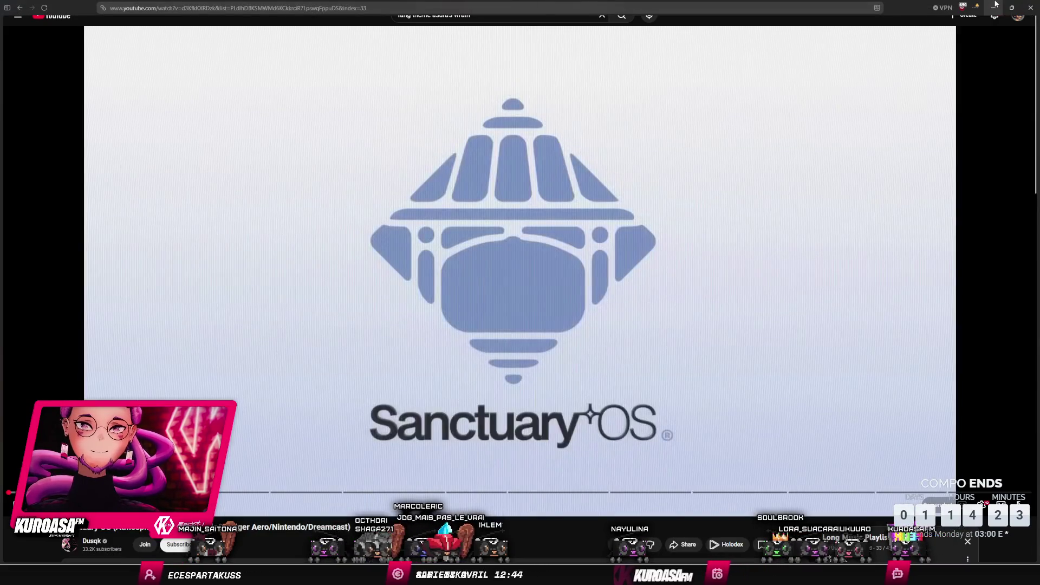
pyautogui.click(995, 7)
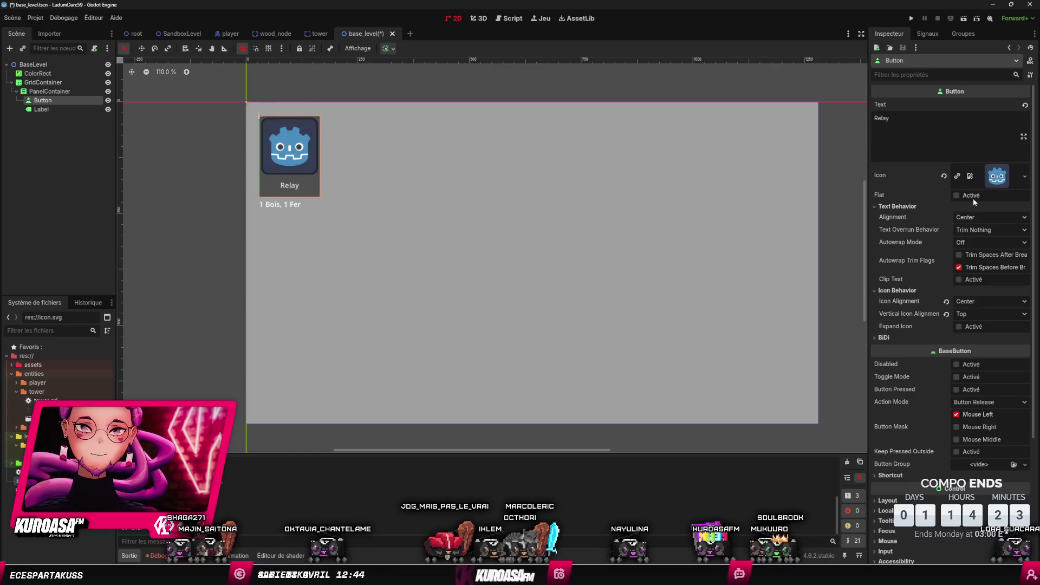
# Toggle Flat drawing on the Relay button
pyautogui.click(957, 195)
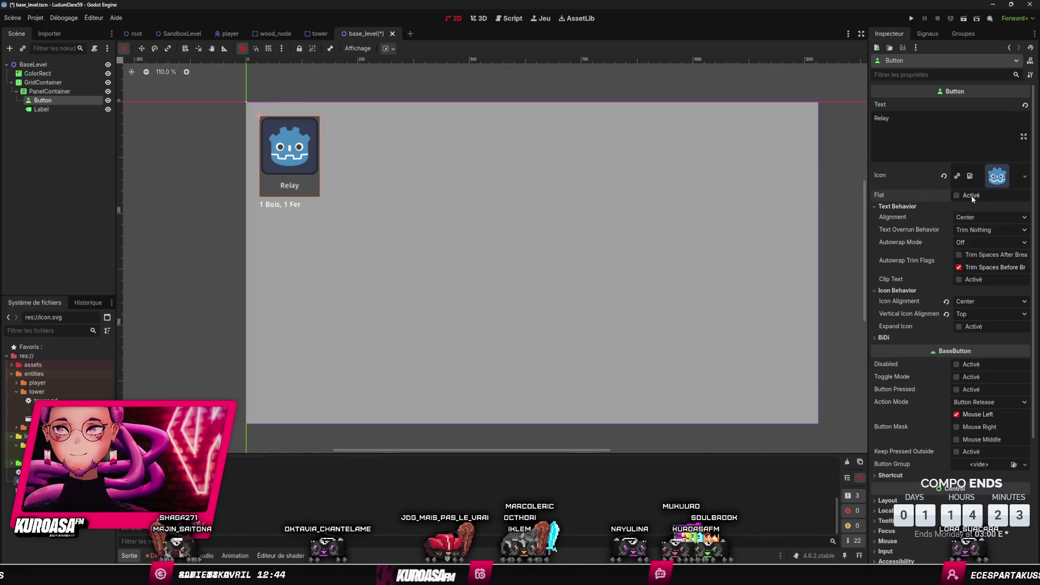
pyautogui.click(700, 80)
pyautogui.click(309, 144)
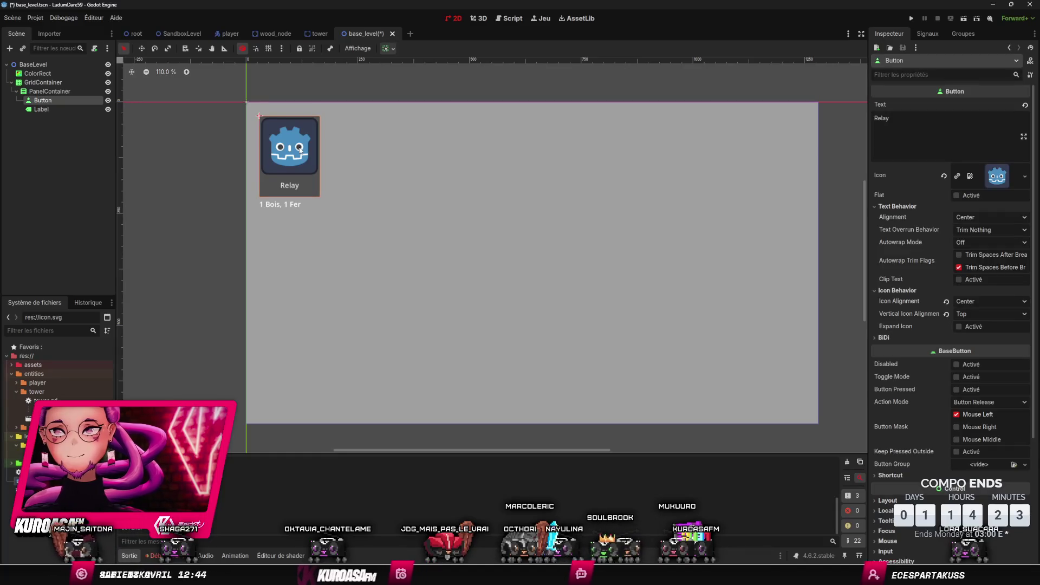
# Switch the Relay text alignment to Left and back to Center, then save base_level
pyautogui.click(979, 244)
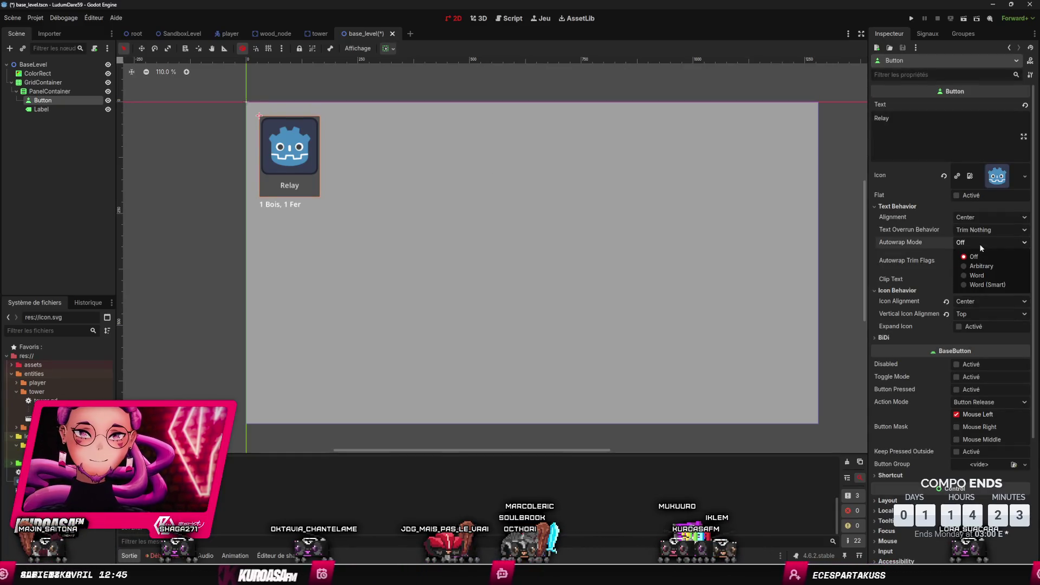
pyautogui.click(986, 218)
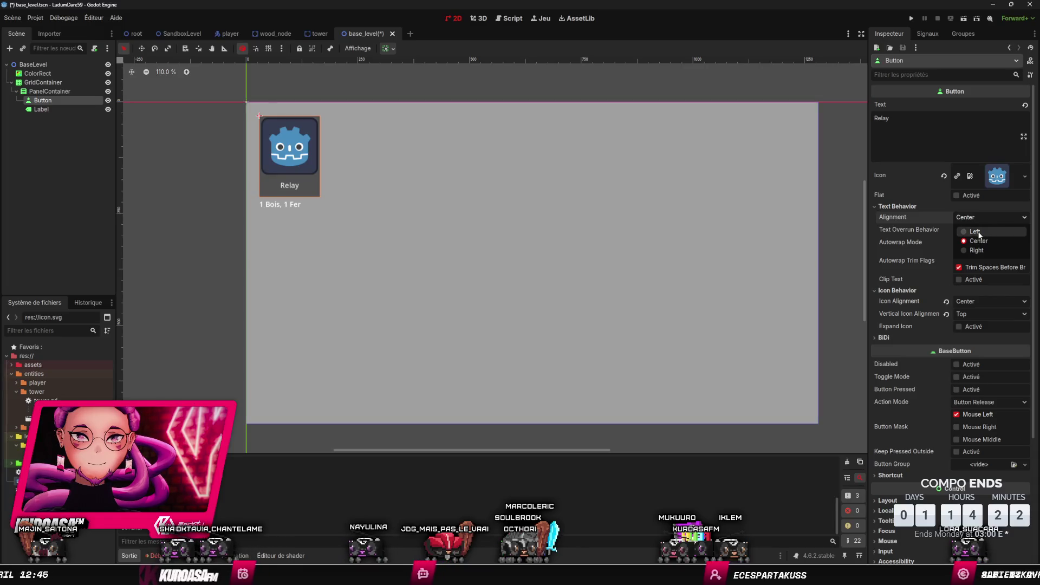
pyautogui.click(975, 231)
pyautogui.click(984, 218)
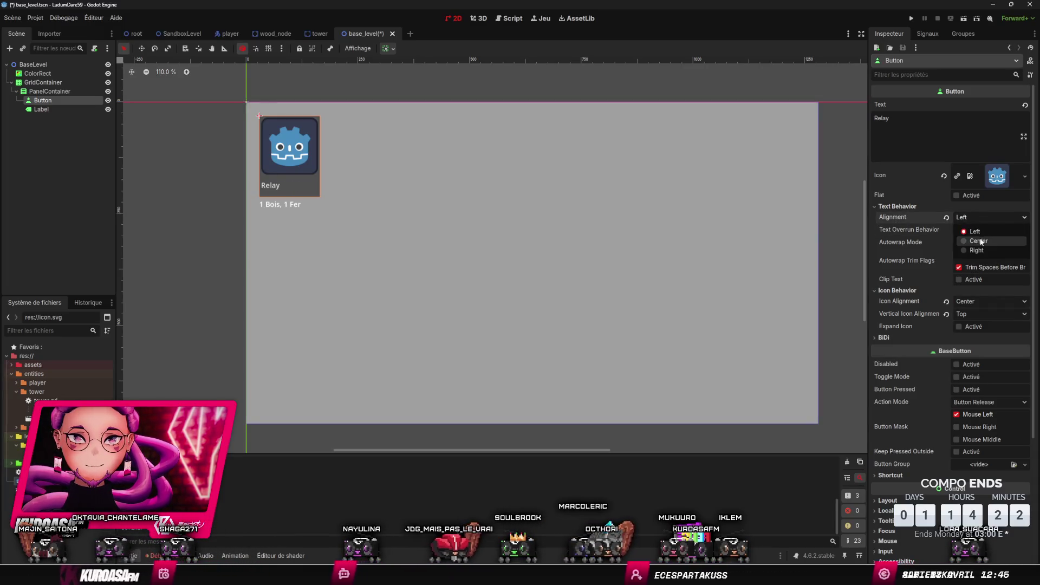
pyautogui.click(974, 240)
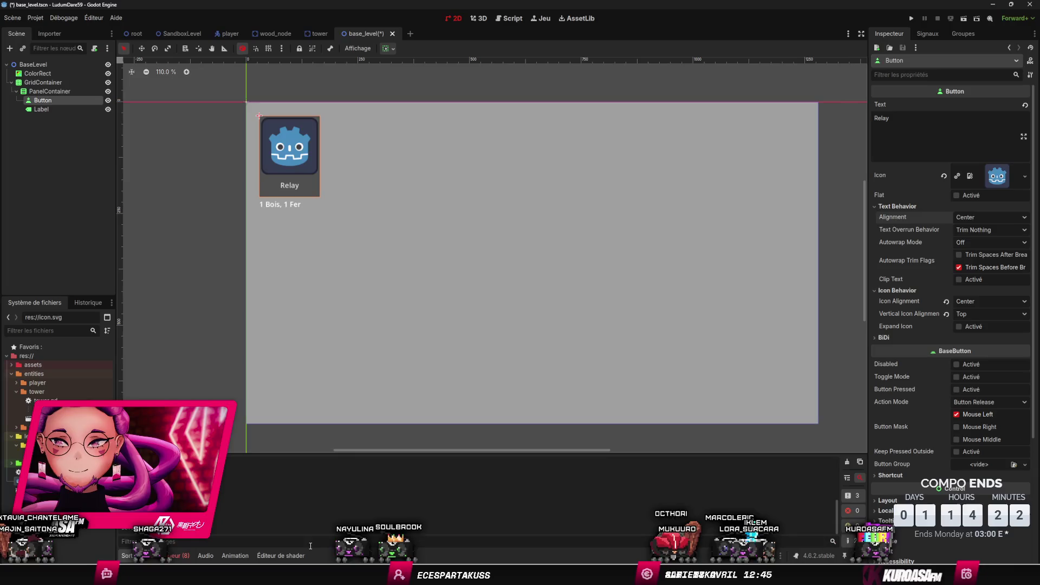
pyautogui.hotkey('ctrl', 's')
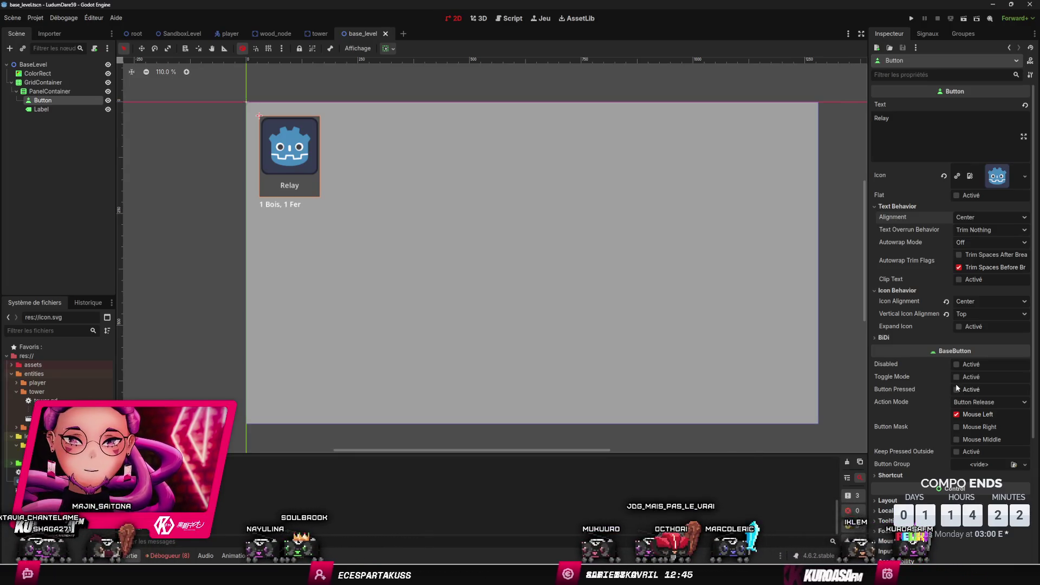
# Create a New Theme in the Relay button's Theme slot
pyautogui.click(886, 475)
pyautogui.click(884, 476)
pyautogui.scroll(-4, 890, 473)
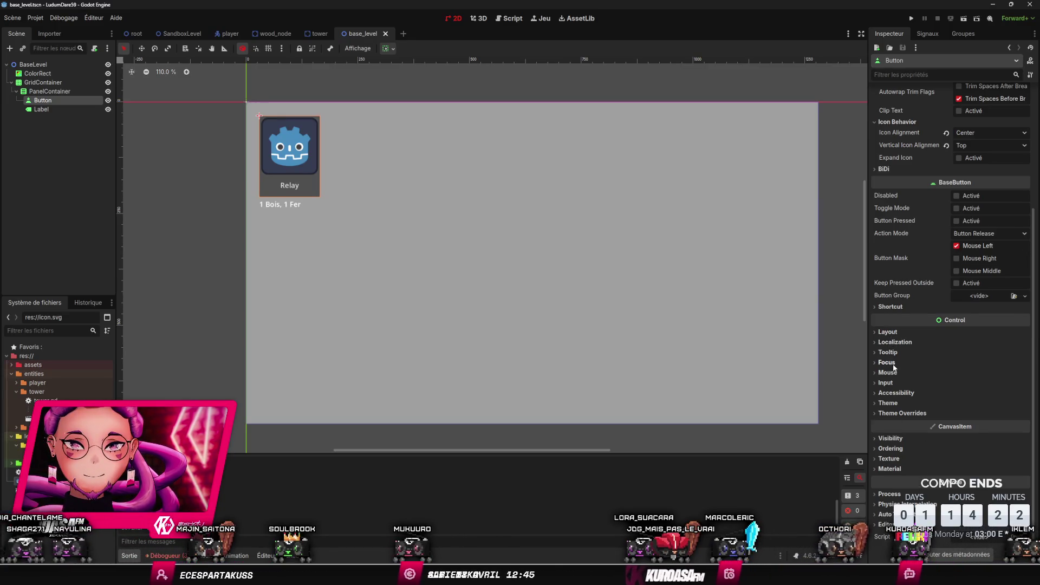
pyautogui.click(888, 403)
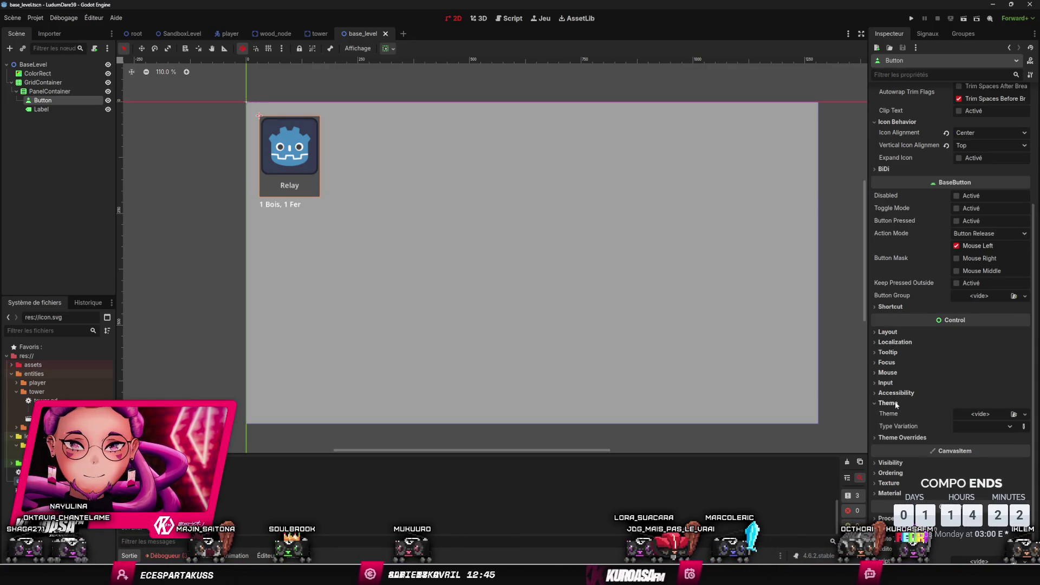
pyautogui.click(986, 413)
pyautogui.click(976, 437)
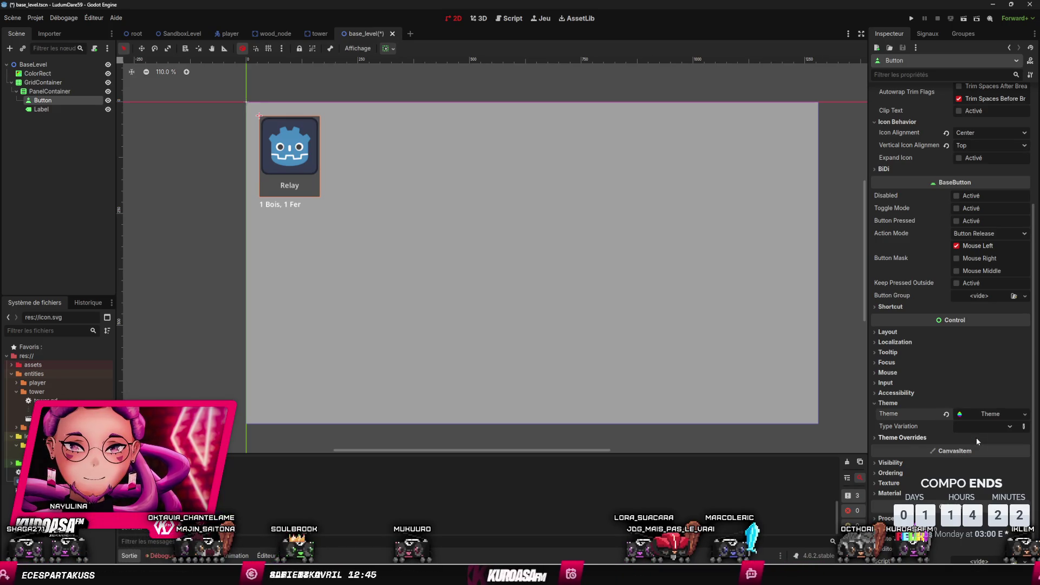
# Save the new theme as theme.tres in the project root
pyautogui.click(1025, 414)
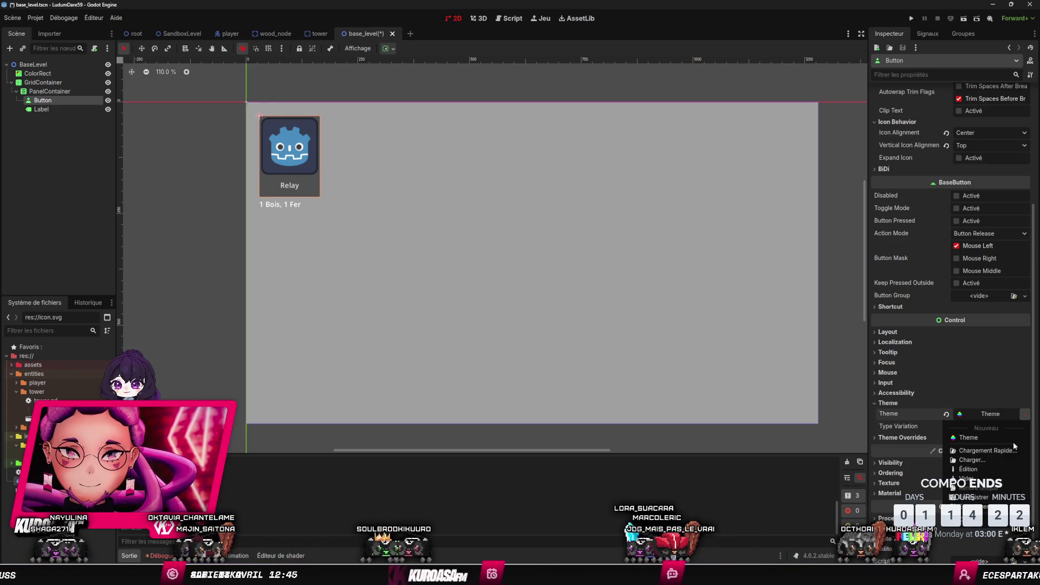
pyautogui.click(993, 496)
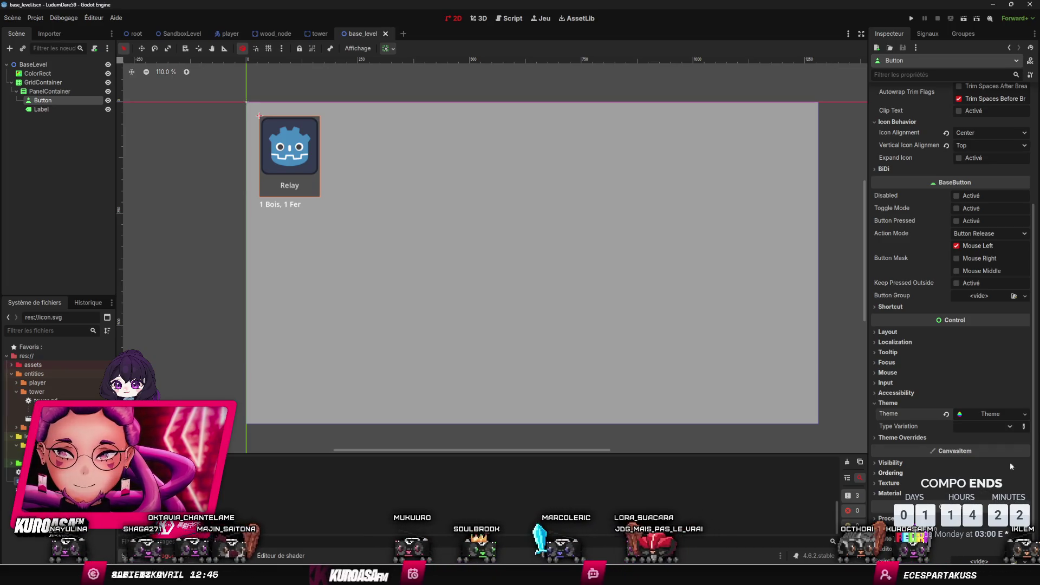
pyautogui.click(1023, 416)
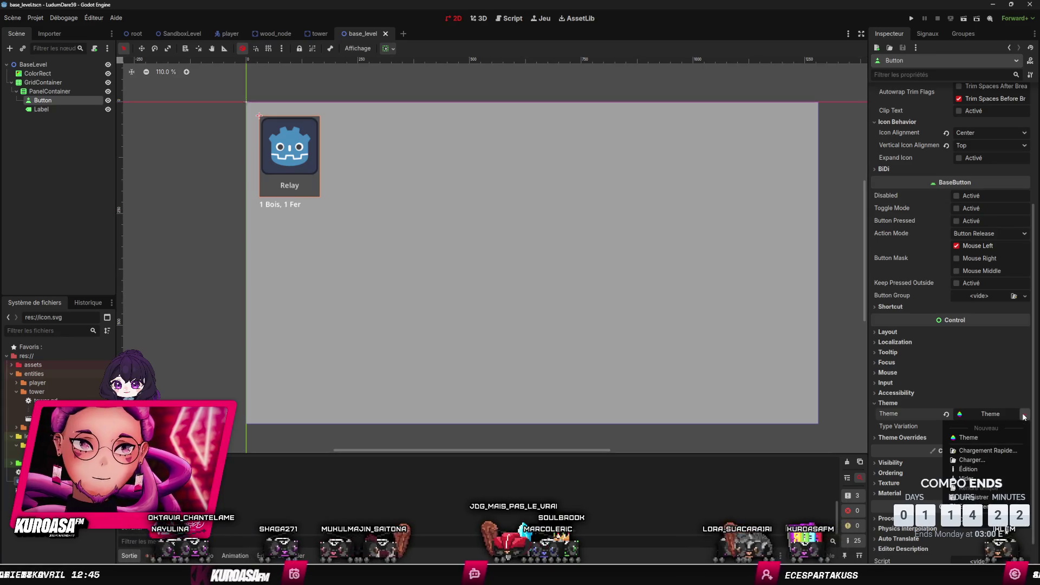
pyautogui.click(970, 500)
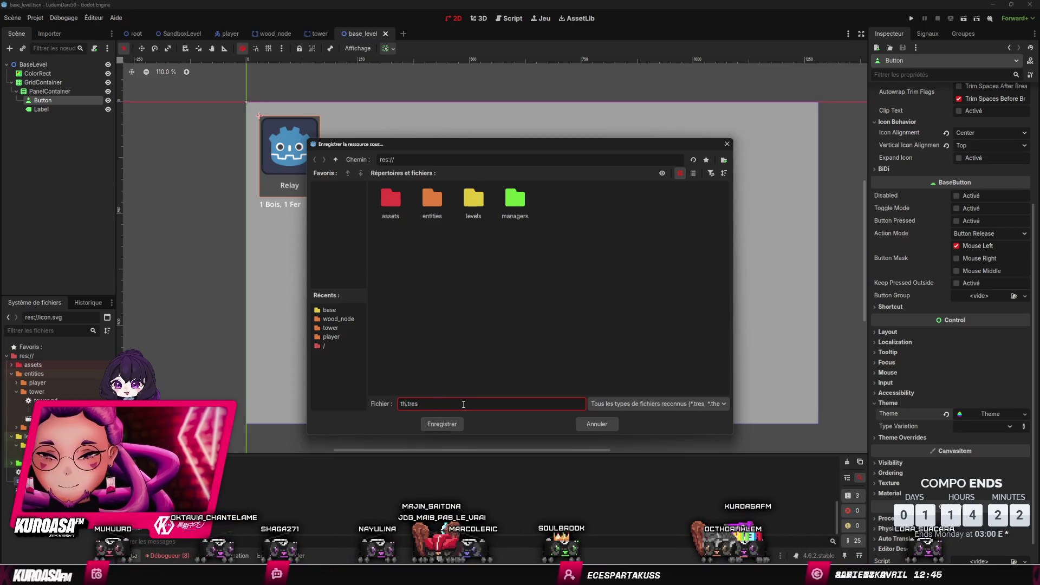
pyautogui.press('Return')
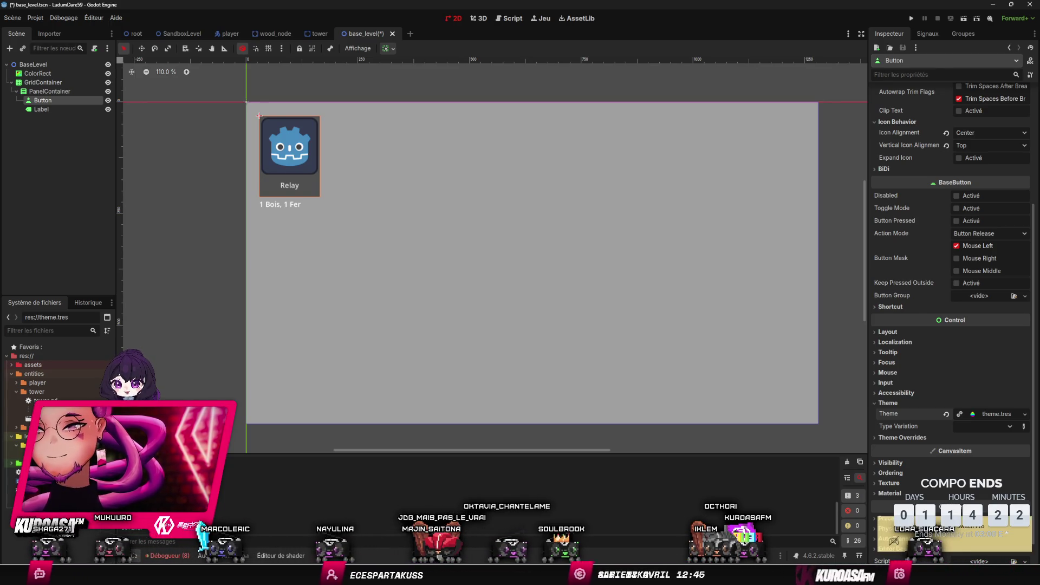
# Open theme.tres in the Theme editor, enlarge the panel, and dismiss the preview-scene dialog
pyautogui.click(1025, 413)
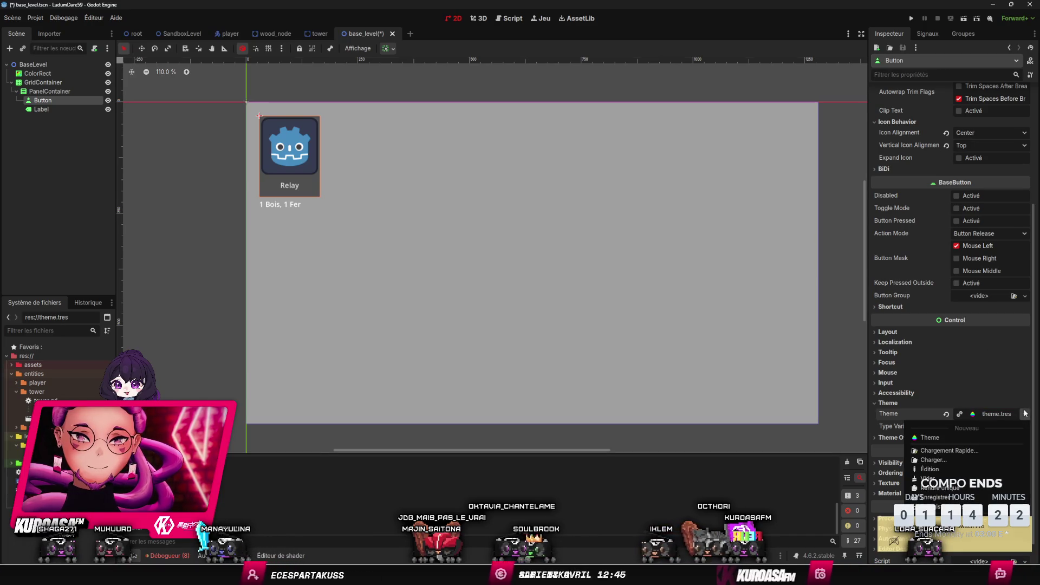
pyautogui.click(949, 469)
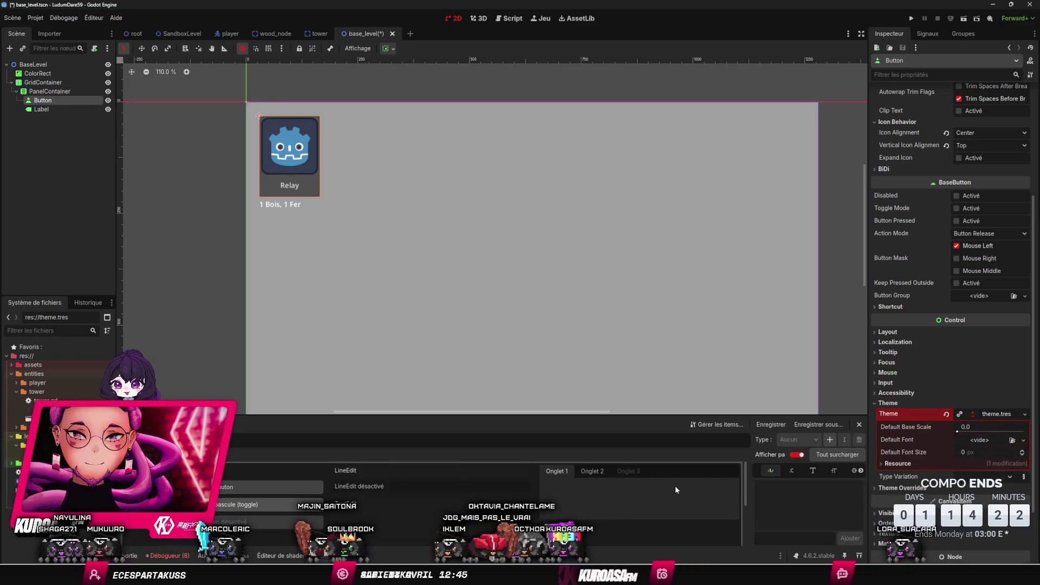
pyautogui.moveTo(578, 415); pyautogui.dragTo(588, 329)
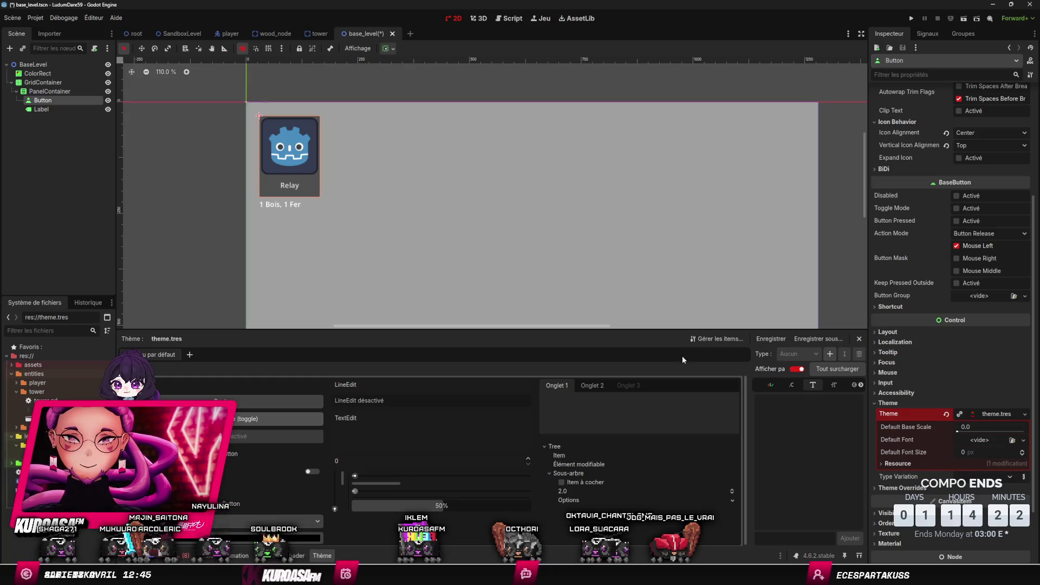
pyautogui.click(190, 355)
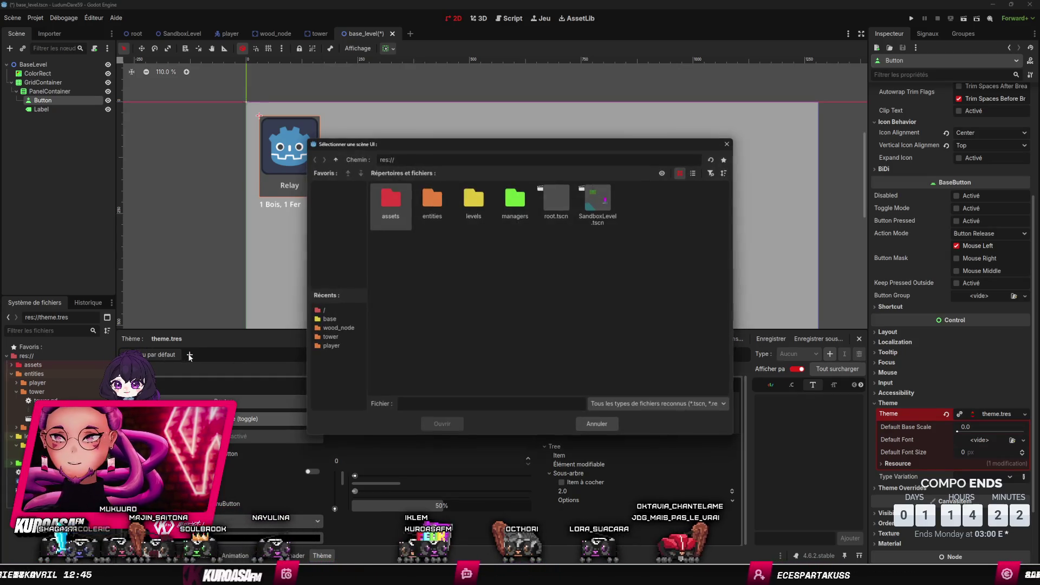
pyautogui.click(593, 423)
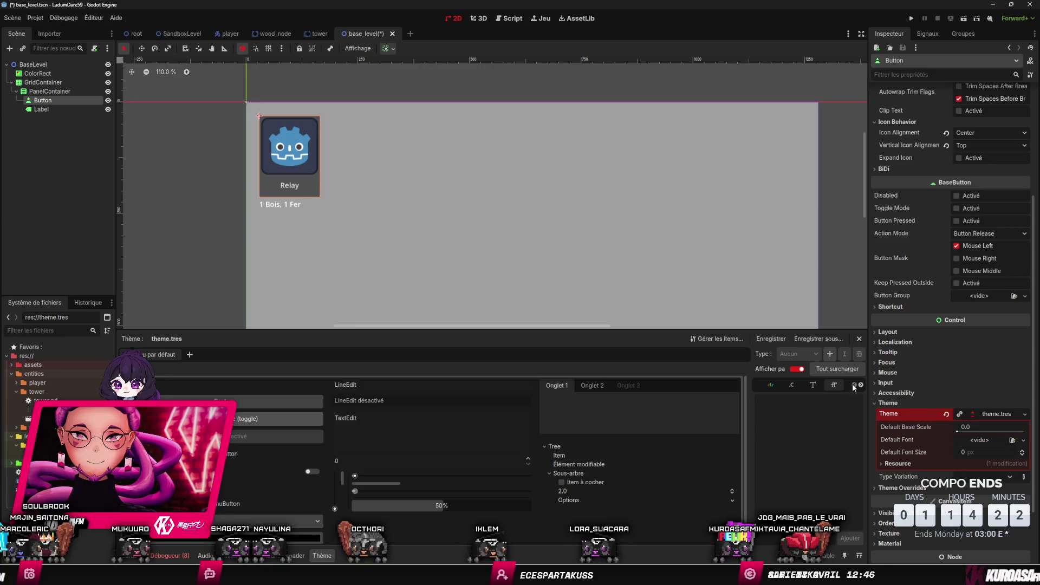
pyautogui.click(830, 353)
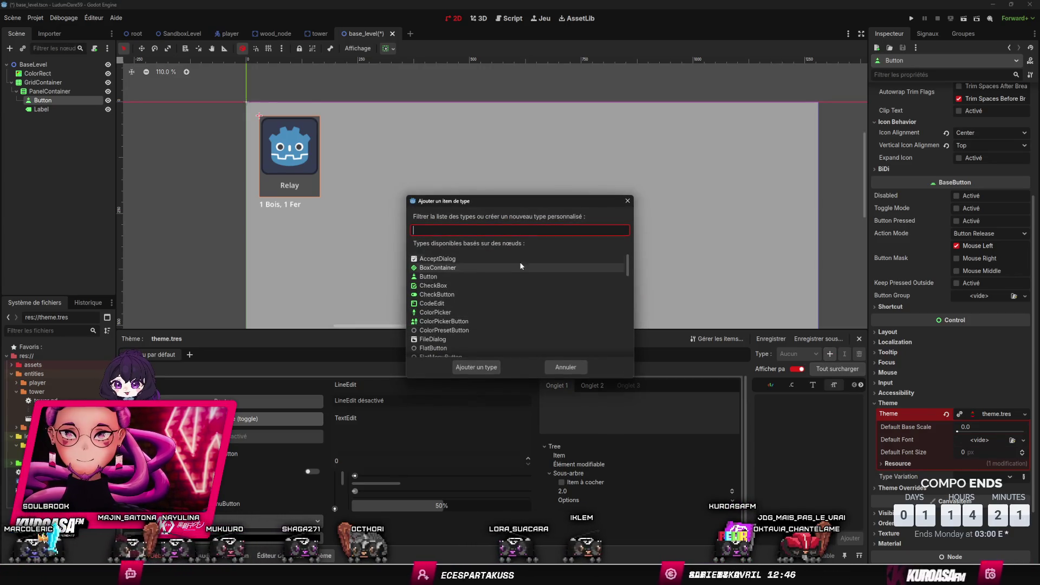
pyautogui.scroll(-3, 537, 256)
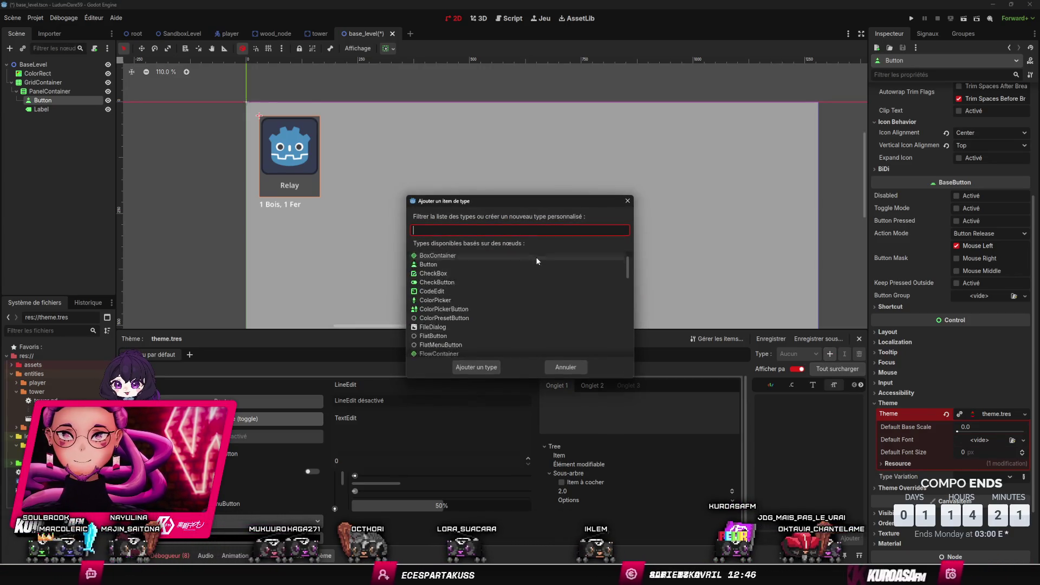
pyautogui.click(563, 367)
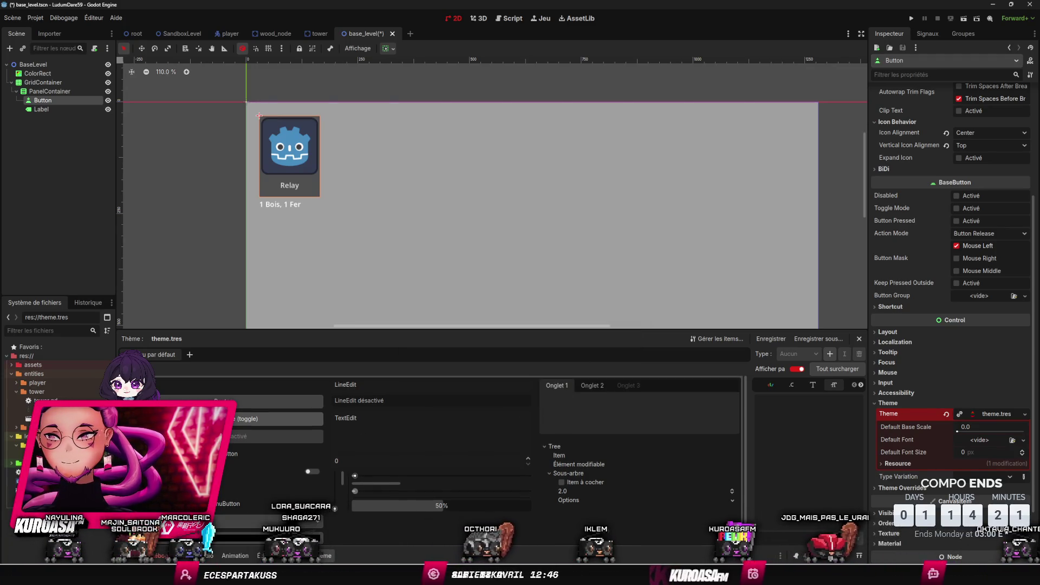
pyautogui.click(312, 471)
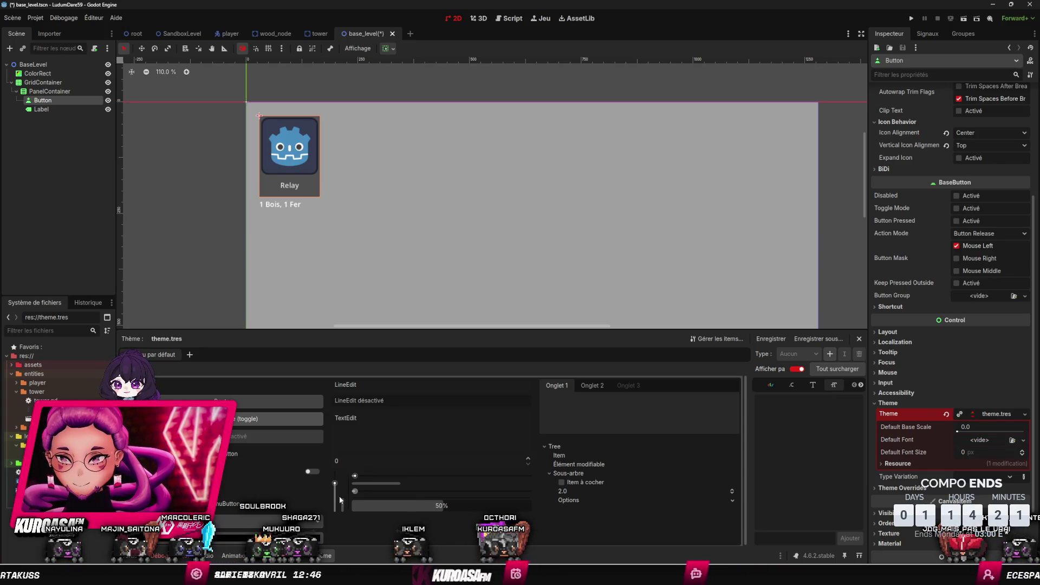
pyautogui.moveTo(355, 475); pyautogui.dragTo(410, 476)
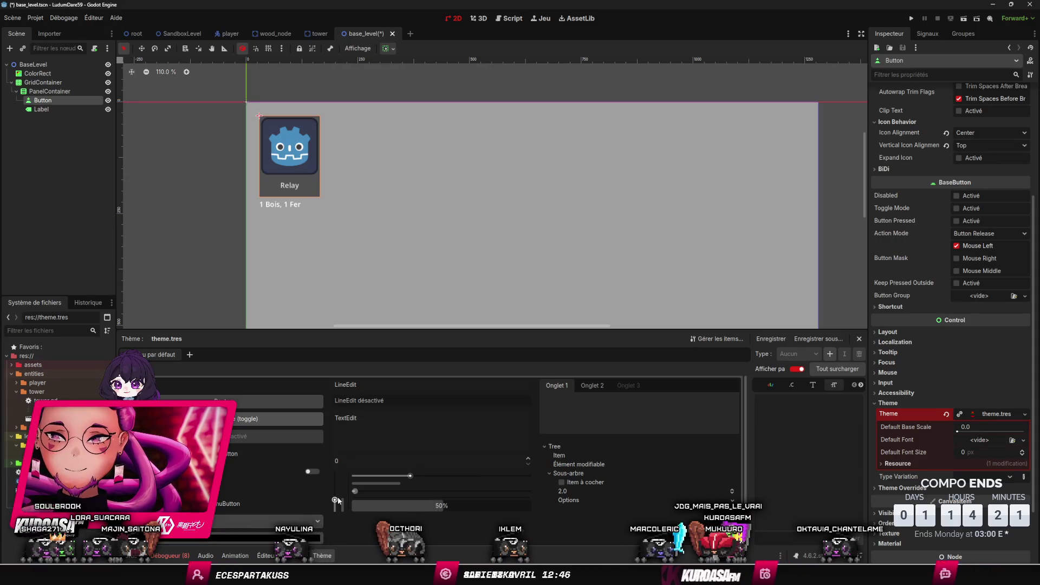
pyautogui.moveTo(410, 476); pyautogui.dragTo(443, 476)
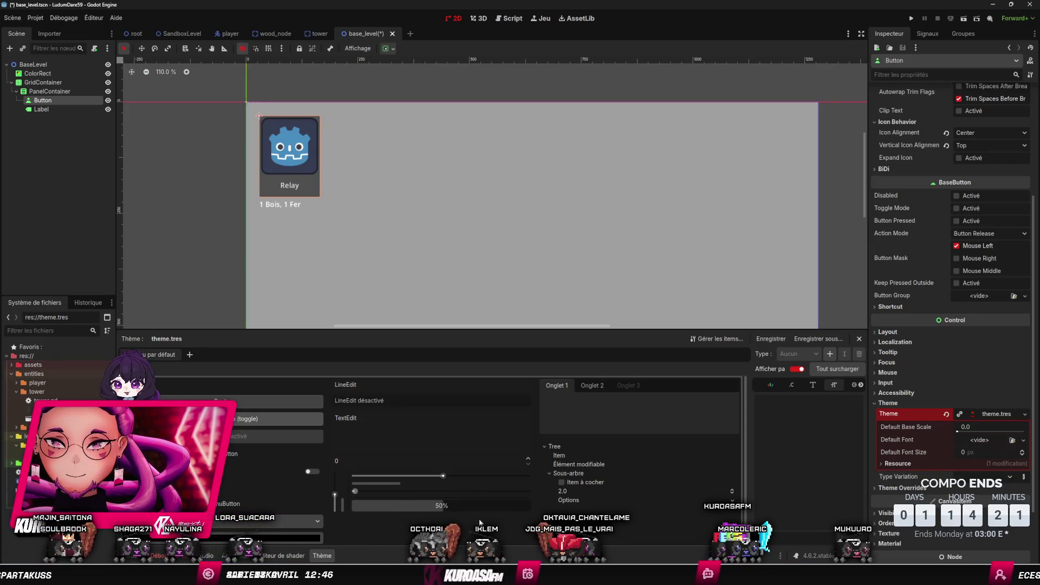
pyautogui.click(592, 385)
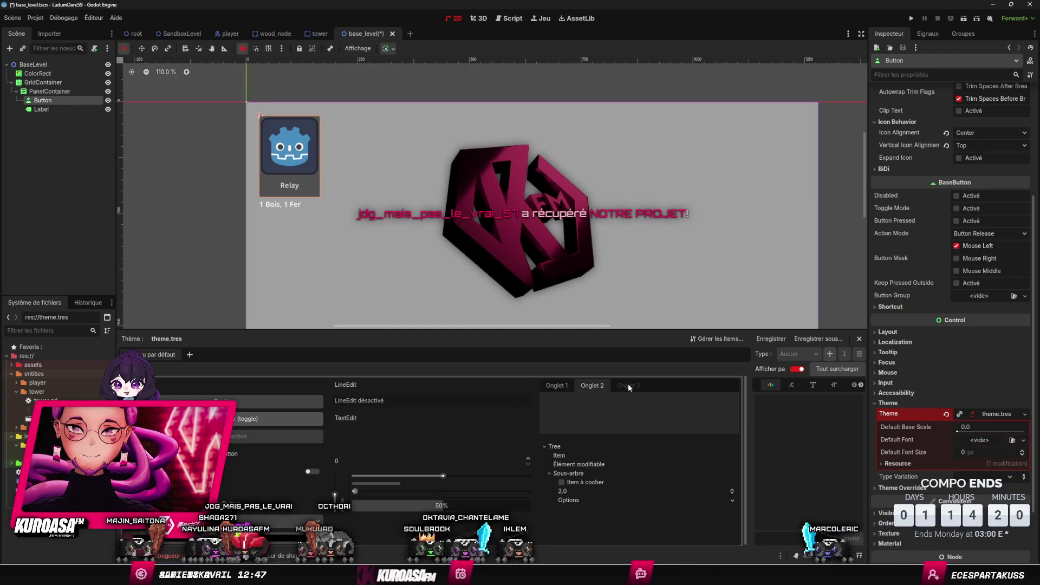
pyautogui.click(592, 385)
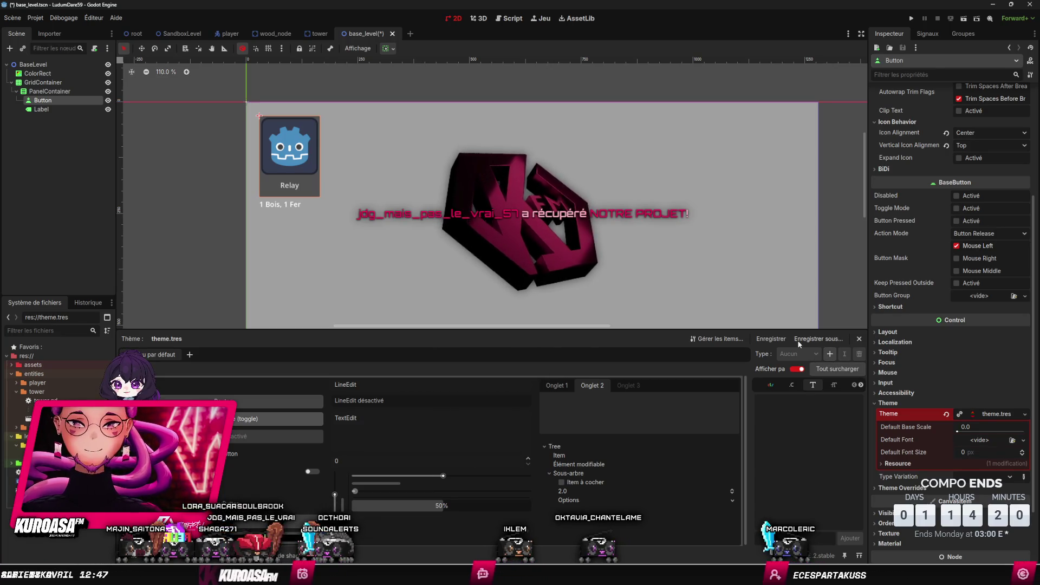
pyautogui.click(713, 340)
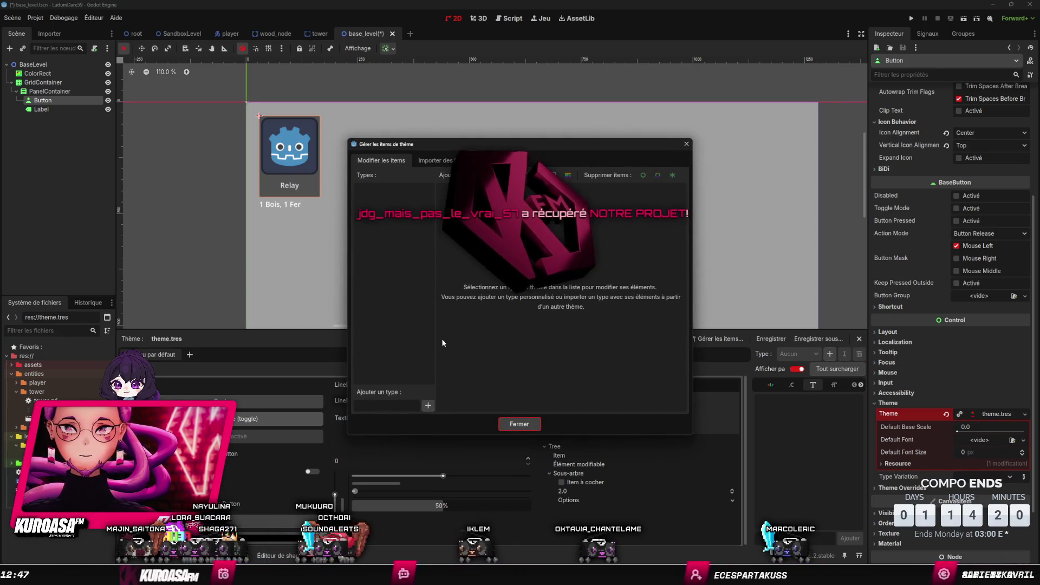
pyautogui.click(428, 161)
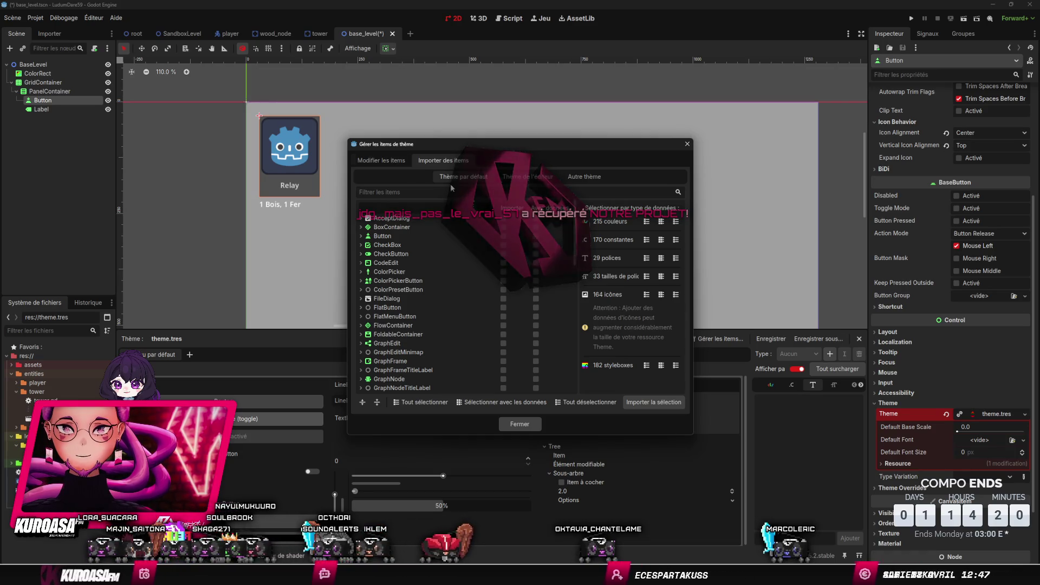
pyautogui.click(646, 258)
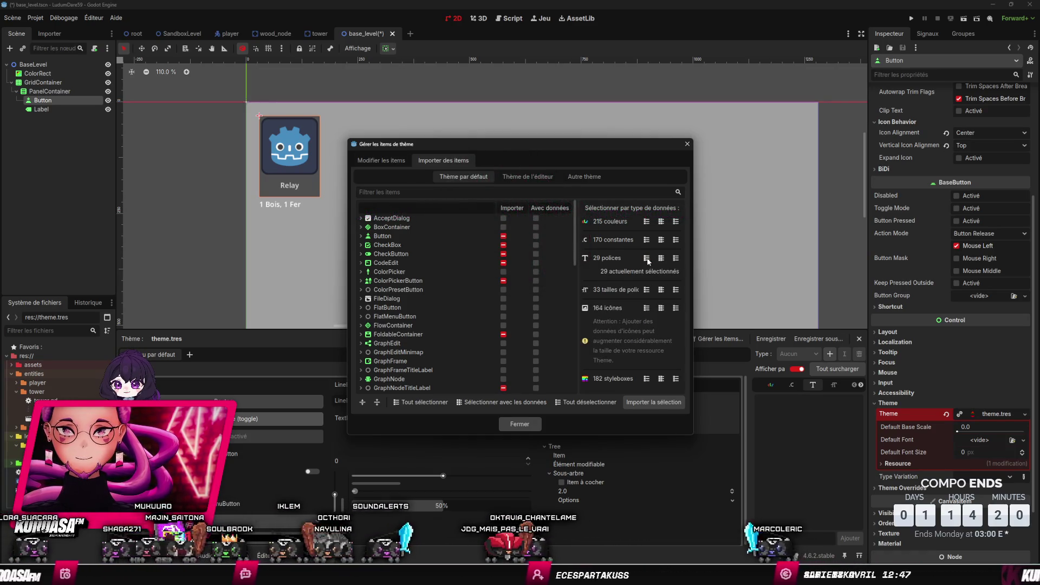
pyautogui.press('Escape')
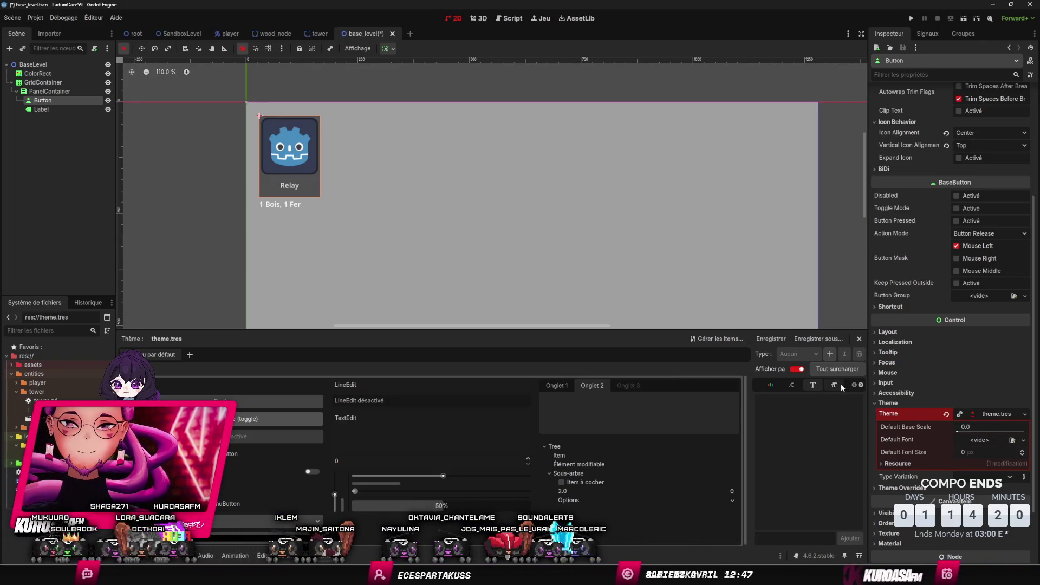
# Add a Button type with a font override to theme.tres and expand Button > Fonts in the Inspector
pyautogui.click(829, 354)
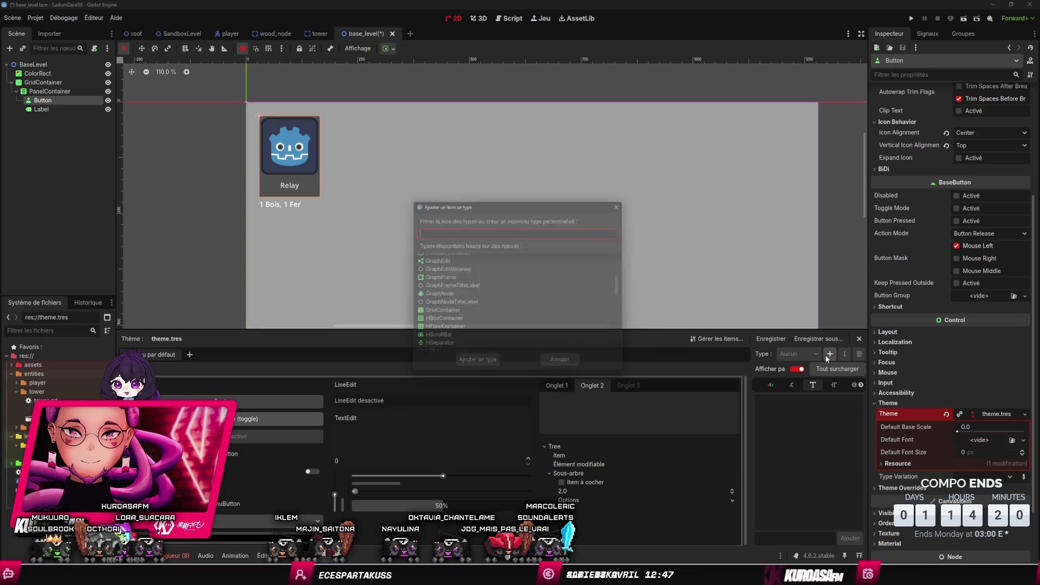
pyautogui.write('button')
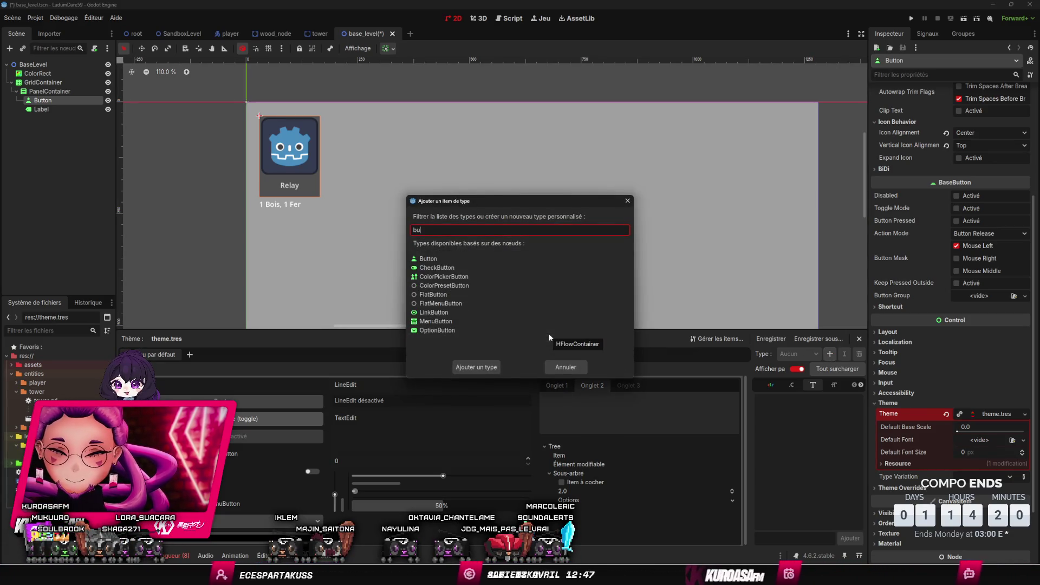
pyautogui.click(428, 259)
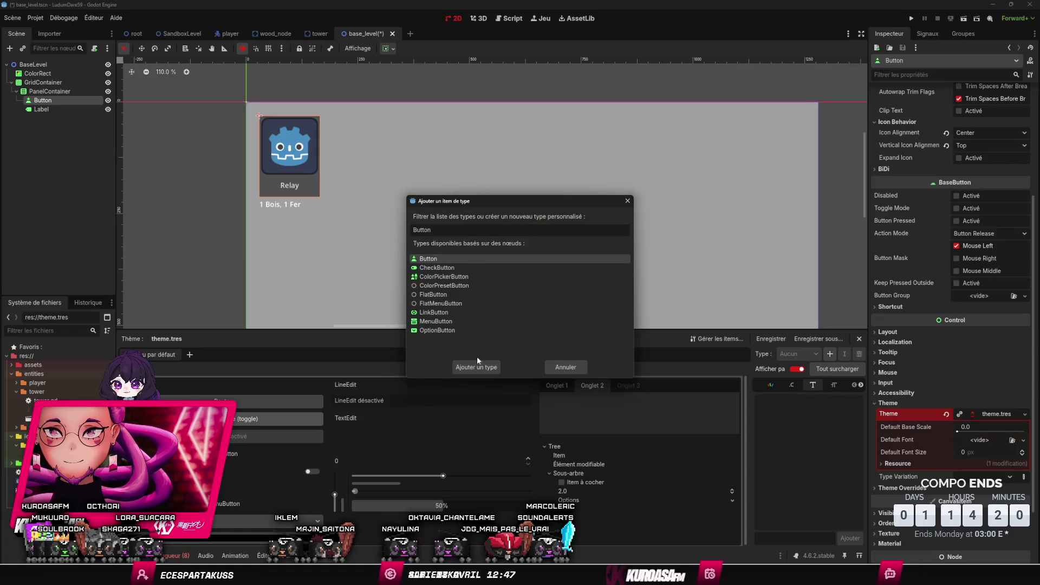
pyautogui.click(476, 367)
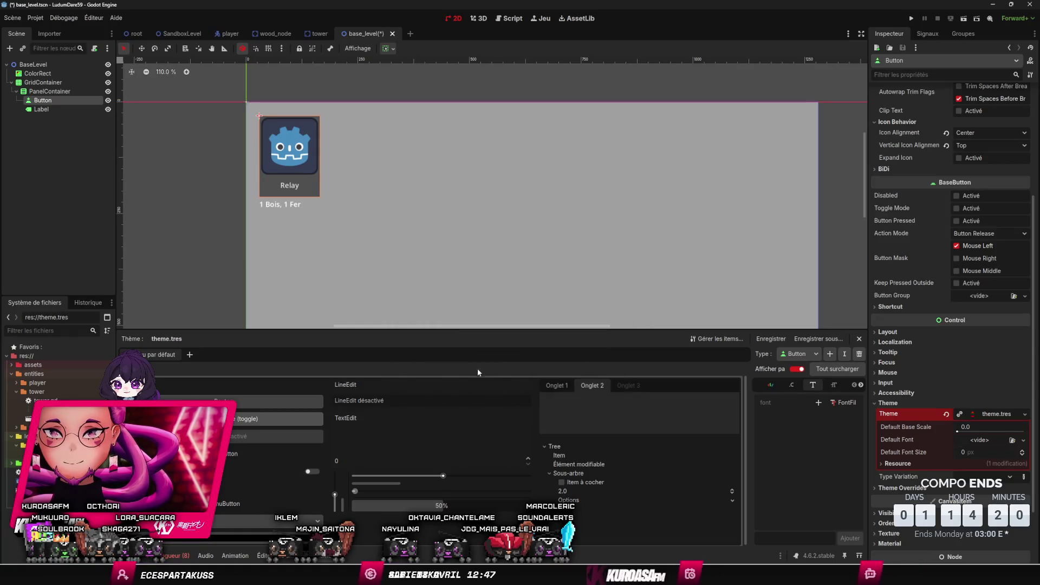
pyautogui.click(815, 403)
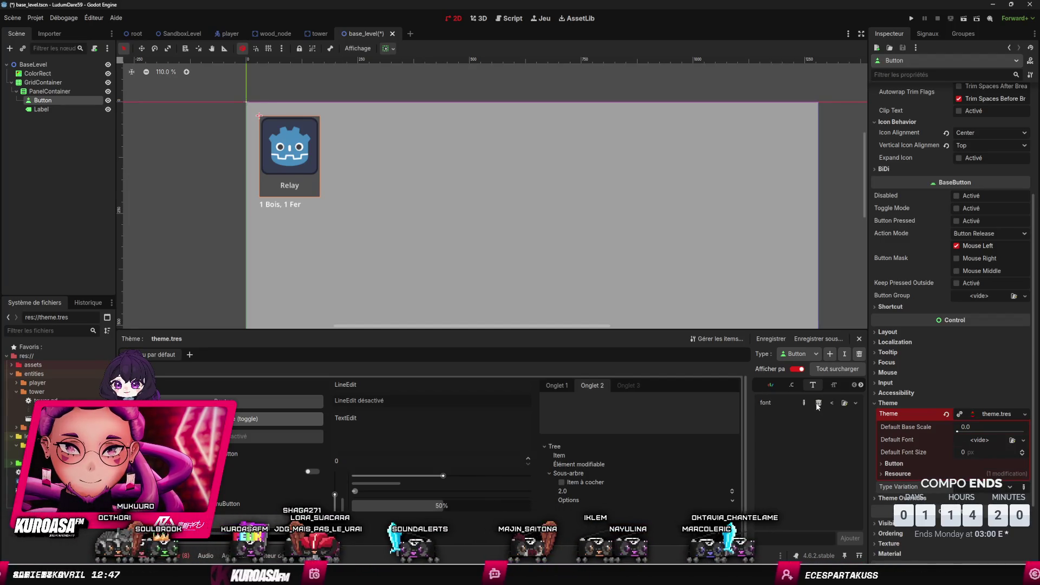
pyautogui.click(894, 464)
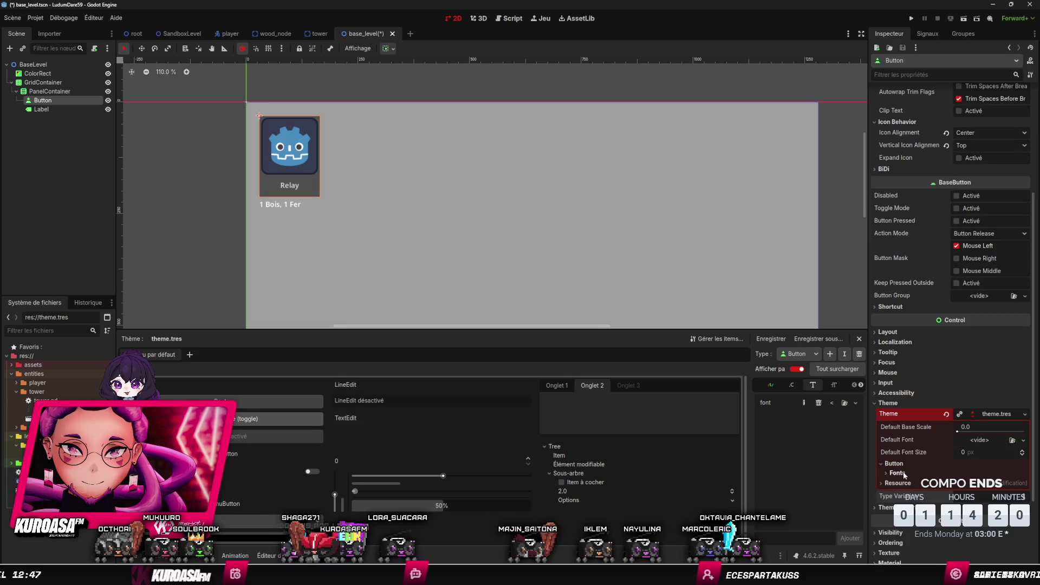
pyautogui.click(899, 473)
pyautogui.click(988, 485)
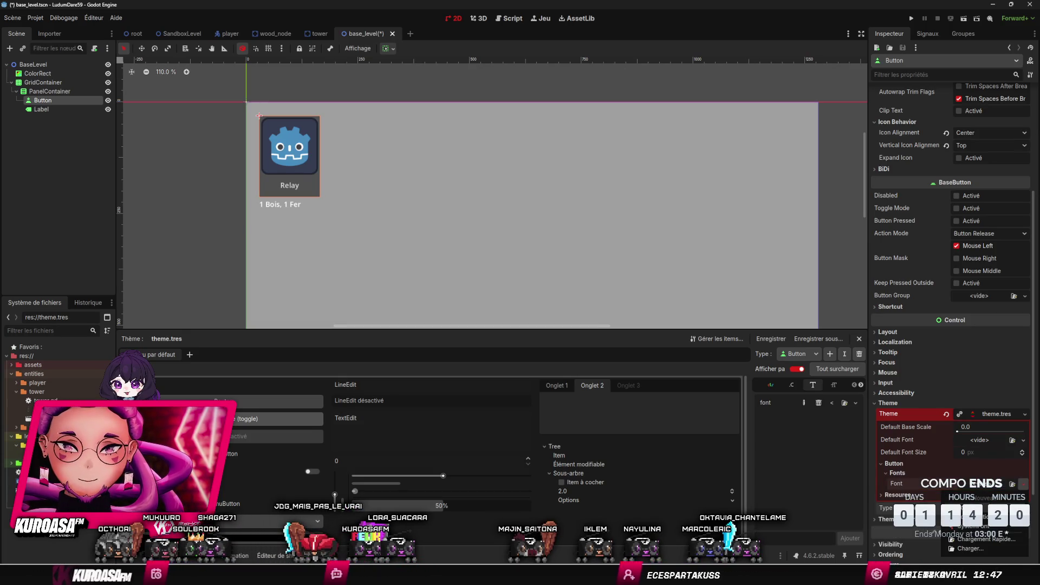
# Try Kenney Block as the Button font, then remove the button's font override
pyautogui.click(978, 539)
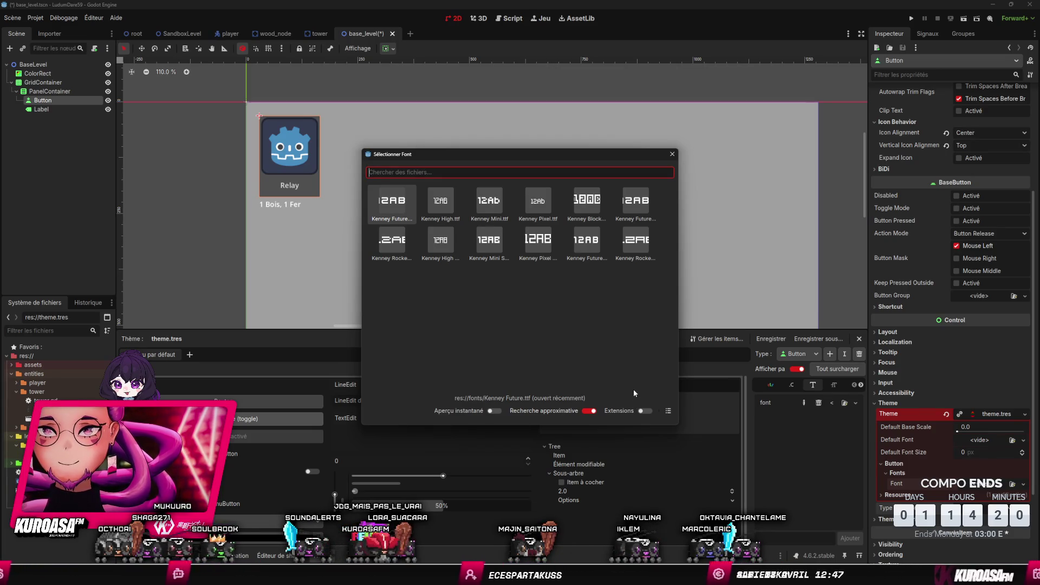
pyautogui.doubleClick(563, 200)
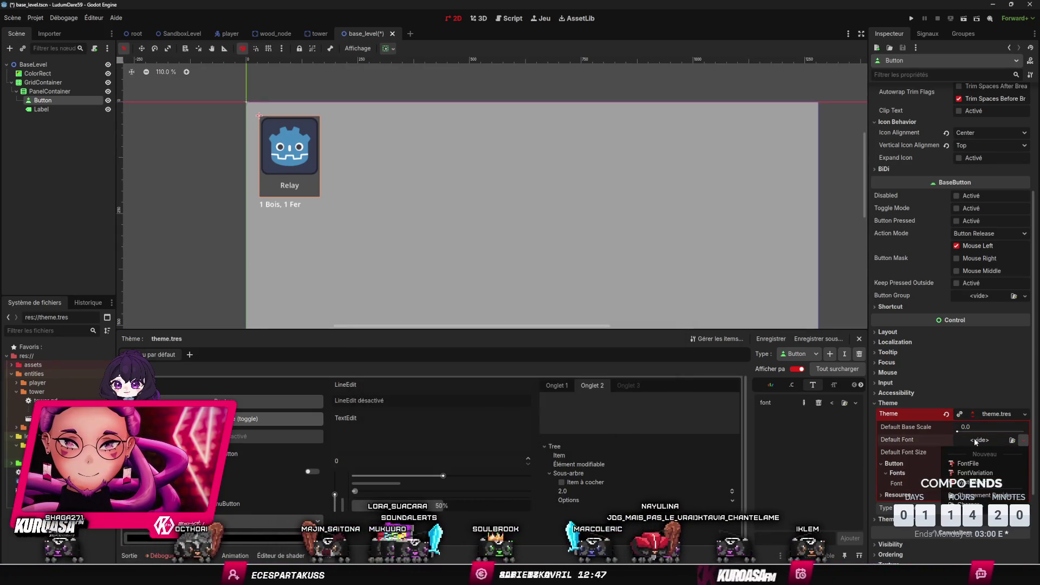
pyautogui.click(819, 403)
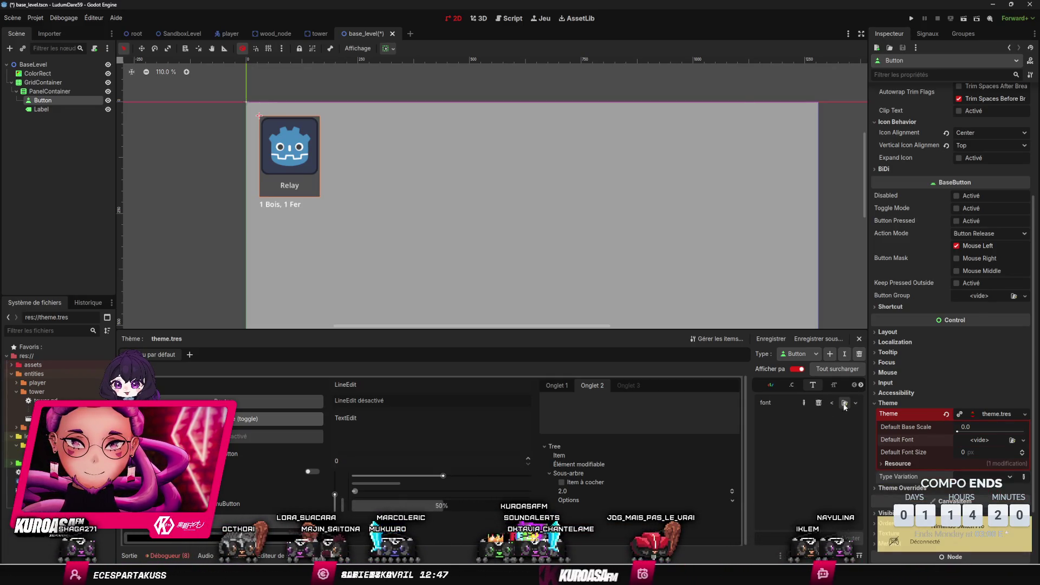
# Set theme.tres's Default Font to Kenney Mini.ttf via Quick Load
pyautogui.click(981, 442)
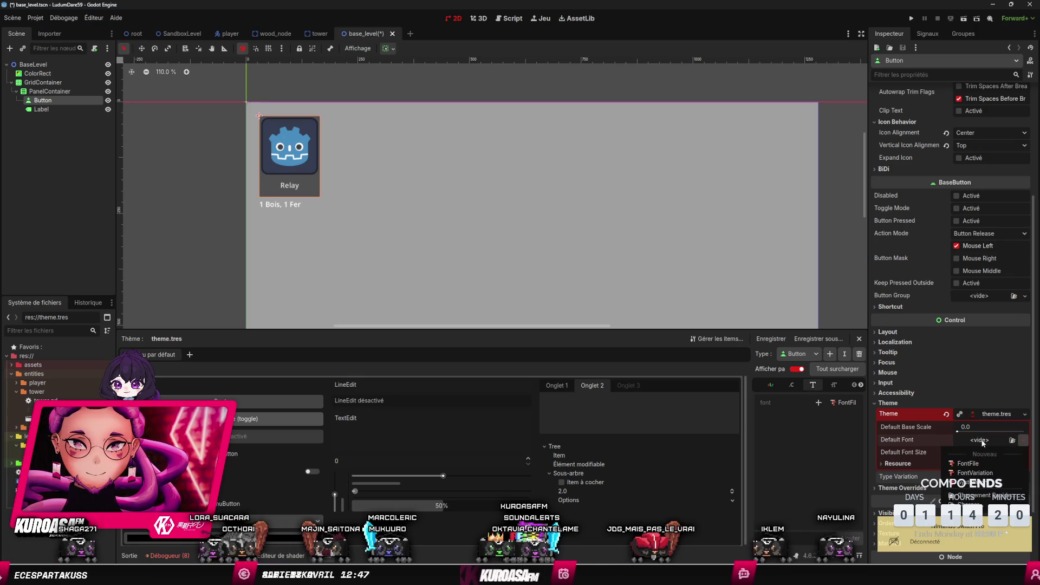
pyautogui.click(983, 495)
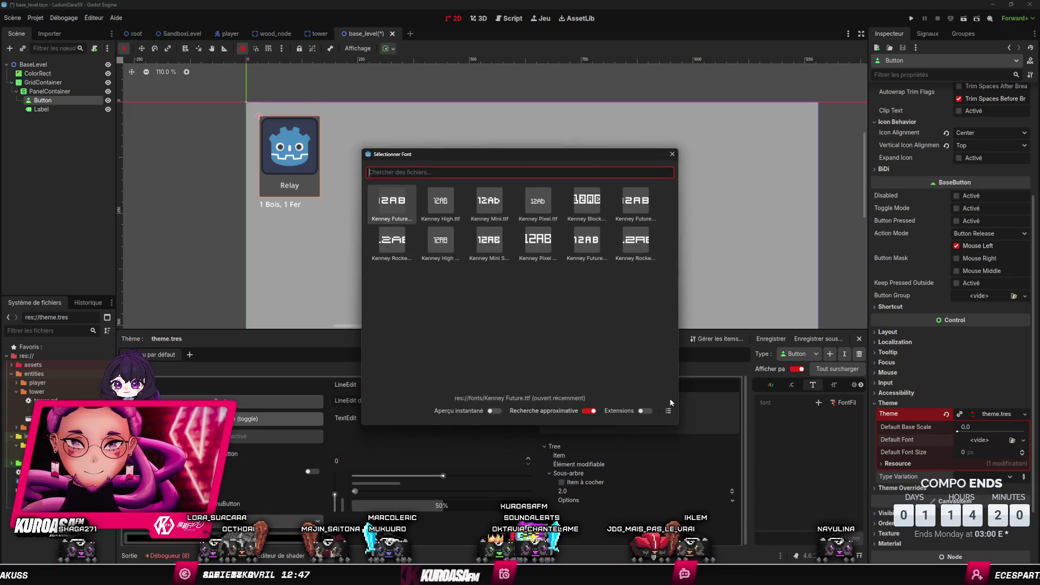
pyautogui.doubleClick(453, 219)
pyautogui.click(493, 205)
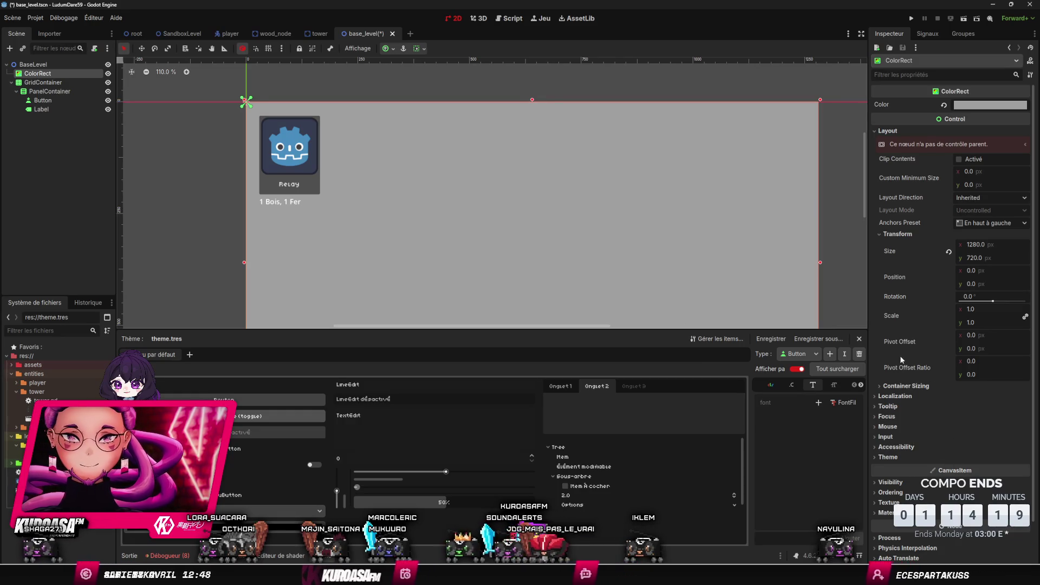
# Assign theme.tres as the '1 Bois, 1 Fer' Label's Theme via Quick Load
pyautogui.scroll(1, 643, 307)
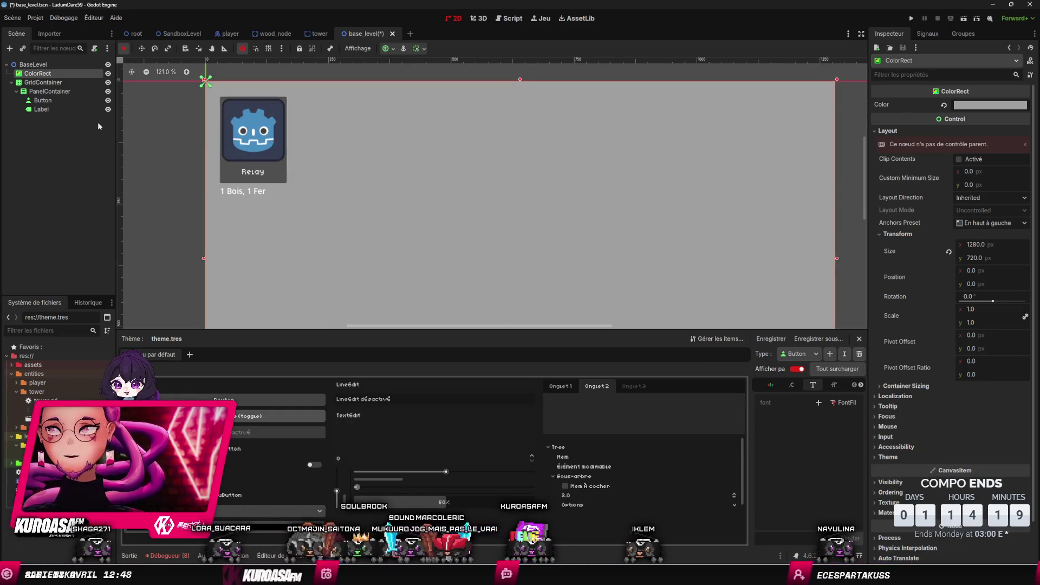
pyautogui.click(42, 109)
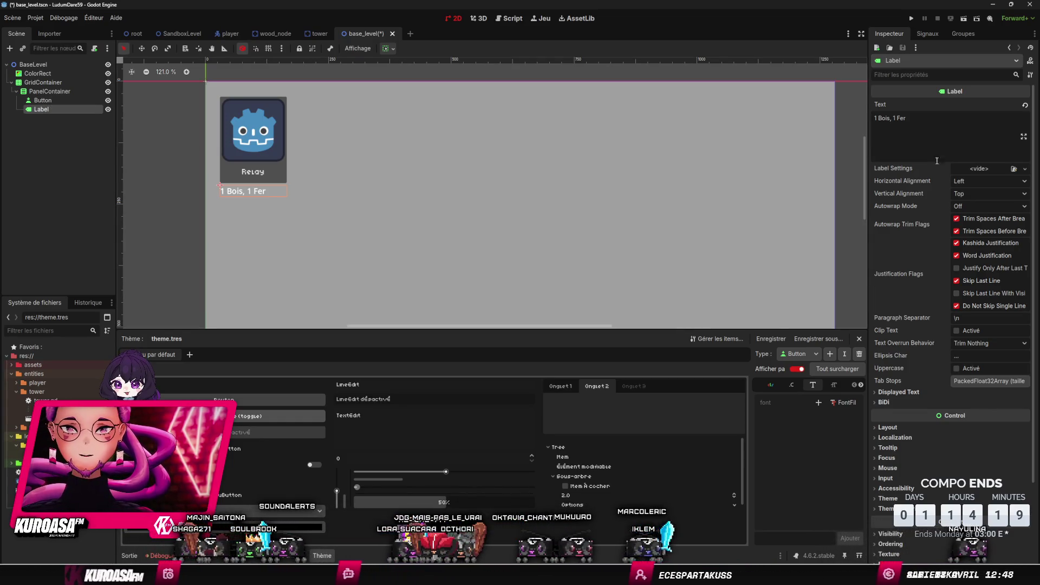
pyautogui.click(989, 168)
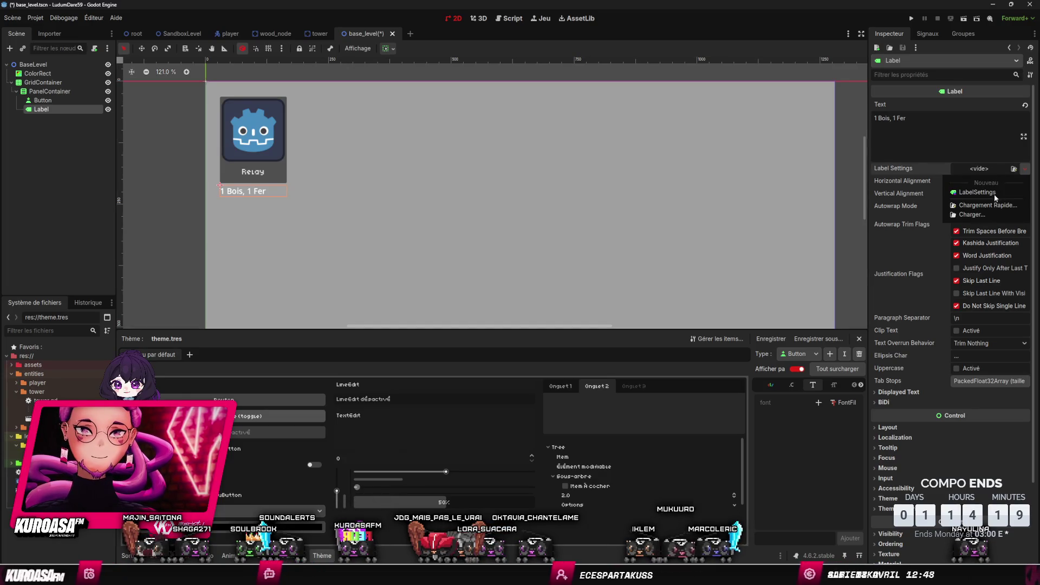
pyautogui.click(899, 192)
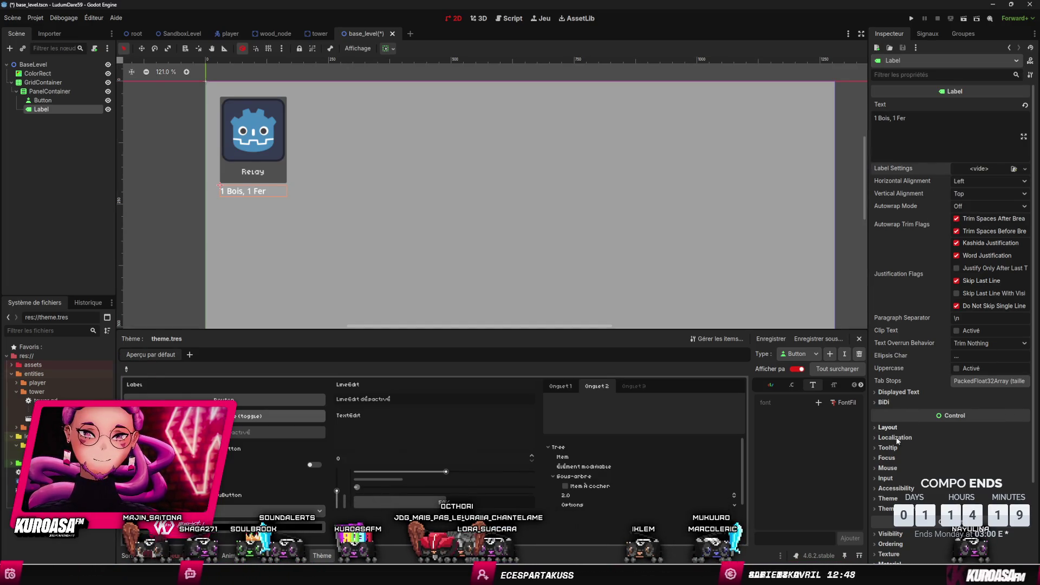
pyautogui.scroll(-5, 910, 498)
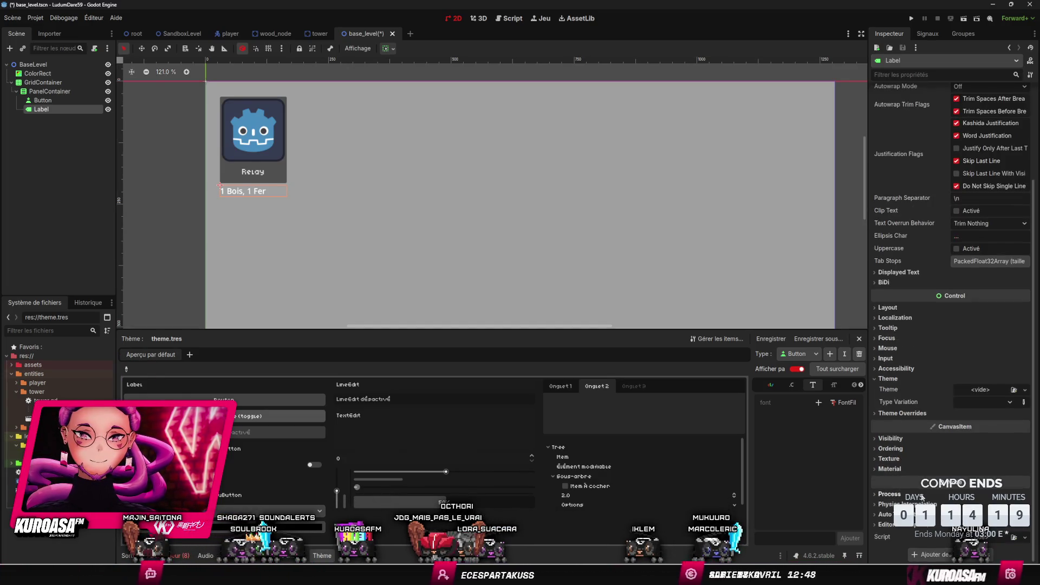
pyautogui.click(991, 389)
pyautogui.click(986, 424)
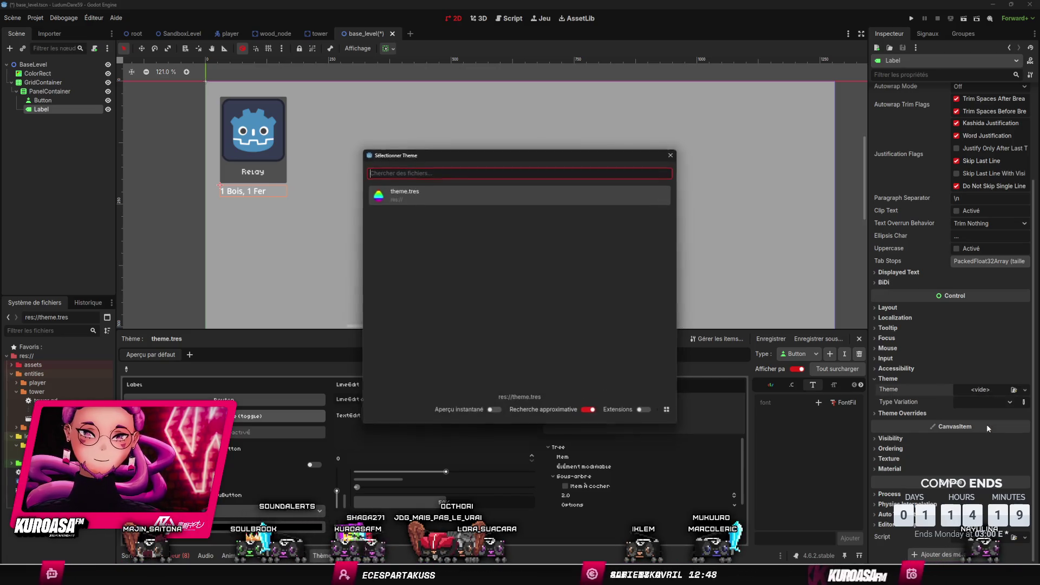
pyautogui.click(421, 196)
# With the Button selected, try Kenney Pixel as theme.tres's default font
pyautogui.click(236, 191)
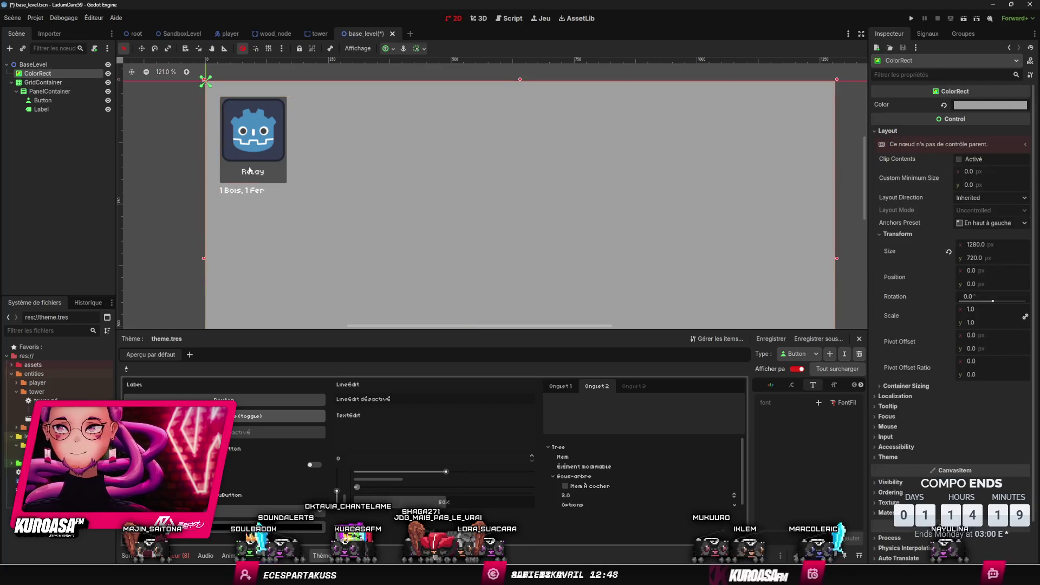
pyautogui.click(997, 448)
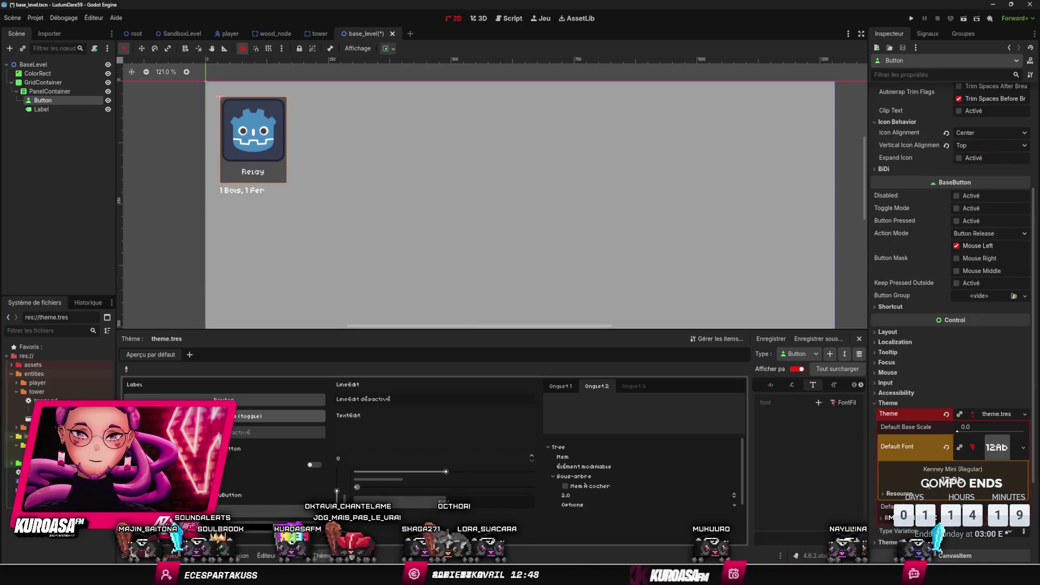
pyautogui.click(1025, 448)
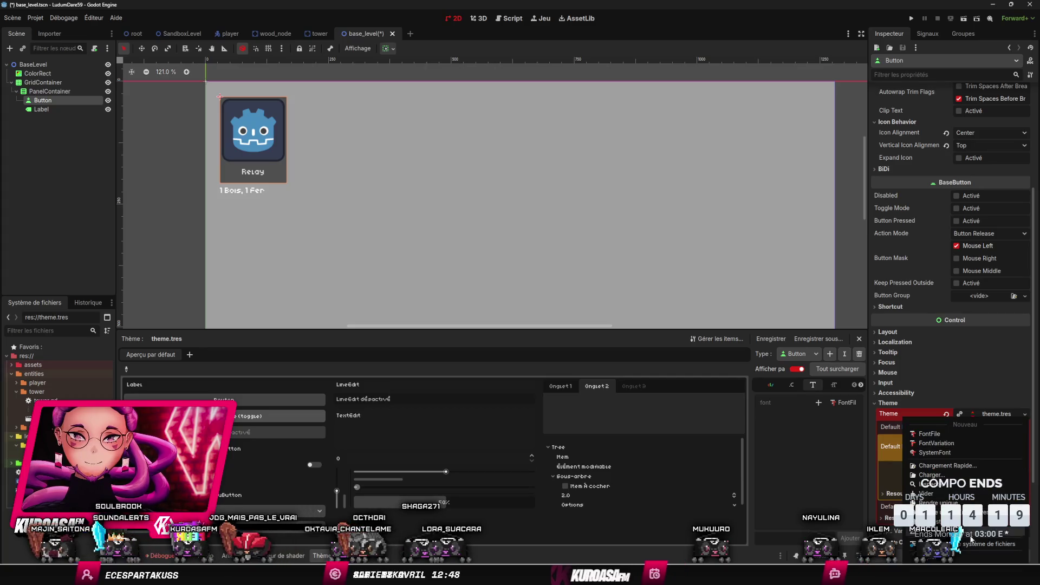
pyautogui.click(952, 469)
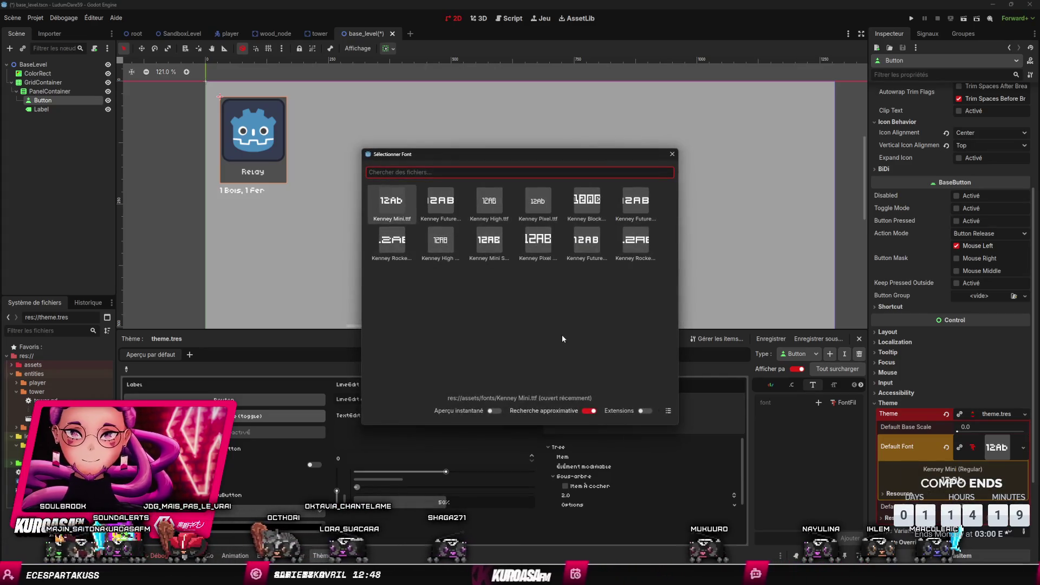
pyautogui.doubleClick(553, 240)
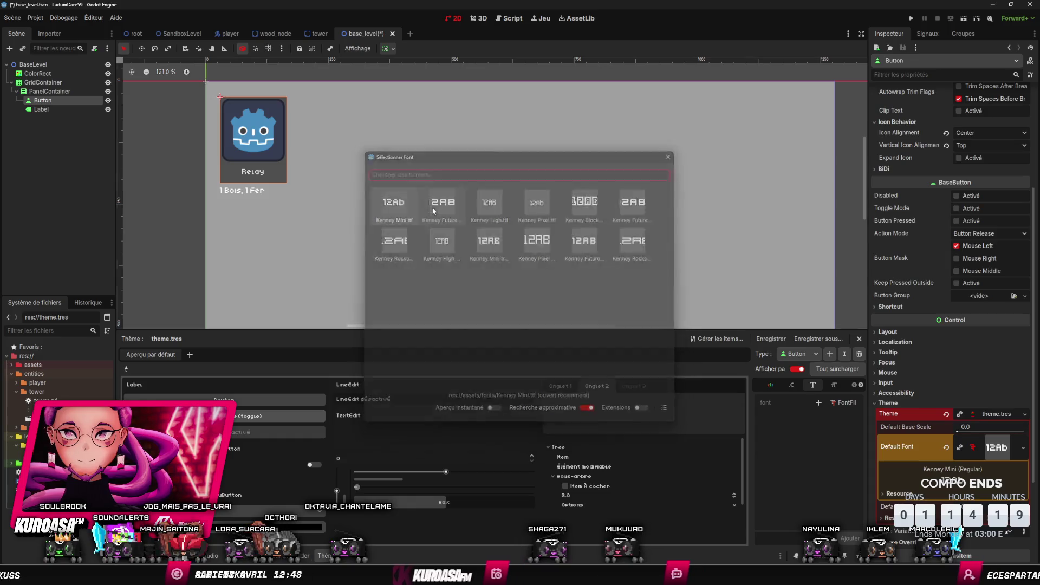
pyautogui.click(433, 211)
pyautogui.click(285, 156)
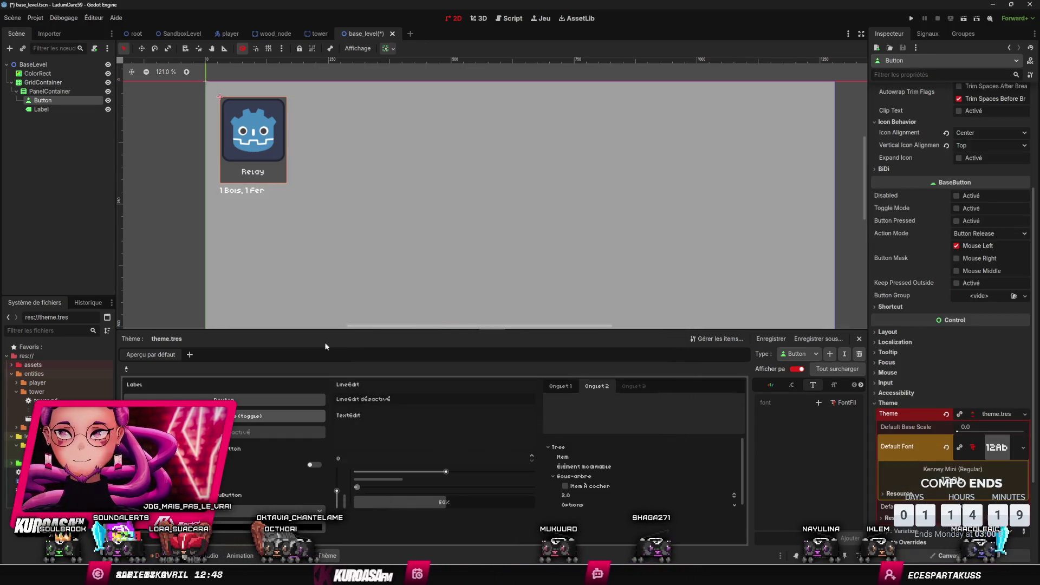
pyautogui.click(1025, 414)
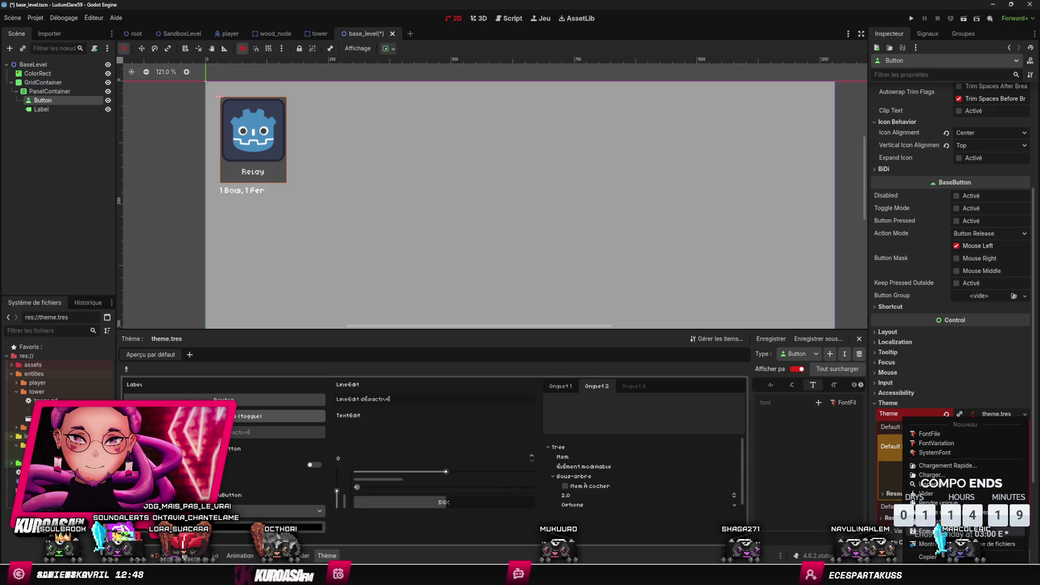
pyautogui.click(979, 465)
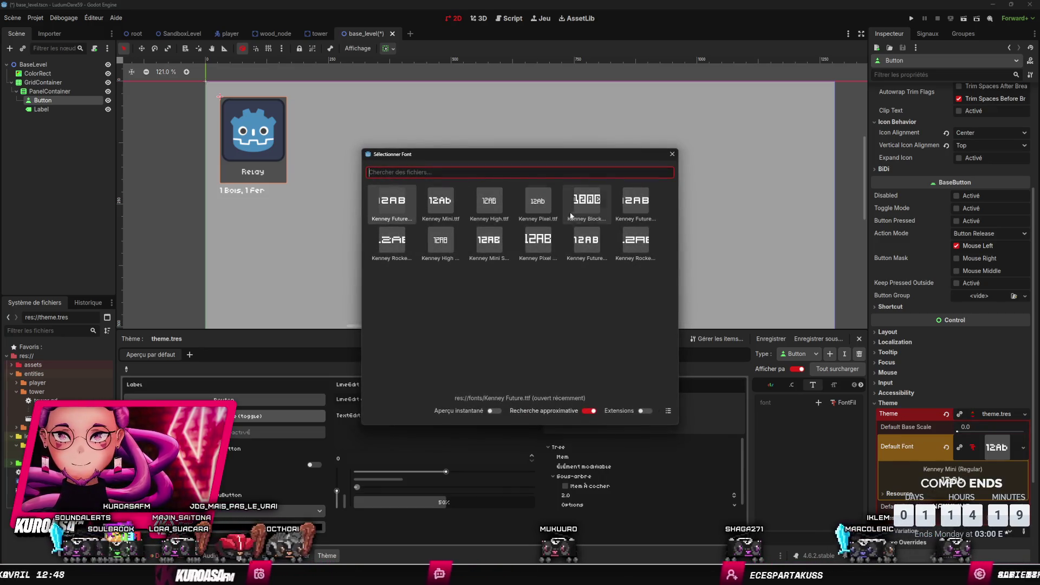
pyautogui.click(398, 211)
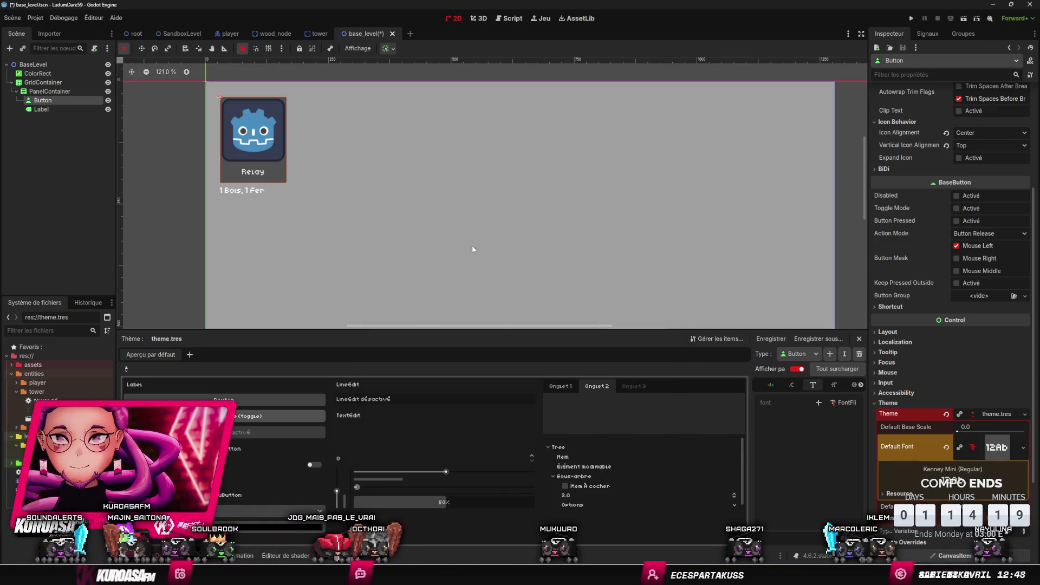
# Clear the theme's default font and load Kenney Future.ttf in its place
pyautogui.click(1024, 453)
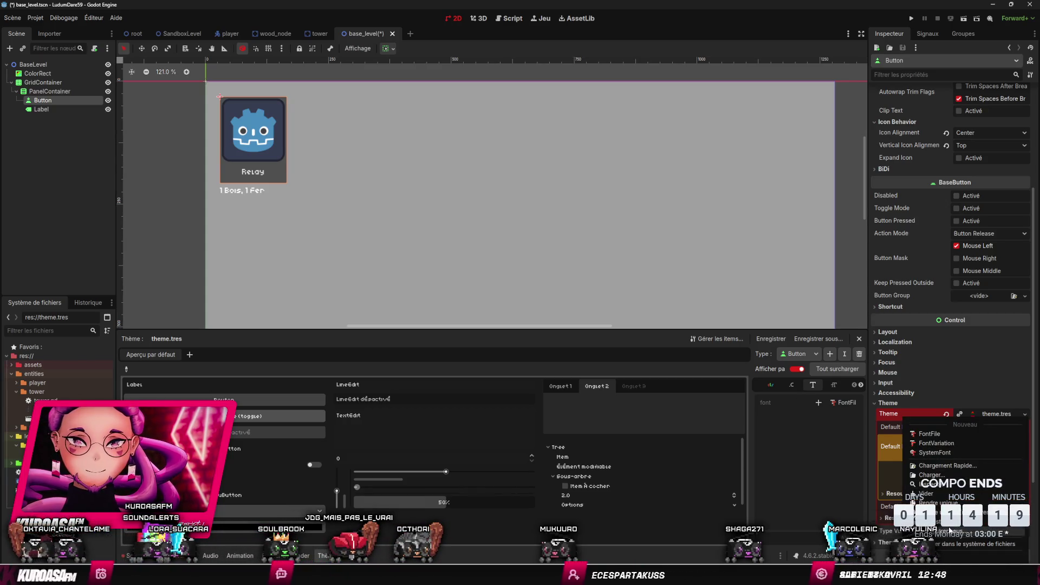
pyautogui.click(934, 492)
pyautogui.click(999, 440)
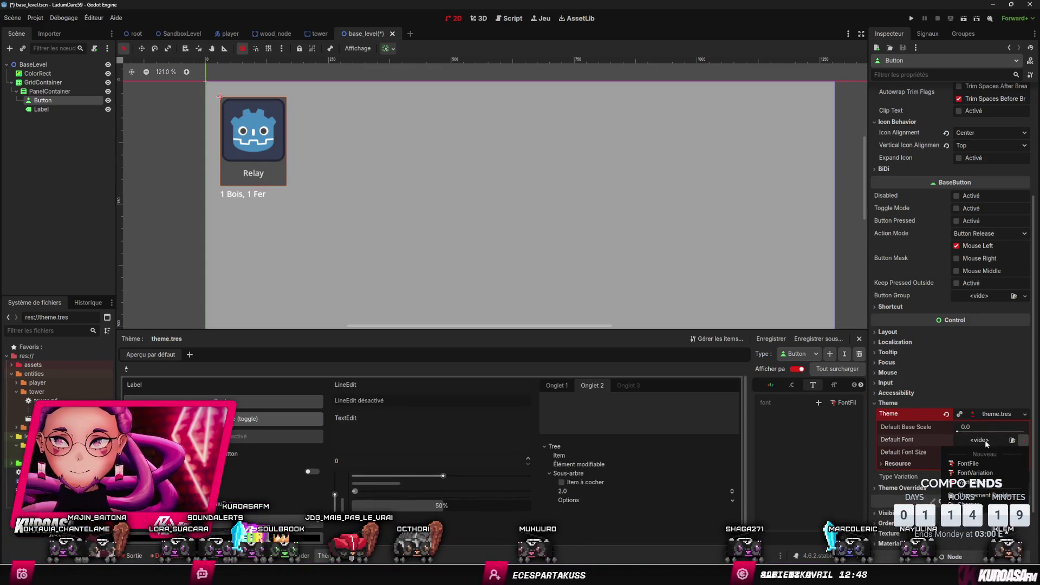
pyautogui.click(972, 494)
pyautogui.press('Escape')
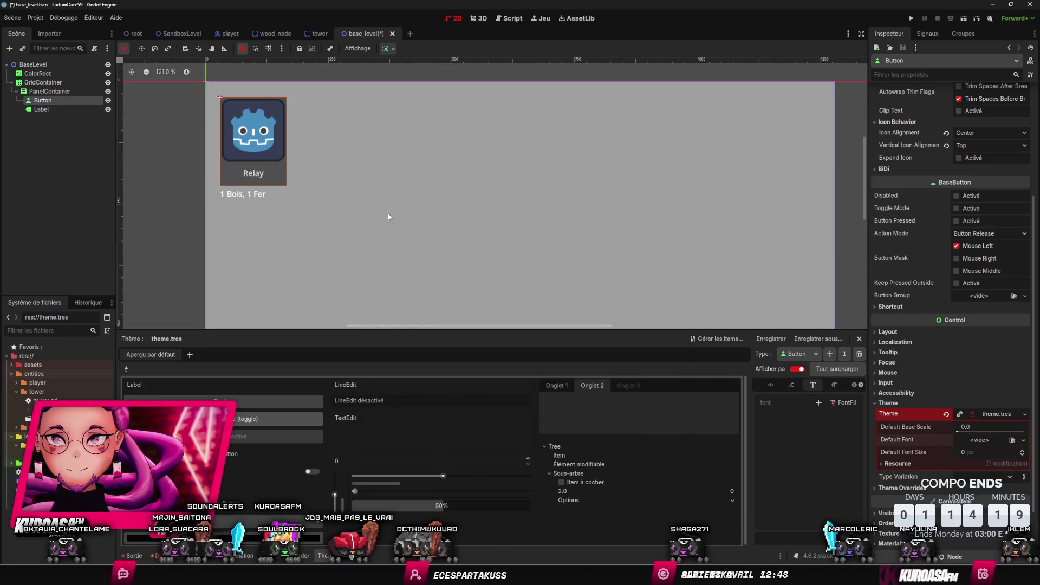
pyautogui.click(986, 439)
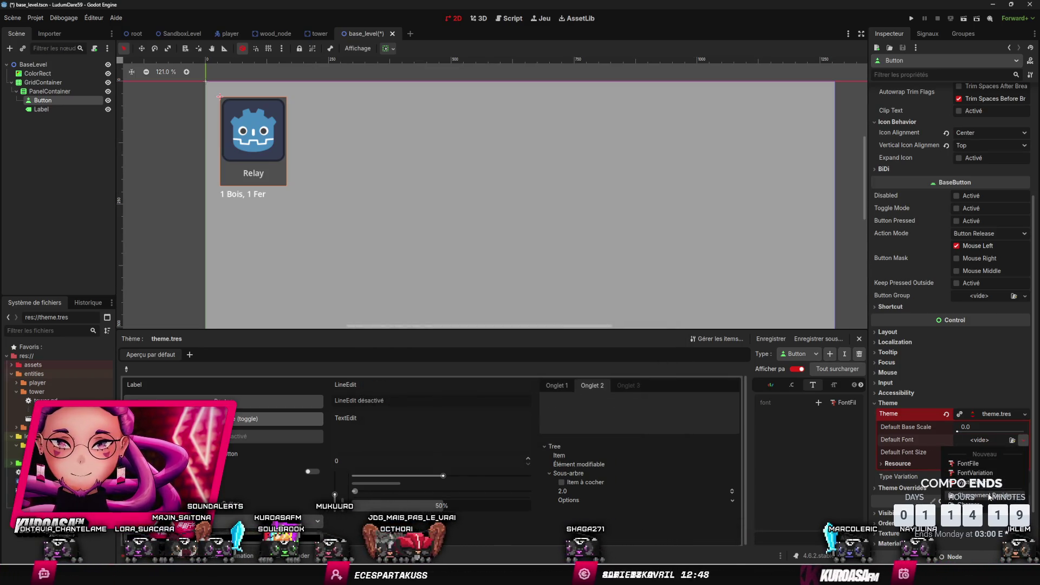
pyautogui.click(972, 495)
pyautogui.doubleClick(632, 214)
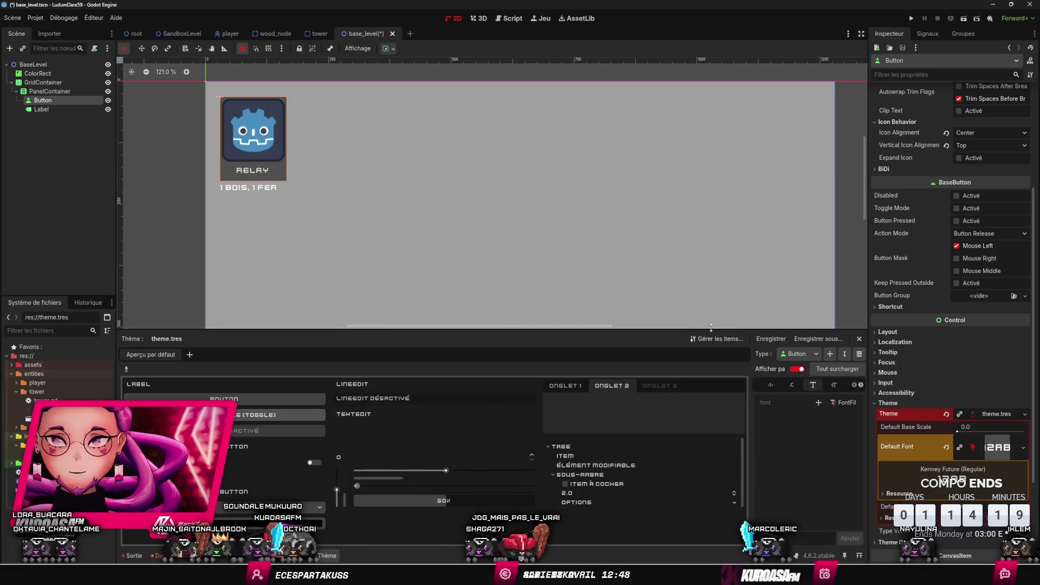
pyautogui.click(625, 264)
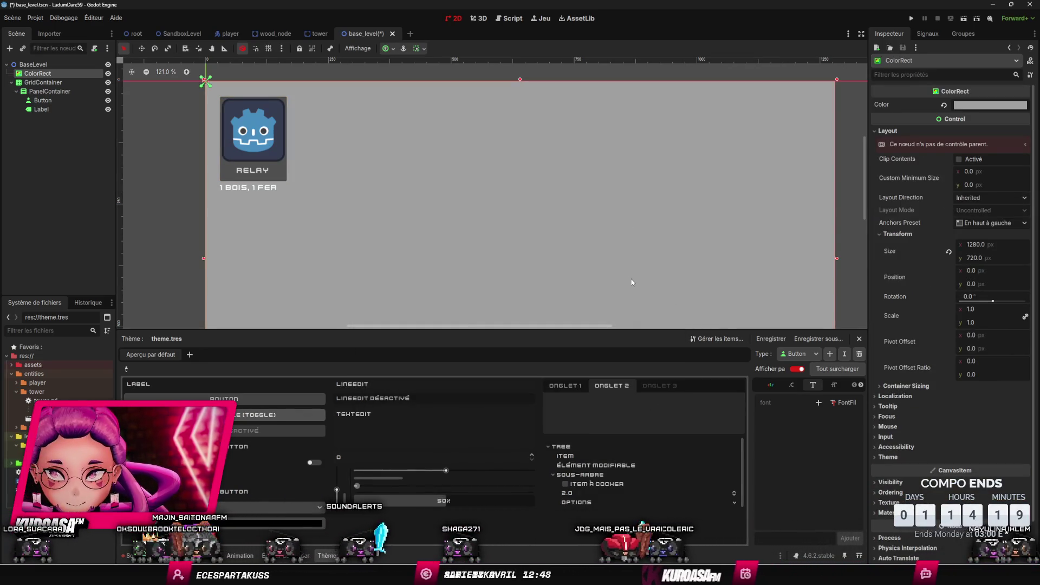
# Select the Label and inspect its Layout properties and container warning
pyautogui.click(239, 172)
pyautogui.click(363, 187)
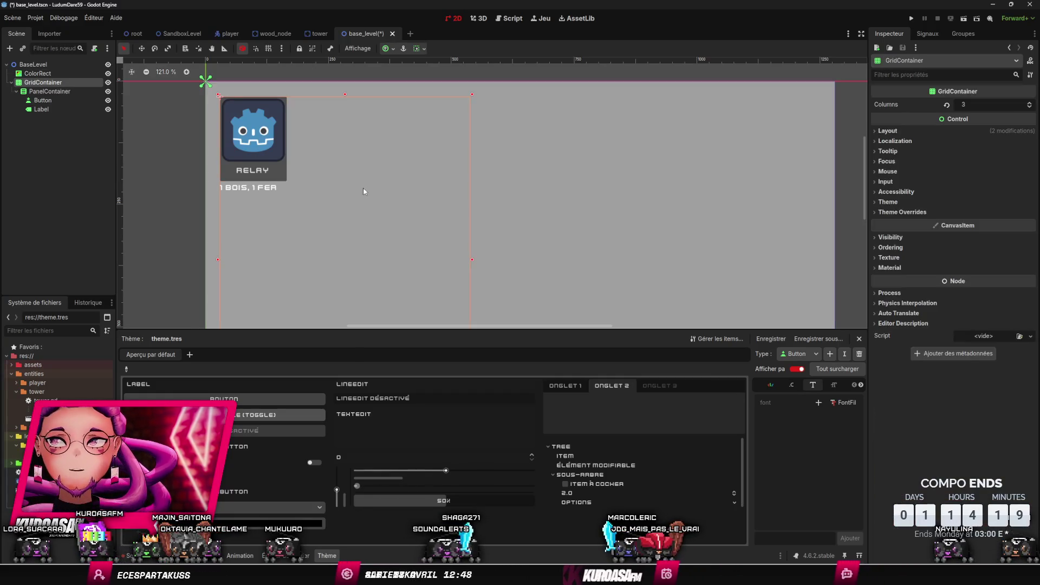
pyautogui.click(232, 151)
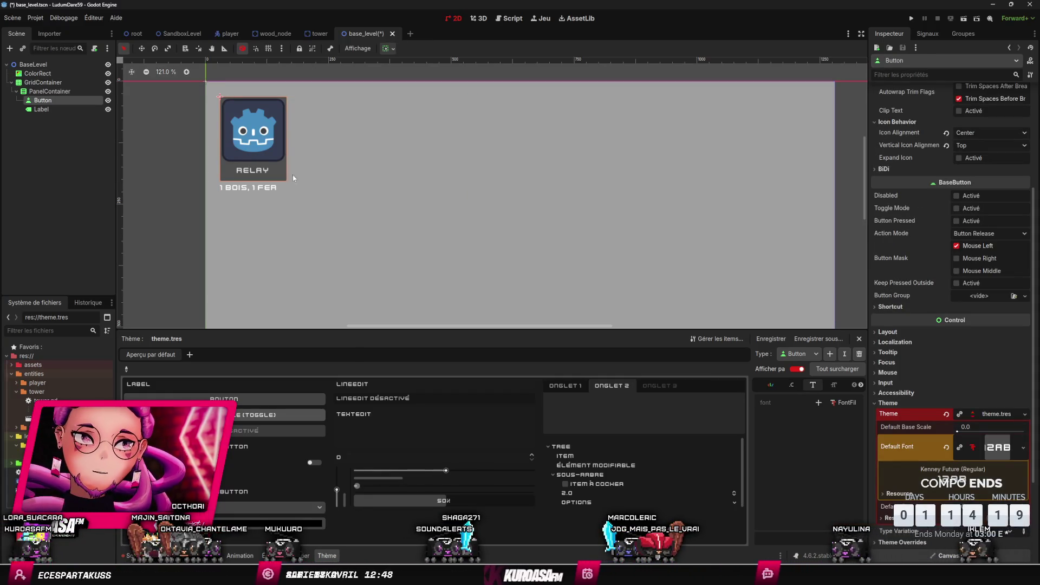
pyautogui.click(260, 189)
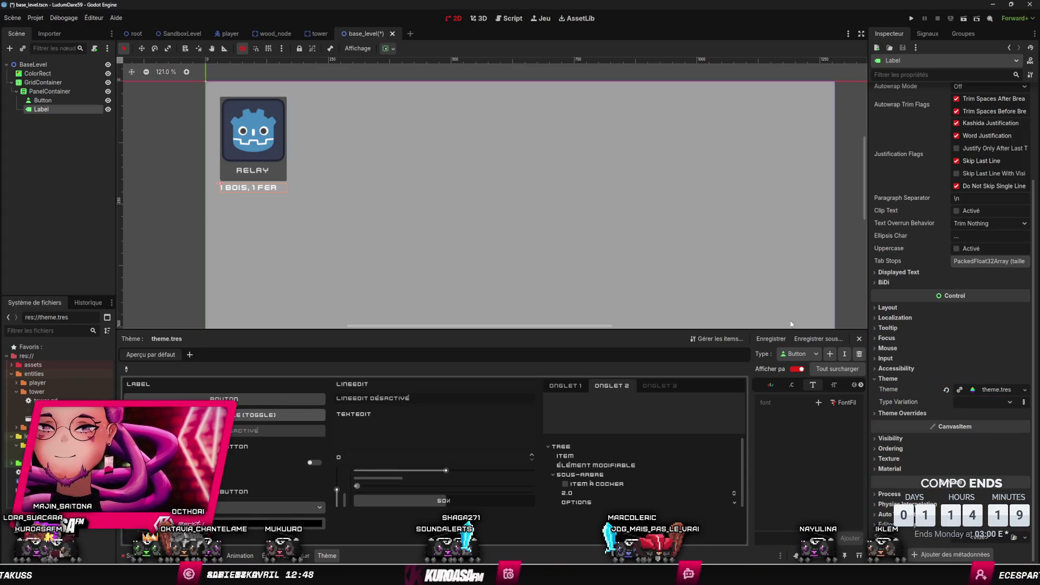
pyautogui.click(887, 307)
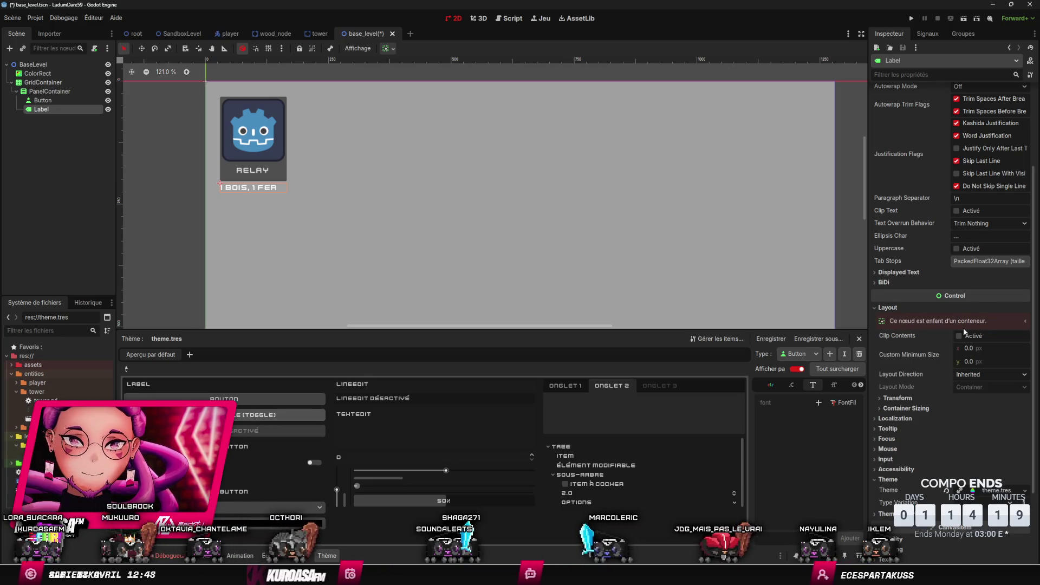
pyautogui.click(963, 324)
pyautogui.click(888, 307)
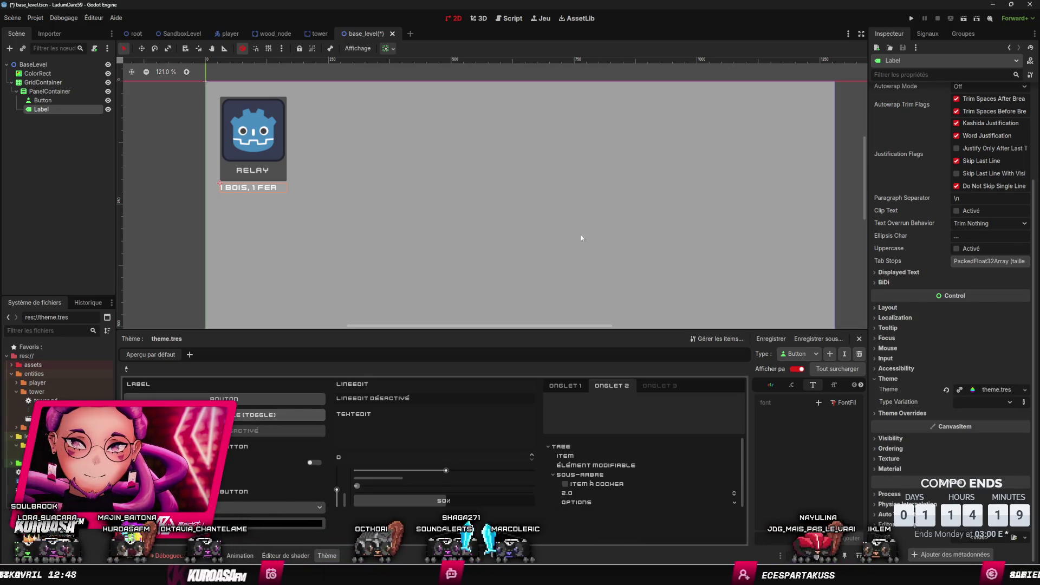
# Set the Label's Horizontal Alignment to Center
pyautogui.scroll(3, 976, 275)
pyautogui.click(985, 181)
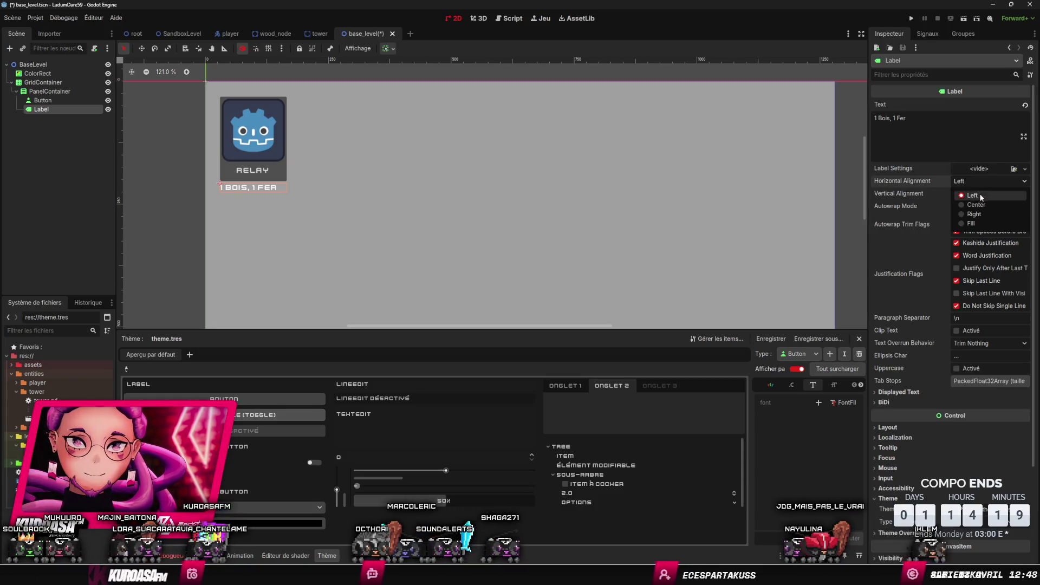
pyautogui.click(976, 204)
pyautogui.click(675, 204)
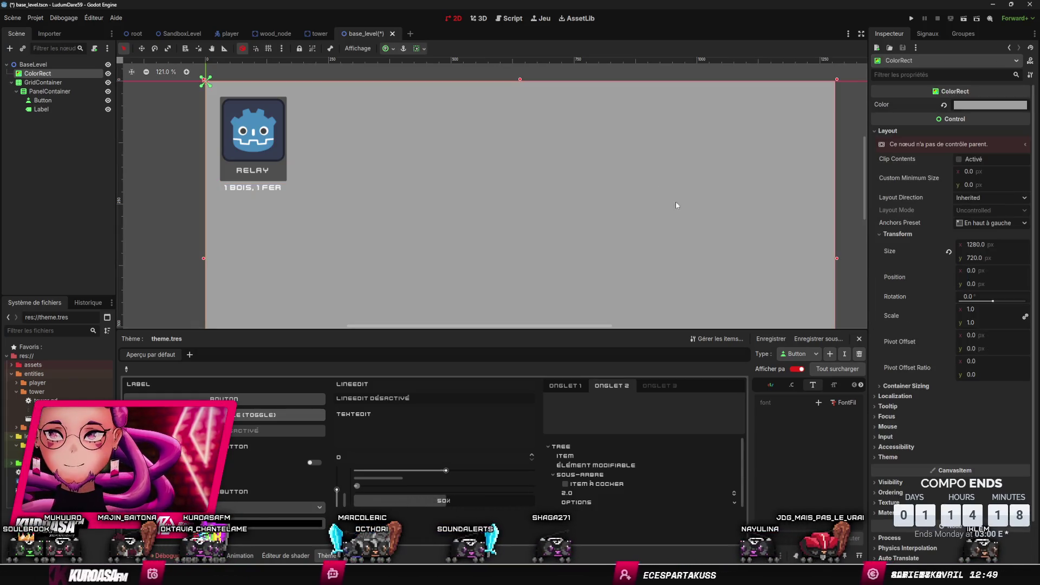
pyautogui.click(245, 154)
pyautogui.click(258, 190)
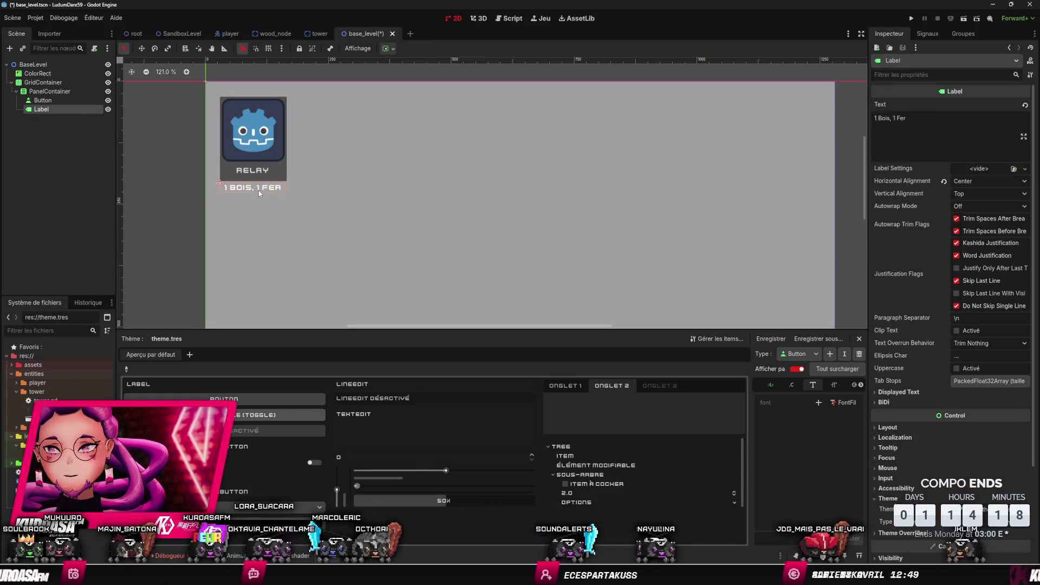
# Replace 'Bois' in the label text with a wood log emoji
pyautogui.doubleClick(884, 118)
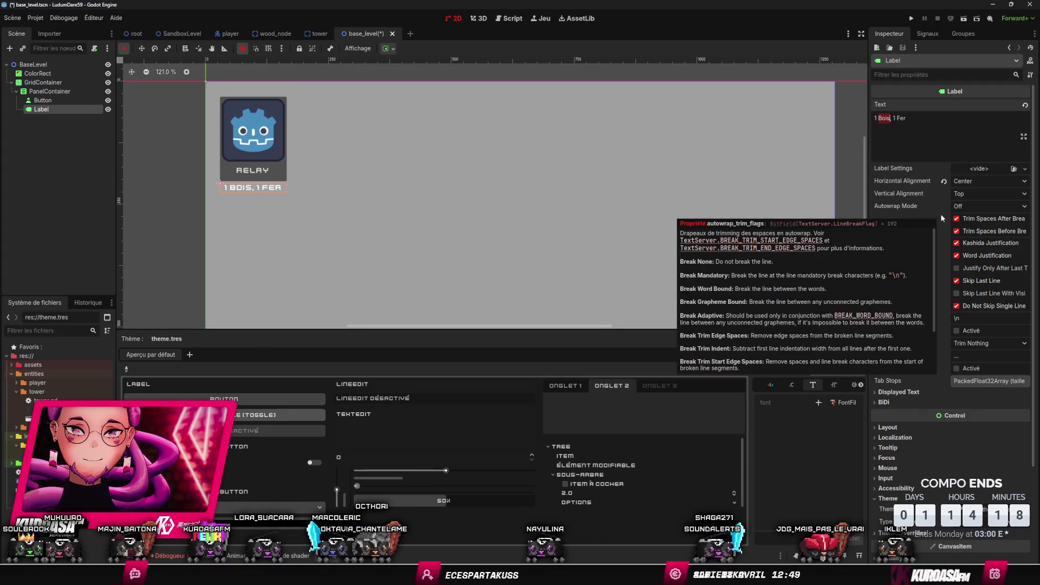
pyautogui.press('BackSpace')
pyautogui.press('super+period')
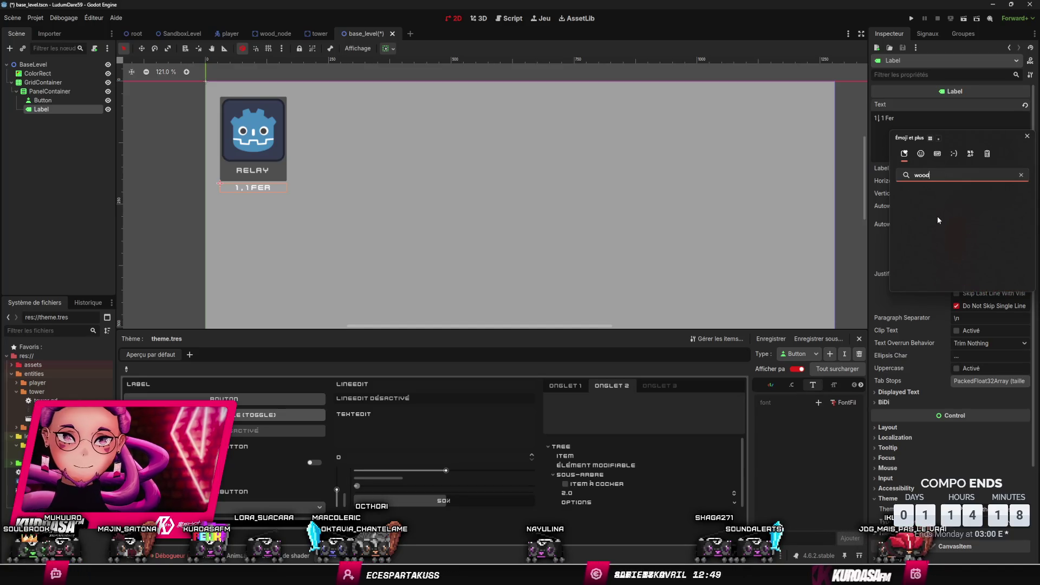
pyautogui.write('bois')
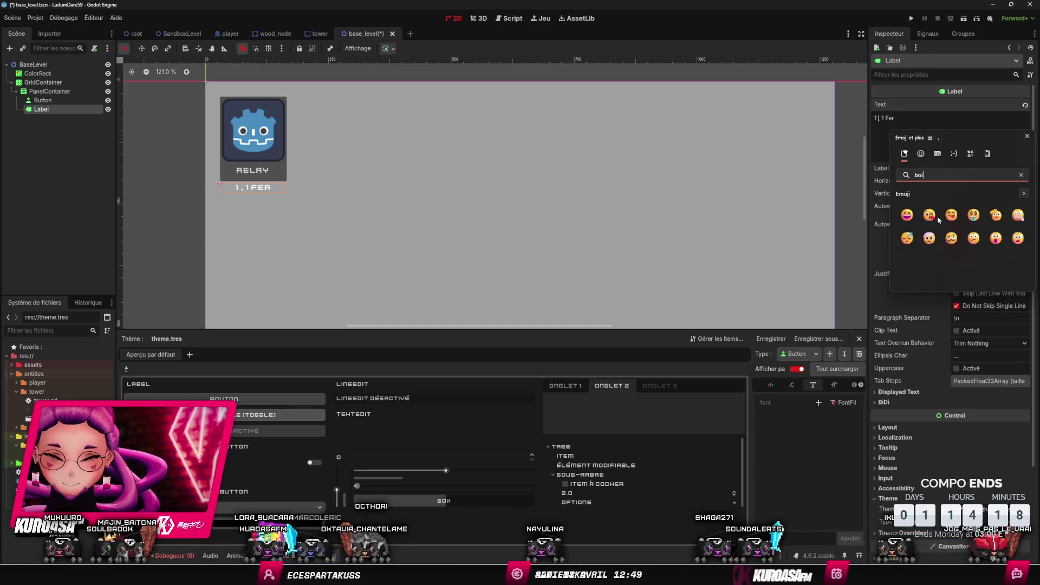
pyautogui.click(907, 215)
pyautogui.click(909, 219)
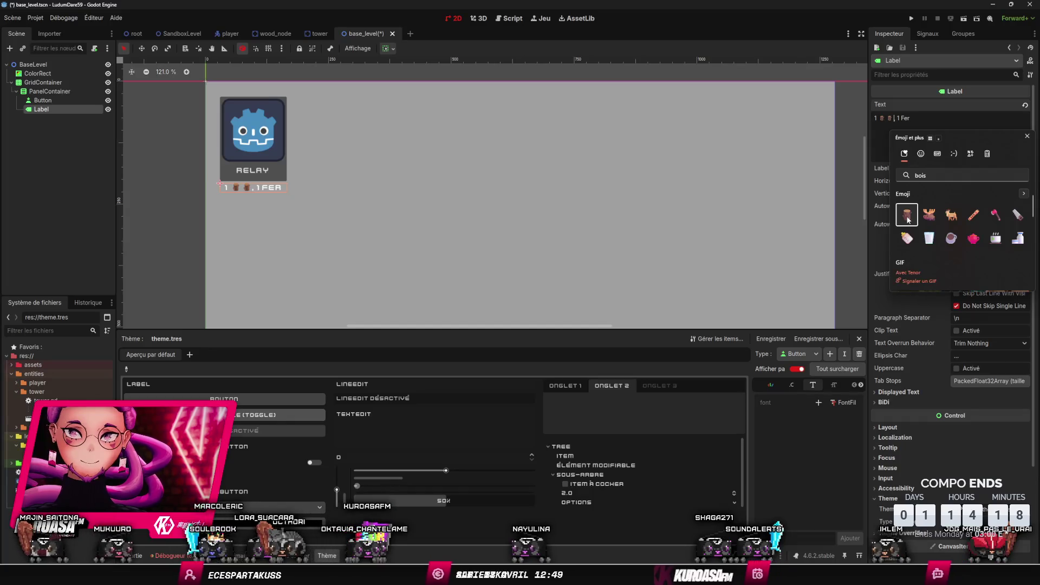
pyautogui.press('Escape')
pyautogui.press('BackSpace')
pyautogui.write(',')
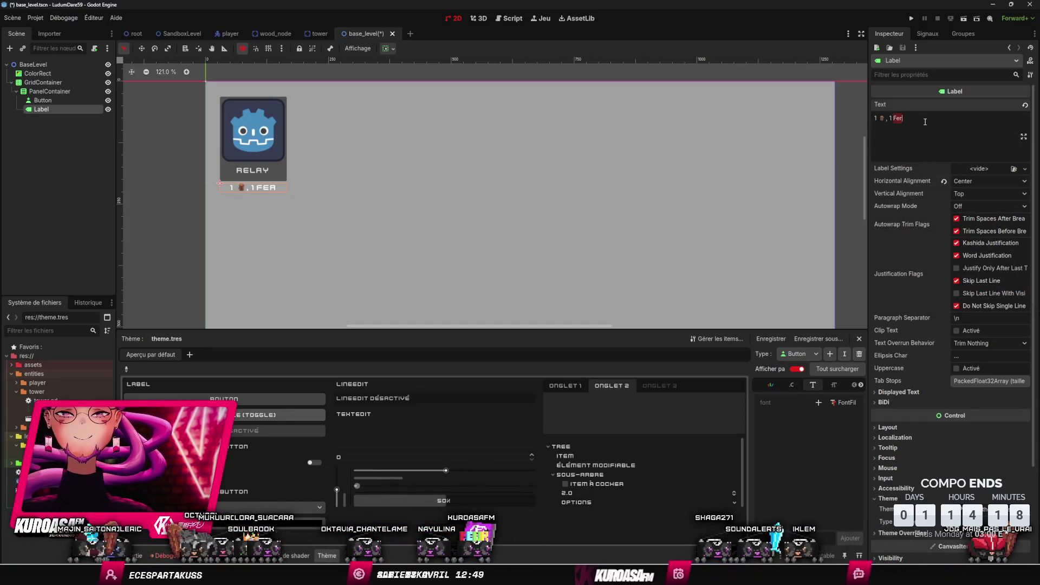
# Replace 'Fer' with a pickaxe emoji found by searching 'mine'
pyautogui.press('BackSpace')
pyautogui.press('super+period')
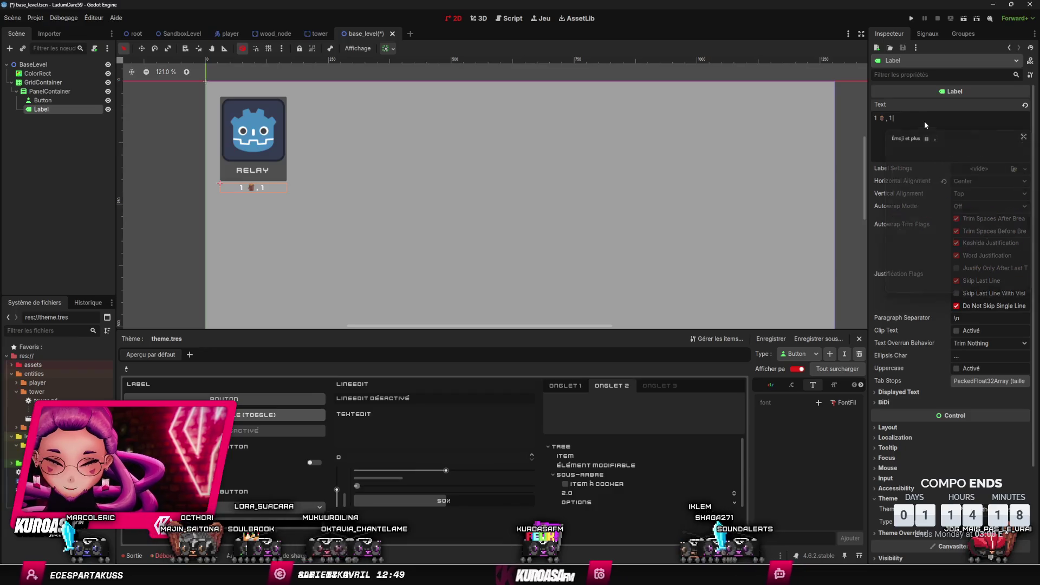
pyautogui.write('fer')
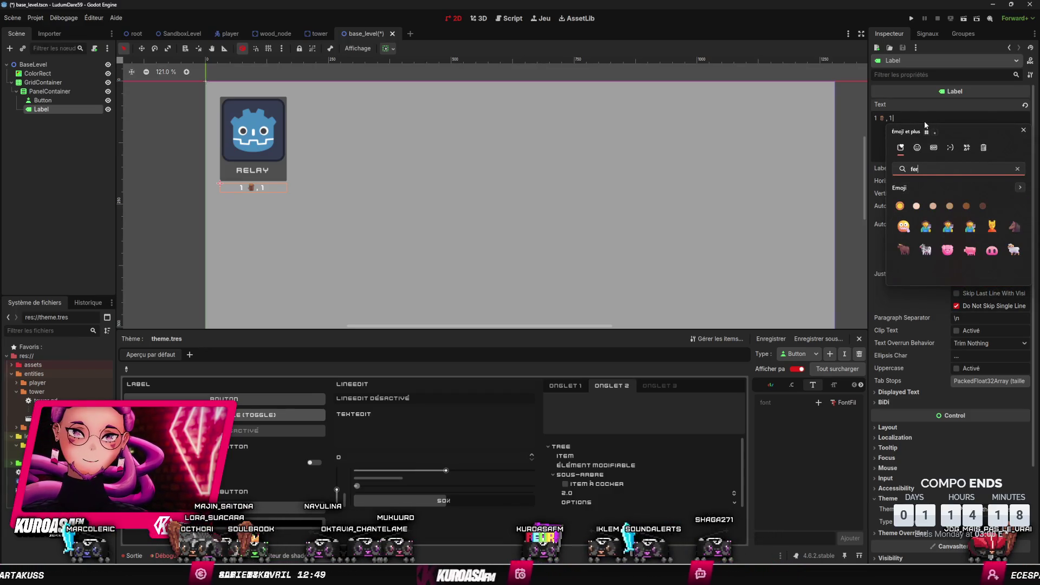
pyautogui.press('BackSpace')
pyautogui.press('BackSpace')
pyautogui.press('BackSpace')
pyautogui.write('ci')
pyautogui.press('BackSpace')
pyautogui.press('BackSpace')
pyautogui.write('lingot')
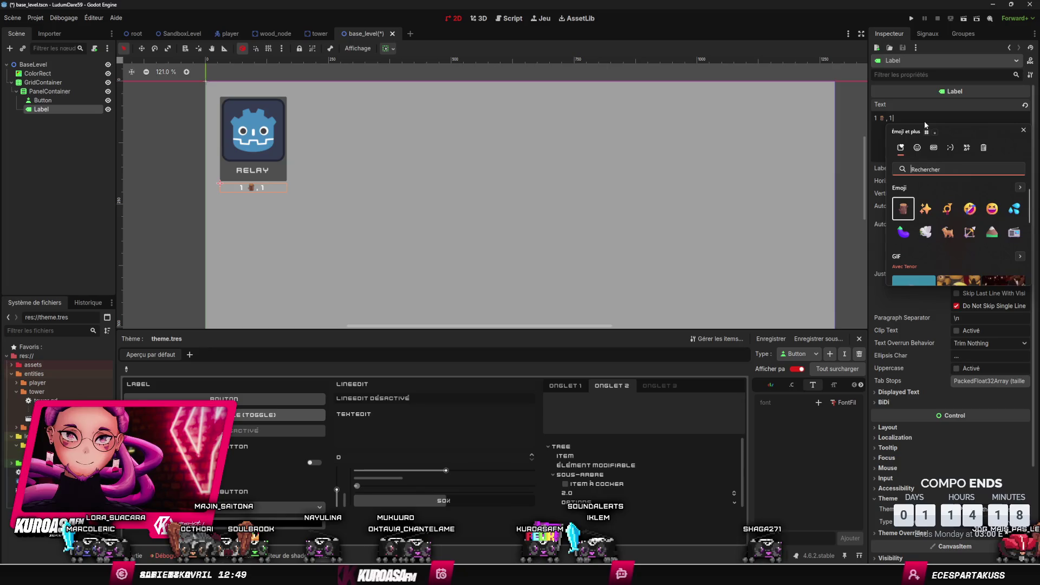
pyautogui.press('BackSpace')
pyautogui.press('BackSpace')
pyautogui.press('BackSpace')
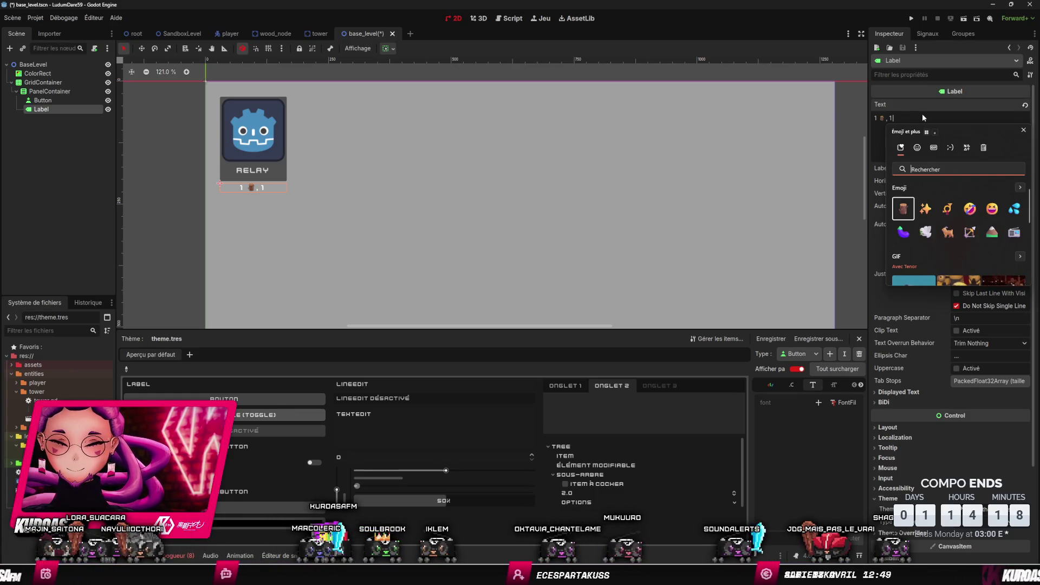
pyautogui.write('chain')
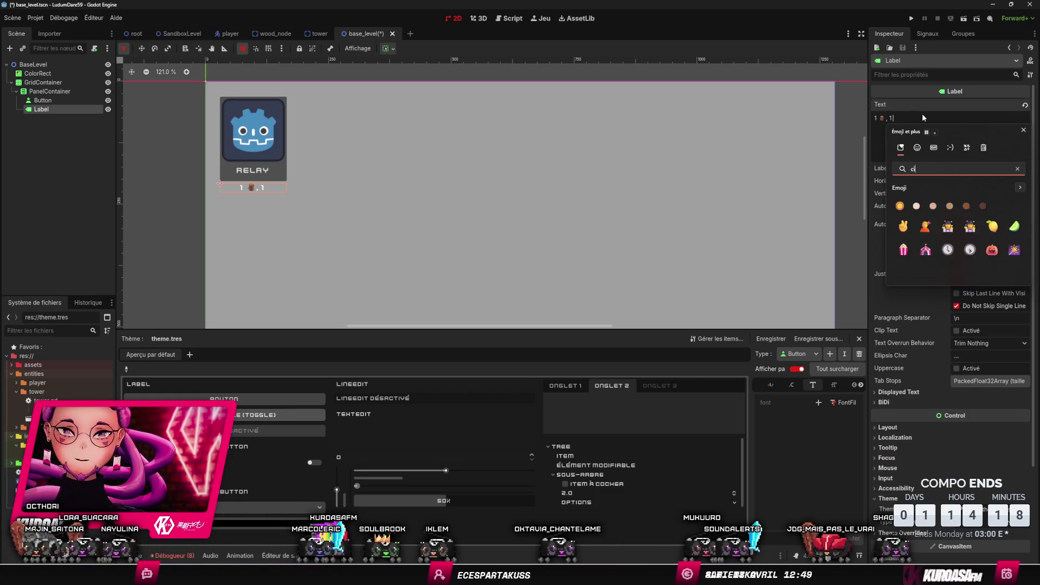
pyautogui.press('BackSpace')
pyautogui.press('BackSpace')
pyautogui.press('BackSpace')
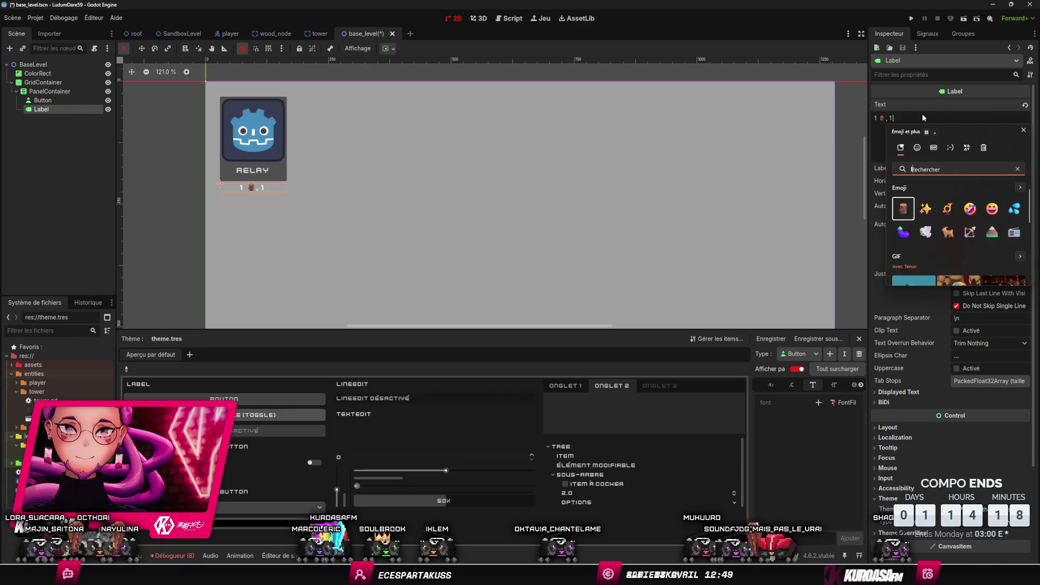
pyautogui.press('BackSpace')
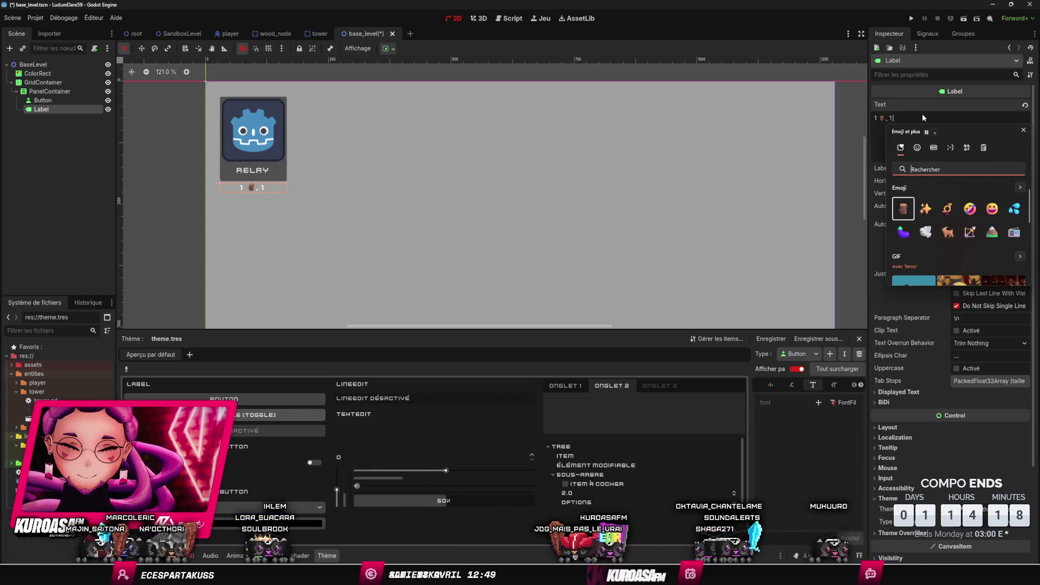
pyautogui.write('mine')
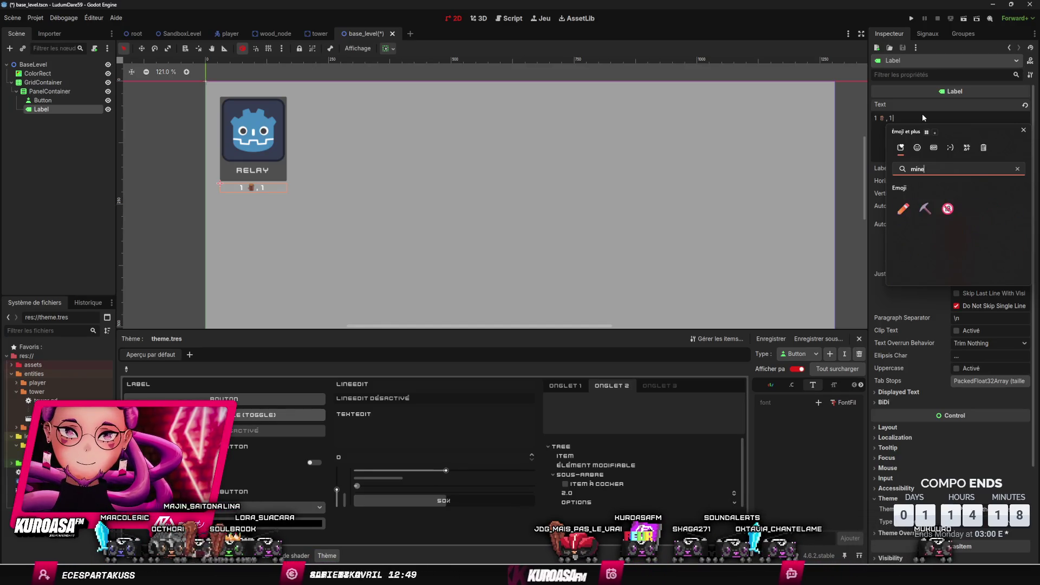
pyautogui.press('Down')
pyautogui.press('Right')
pyautogui.press('Return')
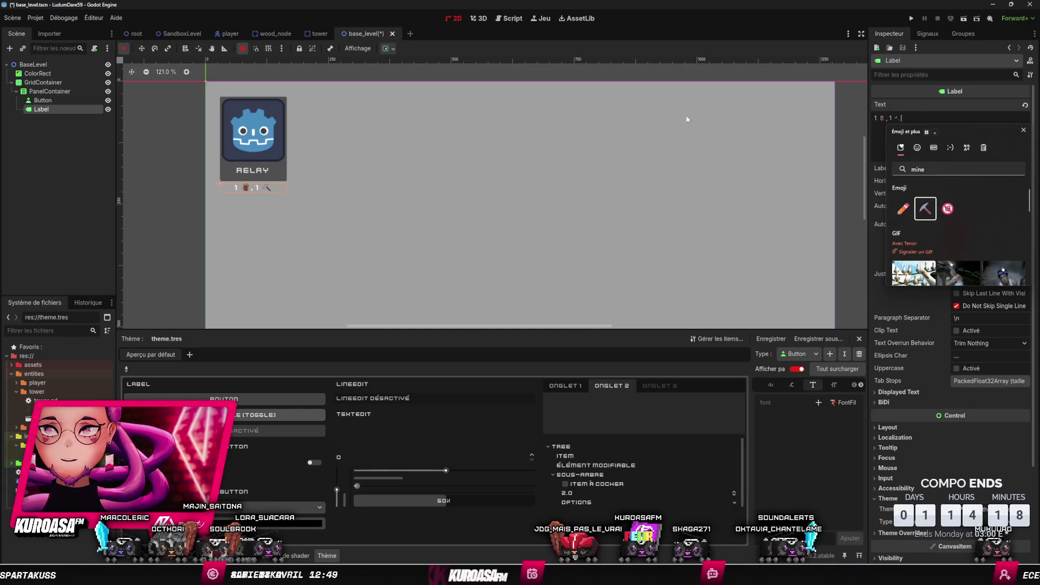
pyautogui.press('Escape')
pyautogui.click(573, 187)
# Save the base_level scene
pyautogui.hotkey('ctrl', 's')
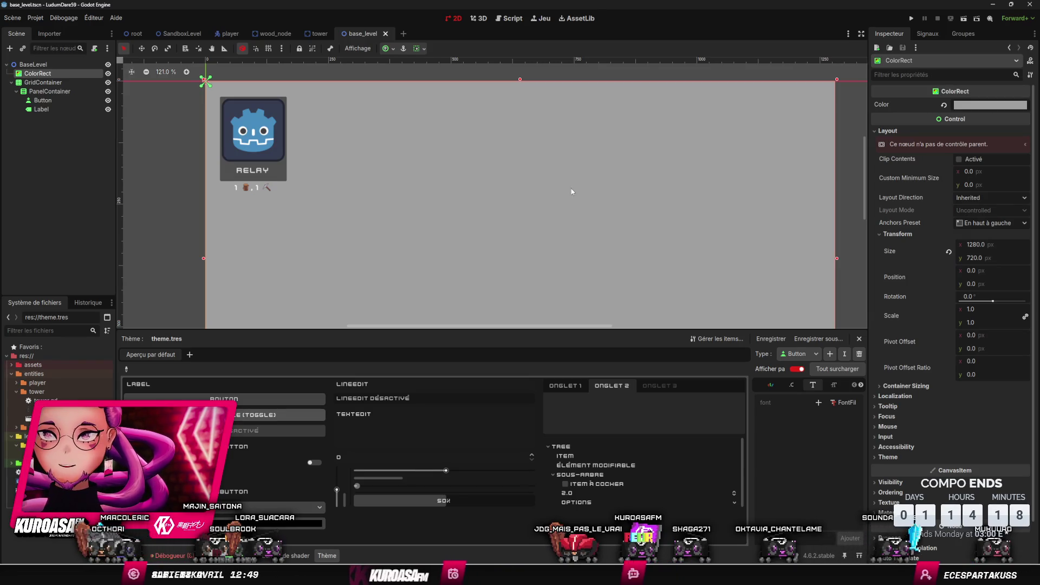
pyautogui.scroll(1, 563, 216)
pyautogui.hscroll(-5, 512, 210)
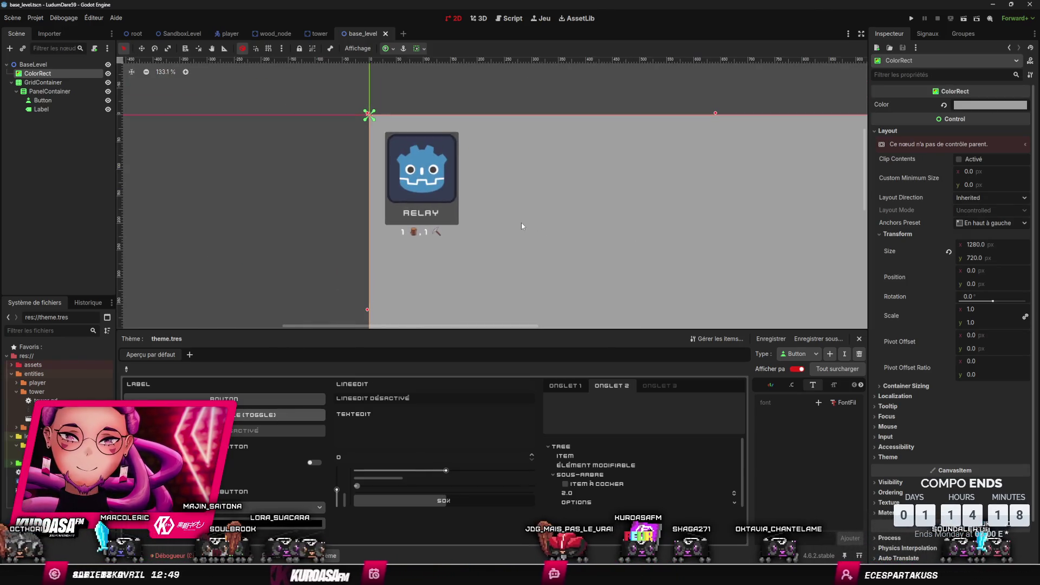
pyautogui.scroll(-9, 522, 225)
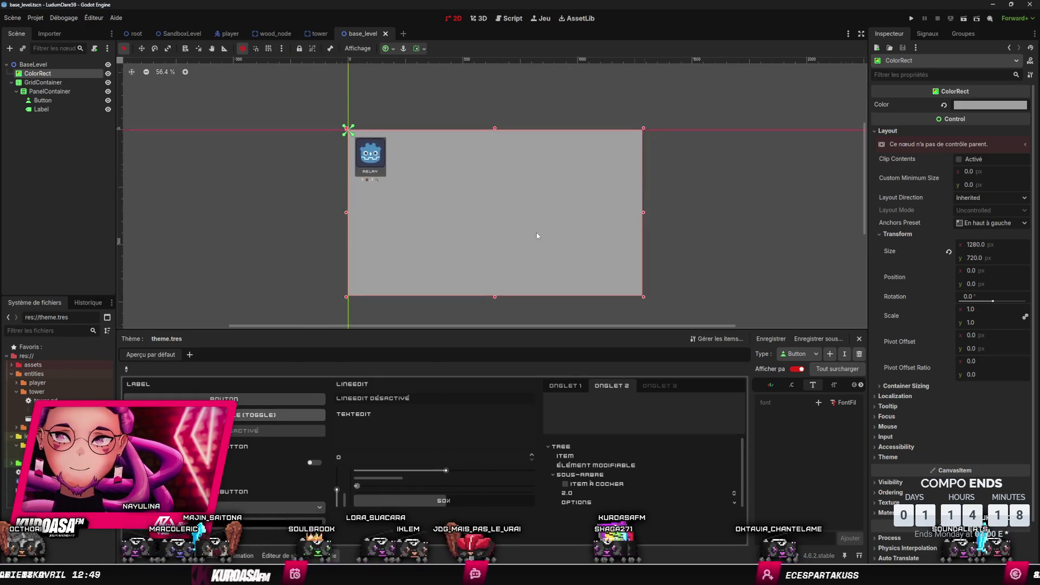
pyautogui.scroll(9, 307, 161)
pyautogui.click(834, 100)
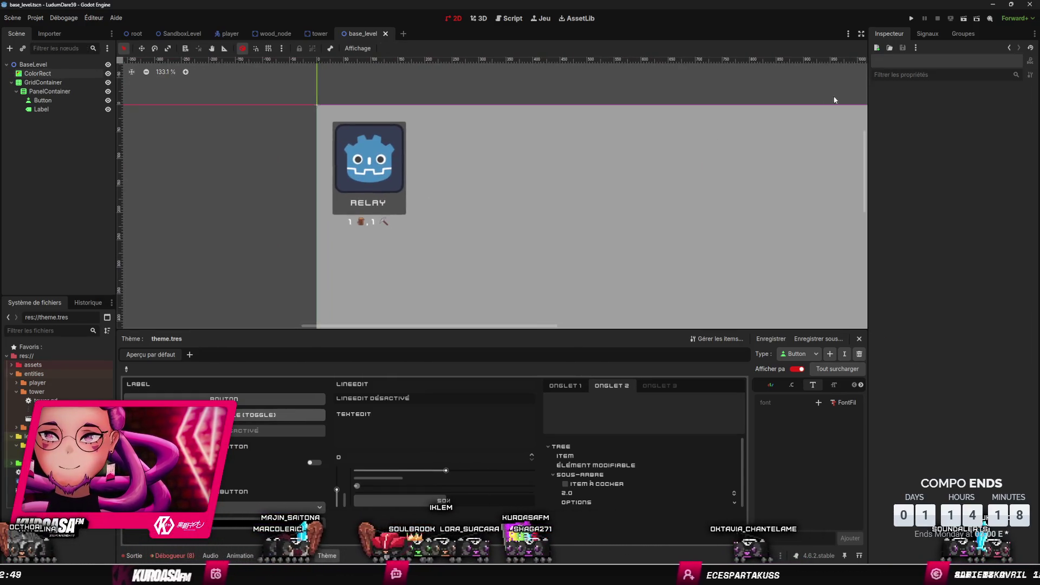
# Test-run the game to check the UI, then switch to the root scene
pyautogui.click(913, 19)
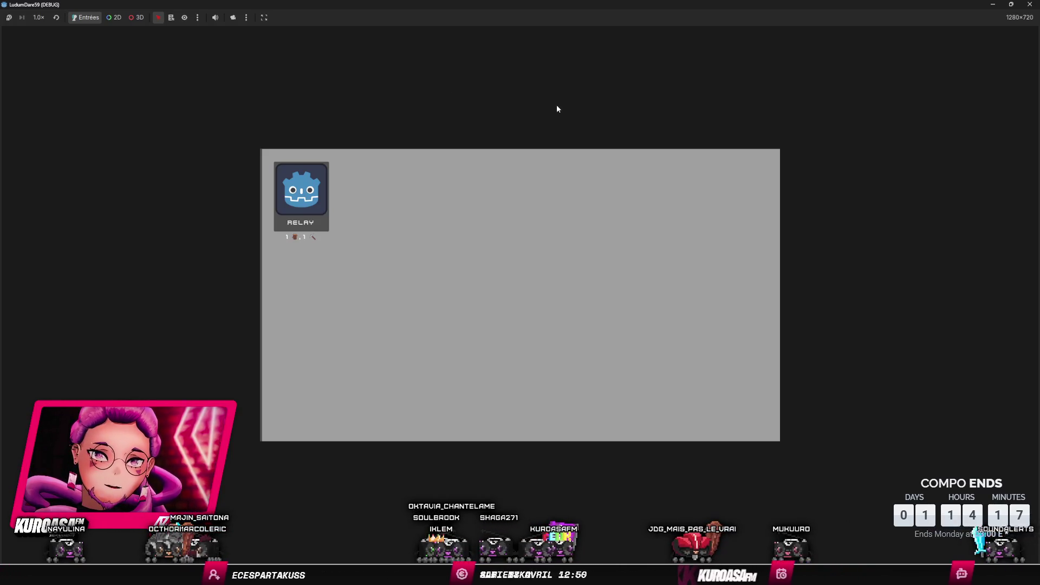
pyautogui.click(1029, 4)
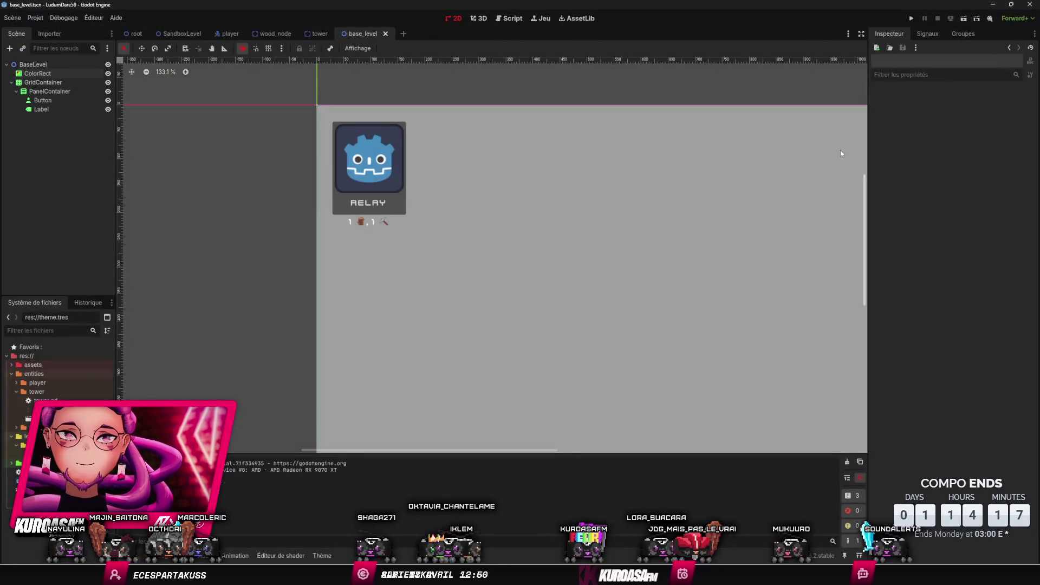
pyautogui.click(134, 33)
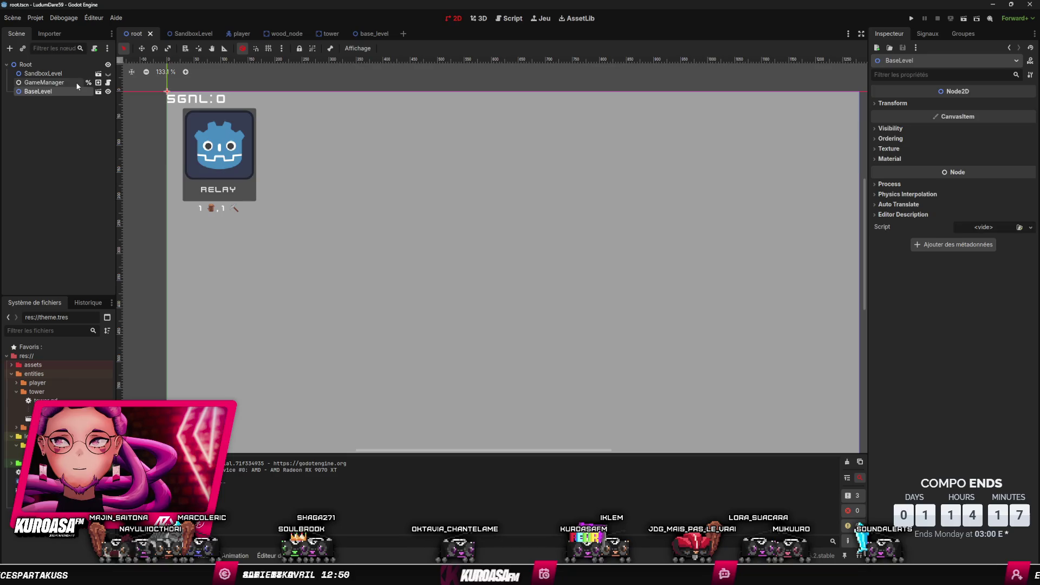
# Open game_manager.gd, space out the resource exports, fix the export annotation, and save
pyautogui.click(44, 83)
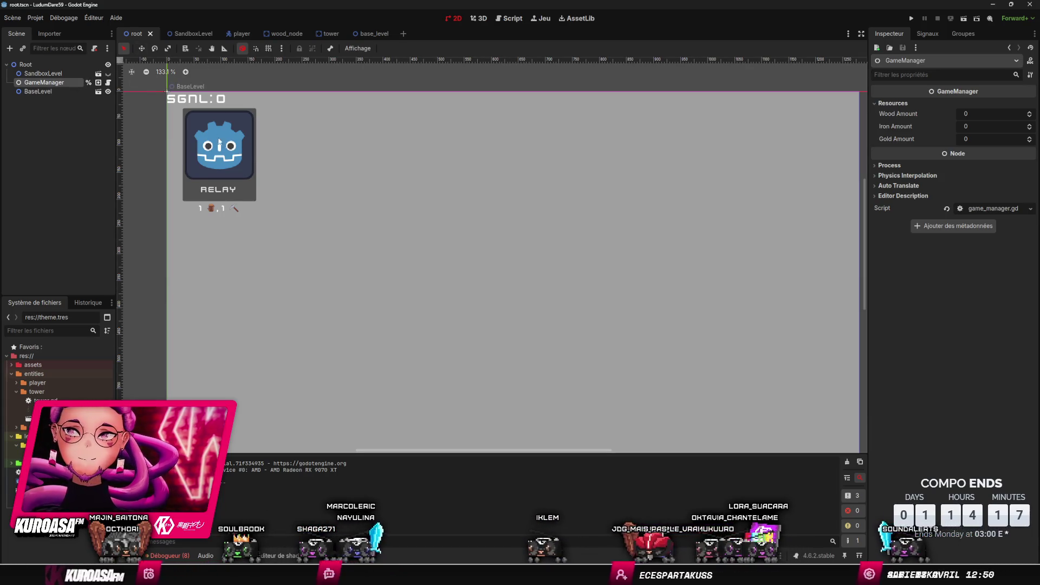
pyautogui.click(247, 162)
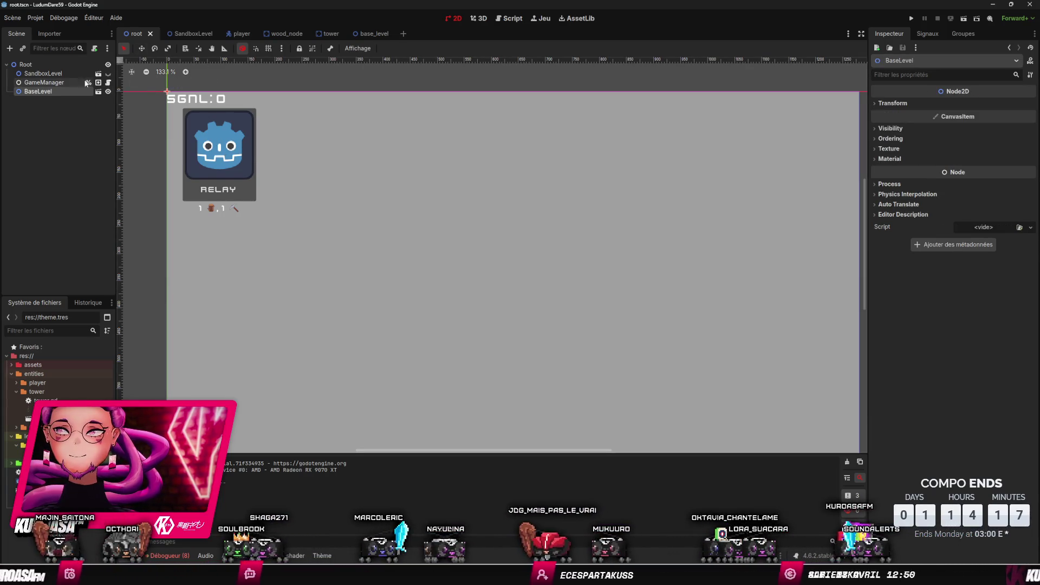
pyautogui.click(108, 82)
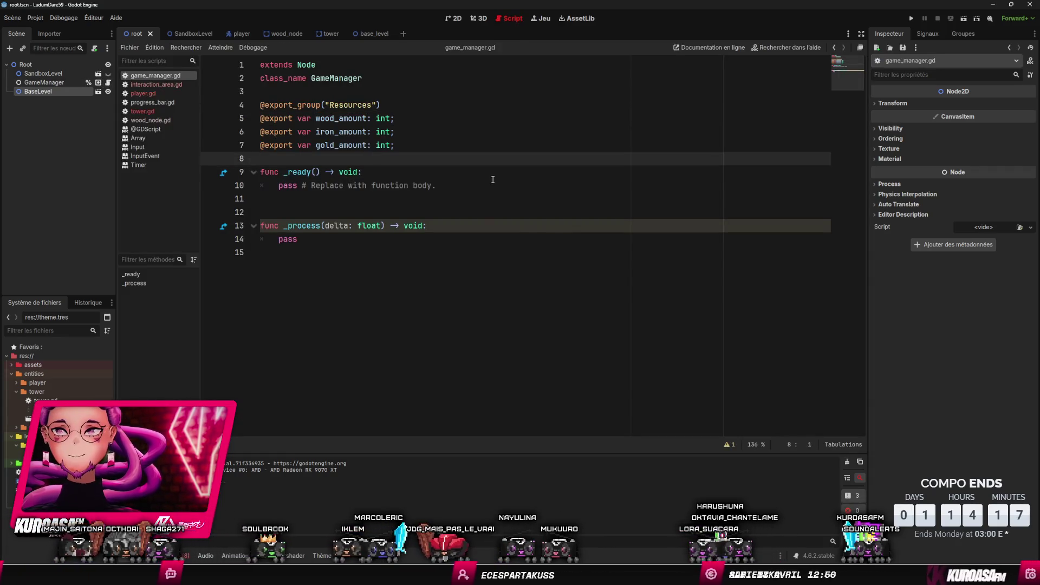
pyautogui.press('Return')
pyautogui.press('Return')
pyautogui.press('Up')
pyautogui.press('Up')
pyautogui.press('Up')
pyautogui.press('Return')
pyautogui.press('Return')
pyautogui.press('Up')
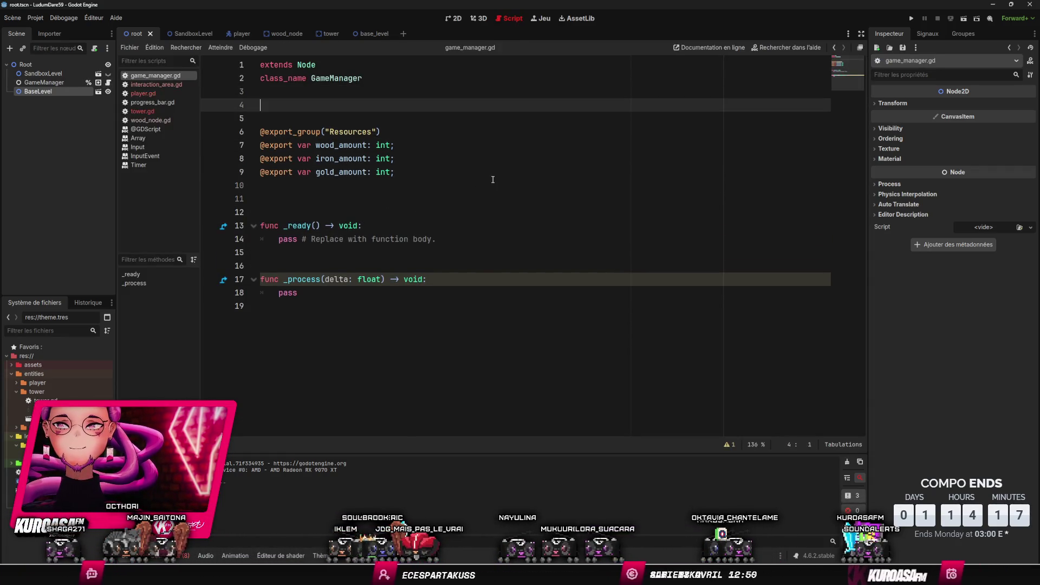
pyautogui.press('BackSpace')
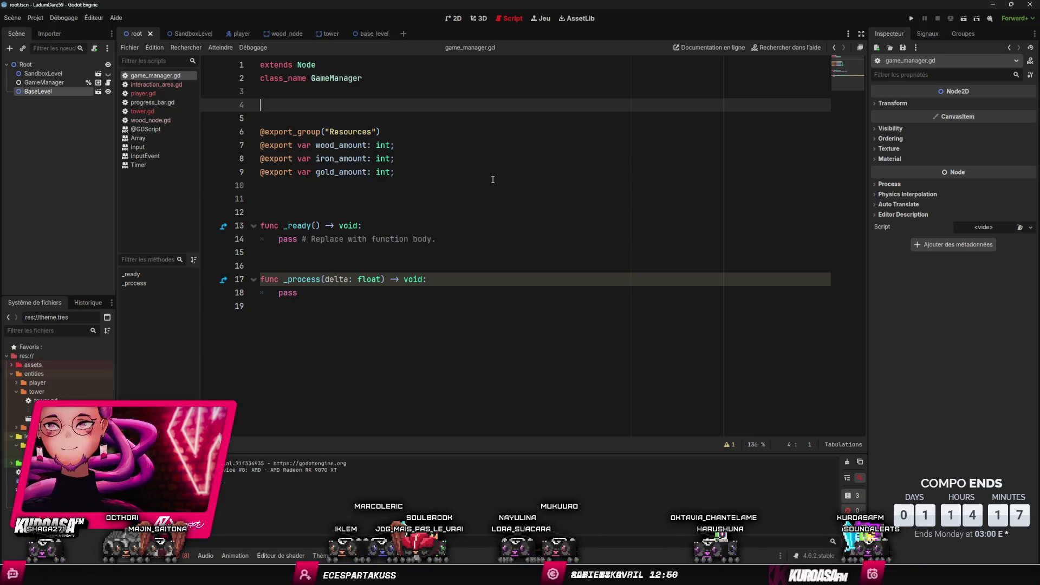
pyautogui.write('export var inventory =')
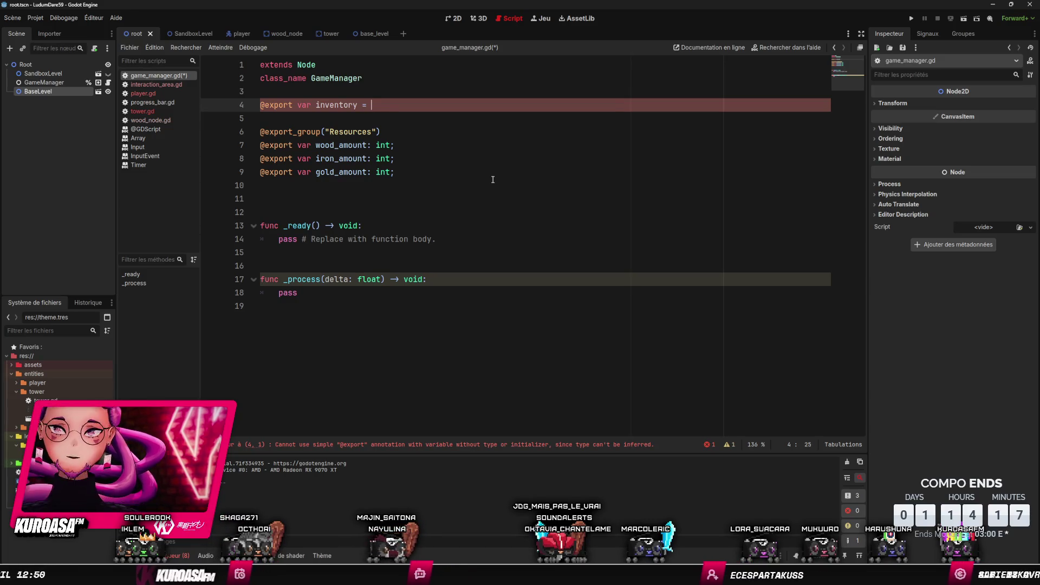
pyautogui.write('[')
pyautogui.hotkey('ctrl', 's')
# Review the inventory and wood_amount declarations and view GameManager's exported properties
pyautogui.click(515, 198)
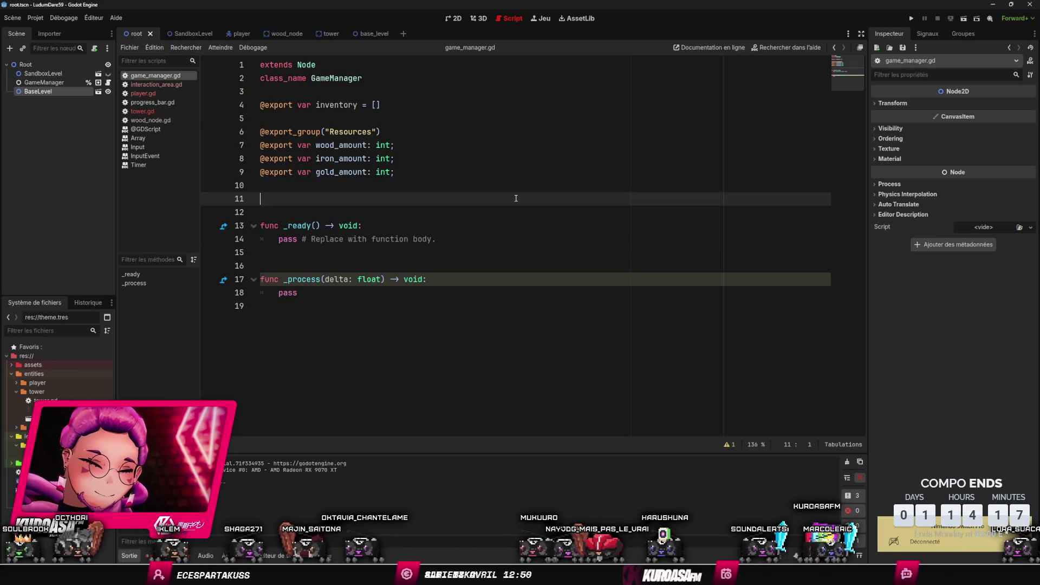
pyautogui.click(563, 131)
pyautogui.click(568, 145)
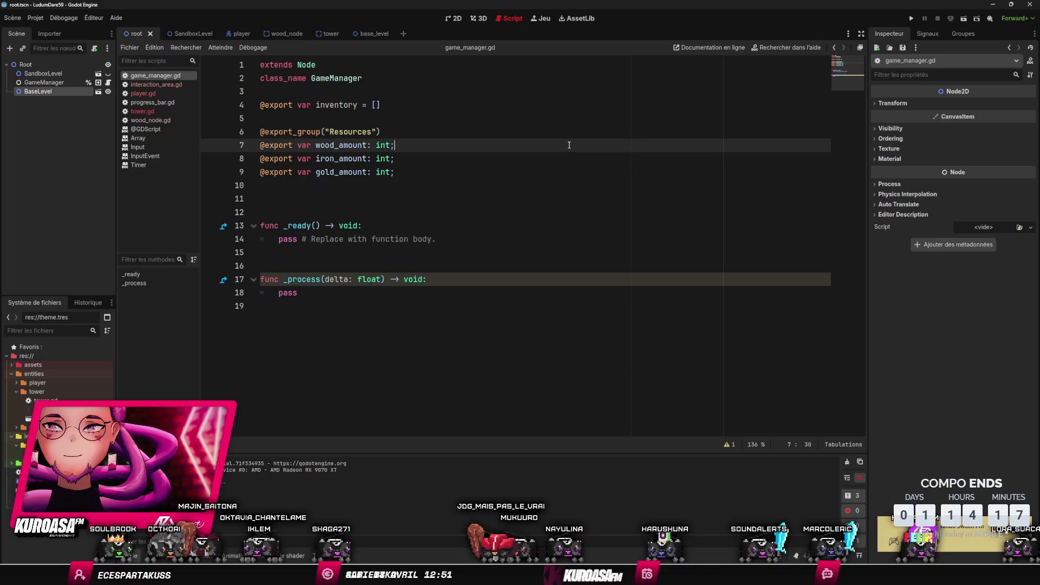
pyautogui.click(528, 197)
pyautogui.click(501, 118)
pyautogui.click(482, 105)
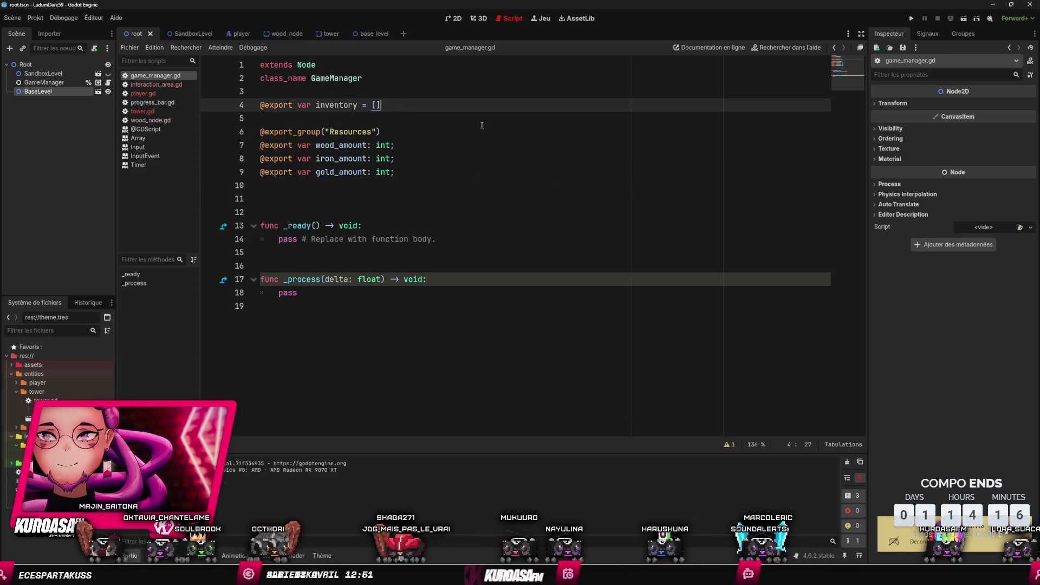
pyautogui.click(49, 82)
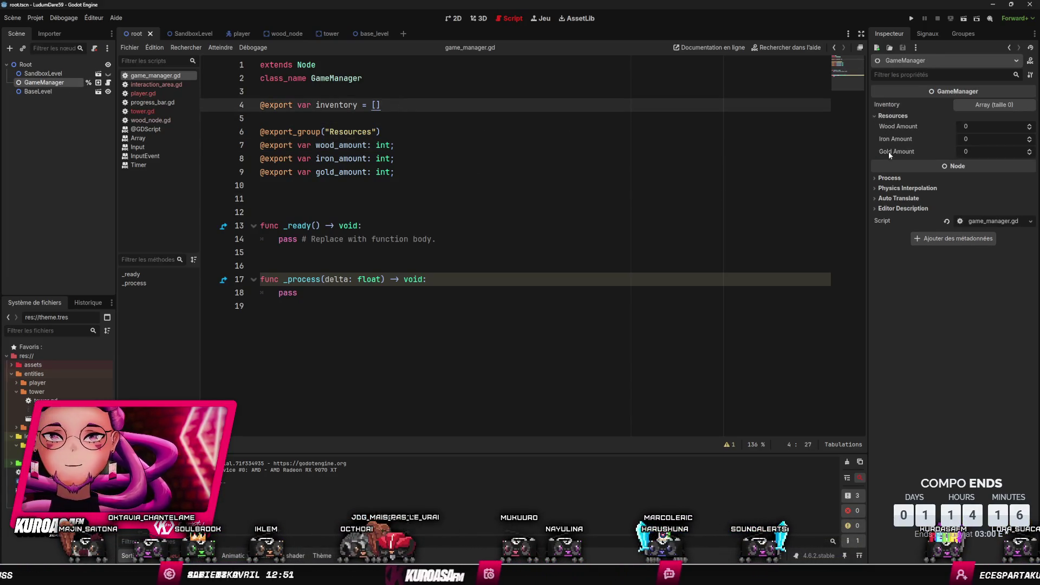
pyautogui.click(359, 106)
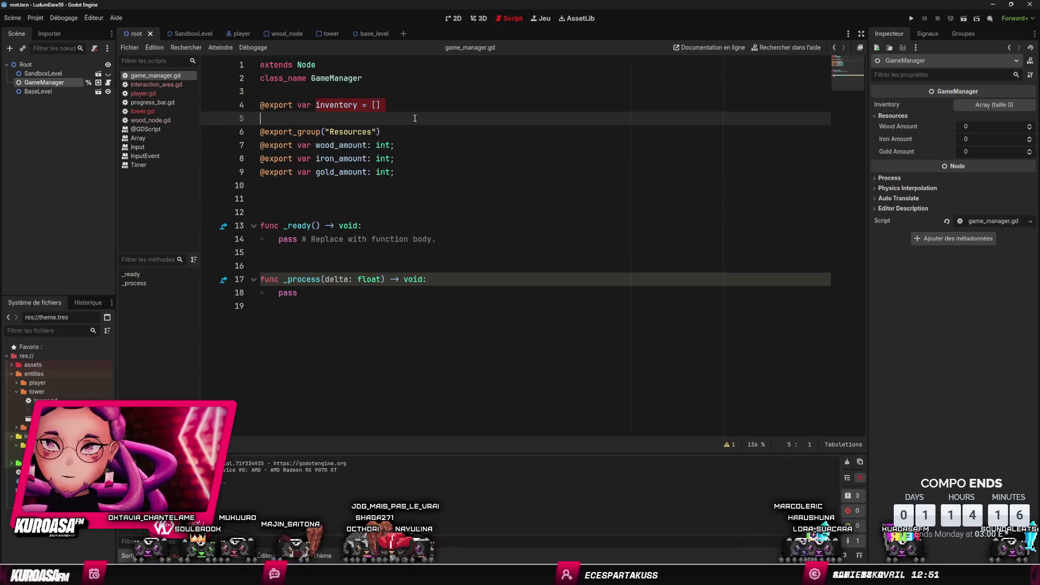
# Replace the inventory '= []' initializer with an Object type annotation and save
pyautogui.moveTo(363, 105); pyautogui.dragTo(391, 111)
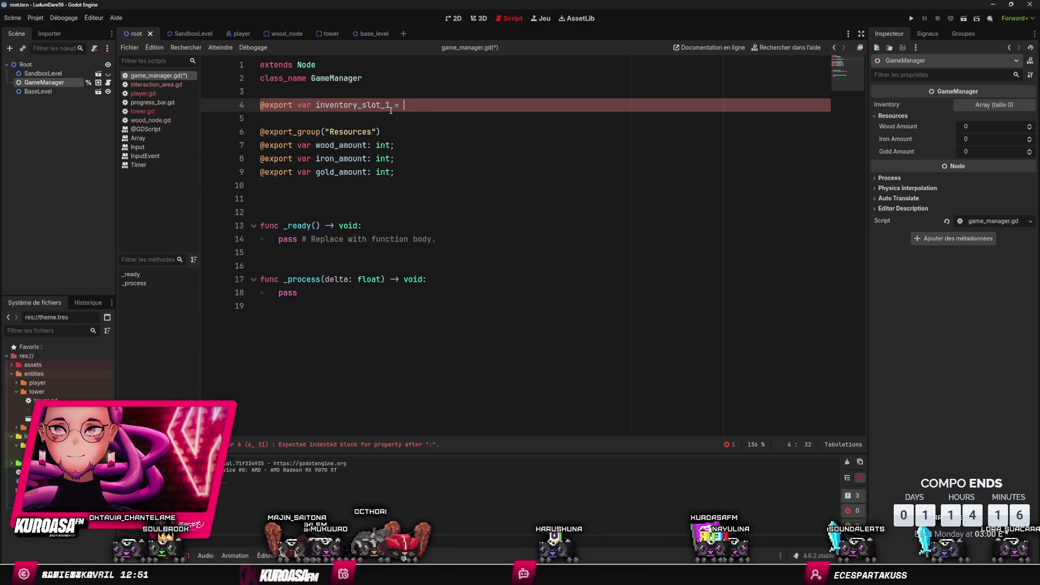
pyautogui.write('new Object(')
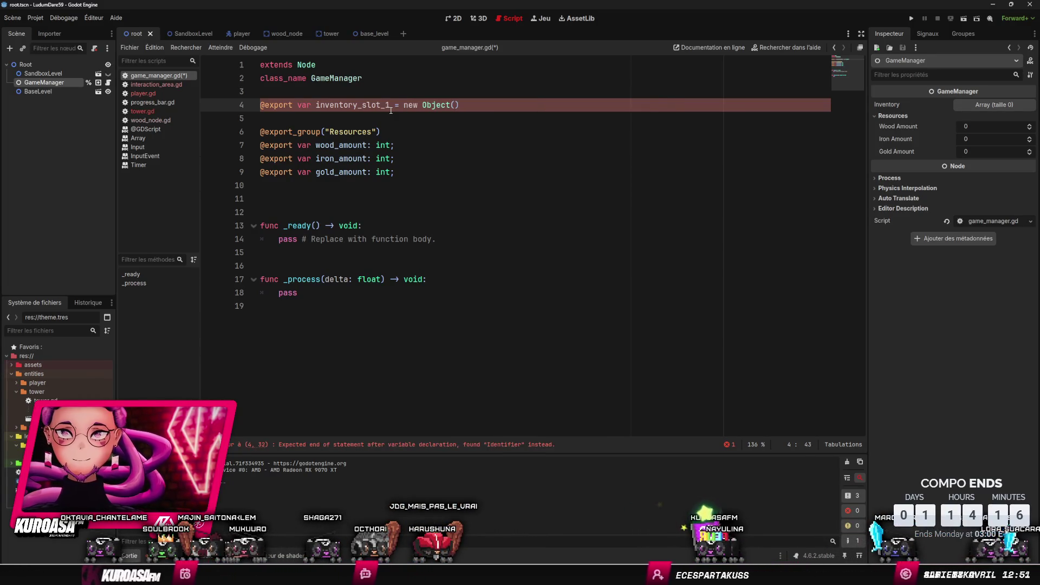
pyautogui.hotkey('ctrl', 'z')
pyautogui.hotkey('ctrl', 'z')
pyautogui.hotkey('ctrl', 'y')
pyautogui.press('BackSpace')
pyautogui.press('BackSpace')
pyautogui.press('BackSpace')
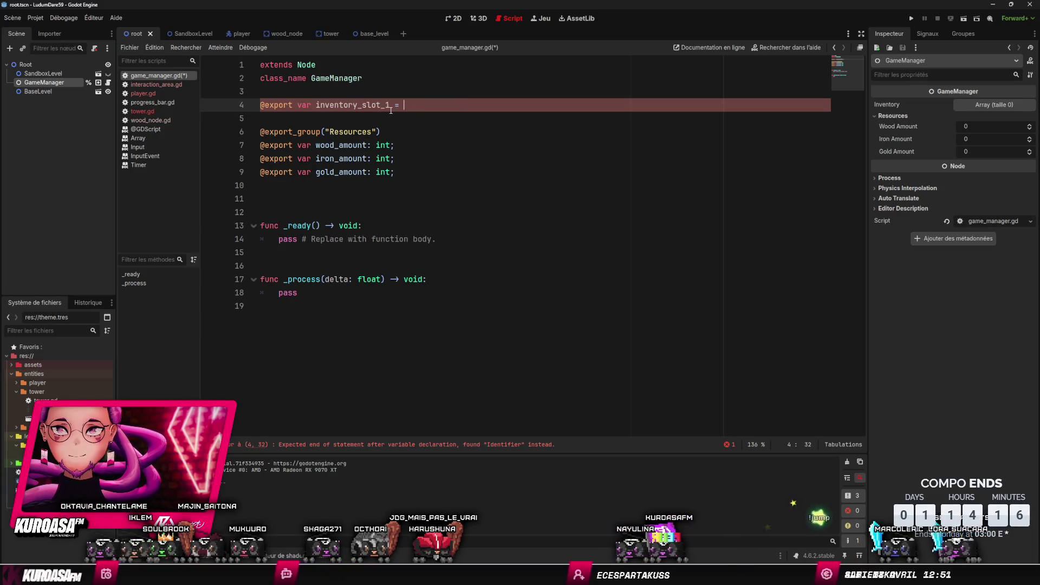
pyautogui.write(':')
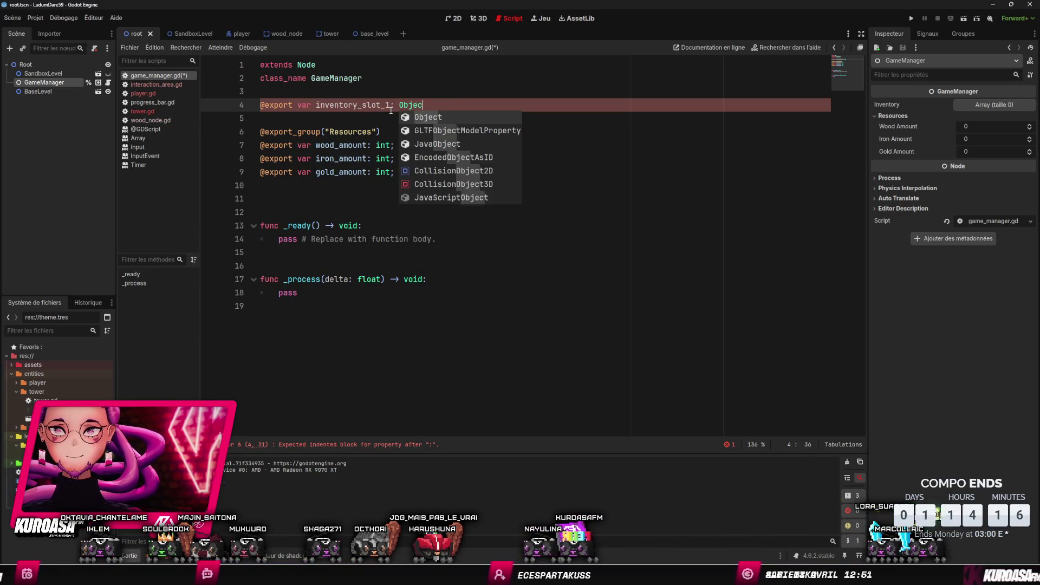
pyautogui.press('Return')
pyautogui.write(';')
pyautogui.hotkey('ctrl', 's')
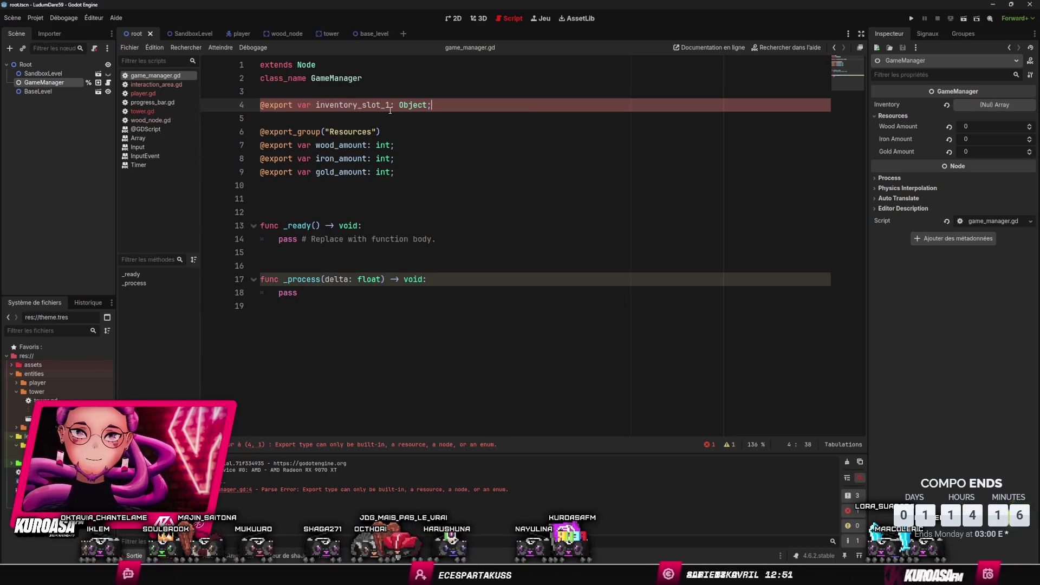
# Change the slot variable's type to SceneTree and save the script
pyautogui.press('Up')
pyautogui.press('Up')
pyautogui.press('Up')
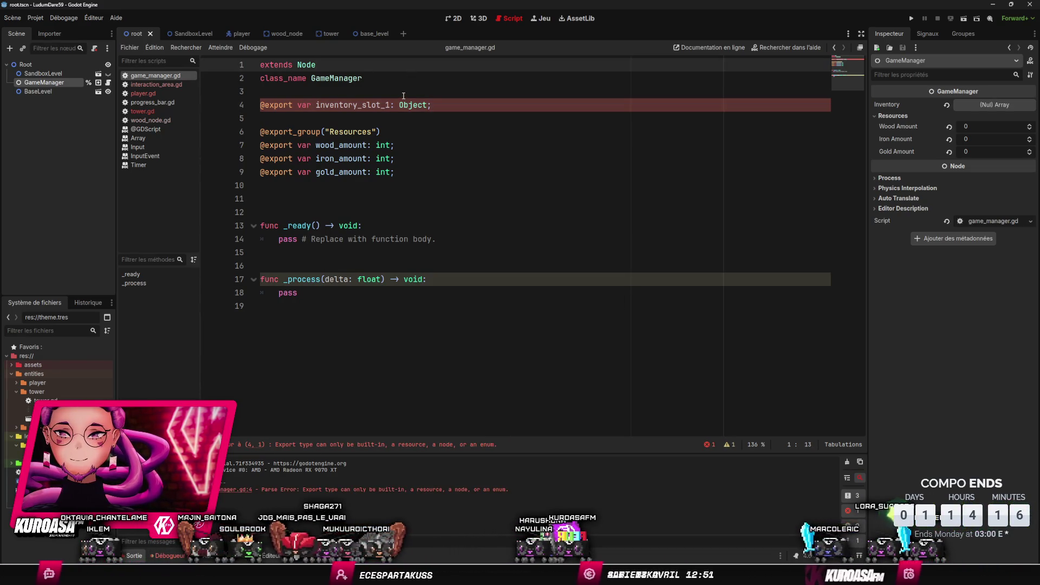
pyautogui.doubleClick(406, 105)
pyautogui.press('BackSpace')
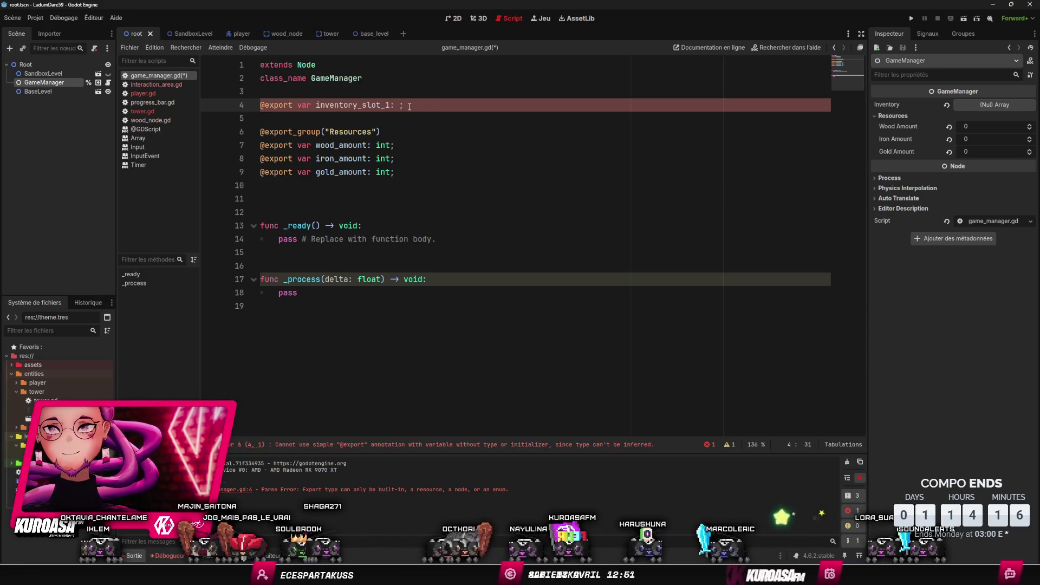
pyautogui.write('Scene')
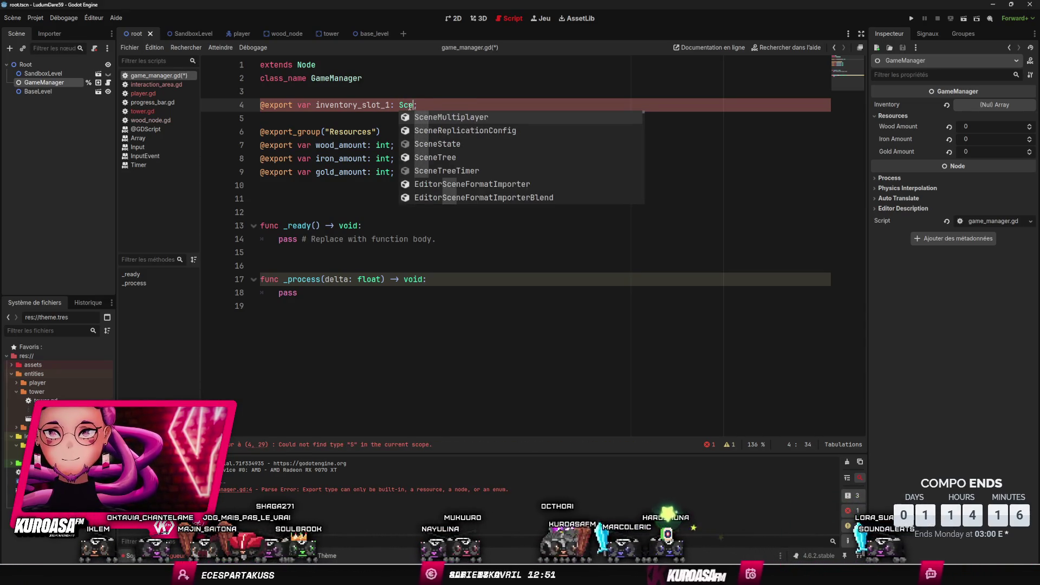
pyautogui.press('Down')
pyautogui.press('Down')
pyautogui.press('Down')
pyautogui.press('Return')
pyautogui.hotkey('ctrl', 's')
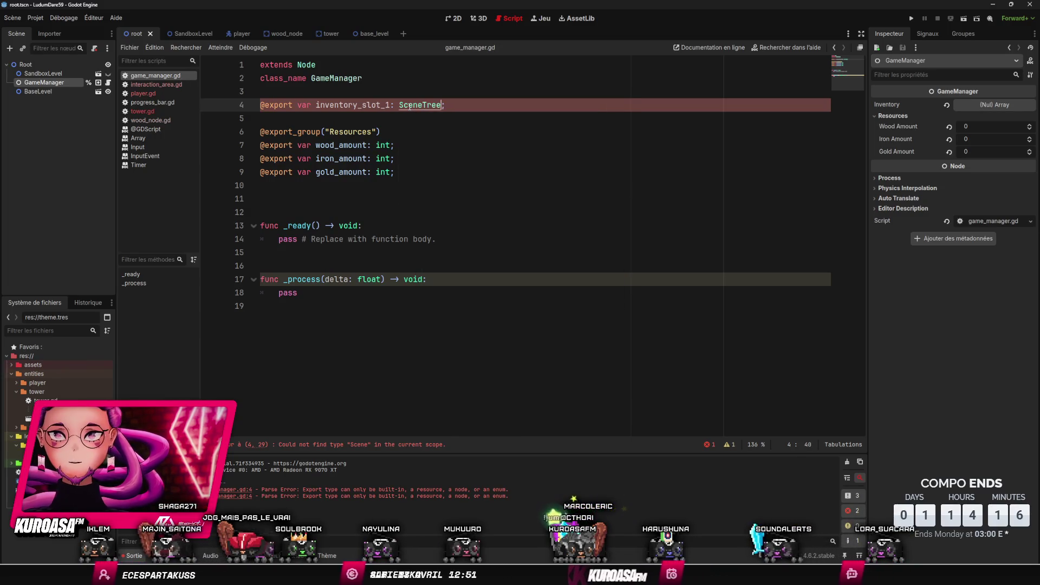
# Duplicate the declaration three times, renumber them inventory_slot_2 to 4, and save
pyautogui.hotkey('ctrl', 'shift', 'd')
pyautogui.hotkey('ctrl', 'shift', 'd')
pyautogui.hotkey('ctrl', 'shift', 'd')
pyautogui.click(386, 118)
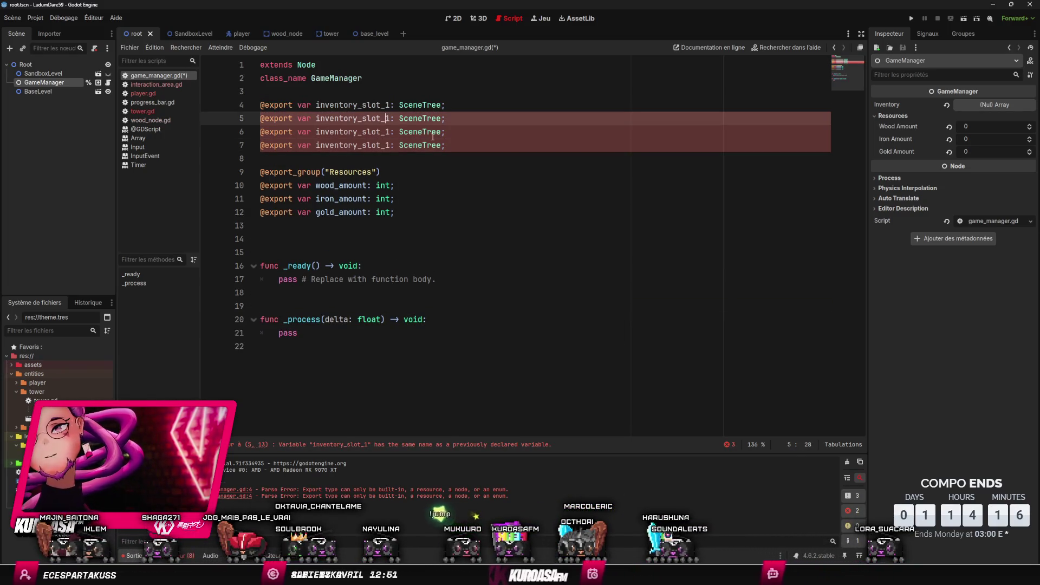
pyautogui.press('Down')
pyautogui.press('Left')
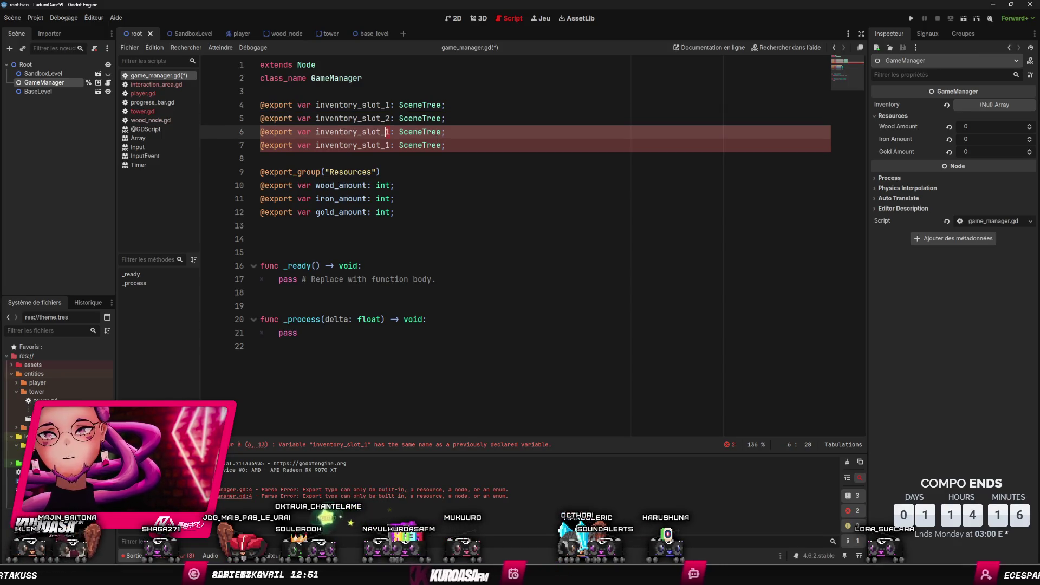
pyautogui.press('Down')
pyautogui.press('Delete')
pyautogui.write('4')
pyautogui.hotkey('ctrl', 's')
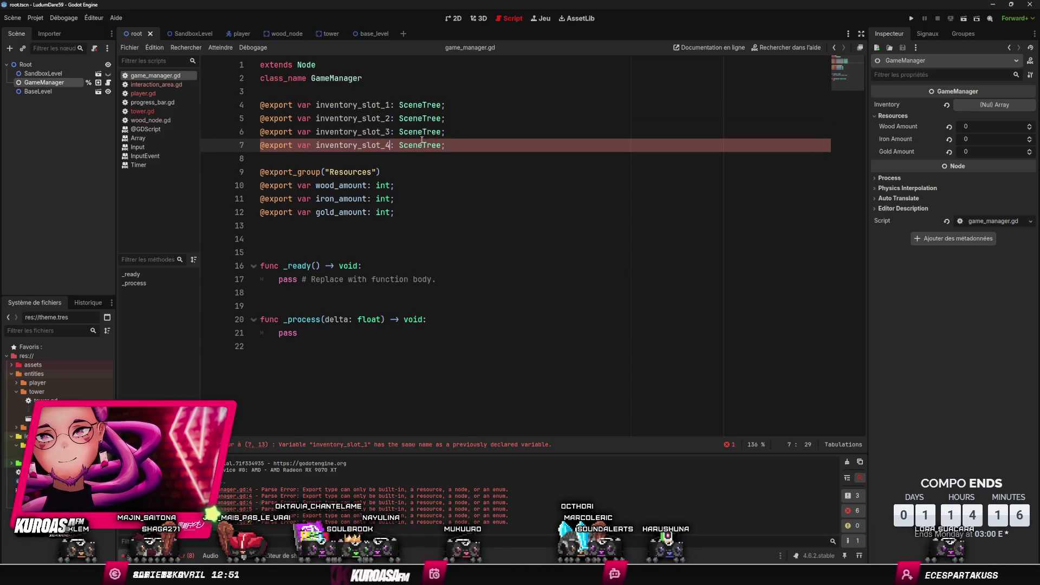
pyautogui.click(402, 96)
# Paste a group line above the slots, rename it to 'Inventory', and save the script
pyautogui.write('@export_group("Resources")')
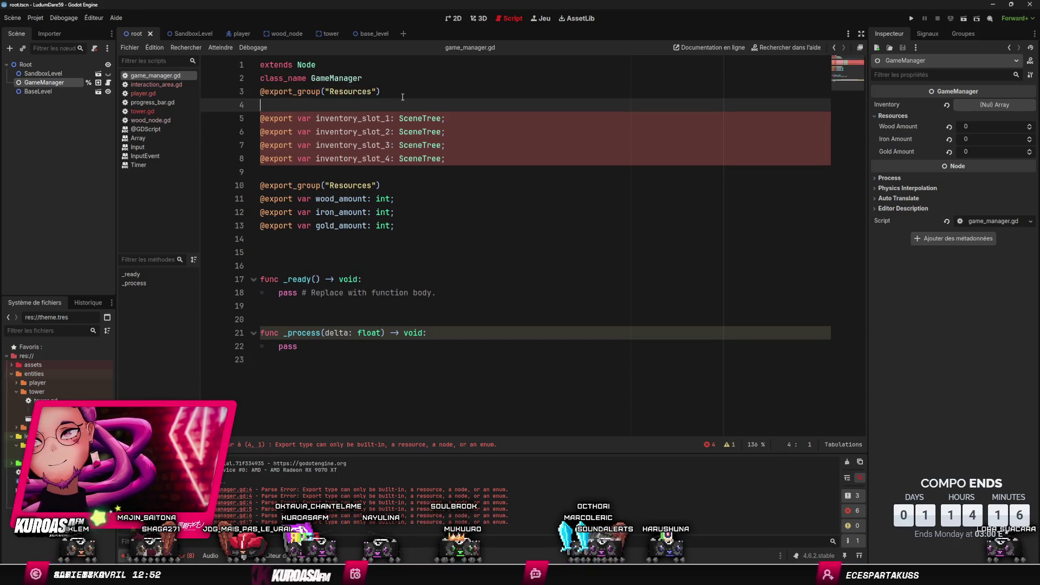
pyautogui.press('Up')
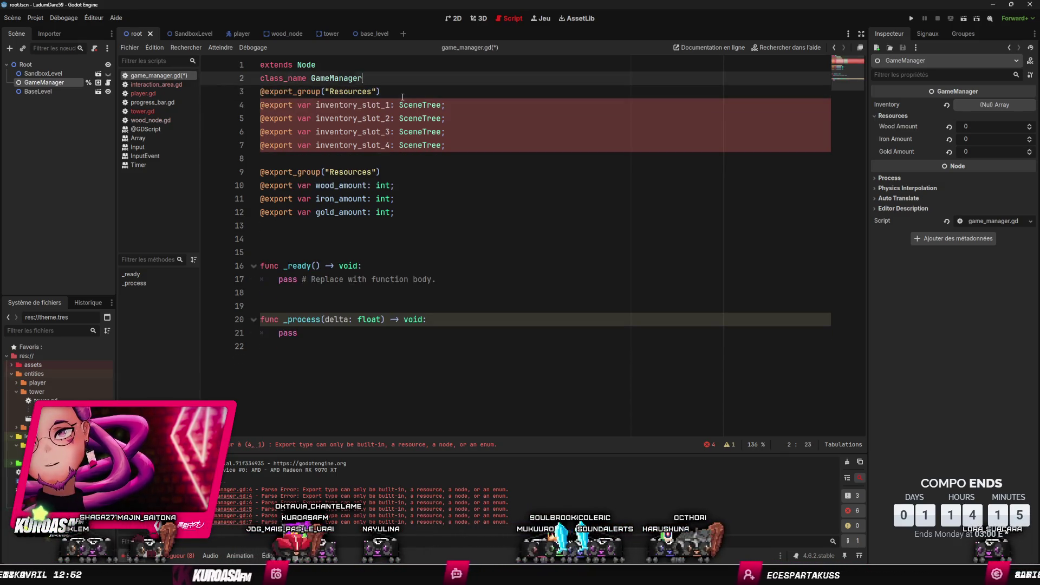
pyautogui.press('Return')
pyautogui.doubleClick(362, 105)
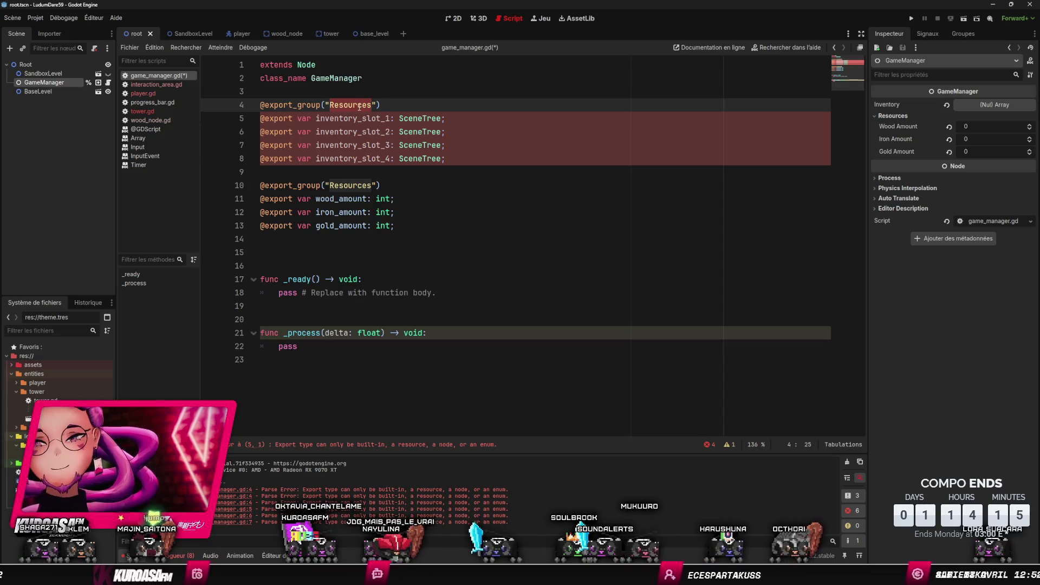
pyautogui.write('Inventory')
pyautogui.hotkey('ctrl', 's')
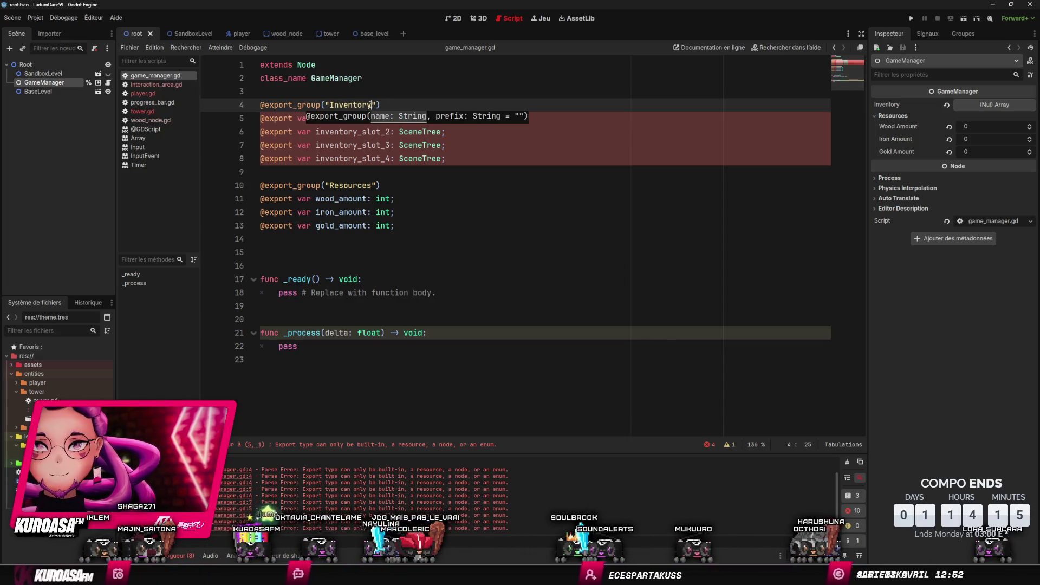
# Create an empty Inventory array in the Inspector, then collapse it
pyautogui.click(426, 85)
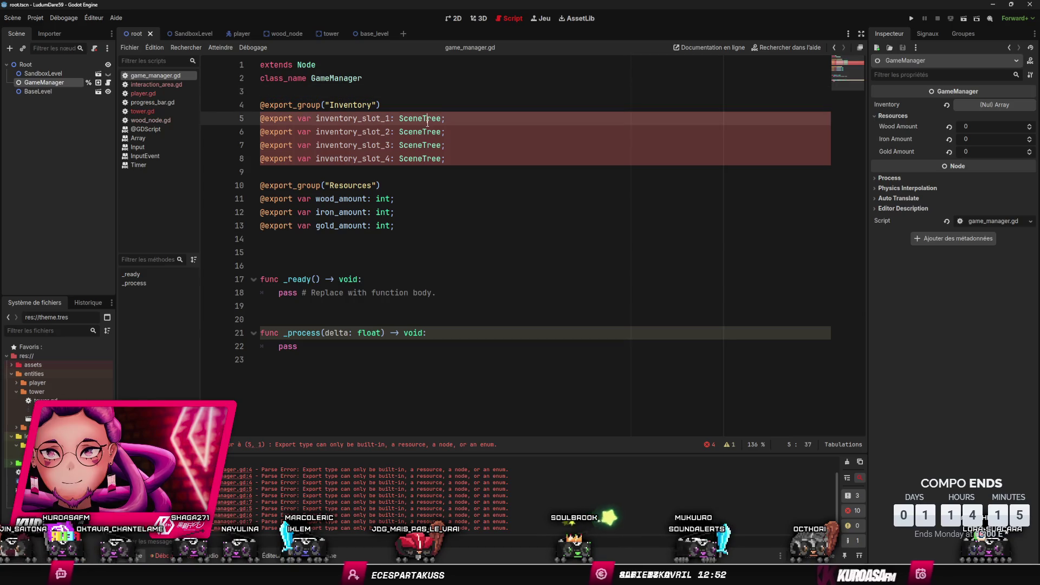
pyautogui.click(562, 183)
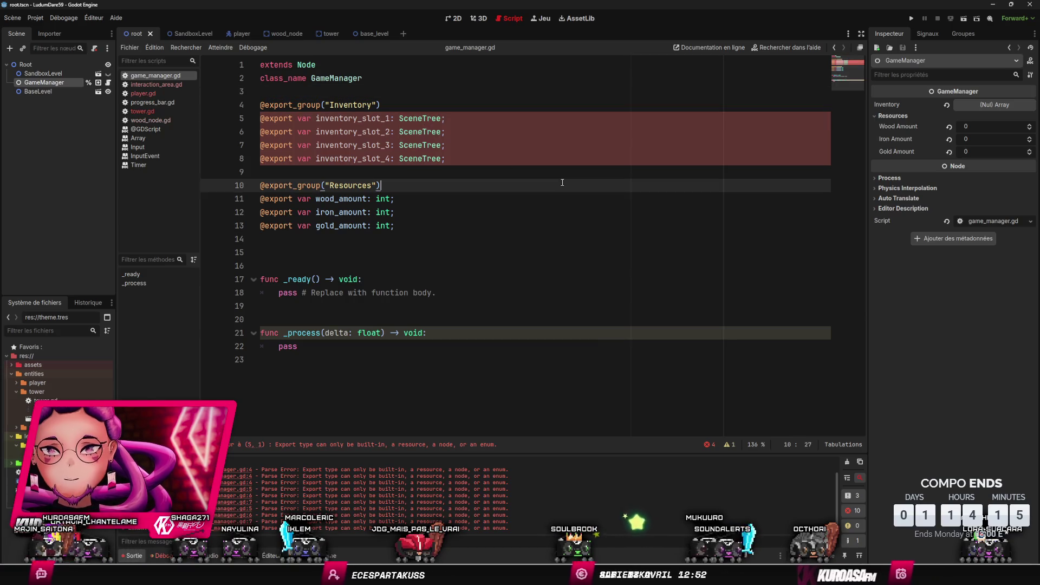
pyautogui.click(977, 106)
pyautogui.click(963, 107)
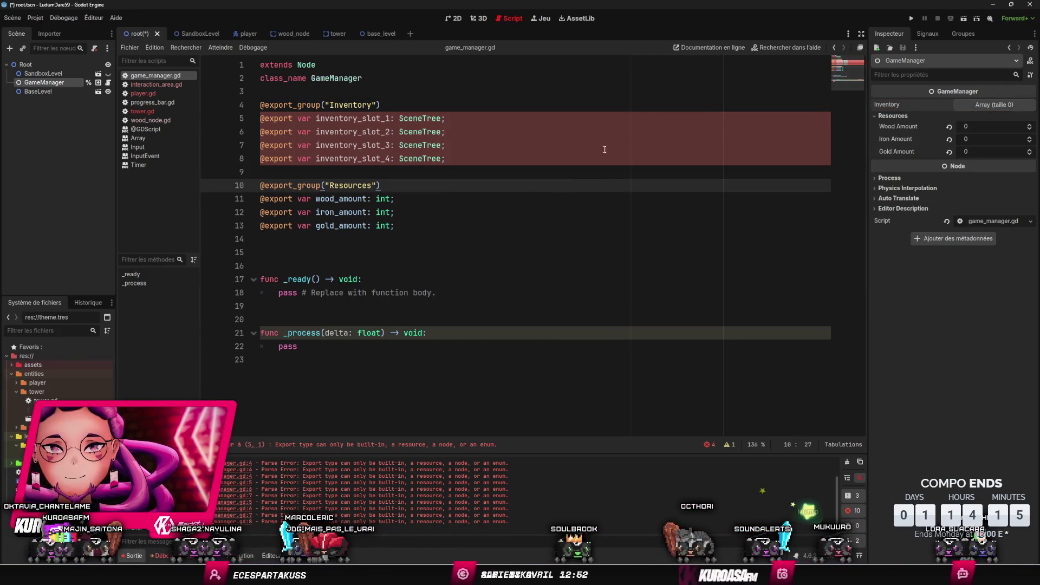
# Change Inventory slots 1–4 from SceneTree to int, save, and expand the Inventory group in the Inspector
pyautogui.click(368, 132)
pyautogui.doubleClick(423, 119)
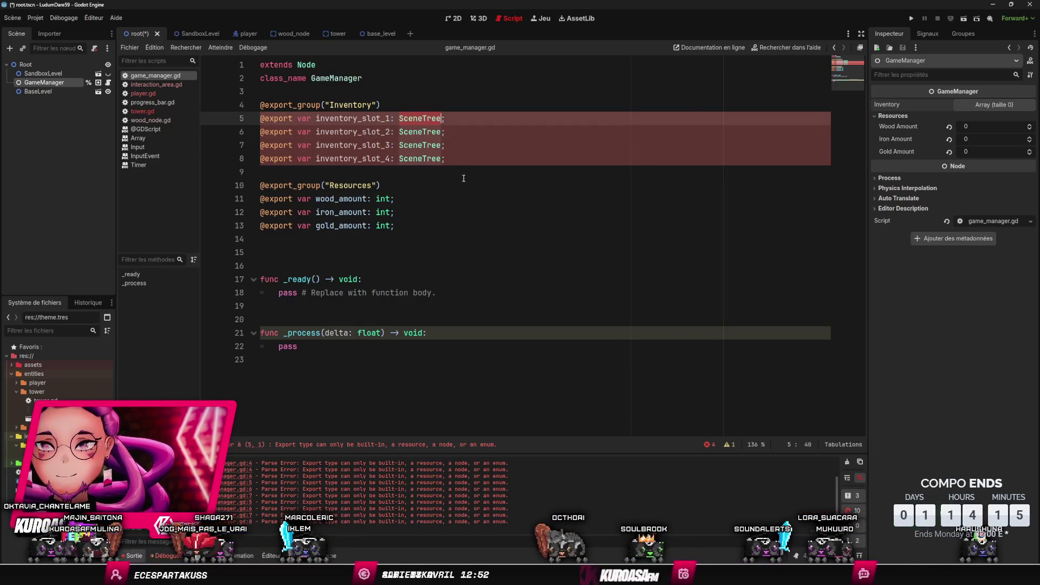
pyautogui.write('int')
pyautogui.press('Return')
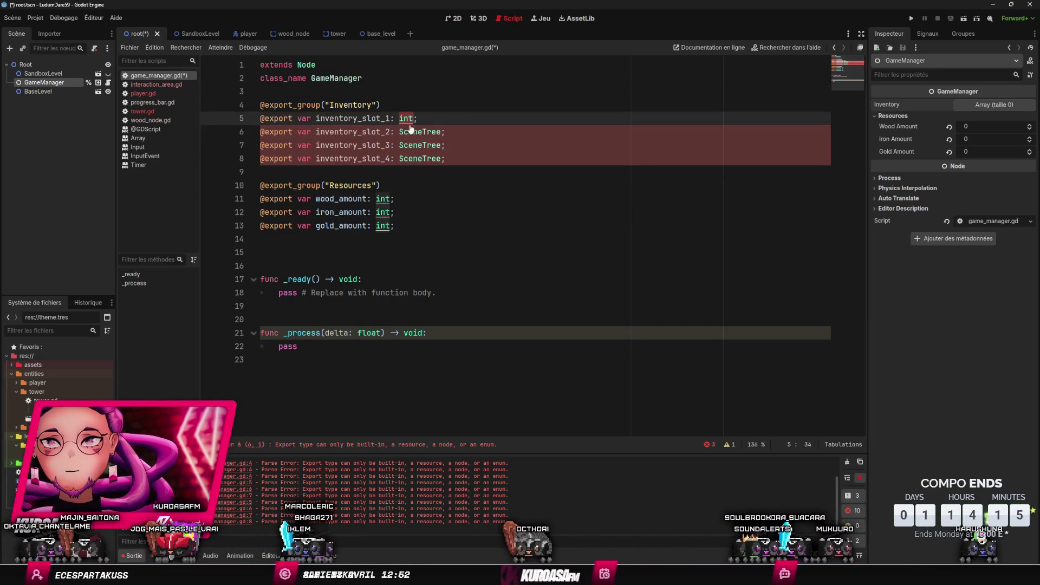
pyautogui.doubleClick(417, 131)
pyautogui.write('int')
pyautogui.doubleClick(418, 146)
pyautogui.write('int')
pyautogui.doubleClick(418, 158)
pyautogui.write('int')
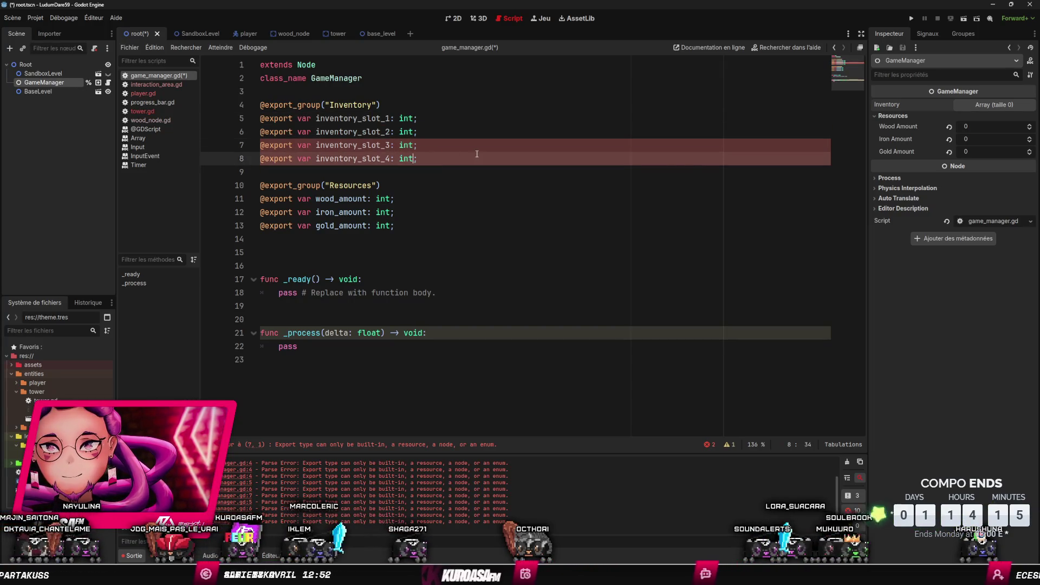
pyautogui.hotkey('ctrl', 's')
pyautogui.click(499, 128)
pyautogui.click(888, 105)
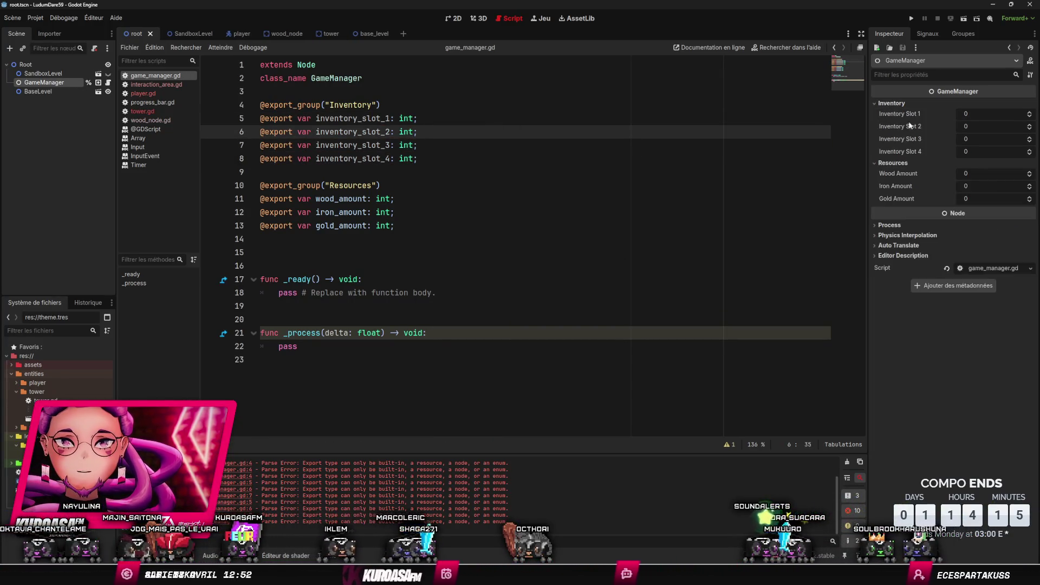
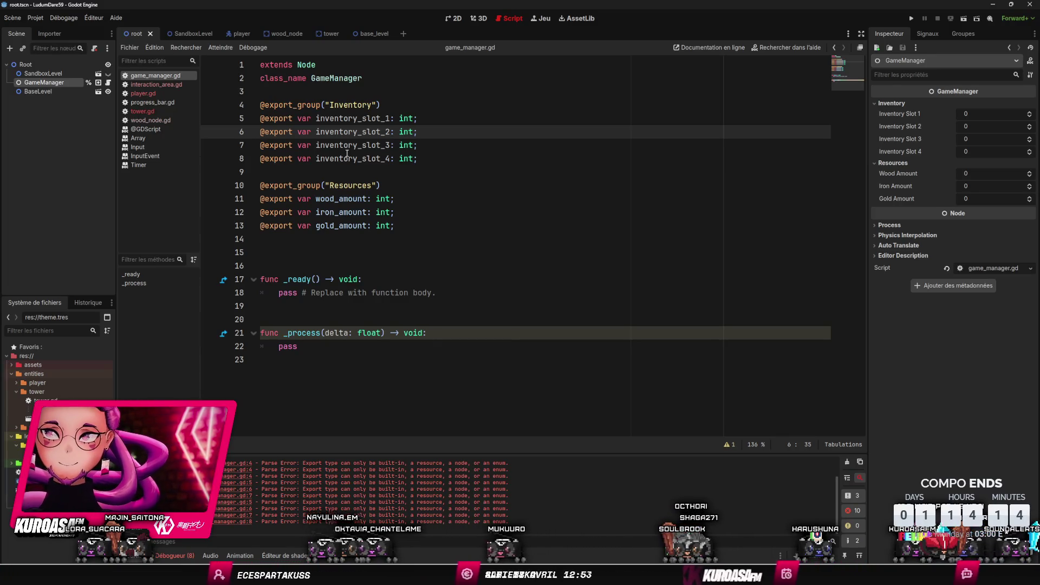
# Select the resources block and the inventory slot declarations in game_manager.gd, then clear the selection
pyautogui.moveTo(423, 158)
pyautogui.mouseDown()
pyautogui.moveTo(347, 172)
pyautogui.moveTo(261, 265)
pyautogui.mouseUp()
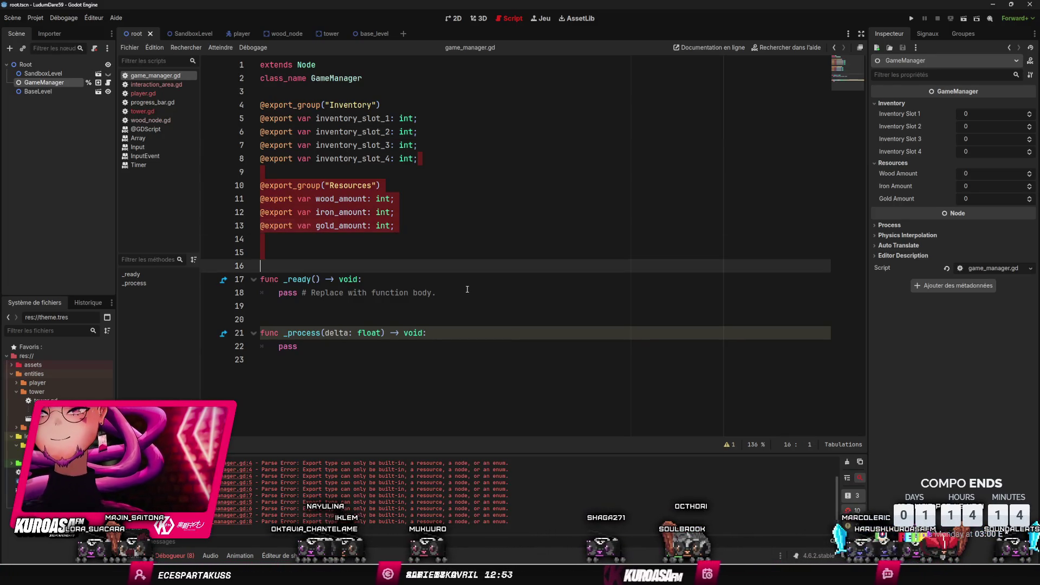
pyautogui.click(467, 288)
pyautogui.moveTo(416, 118); pyautogui.dragTo(260, 172)
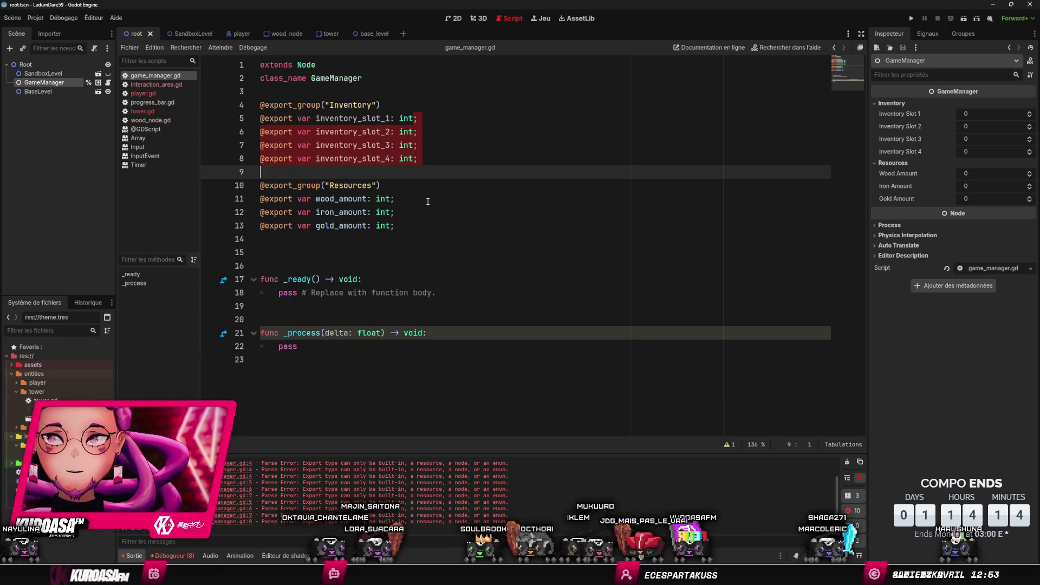
pyautogui.click(366, 171)
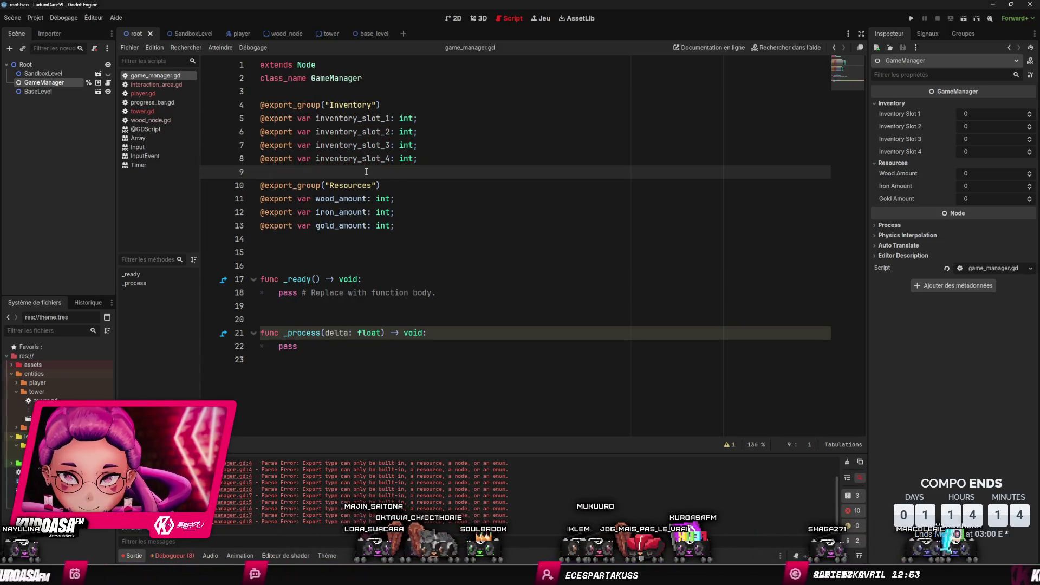
# Switch back to the 2D scene view and look over the scene tree's node options
pyautogui.click(455, 19)
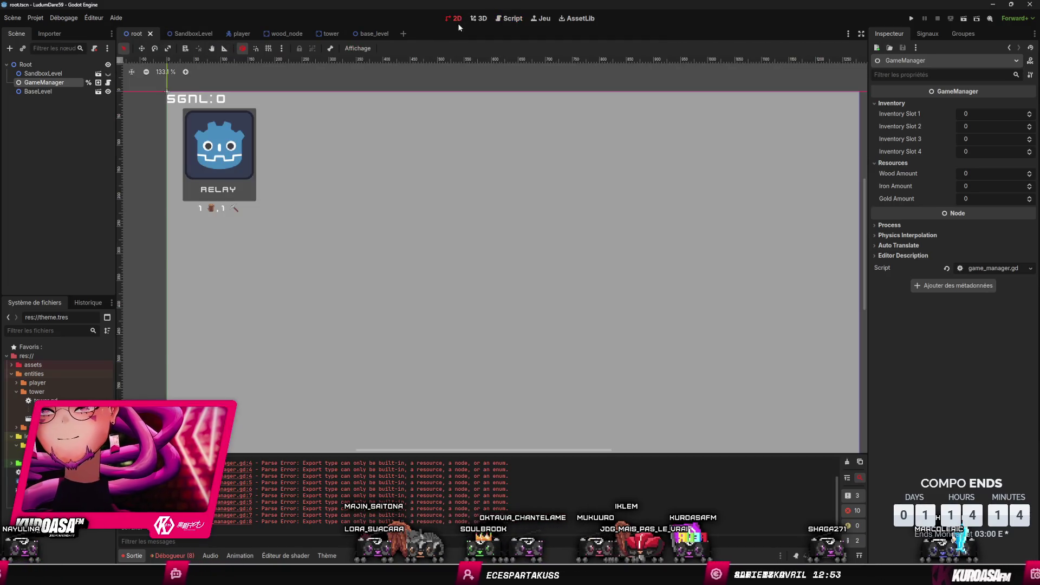
pyautogui.scroll(-2, 470, 142)
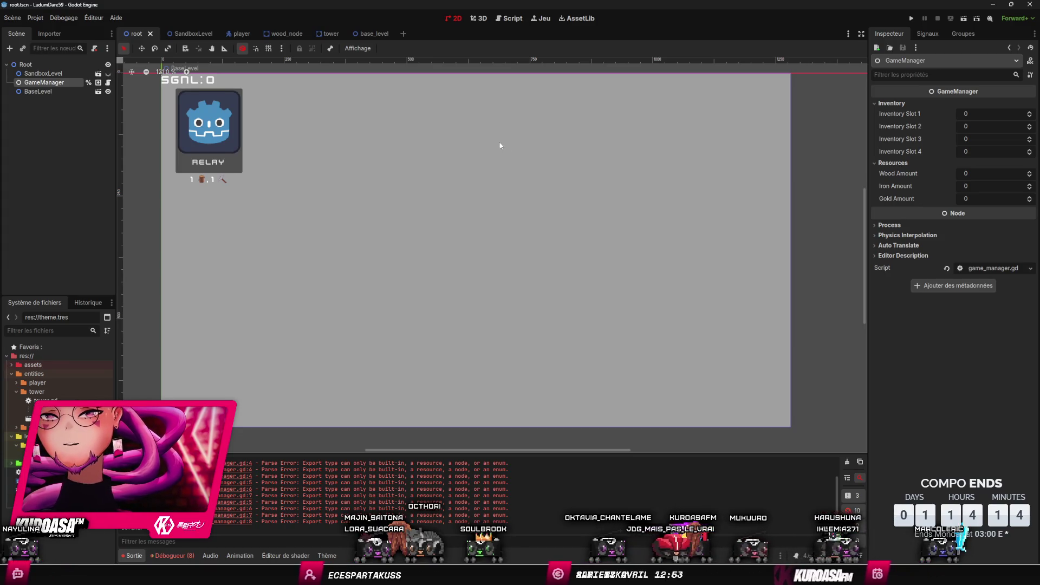
pyautogui.rightClick(77, 149)
pyautogui.click(54, 87)
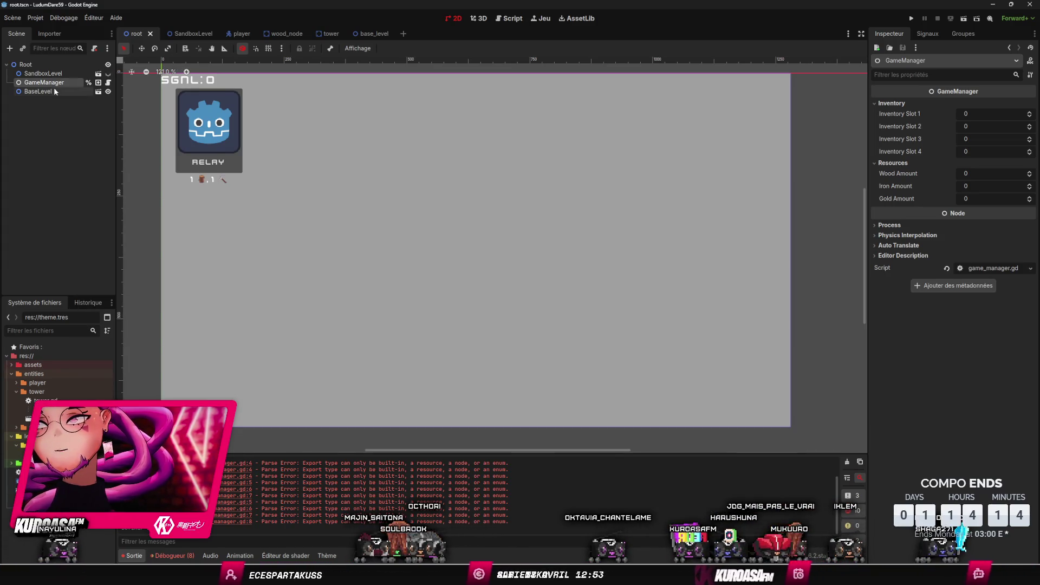
# In the base_level scene, add a Button node as a child of ColorRect
pyautogui.click(371, 34)
pyautogui.scroll(-2, 349, 300)
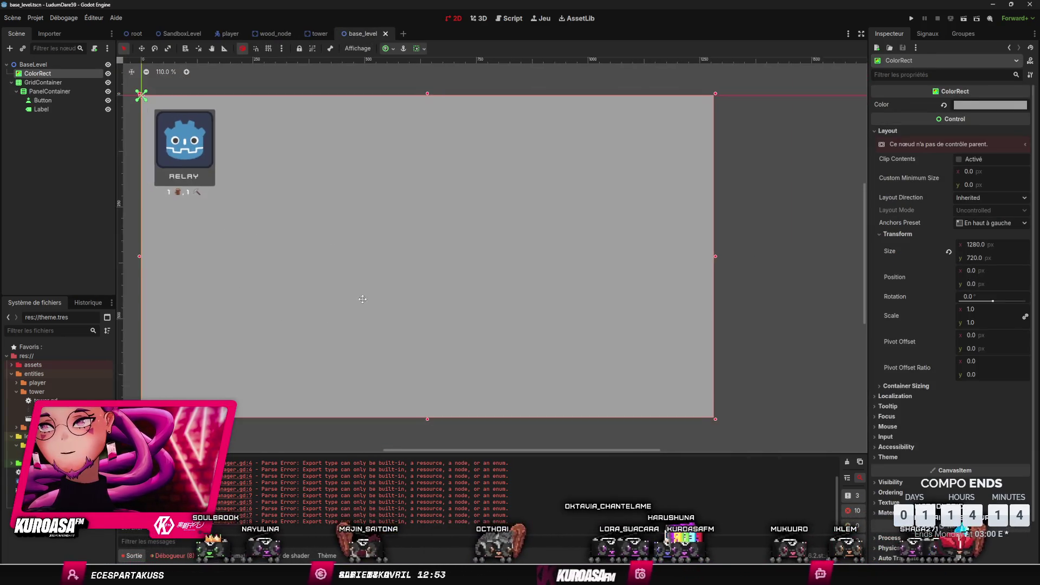
pyautogui.rightClick(74, 204)
pyautogui.click(107, 209)
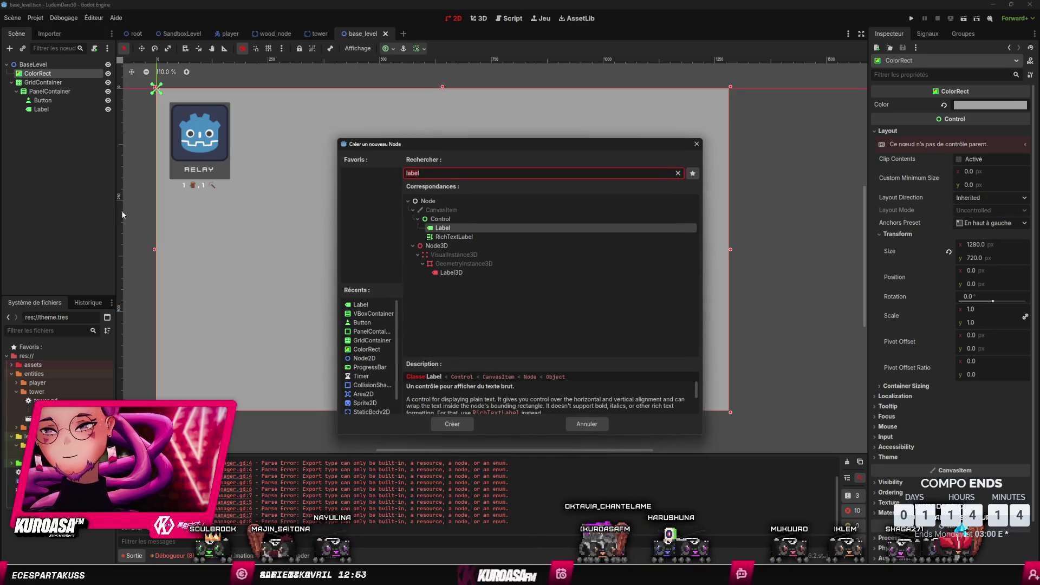
pyautogui.write('button')
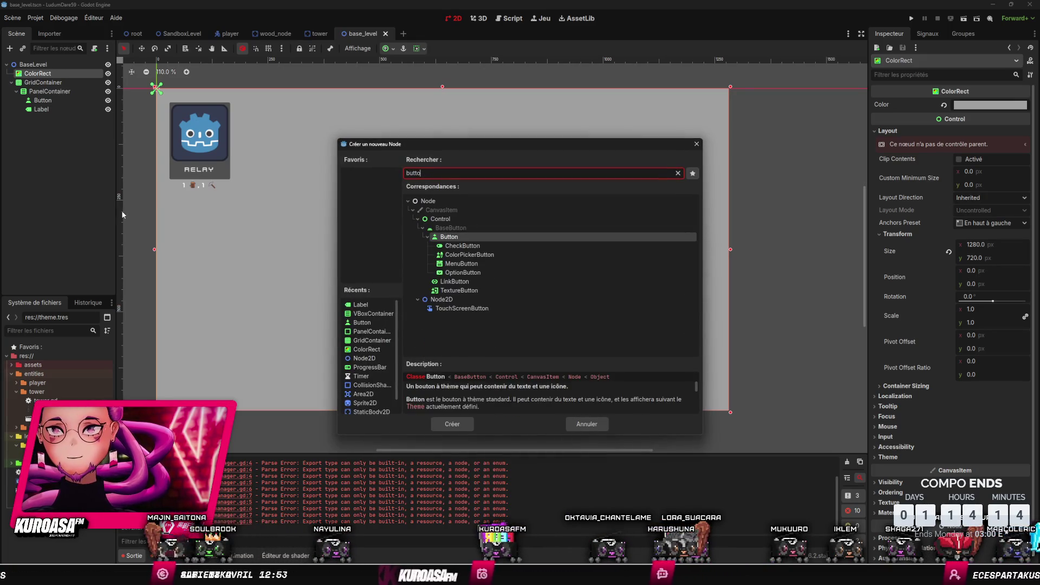
pyautogui.press('Return')
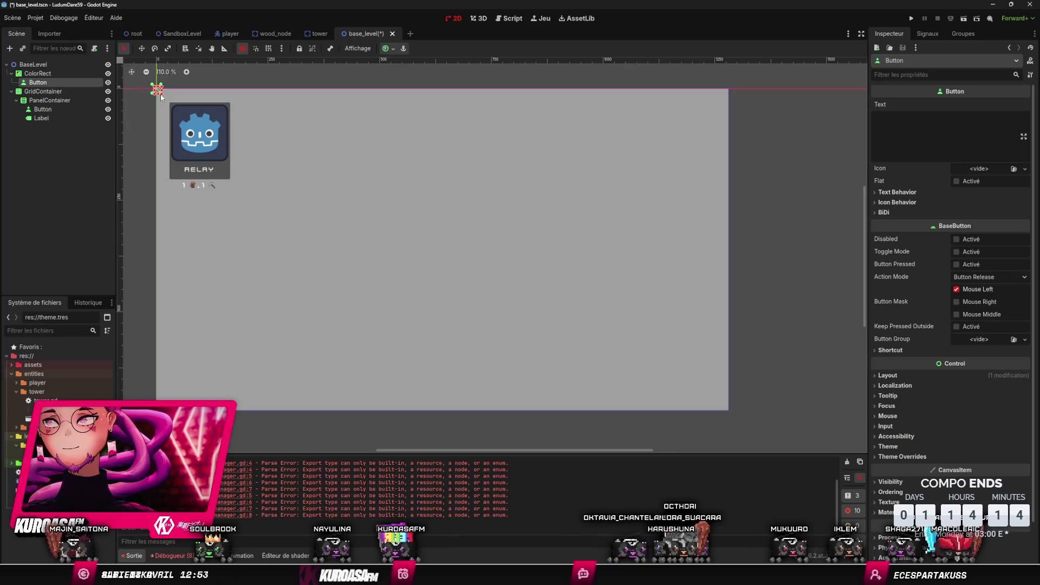
# Label the new button 'Go back out' and place it at the canvas's bottom-right corner
pyautogui.click(913, 154)
pyautogui.write('Go ba')
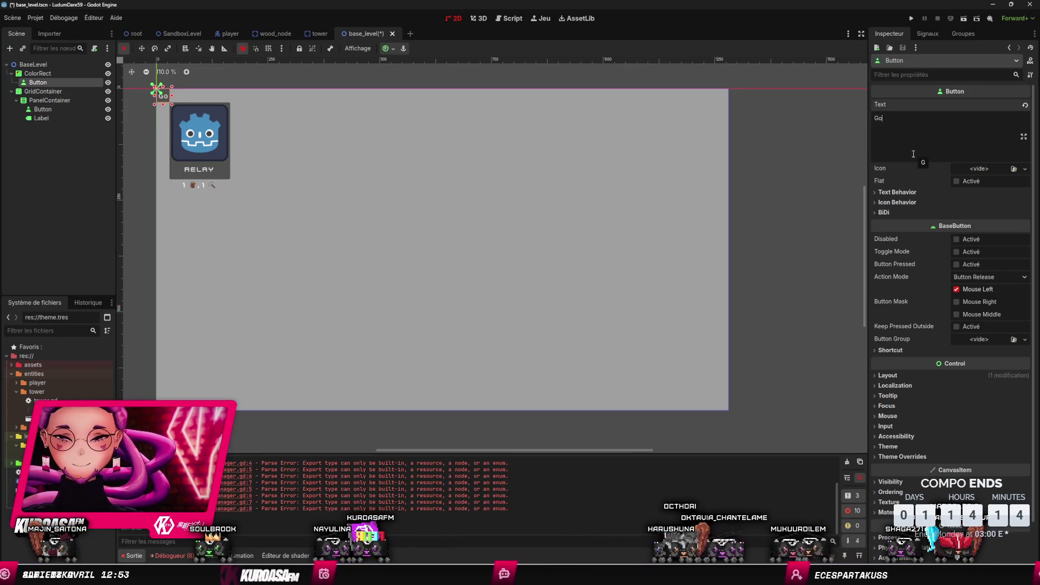
pyautogui.write('ck out')
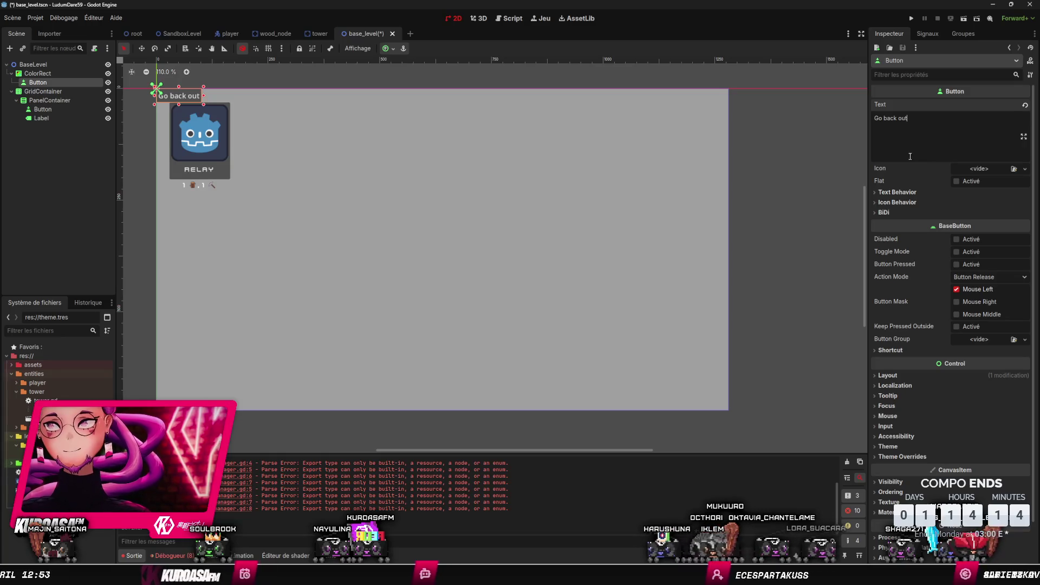
pyautogui.moveTo(184, 93)
pyautogui.mouseDown()
pyautogui.moveTo(321, 155)
pyautogui.moveTo(714, 397)
pyautogui.moveTo(699, 390)
pyautogui.mouseUp()
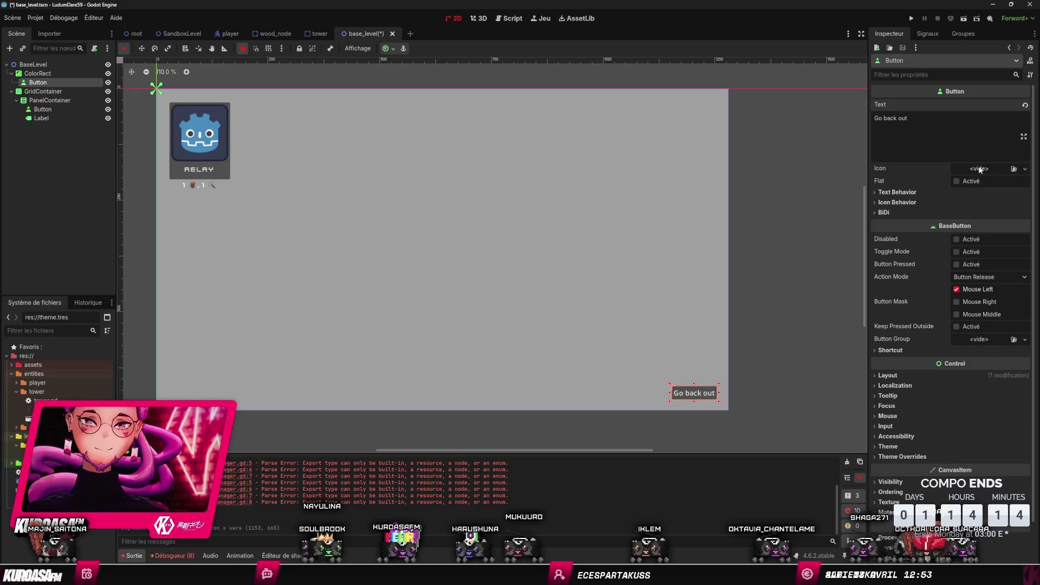
# Try the button's icon options and Flat style, leaving both unchanged
pyautogui.click(958, 170)
pyautogui.press('Escape')
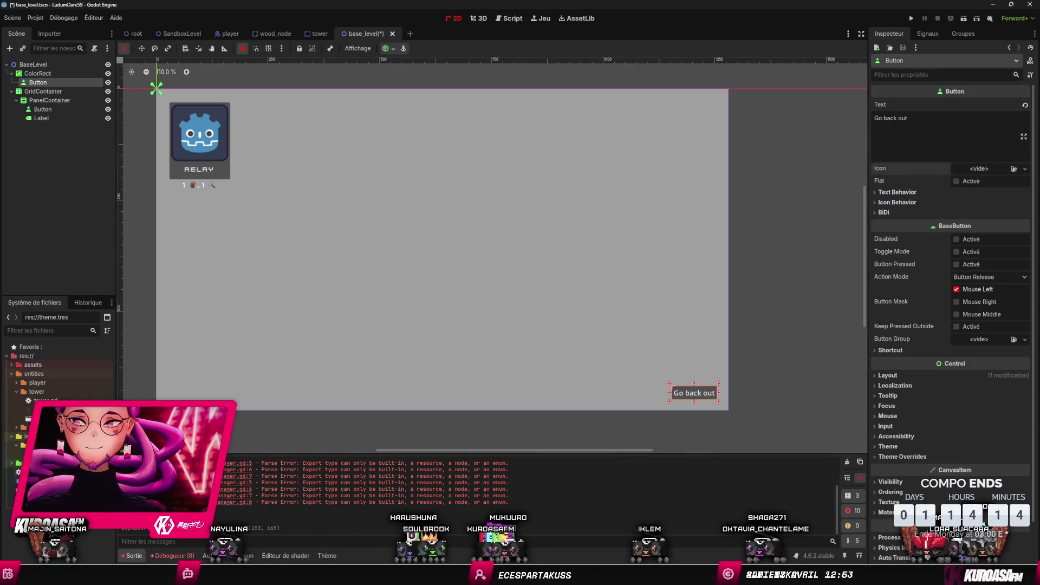
pyautogui.click(967, 181)
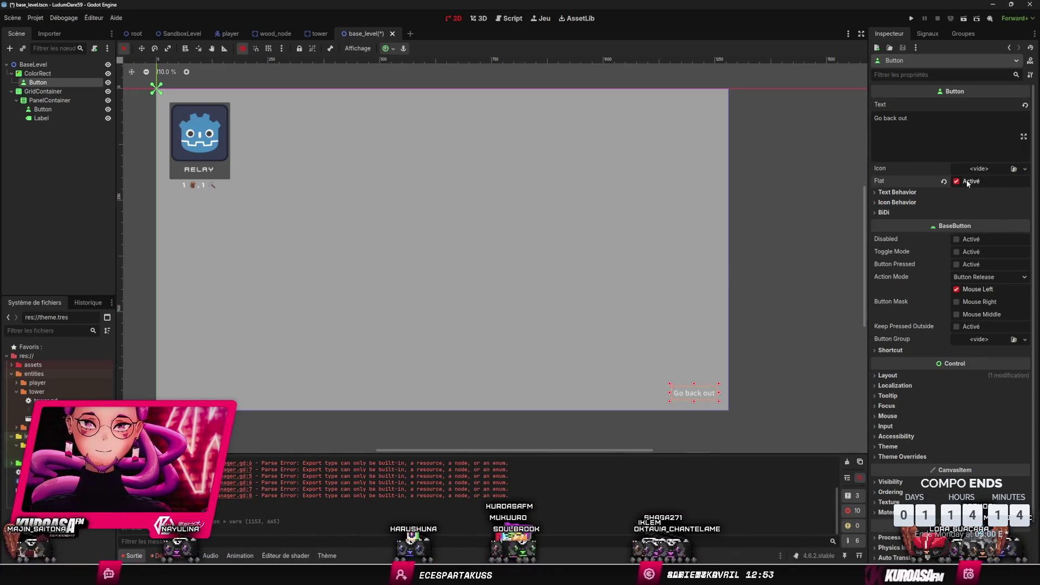
pyautogui.click(966, 180)
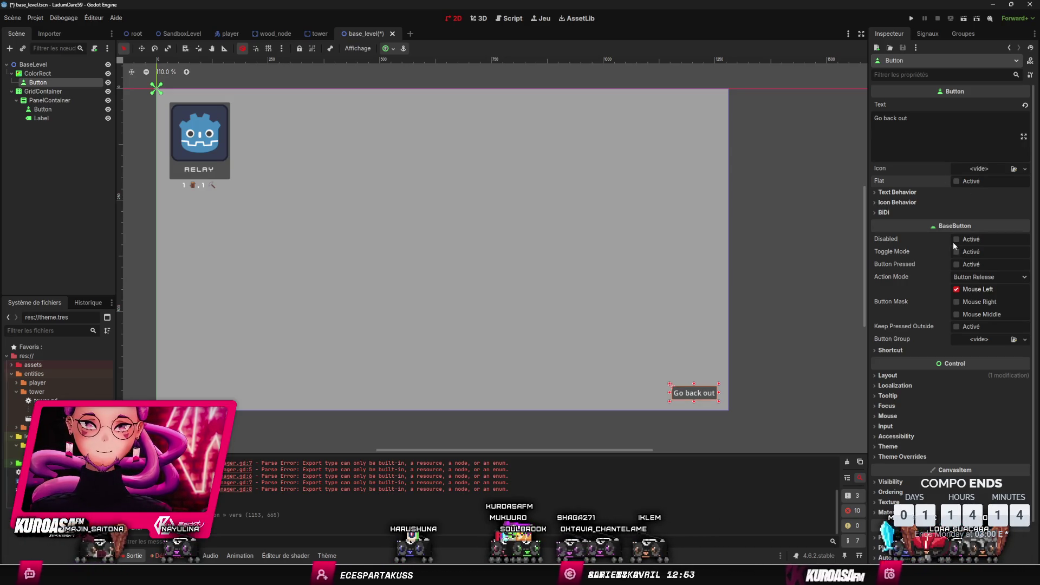
# Quick-load theme.tres as the button's theme
pyautogui.scroll(-1, 911, 346)
pyautogui.click(889, 403)
pyautogui.click(1024, 414)
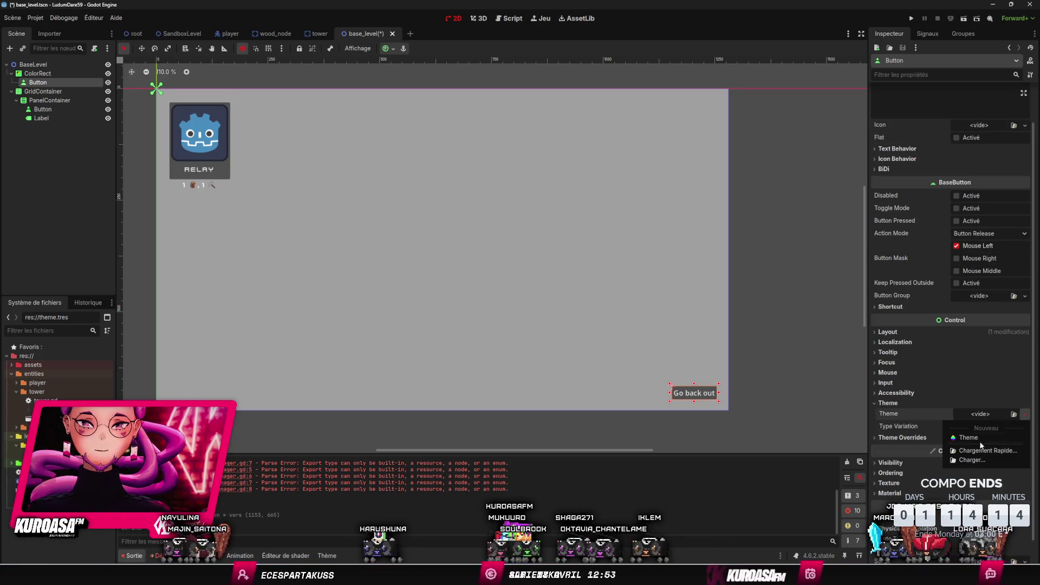
pyautogui.click(975, 447)
pyautogui.click(428, 200)
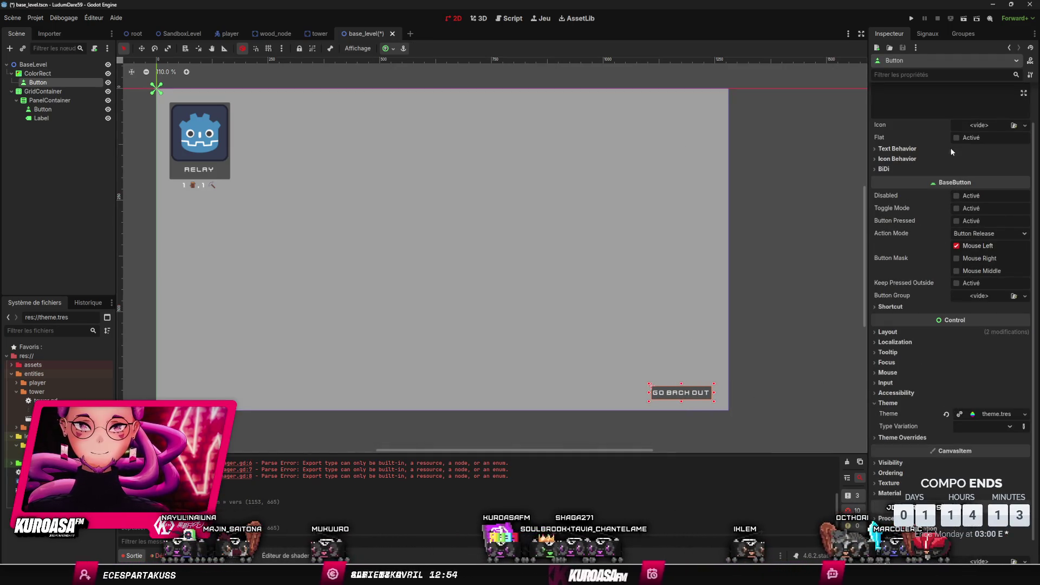
# Review the button's text behaviour and layout settings in the Inspector
pyautogui.scroll(2, 955, 155)
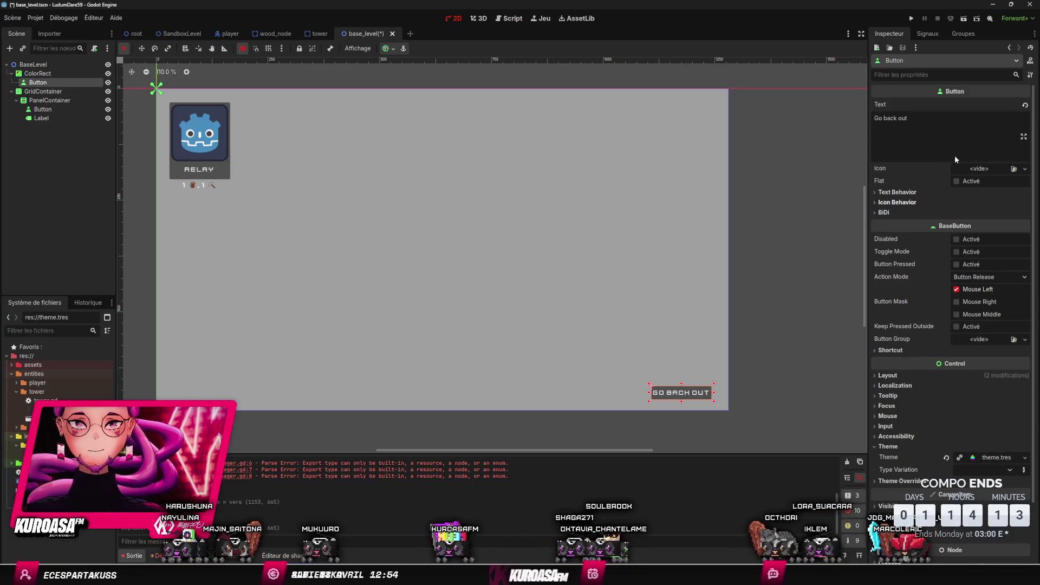
pyautogui.click(897, 192)
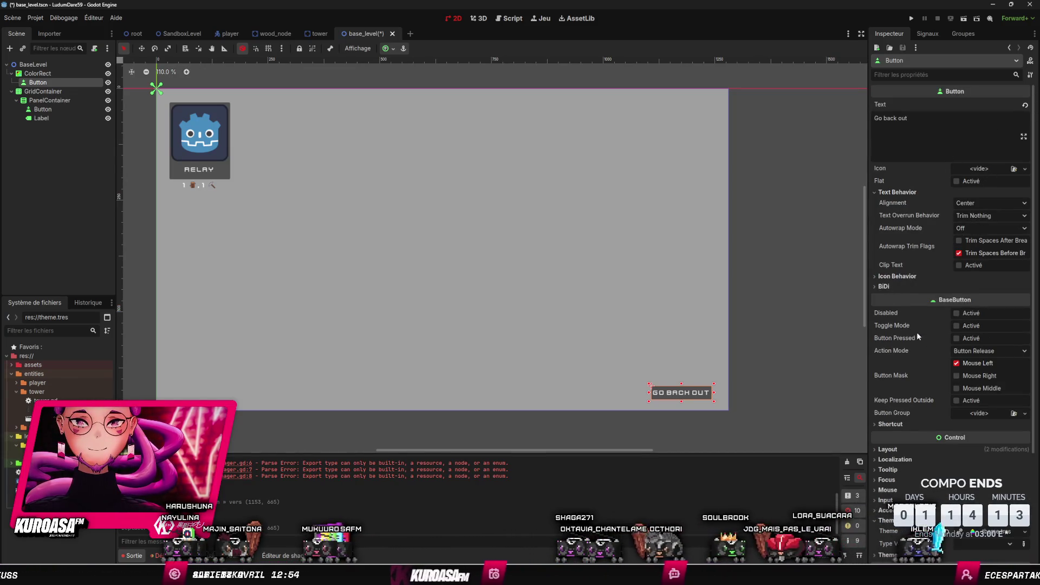
pyautogui.scroll(-5, 916, 337)
pyautogui.click(896, 331)
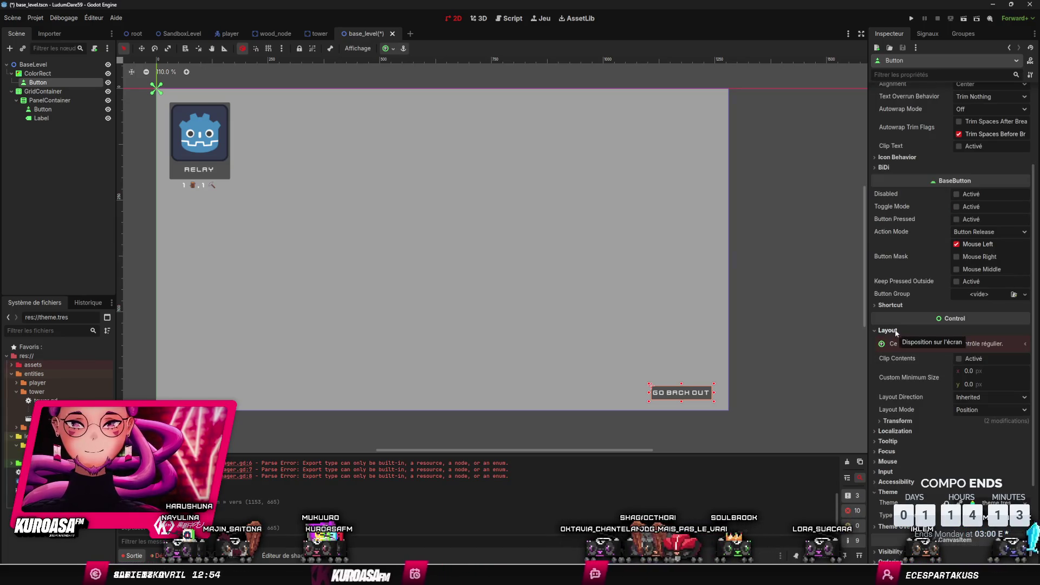
pyautogui.click(896, 331)
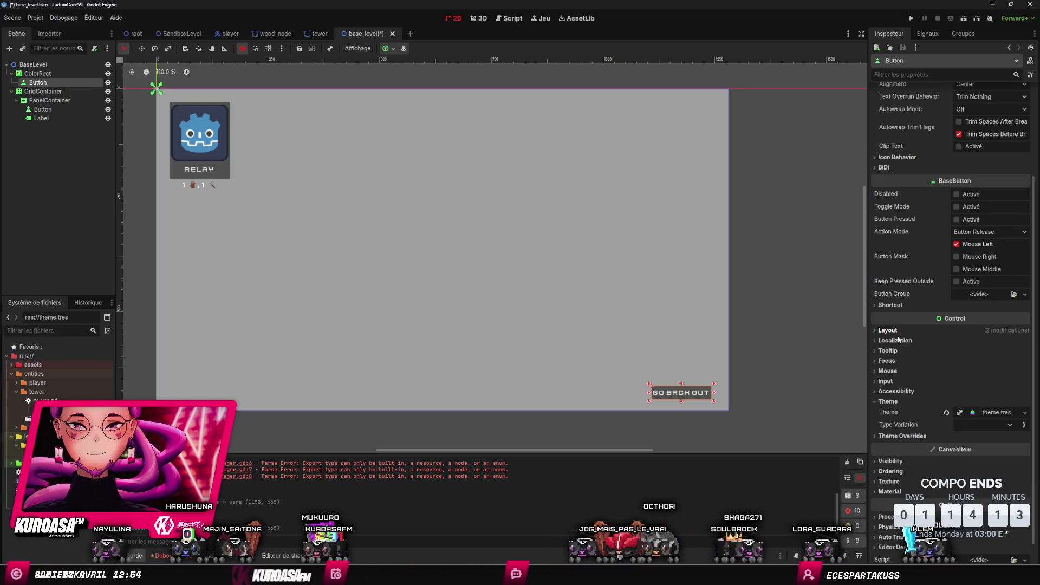
pyautogui.scroll(5, 912, 278)
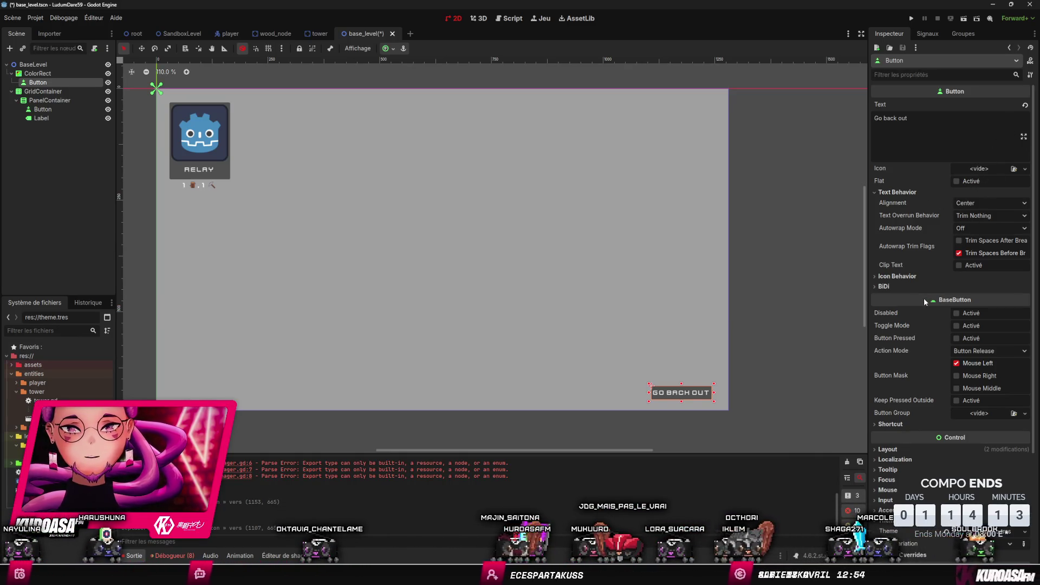
pyautogui.scroll(-6, 924, 301)
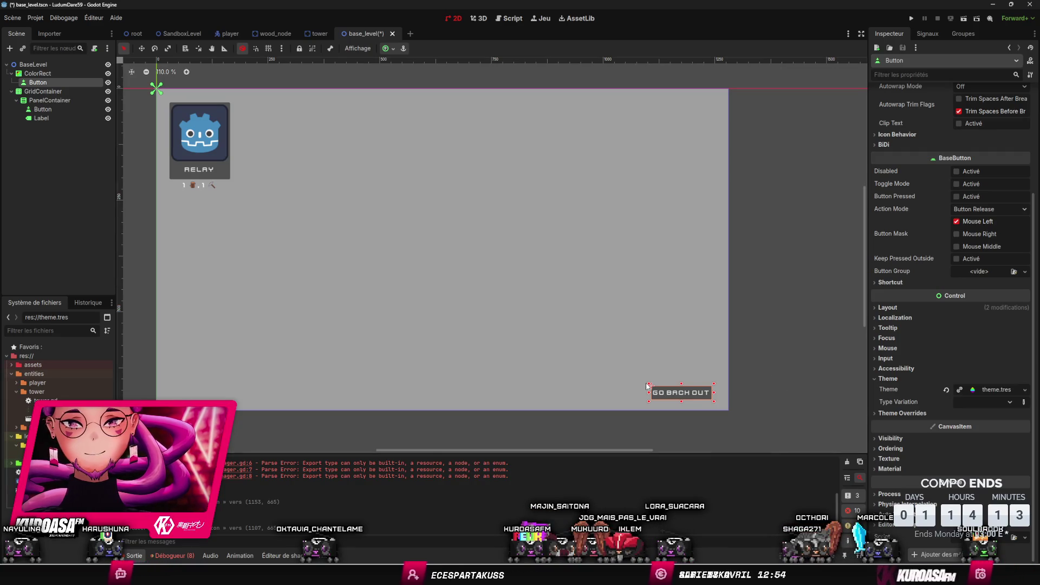
# Enlarge the button leftward and upward, nudge it right, and right-align its text
pyautogui.moveTo(646, 386)
pyautogui.mouseDown()
pyautogui.moveTo(575, 349)
pyautogui.moveTo(548, 373)
pyautogui.mouseUp()
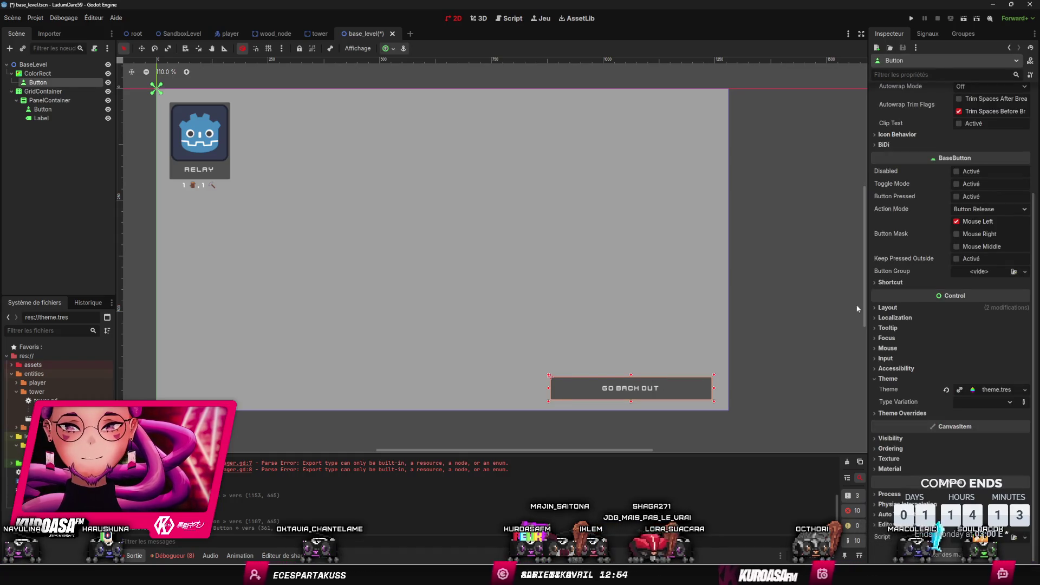
pyautogui.moveTo(672, 388); pyautogui.dragTo(684, 386)
pyautogui.scroll(5, 956, 264)
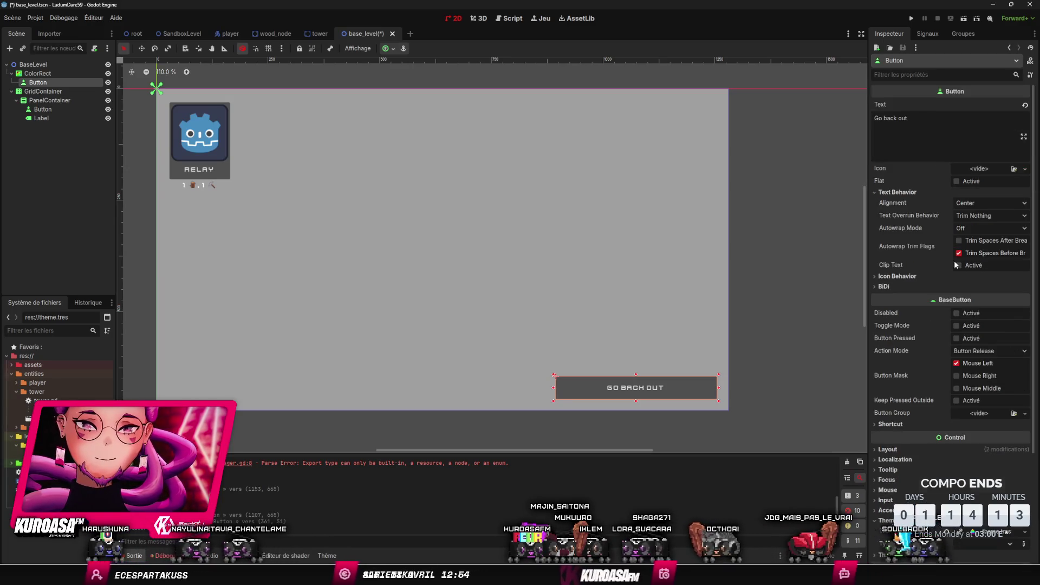
pyautogui.click(989, 202)
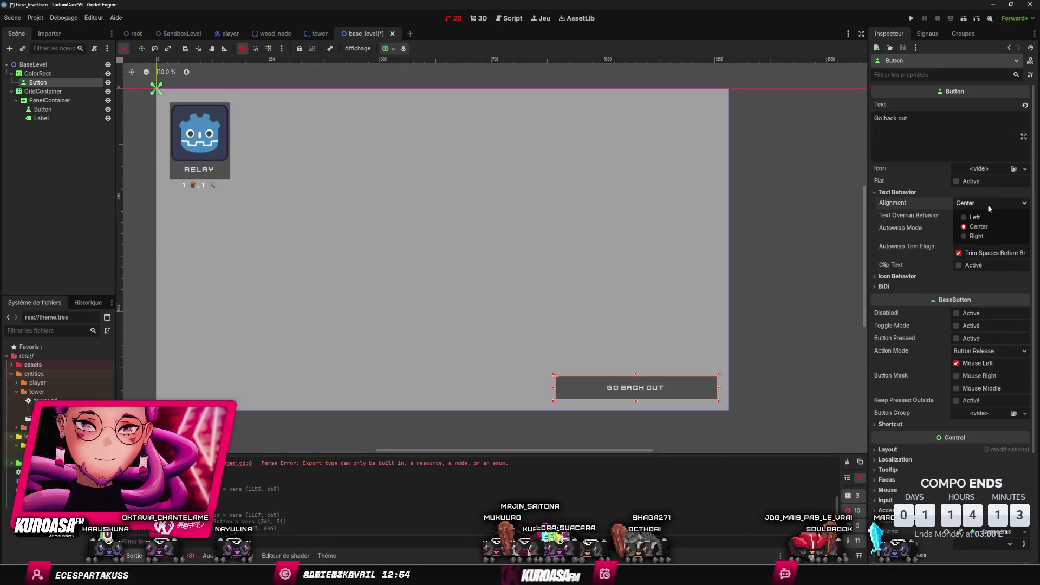
pyautogui.click(975, 233)
# Change the label's ending so it reads 'Go back out -->'
pyautogui.click(697, 379)
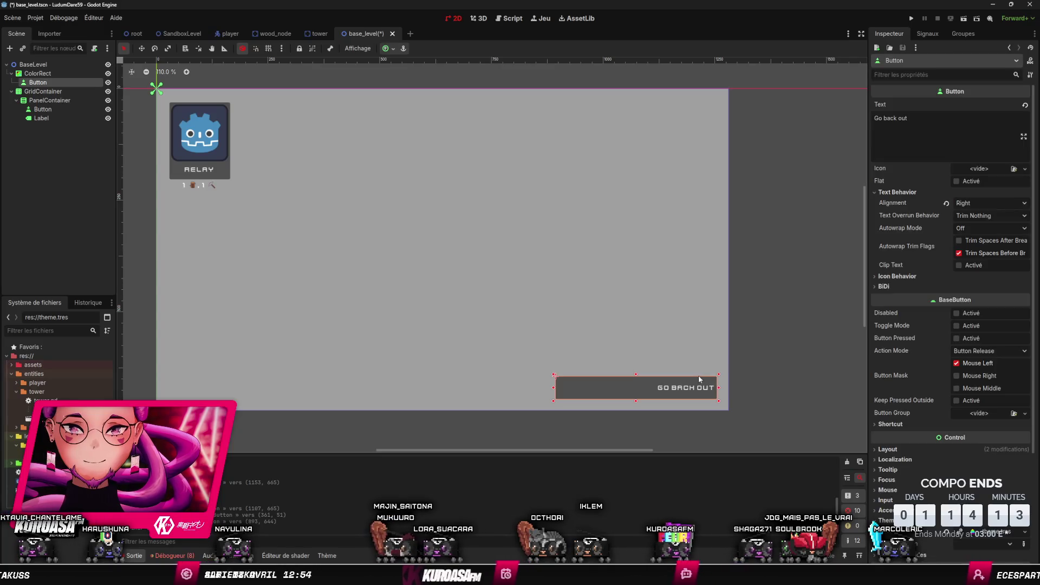
pyautogui.write('>>')
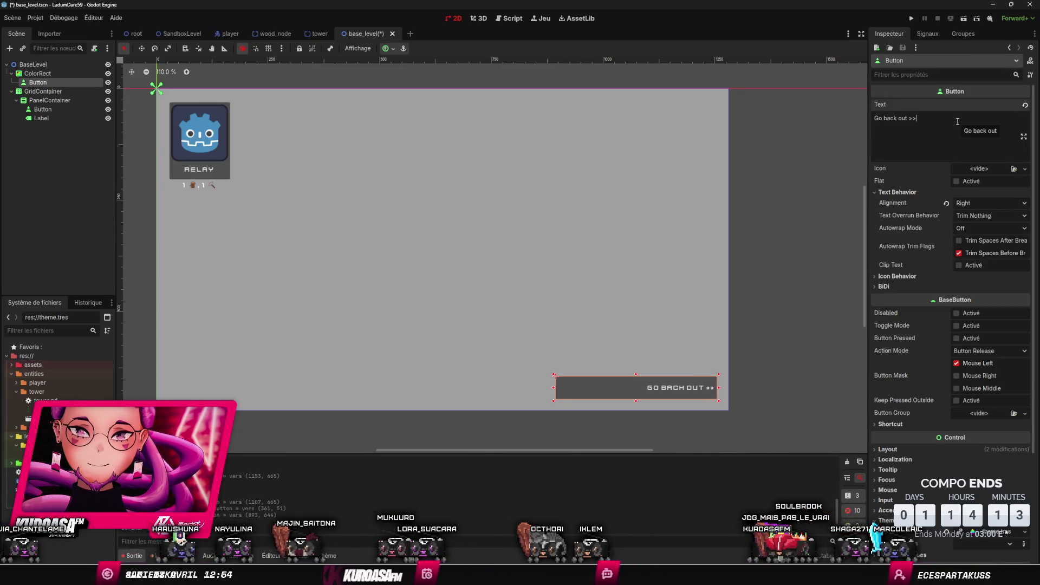
pyautogui.press('BackSpace')
pyautogui.press('BackSpace')
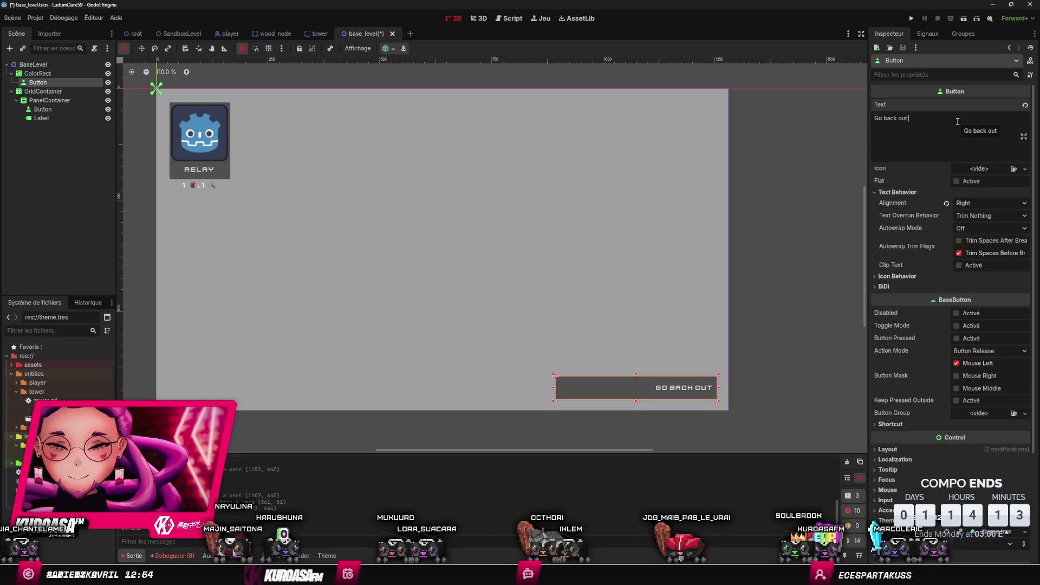
pyautogui.write(']')
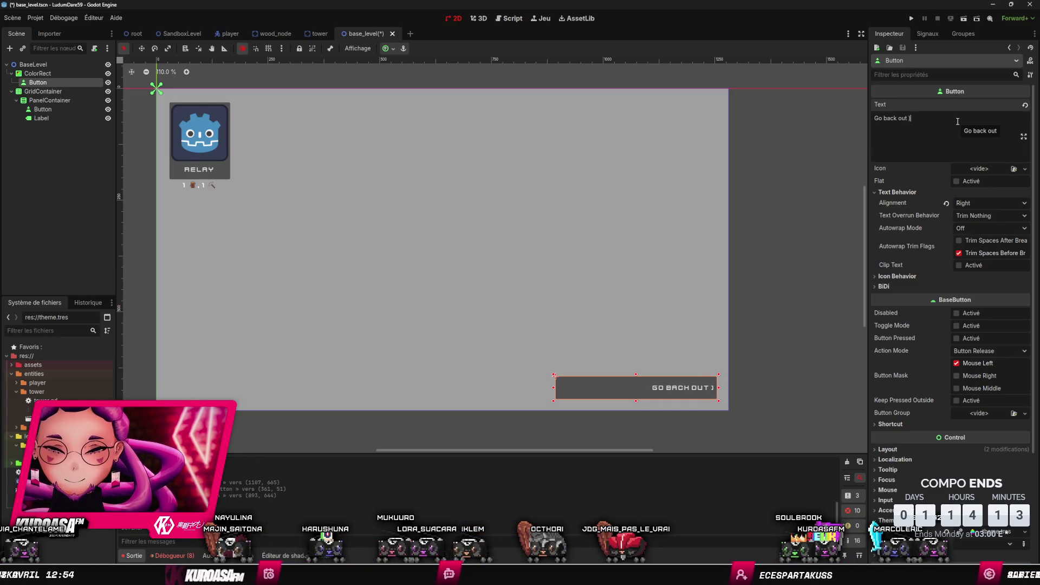
pyautogui.write(')')
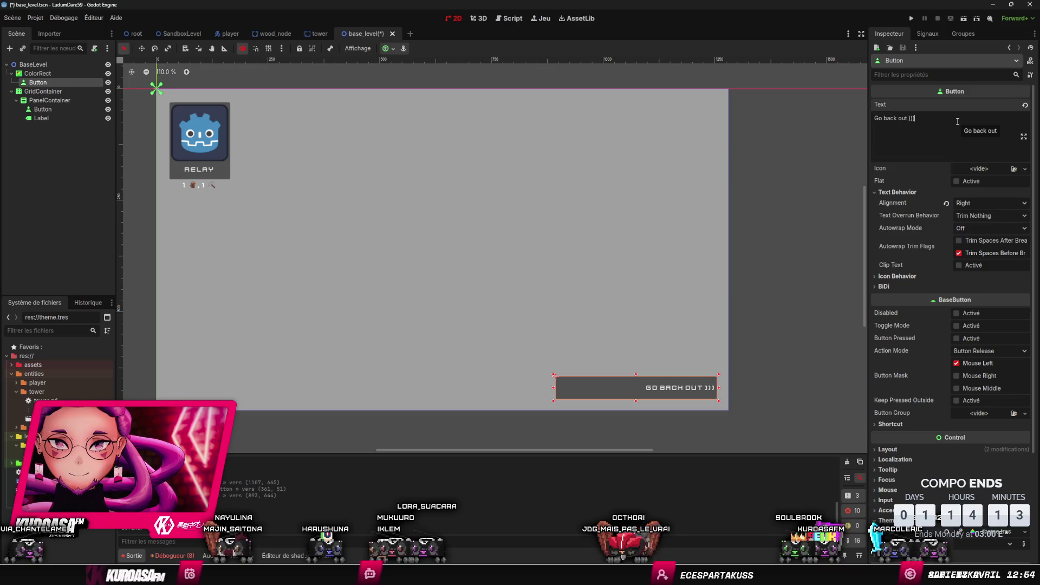
pyautogui.press('BackSpace')
pyautogui.write('-->')
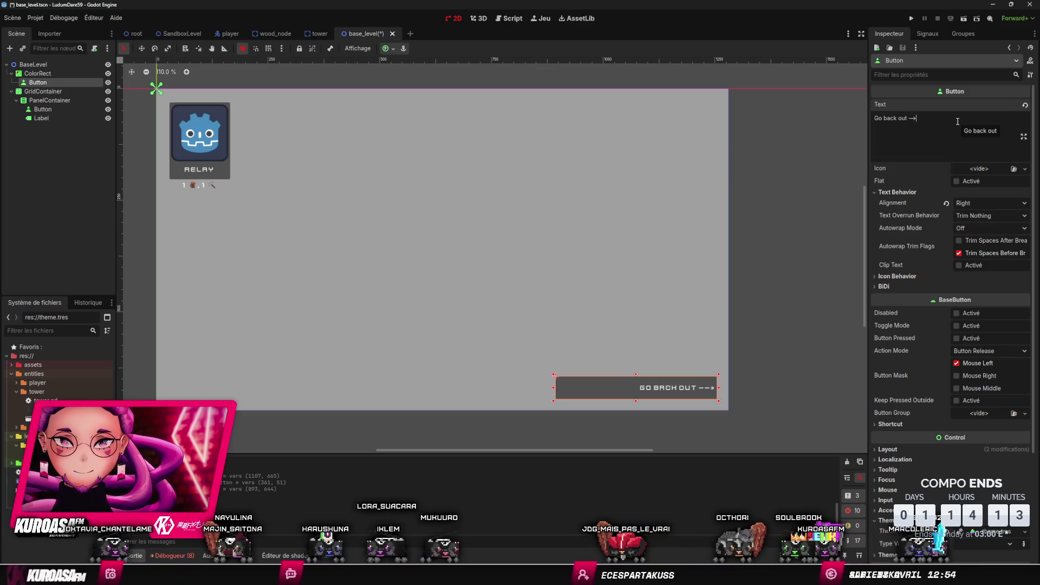
pyautogui.click(827, 246)
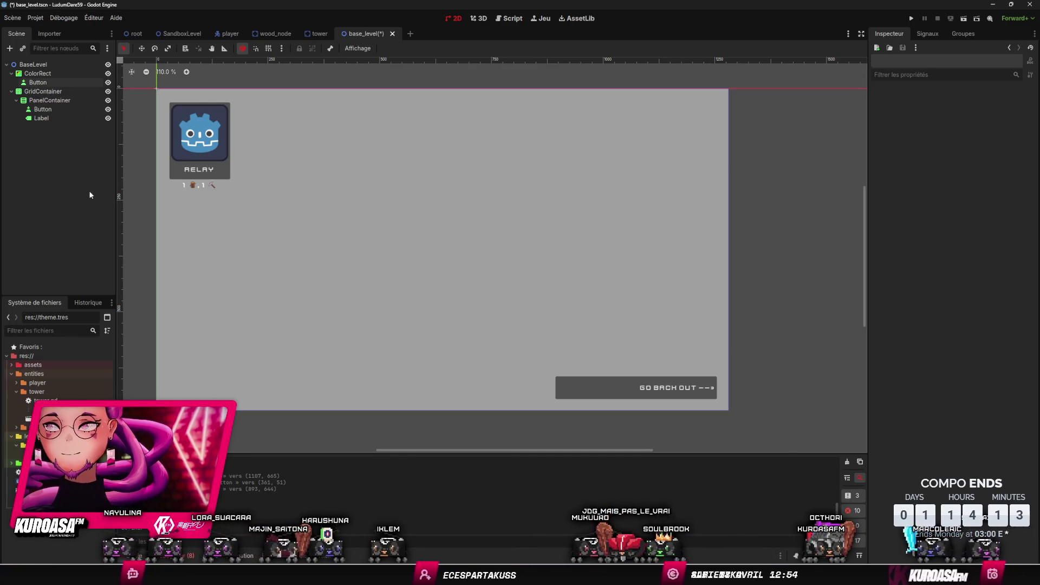
# Move the Button node directly under BaseLevel in the scene tree
pyautogui.moveTo(53, 155)
pyautogui.mouseDown()
pyautogui.moveTo(38, 87)
pyautogui.moveTo(45, 65)
pyautogui.mouseUp()
pyautogui.rightClick(66, 181)
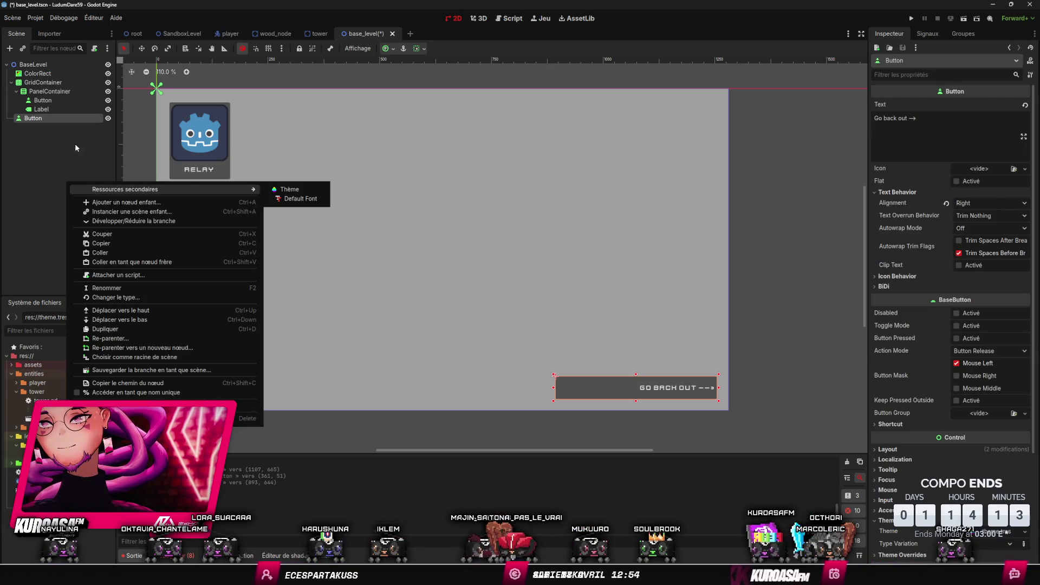
pyautogui.click(60, 158)
# Add an HBoxContainer node and place it just above the back-out button
pyautogui.rightClick(60, 157)
pyautogui.click(81, 167)
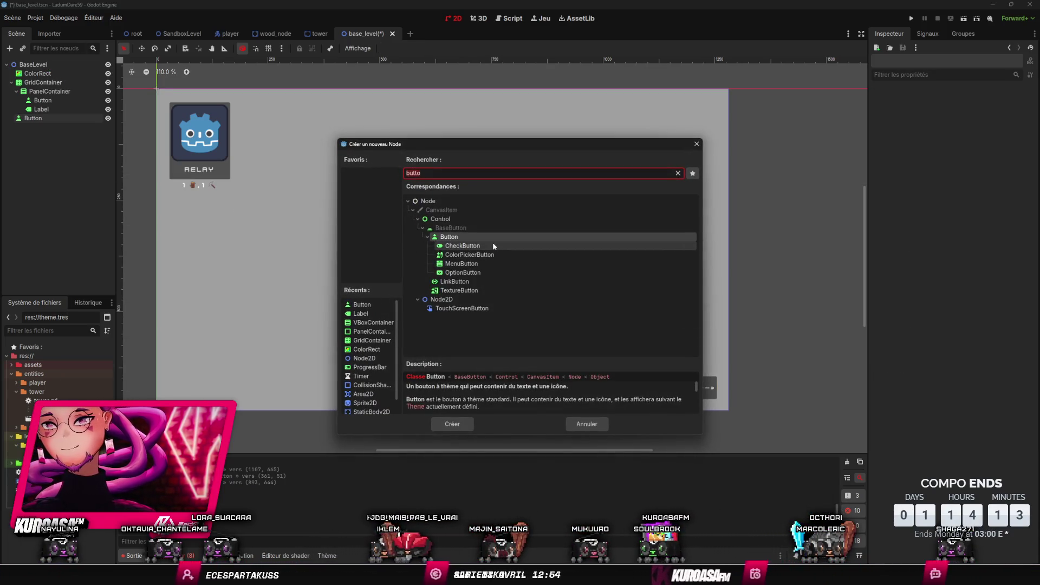
pyautogui.hotkey('ctrl', 'a')
pyautogui.write('hb')
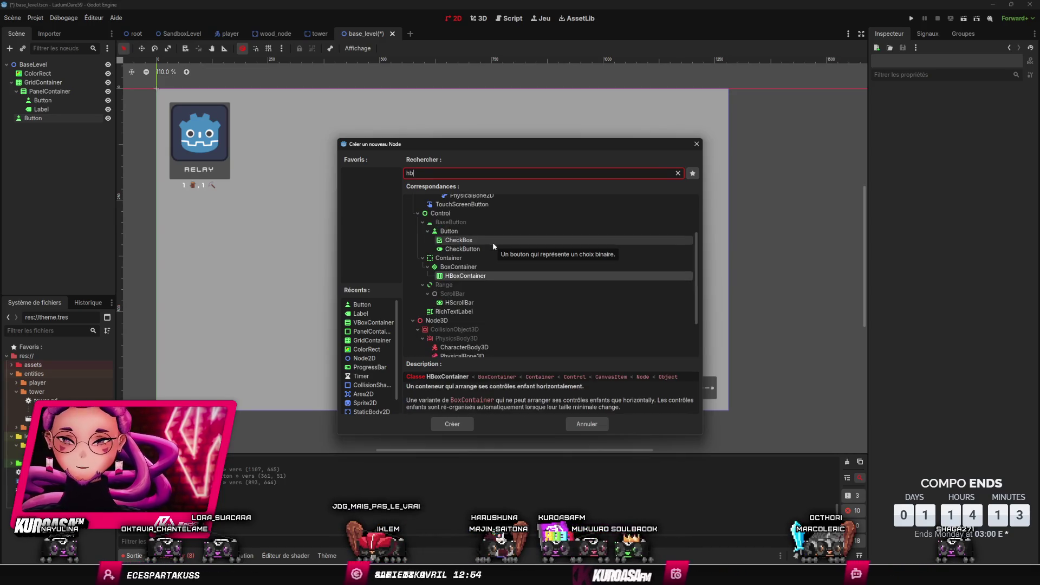
pyautogui.press('Return')
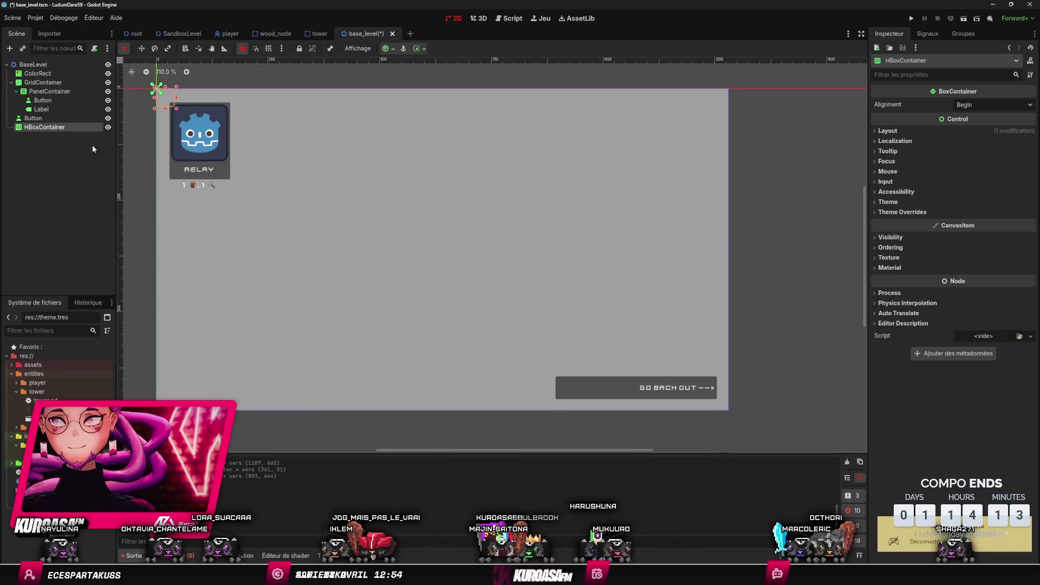
pyautogui.moveTo(155, 106); pyautogui.dragTo(489, 268)
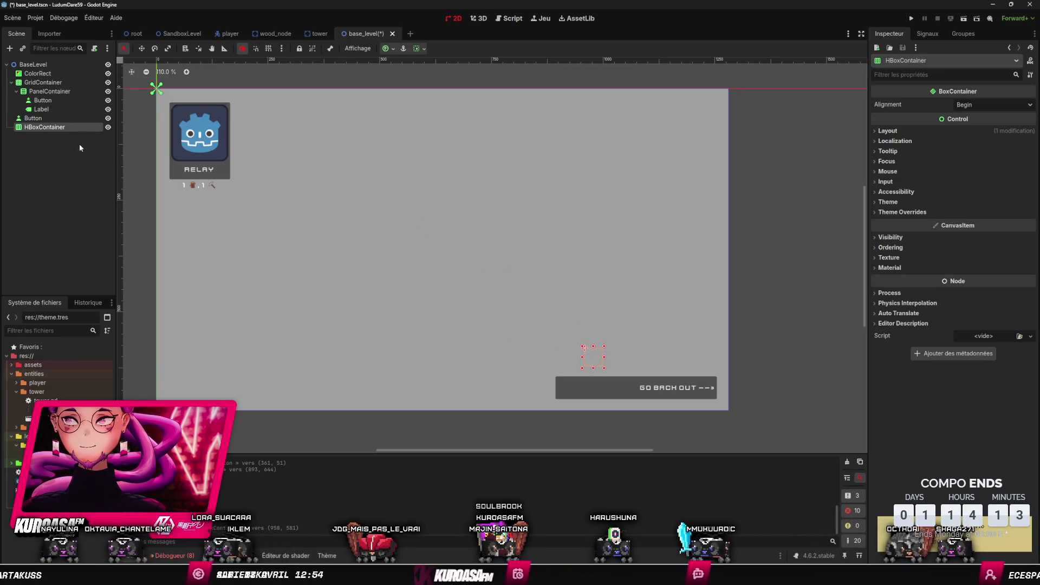
# For the HBoxContainer's new child, browse Container, ItemList and ReferenceRect types, then pick Panel
pyautogui.rightClick(73, 128)
pyautogui.click(109, 136)
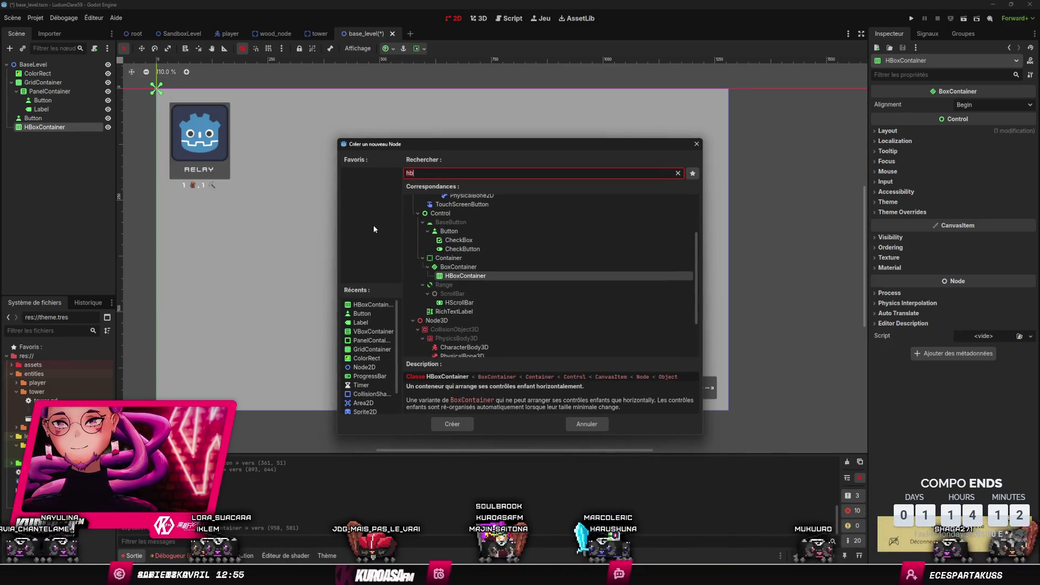
pyautogui.scroll(1, 469, 259)
pyautogui.scroll(2, 469, 259)
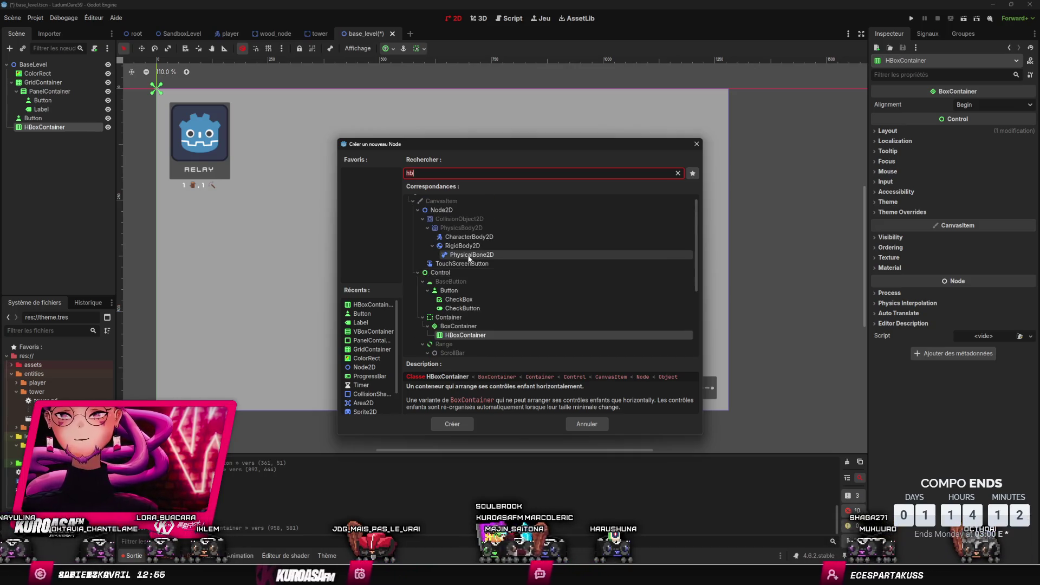
pyautogui.click(458, 319)
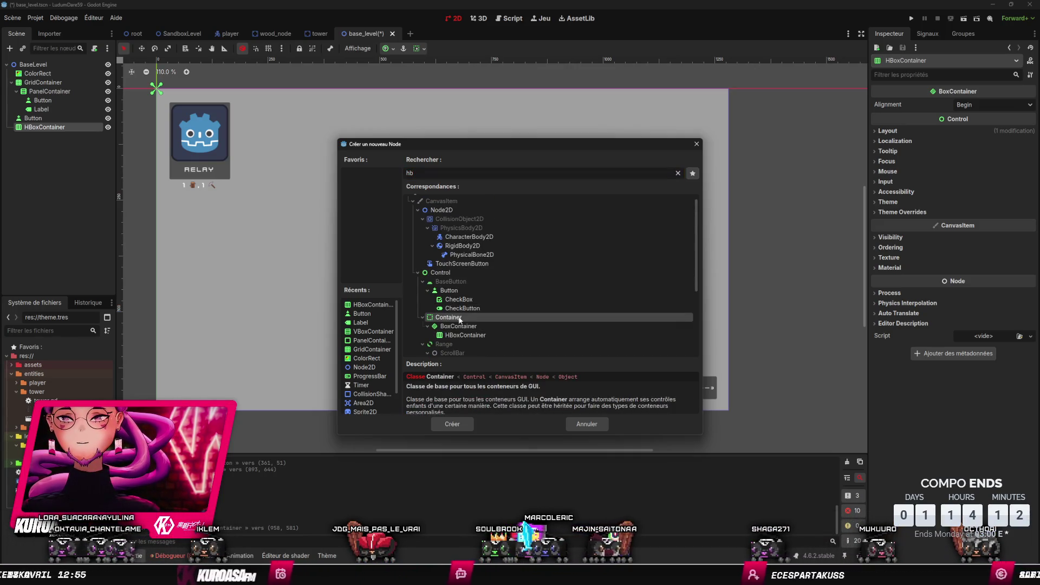
pyautogui.press('BackSpace')
pyautogui.press('BackSpace')
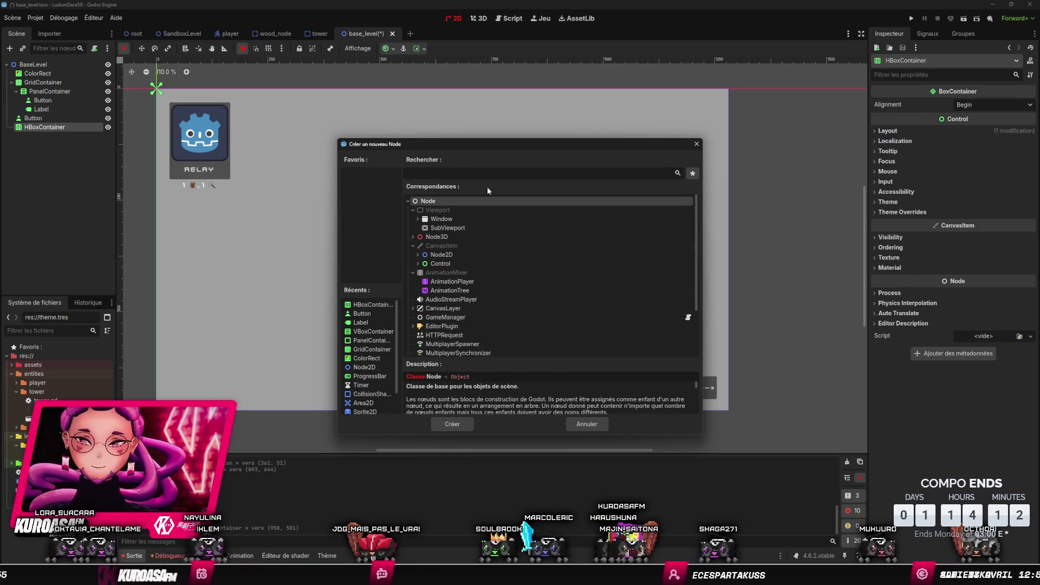
pyautogui.click(421, 245)
pyautogui.scroll(-4, 428, 274)
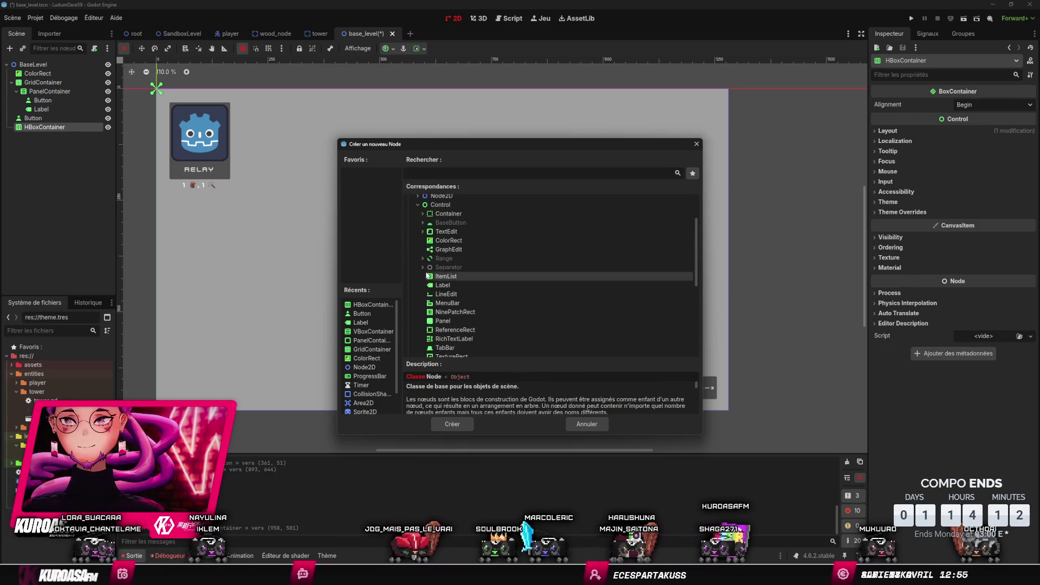
pyautogui.click(447, 237)
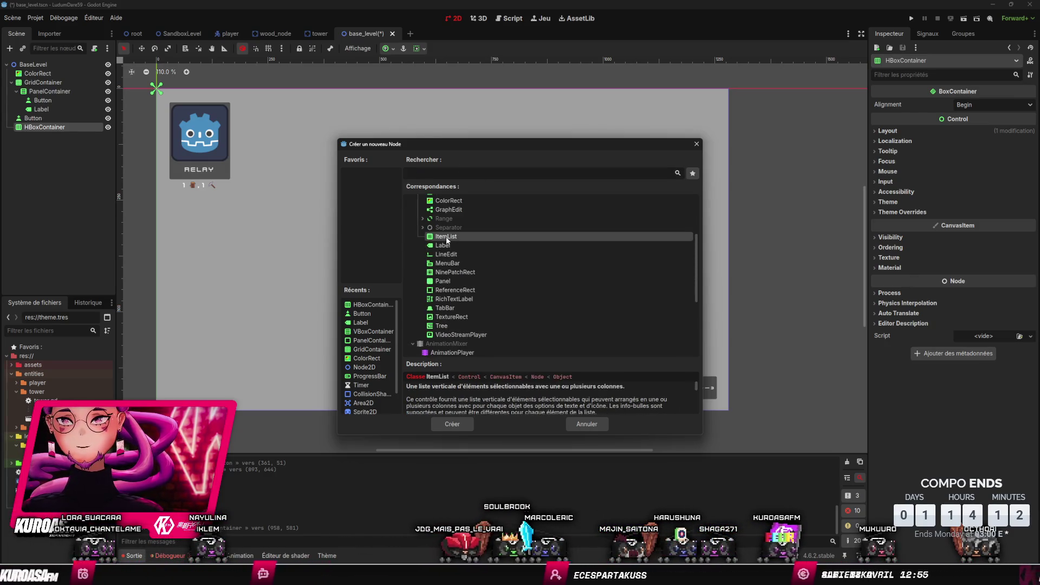
pyautogui.scroll(-1, 495, 262)
pyautogui.click(490, 271)
pyautogui.scroll(1, 489, 270)
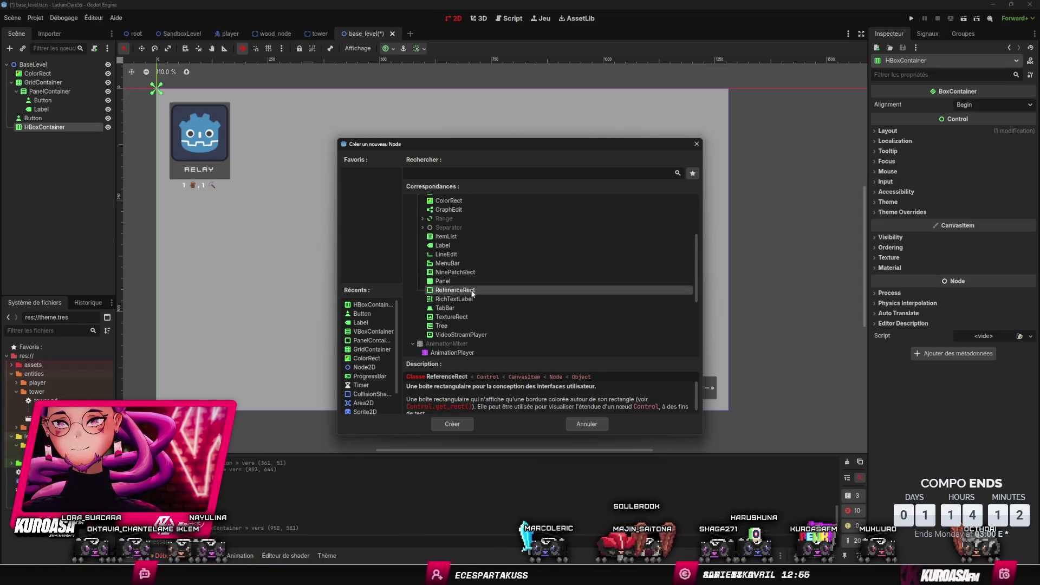
pyautogui.click(474, 282)
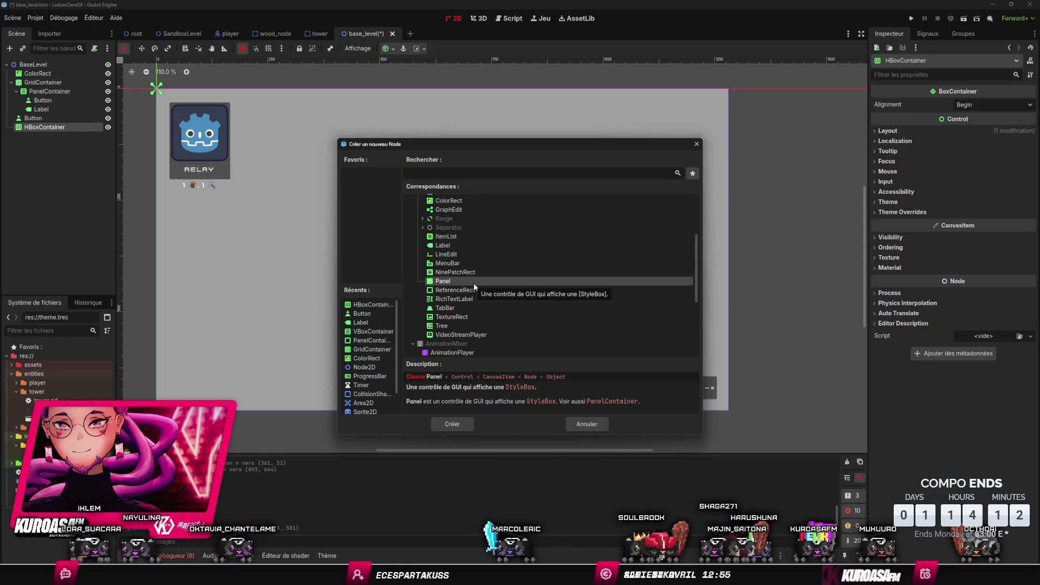
# Create the Panel node inside the HBoxContainer
pyautogui.scroll(3, 473, 283)
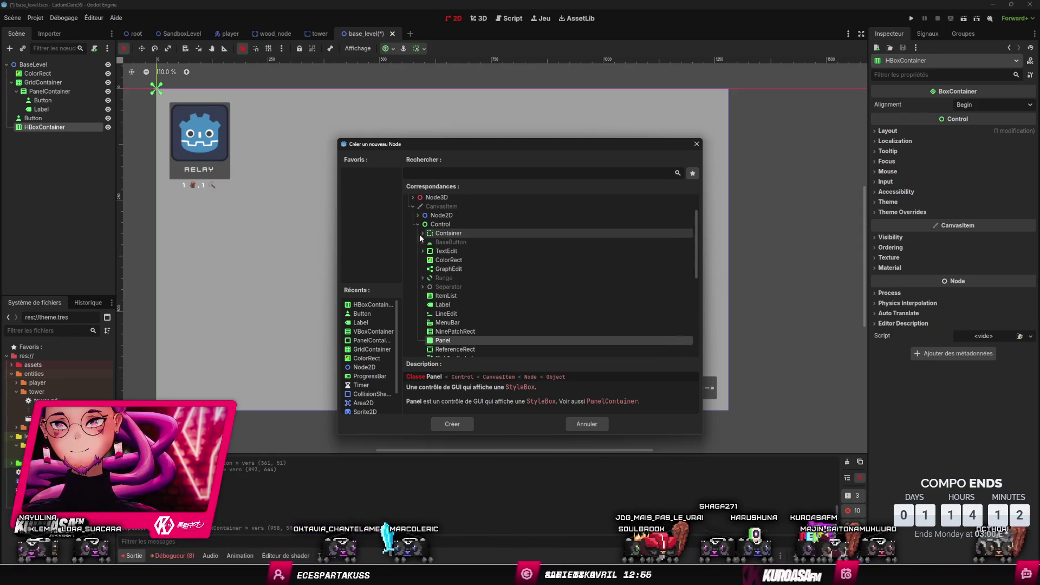
pyautogui.scroll(-2, 486, 271)
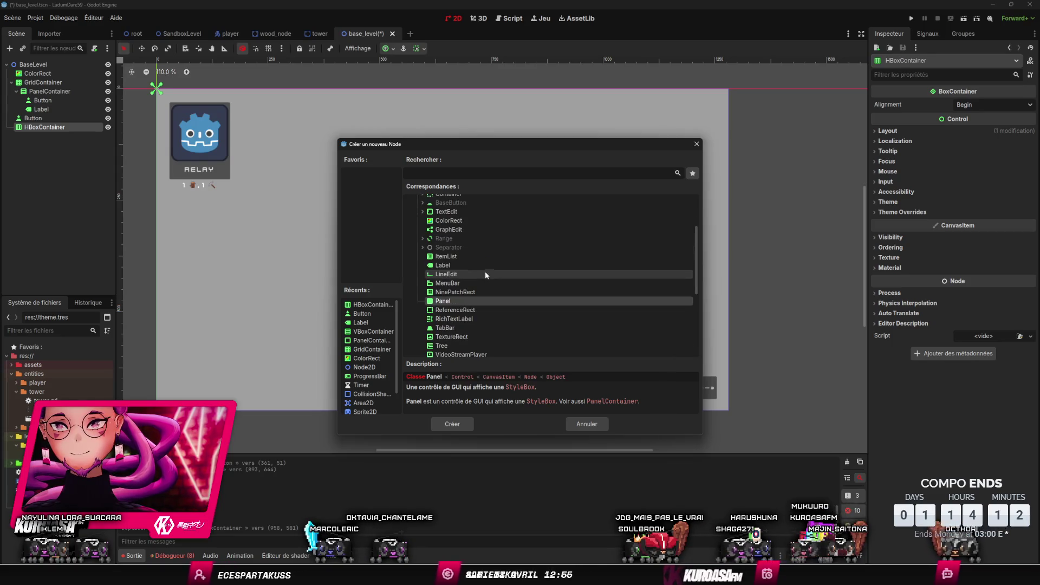
pyautogui.scroll(1, 471, 282)
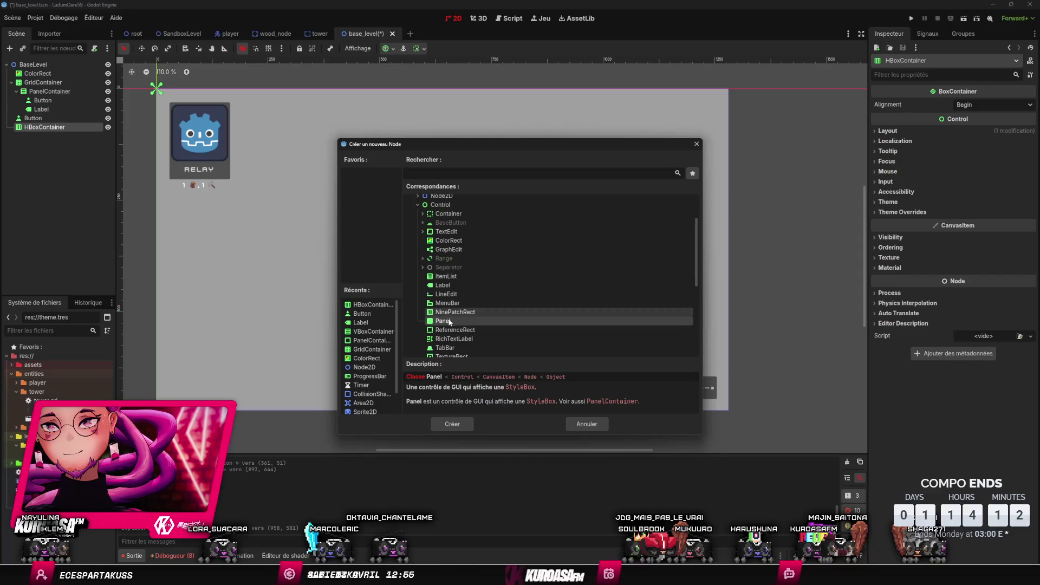
pyautogui.click(452, 424)
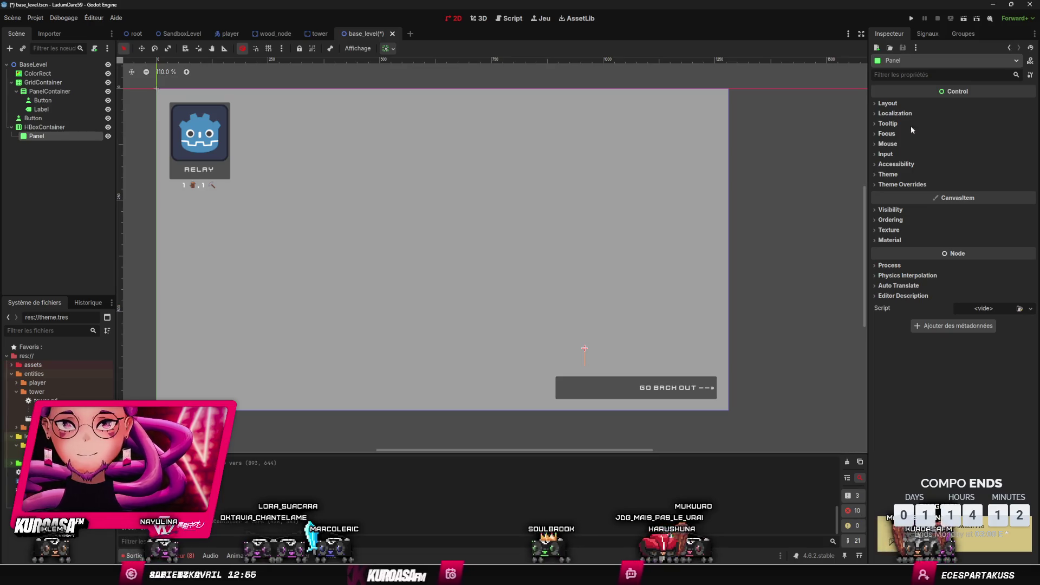
# Assign theme.tres to the Panel's Theme property via quick load
pyautogui.click(887, 173)
pyautogui.click(988, 187)
pyautogui.click(982, 229)
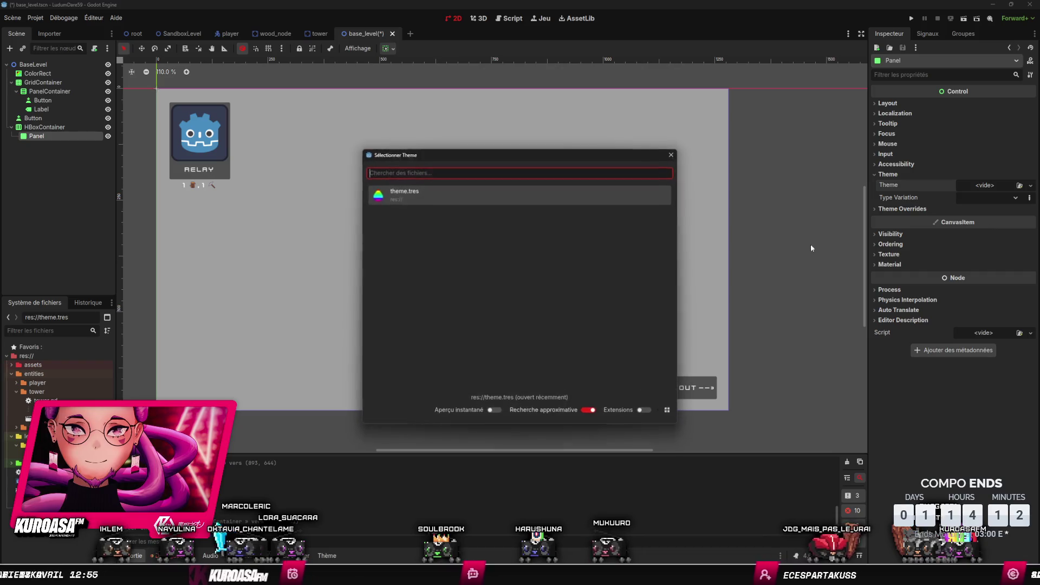
pyautogui.doubleClick(502, 193)
pyautogui.click(538, 217)
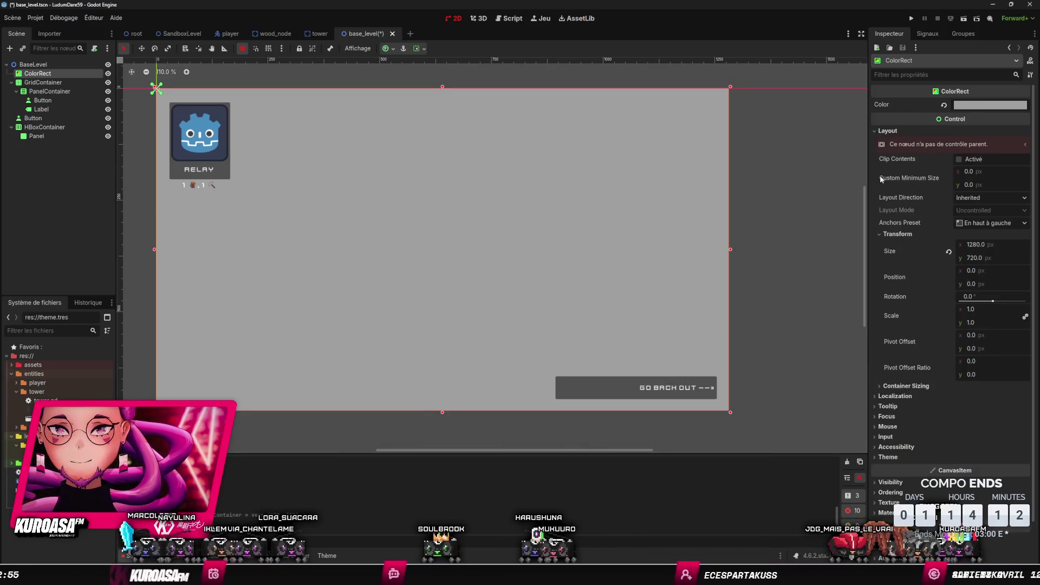
# Try brightening the ColorRect background to cecece, then undo the change
pyautogui.click(987, 107)
pyautogui.moveTo(1023, 158); pyautogui.dragTo(1033, 137)
pyautogui.click(57, 90)
pyautogui.click(58, 83)
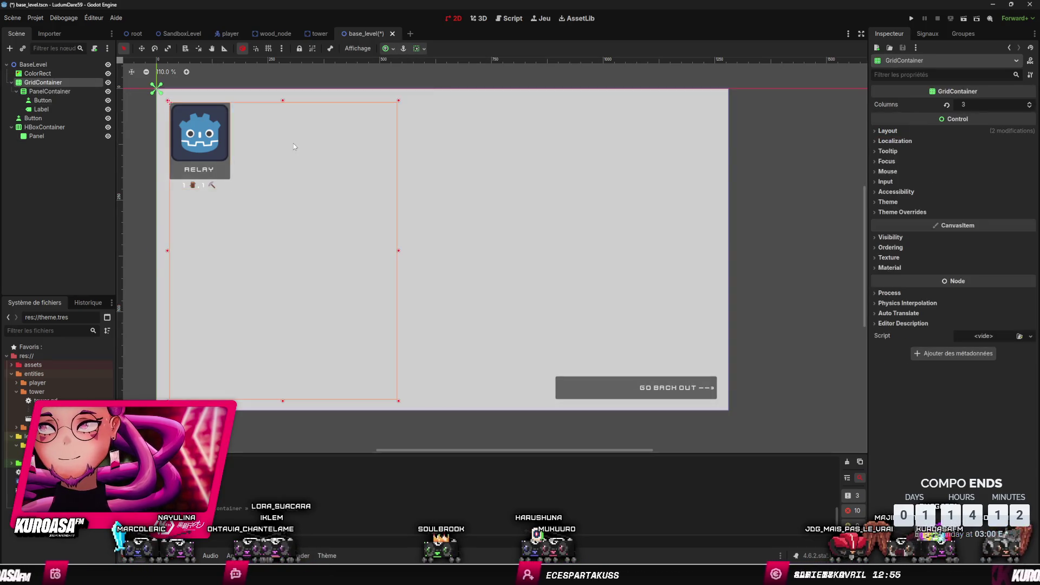
pyautogui.hotkey('ctrl', 'z')
# Reselect the Panel and expand its Inspector property sections
pyautogui.click(67, 92)
pyautogui.click(33, 118)
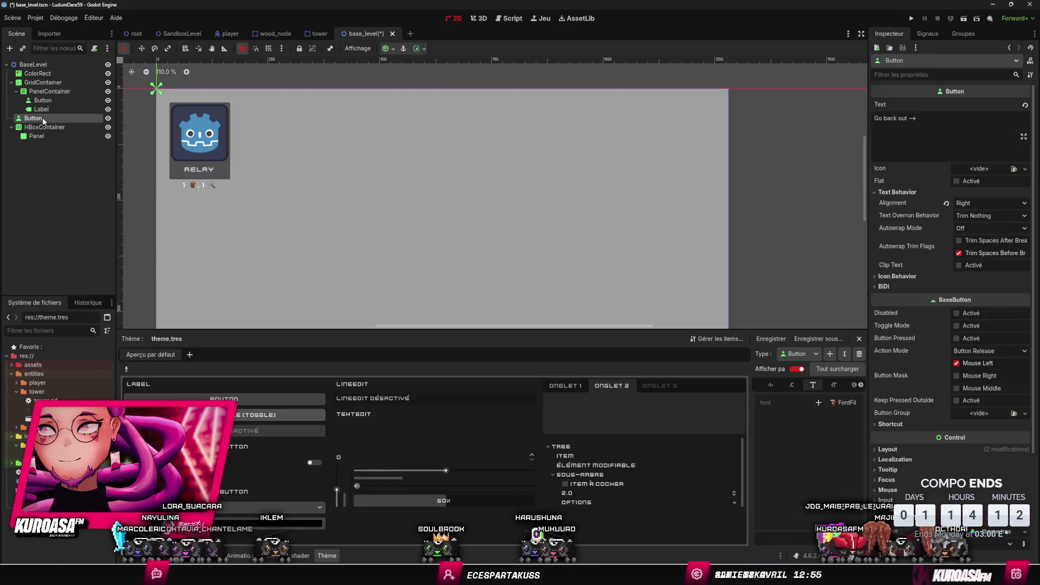
pyautogui.click(36, 136)
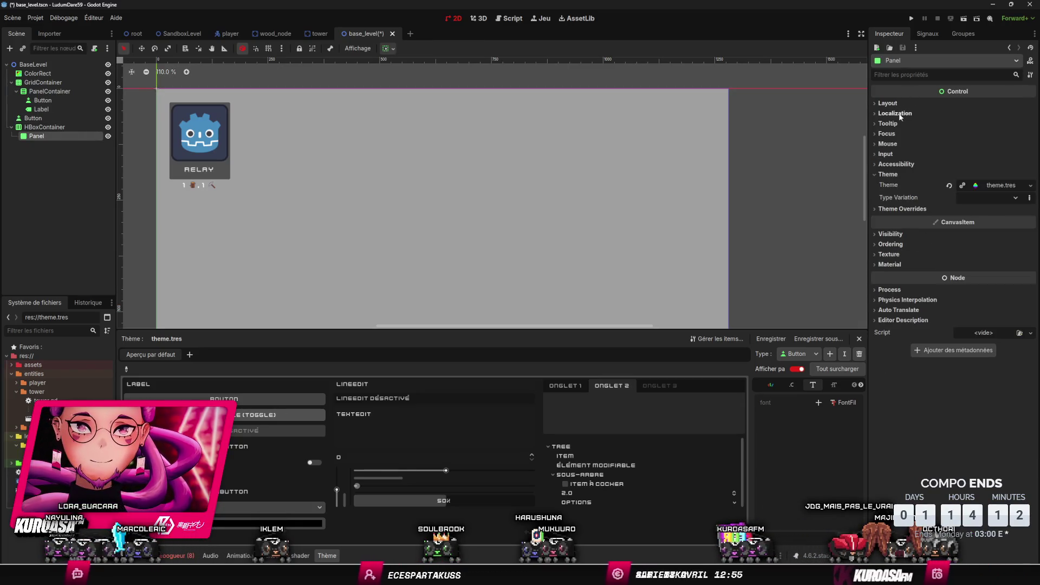
pyautogui.click(895, 164)
pyautogui.click(886, 154)
pyautogui.click(888, 144)
pyautogui.click(887, 133)
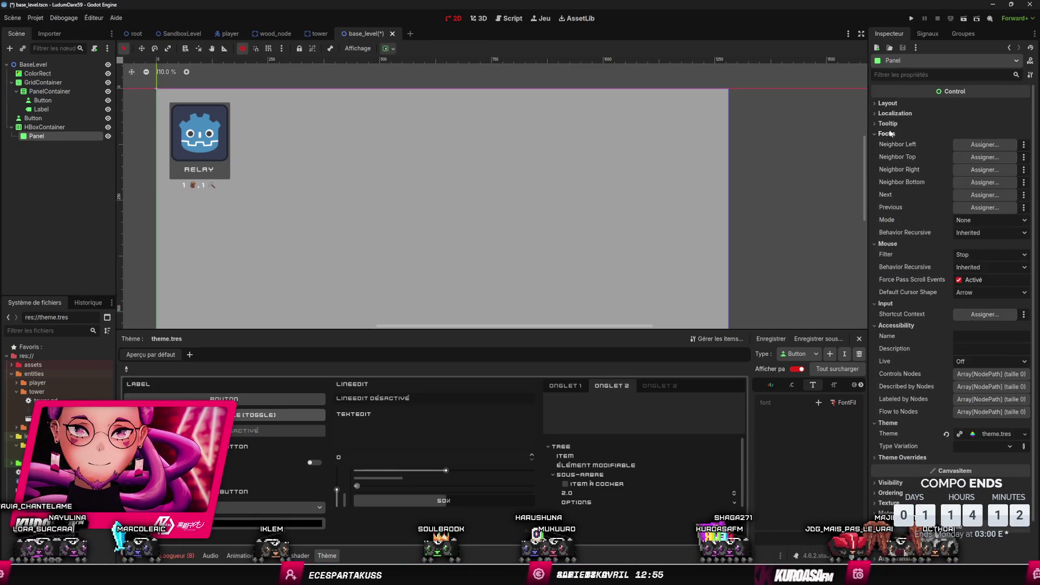
pyautogui.click(888, 123)
pyautogui.click(893, 113)
pyautogui.click(893, 103)
# Collapse the Panel's Layout through Theme property sections again
pyautogui.click(893, 103)
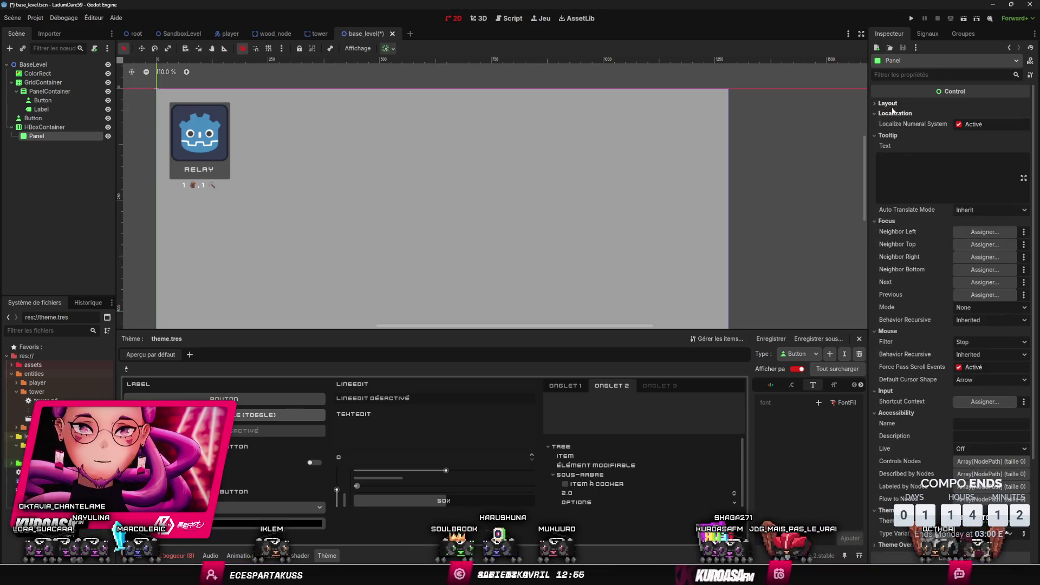
pyautogui.click(894, 114)
pyautogui.click(887, 124)
pyautogui.click(886, 133)
pyautogui.click(887, 143)
pyautogui.click(885, 153)
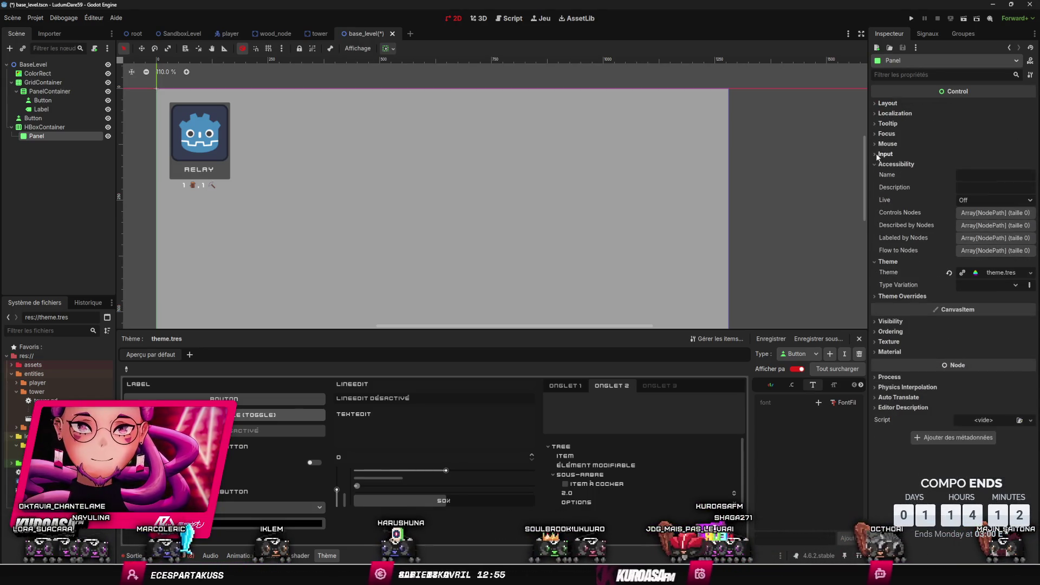
pyautogui.click(888, 164)
pyautogui.click(880, 174)
# Expand Theme Overrides > Styles and show the Panel's StyleBoxFlat properties
pyautogui.click(888, 185)
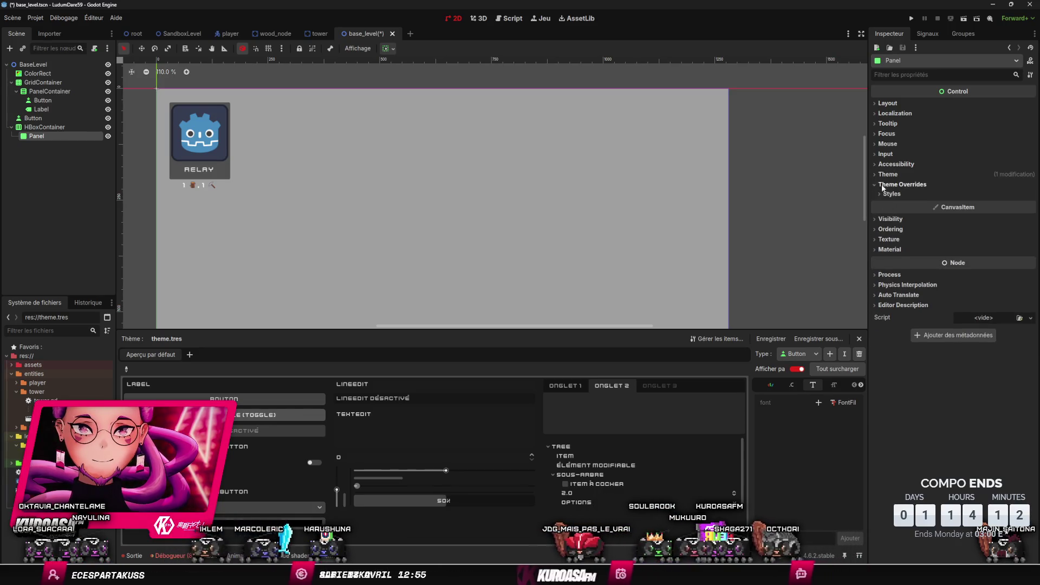
pyautogui.click(888, 194)
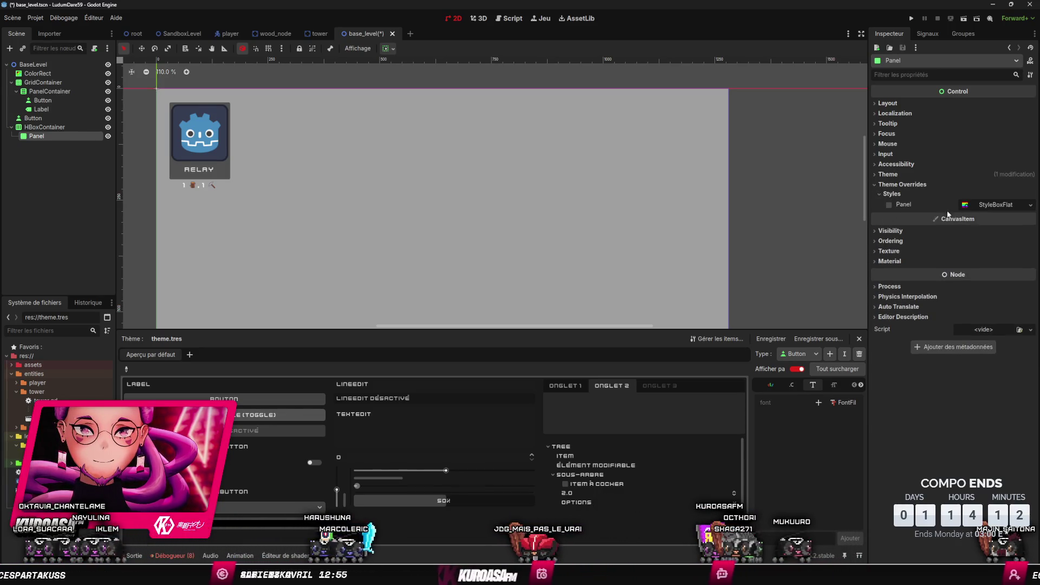
pyautogui.click(889, 205)
pyautogui.click(992, 205)
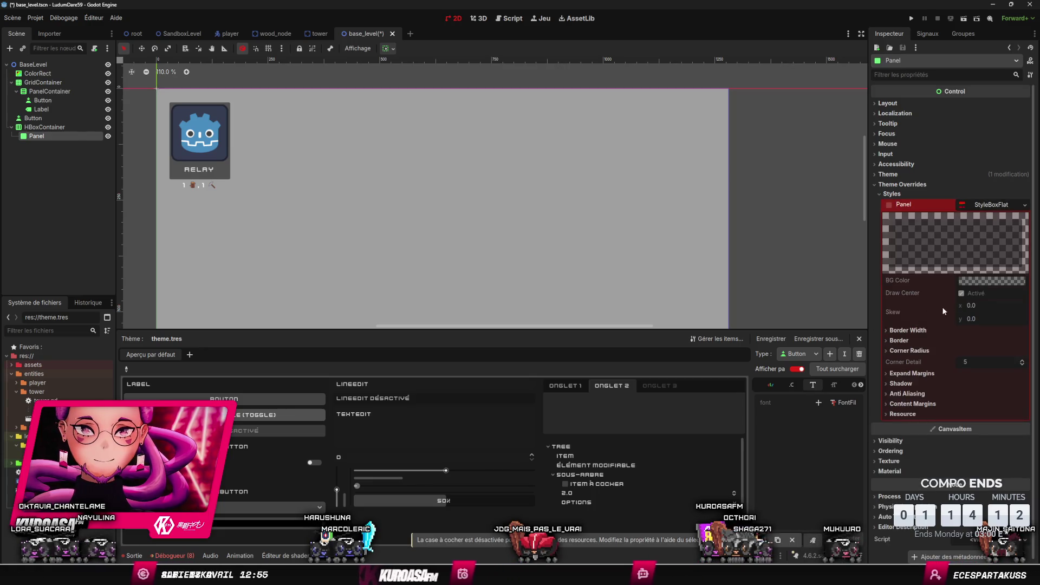
pyautogui.scroll(-2, 715, 258)
pyautogui.scroll(4, 773, 278)
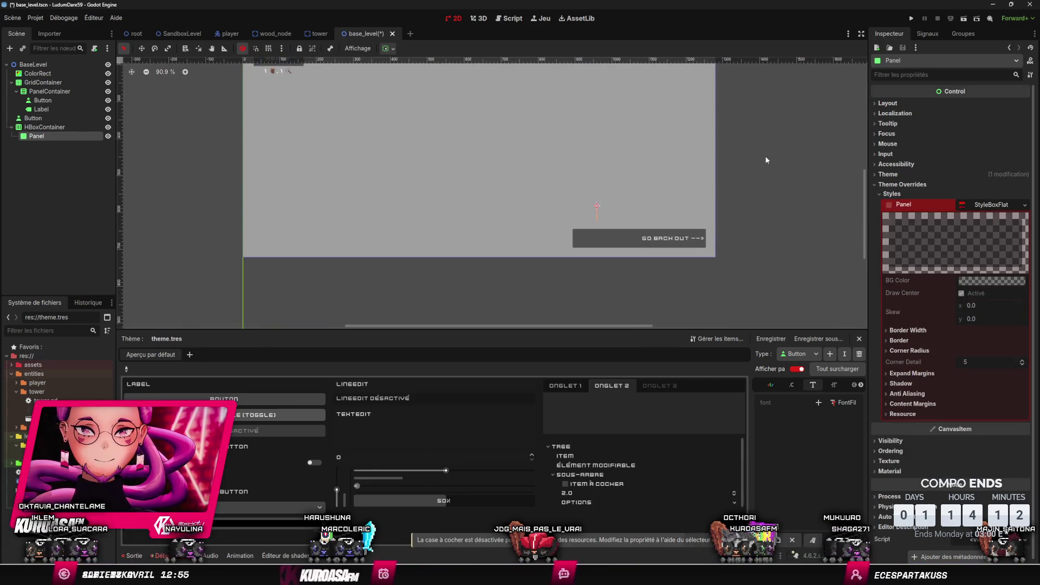
pyautogui.scroll(3, 582, 217)
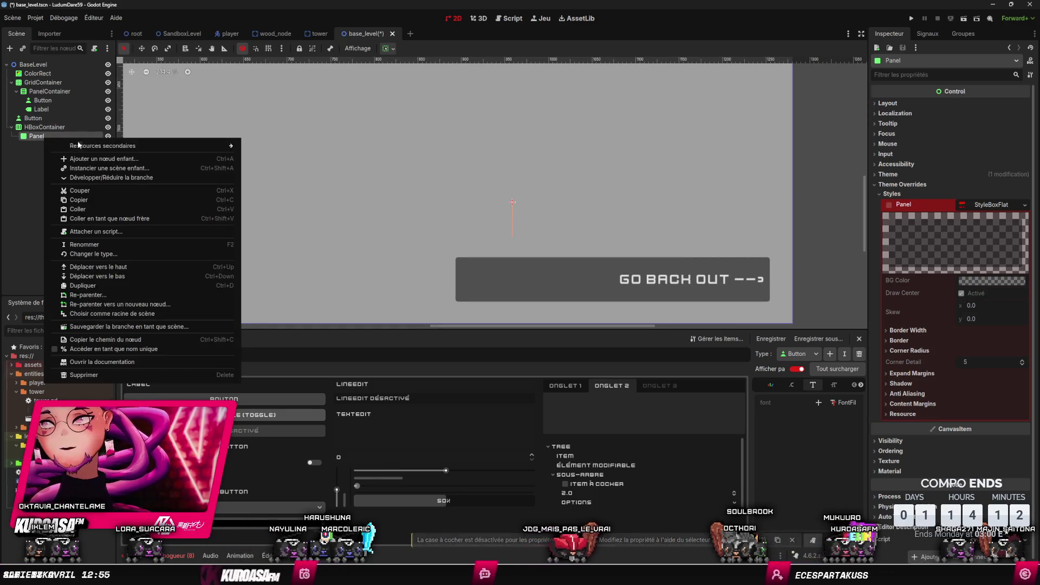
pyautogui.rightClick(45, 136)
pyautogui.click(79, 158)
pyautogui.write('spr')
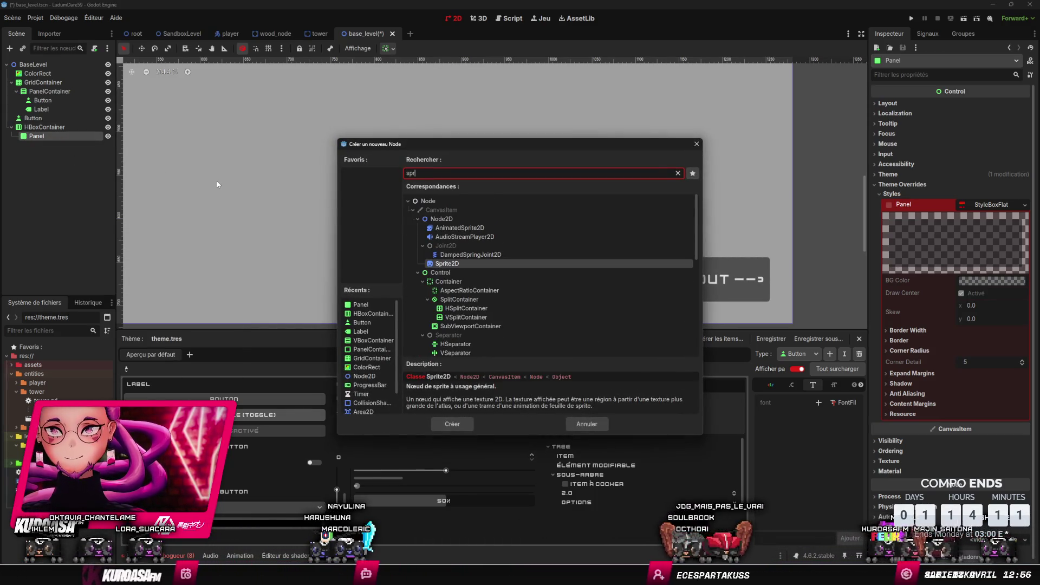
pyautogui.press('Return')
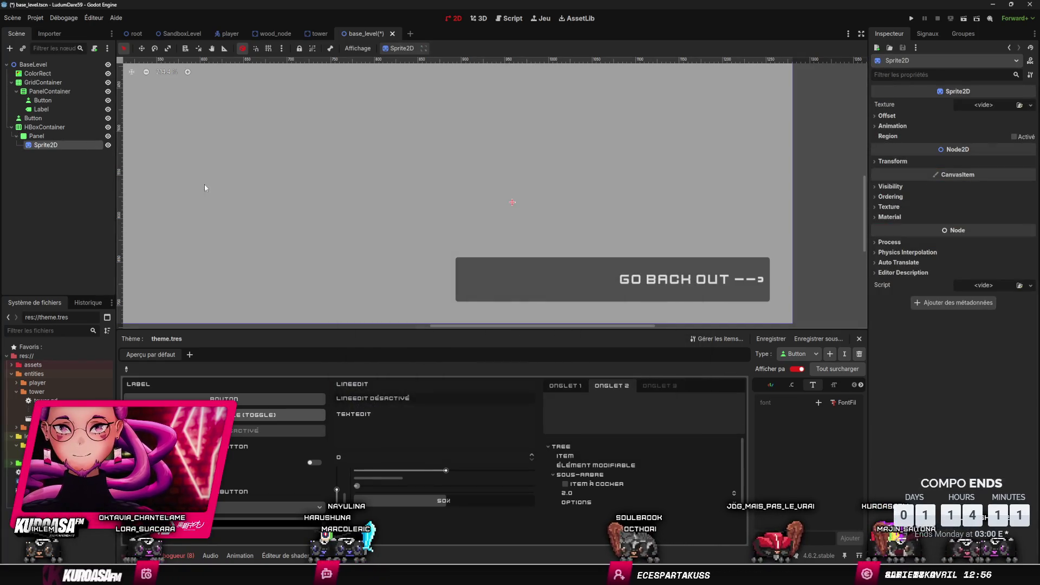
pyautogui.moveTo(38, 481)
pyautogui.mouseDown()
pyautogui.moveTo(983, 104)
pyautogui.moveTo(995, 110)
pyautogui.mouseUp()
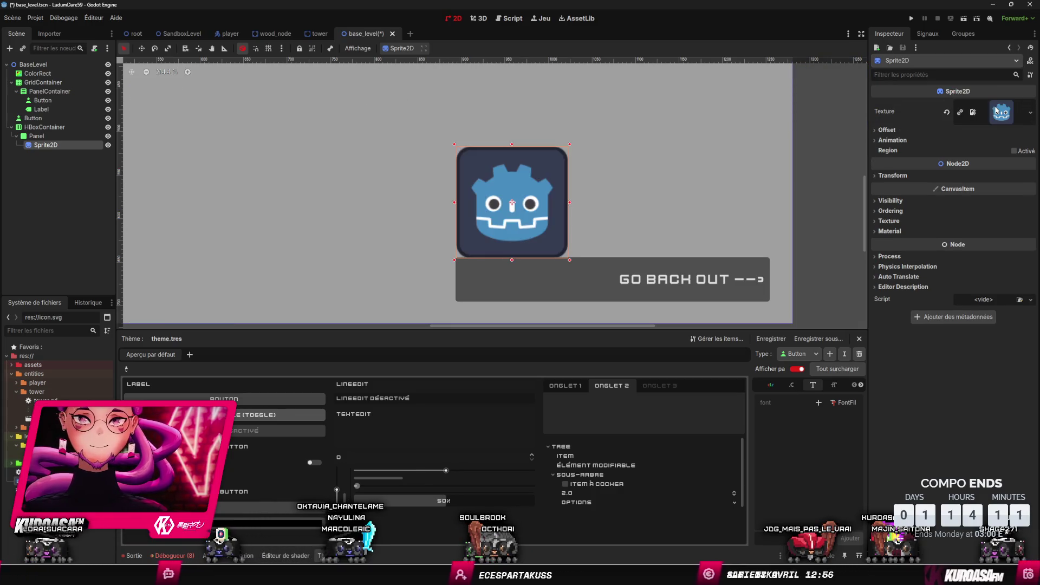
pyautogui.moveTo(569, 177)
pyautogui.mouseDown()
pyautogui.moveTo(600, 159)
pyautogui.moveTo(524, 210)
pyautogui.mouseUp()
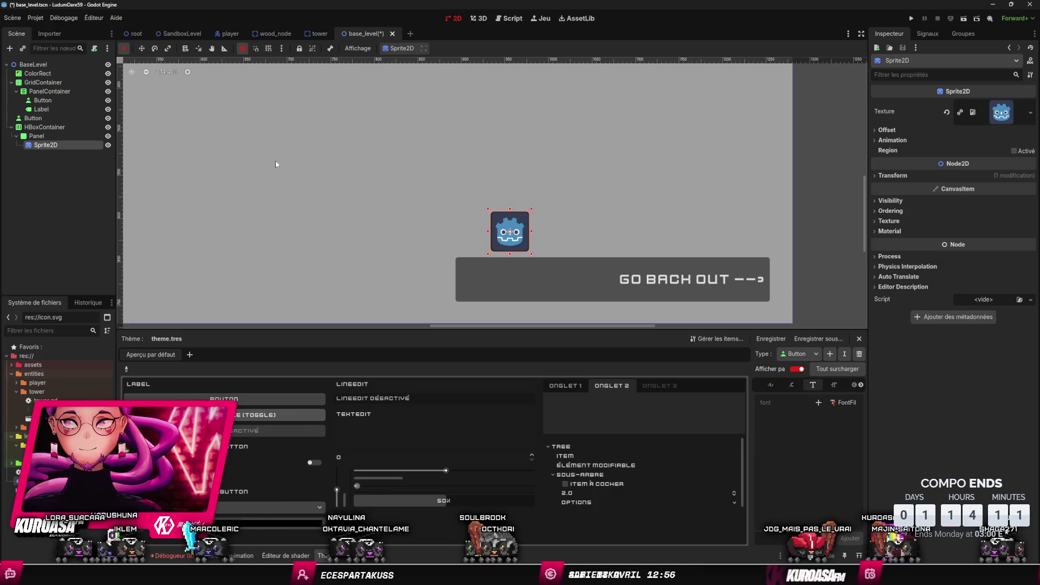
pyautogui.hotkey('ctrl', 'z')
pyautogui.hotkey('ctrl', 'z')
pyautogui.hotkey('ctrl', 'z')
pyautogui.hotkey('ctrl', 'z')
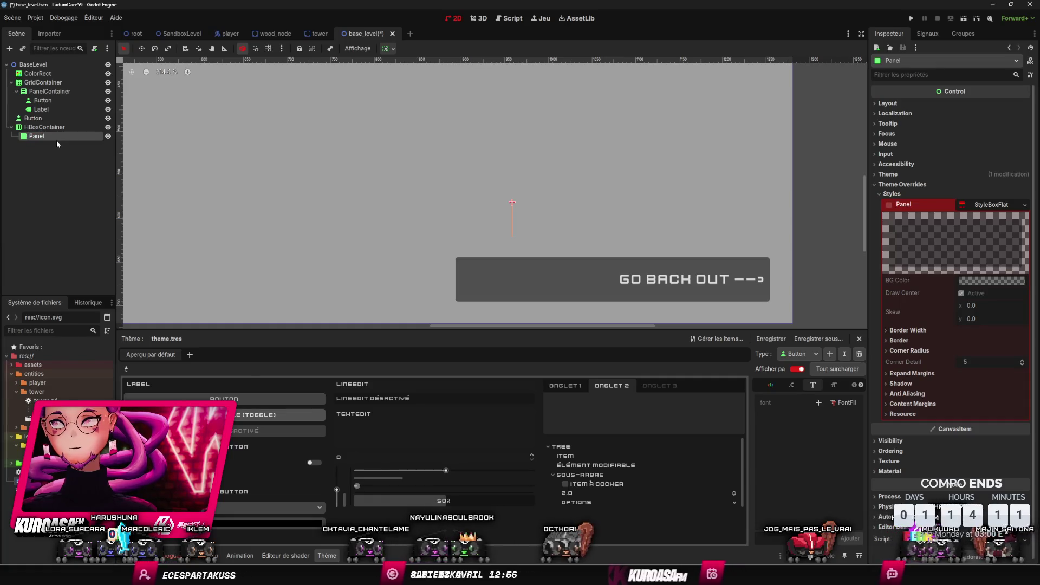
# Start a child node under Panel, browsing the Range, TextEdit and BaseButton categories
pyautogui.rightClick(56, 140)
pyautogui.click(85, 162)
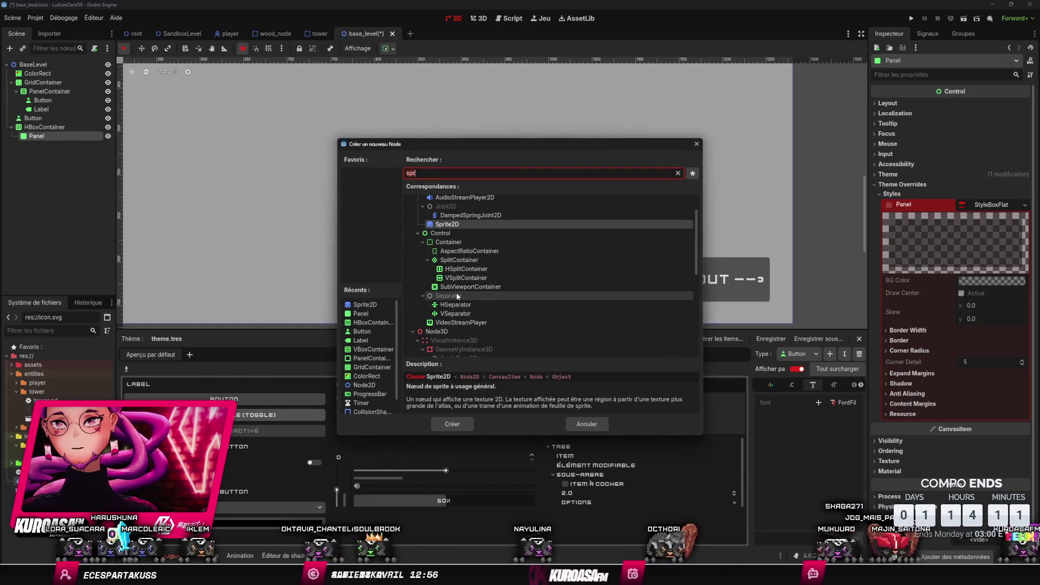
pyautogui.press('BackSpace')
pyautogui.press('BackSpace')
pyautogui.press('BackSpace')
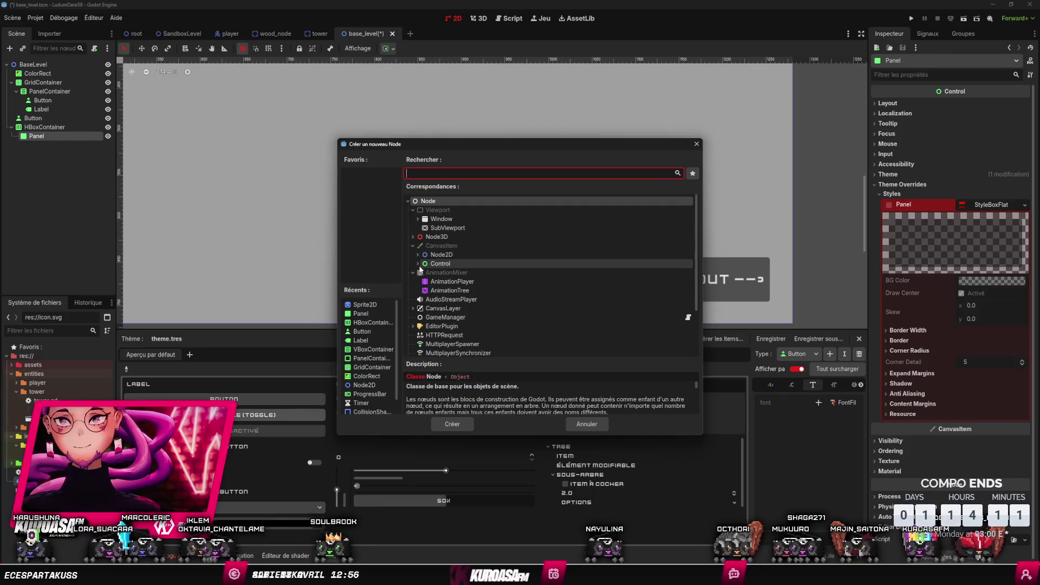
pyautogui.scroll(-2, 426, 277)
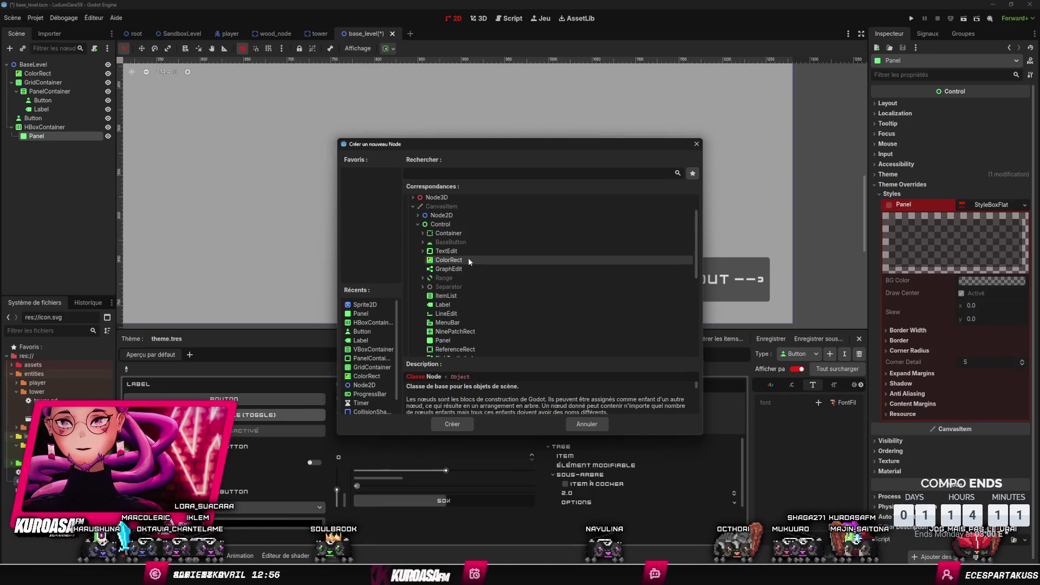
pyautogui.scroll(-3, 477, 320)
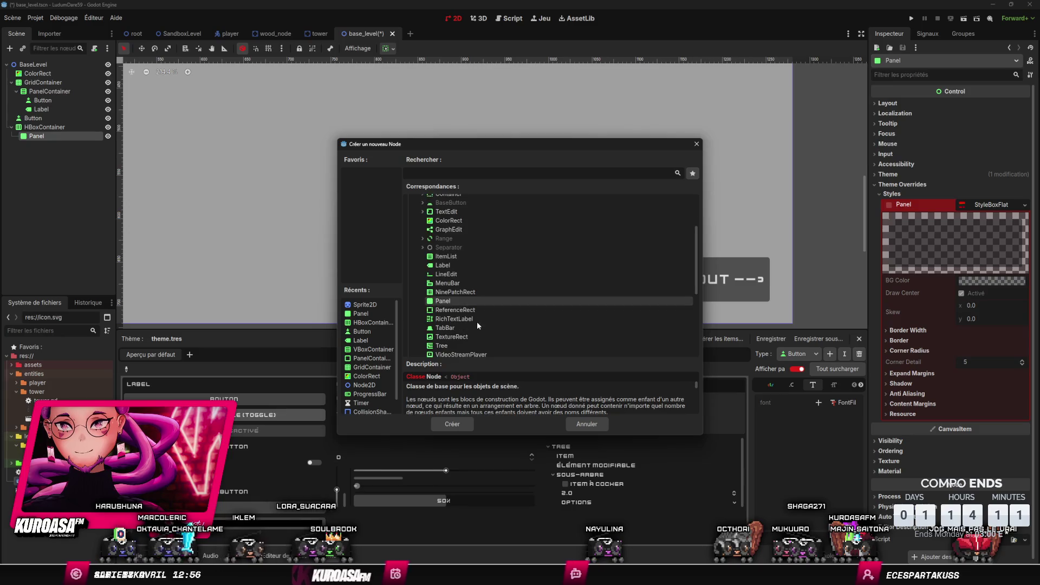
pyautogui.scroll(4, 482, 327)
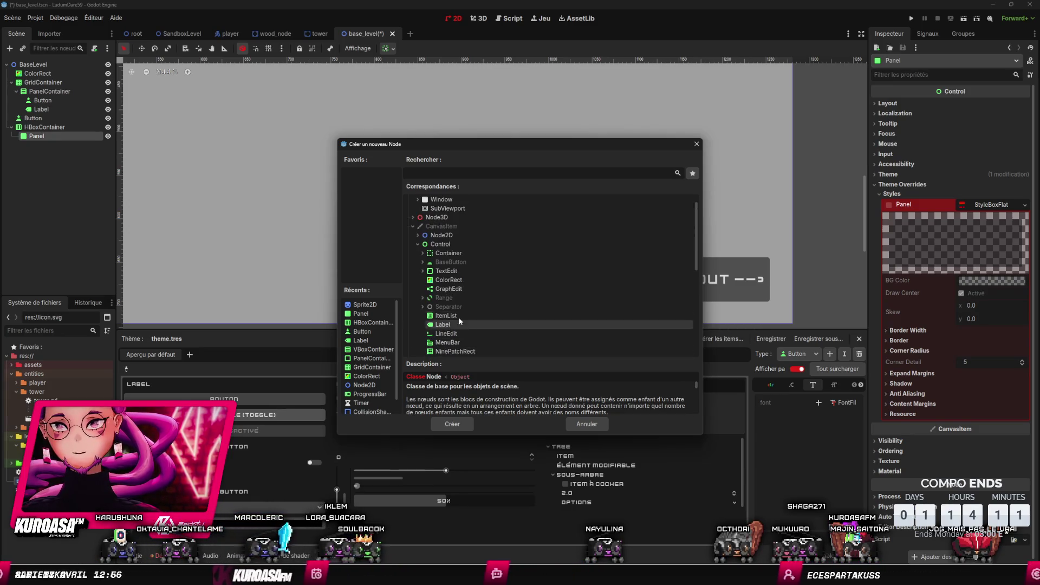
pyautogui.click(425, 298)
pyautogui.click(422, 297)
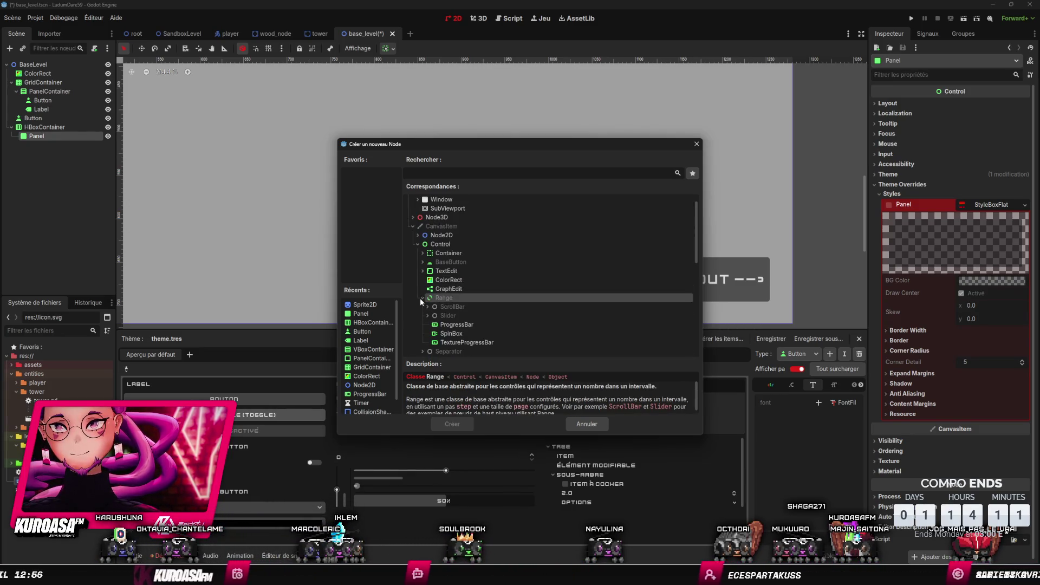
pyautogui.click(420, 297)
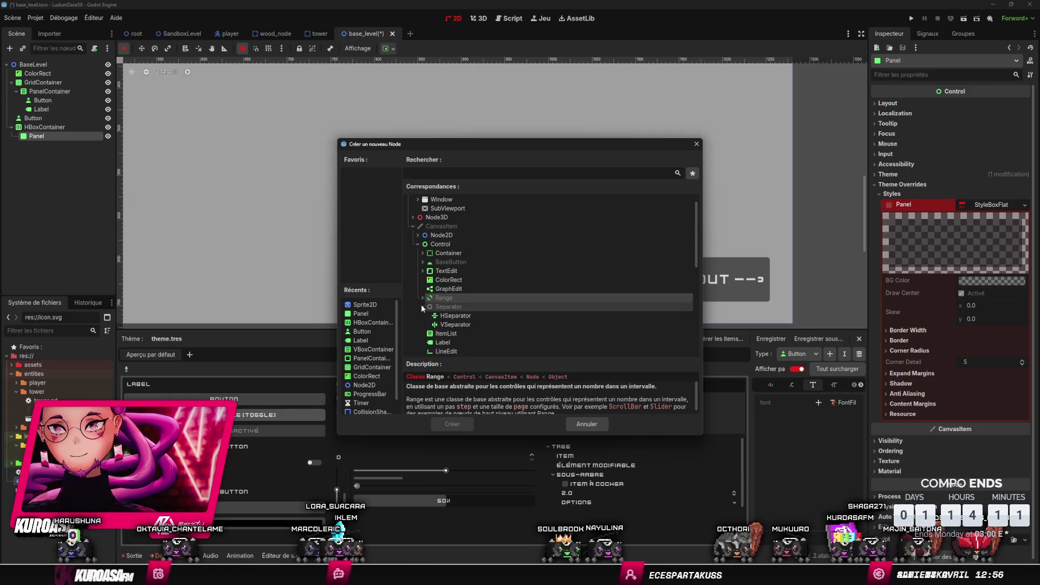
pyautogui.click(422, 271)
pyautogui.click(422, 271)
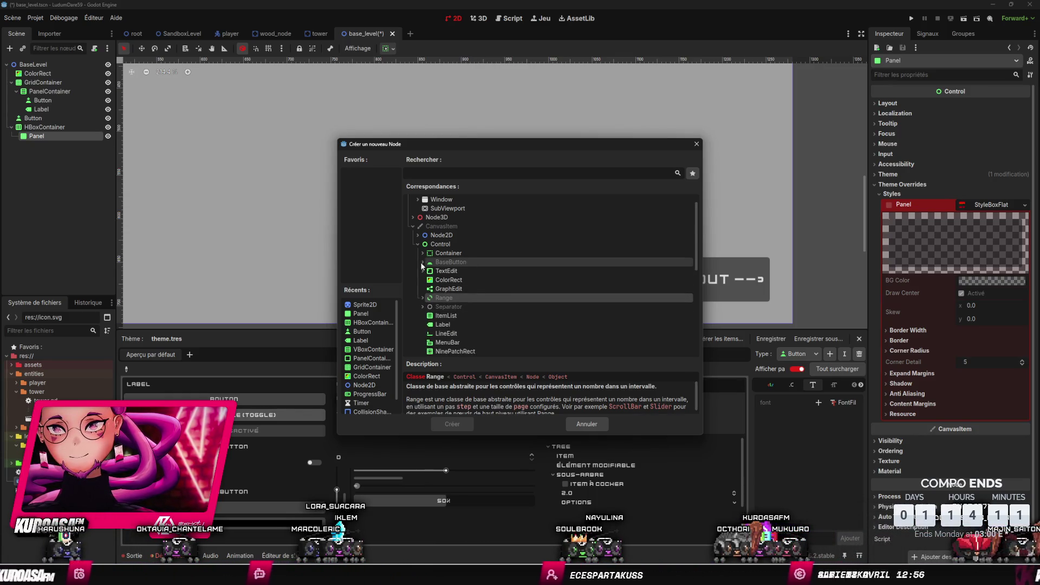
pyautogui.click(423, 262)
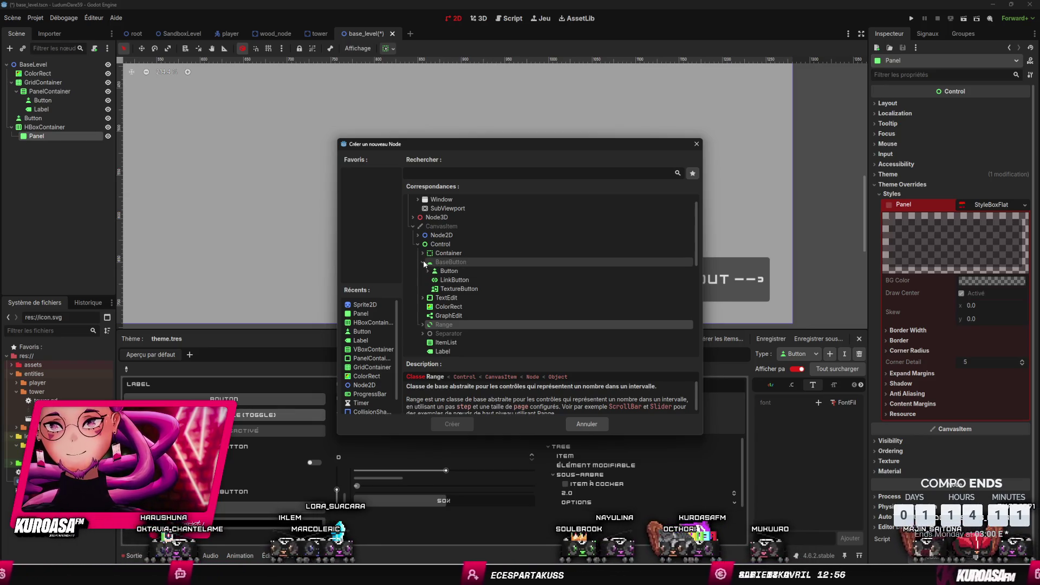
pyautogui.click(423, 262)
# Look over MarginContainer, FlowContainer and ReferenceRect, then choose TextureRect as the Panel's child
pyautogui.click(422, 254)
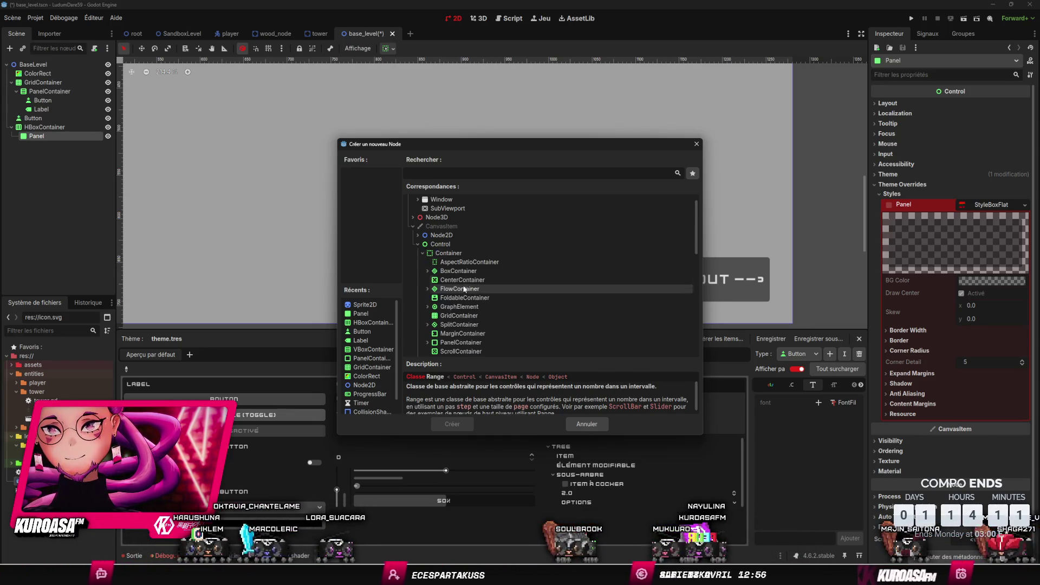
pyautogui.scroll(-2, 470, 294)
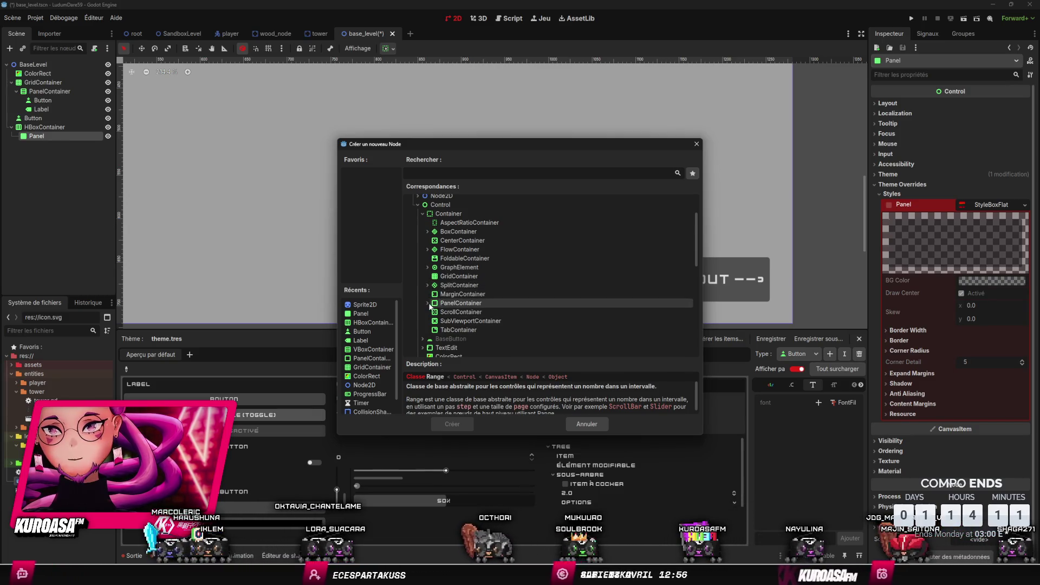
pyautogui.click(446, 294)
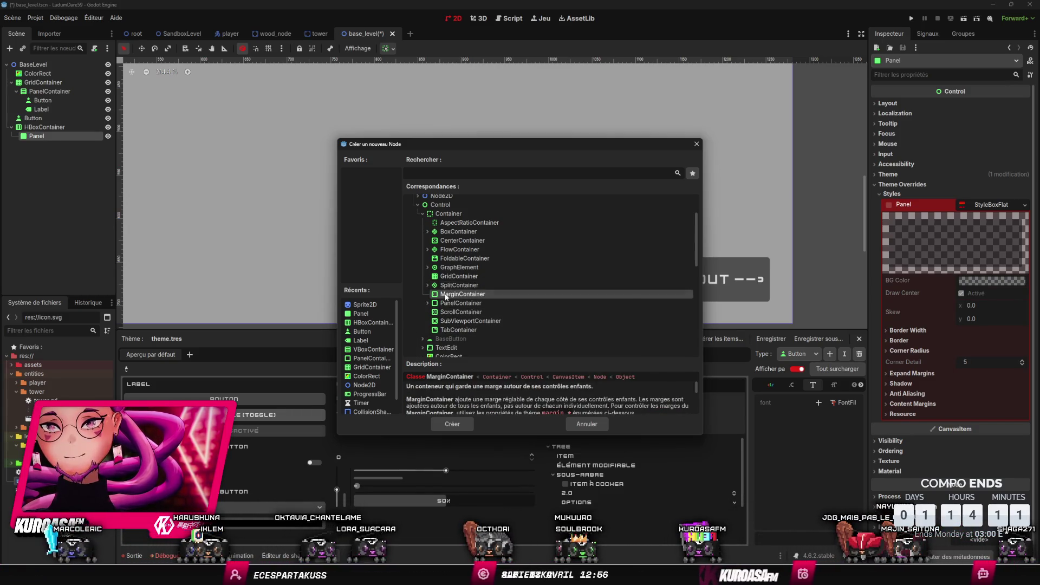
pyautogui.scroll(-1, 447, 296)
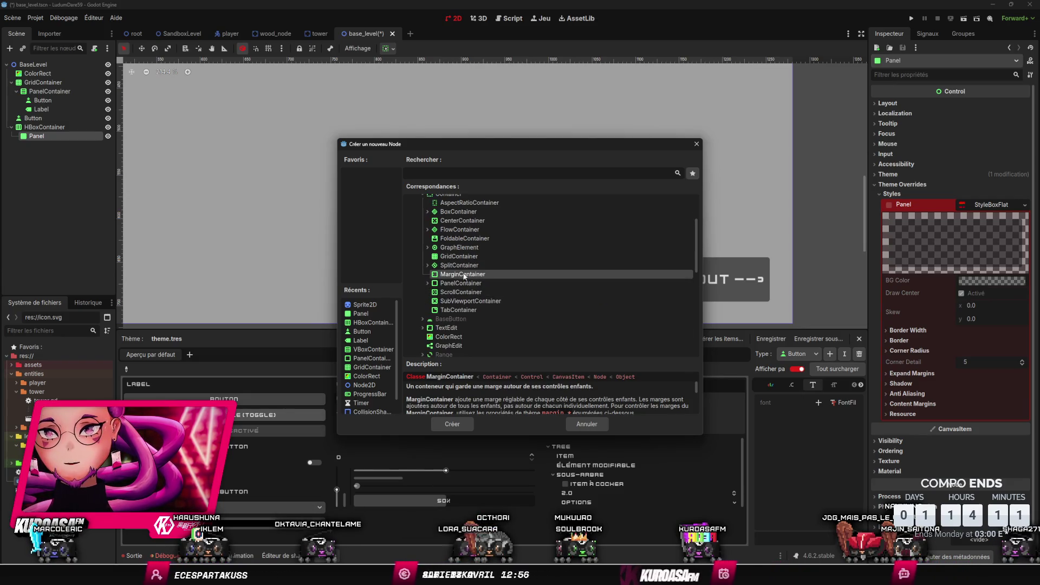
pyautogui.scroll(2, 455, 271)
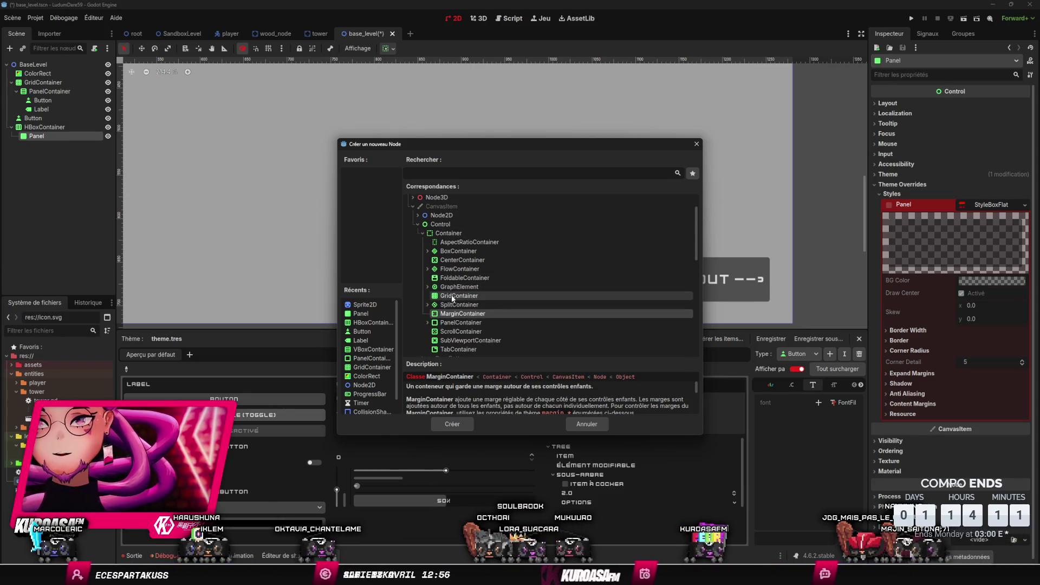
pyautogui.click(428, 269)
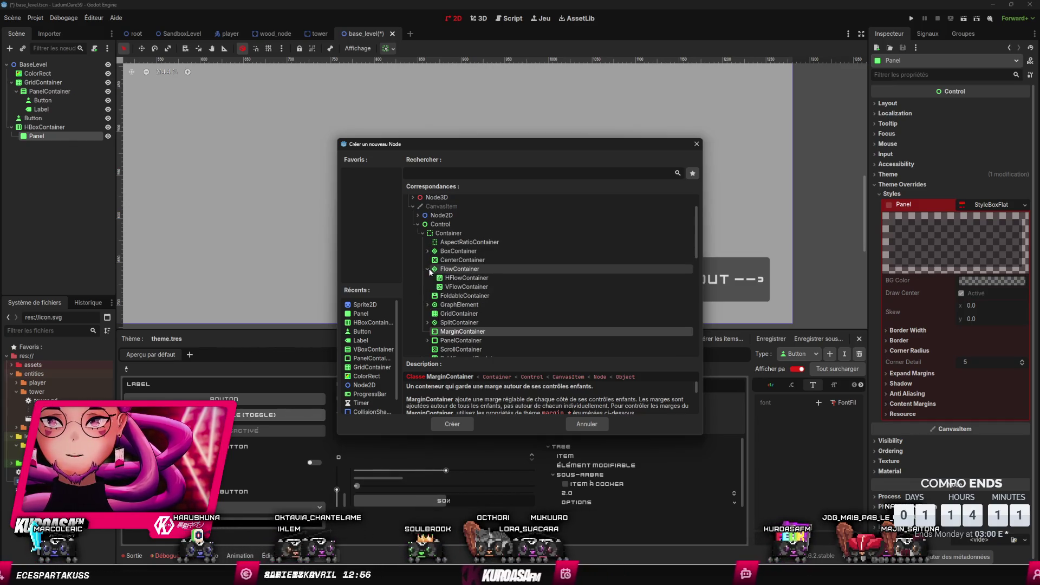
pyautogui.click(423, 233)
pyautogui.scroll(-2, 462, 263)
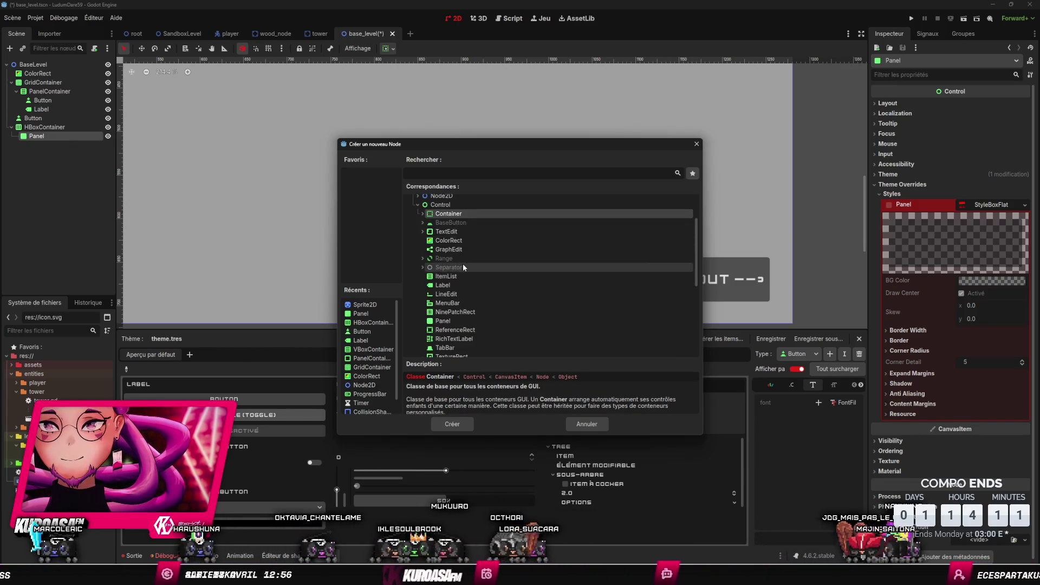
pyautogui.scroll(-1, 467, 272)
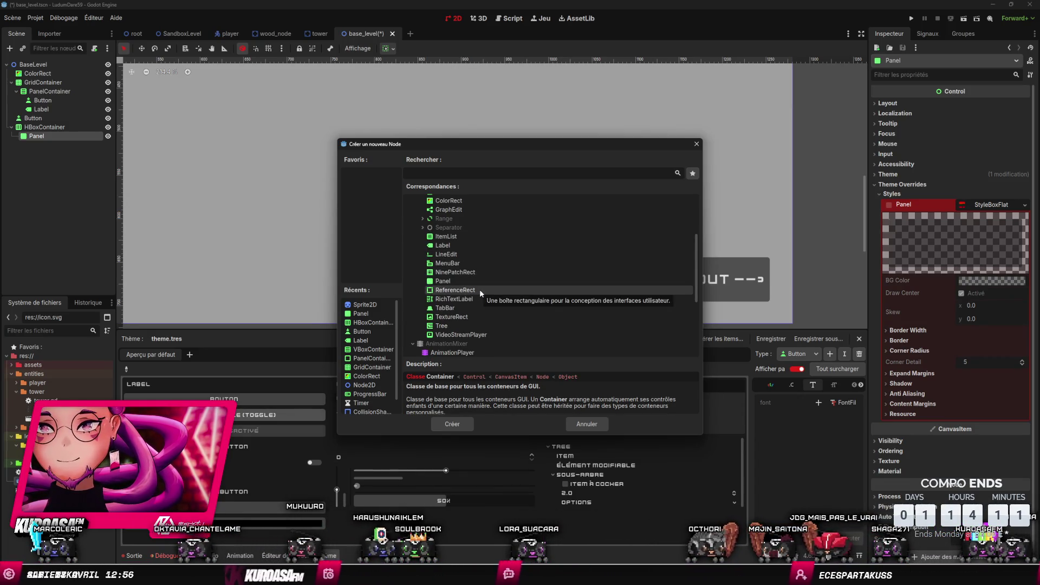
pyautogui.click(480, 290)
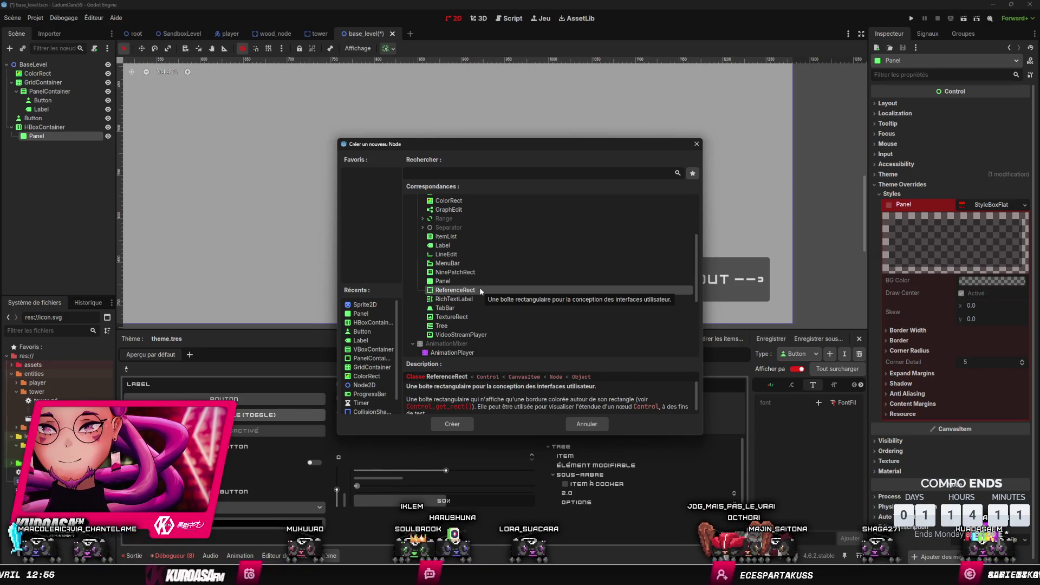
pyautogui.scroll(-1, 479, 289)
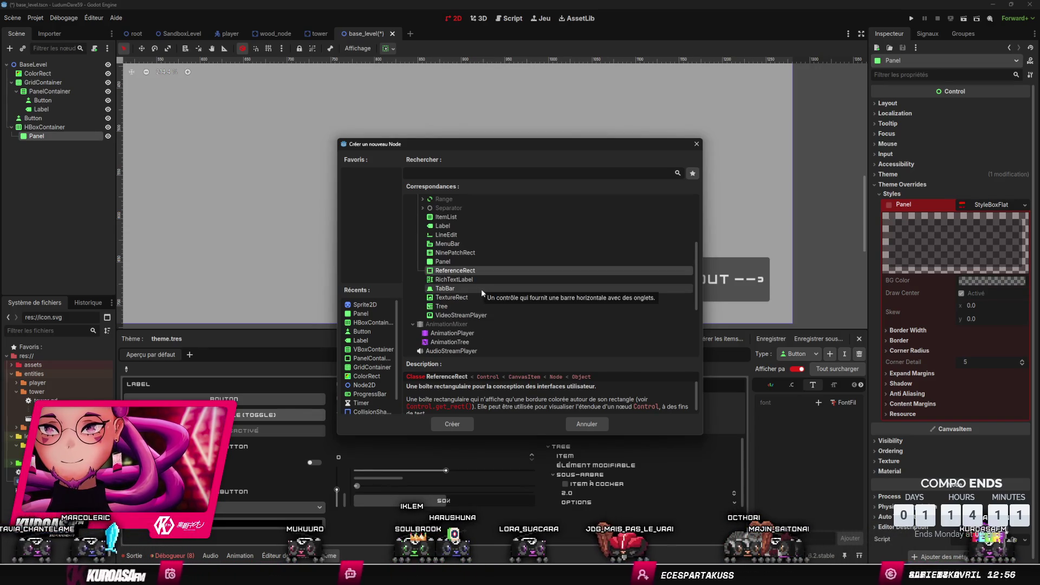
pyautogui.click(481, 295)
# Create a TextureRect under Panel and quick-load icon.svg as its texture
pyautogui.click(452, 424)
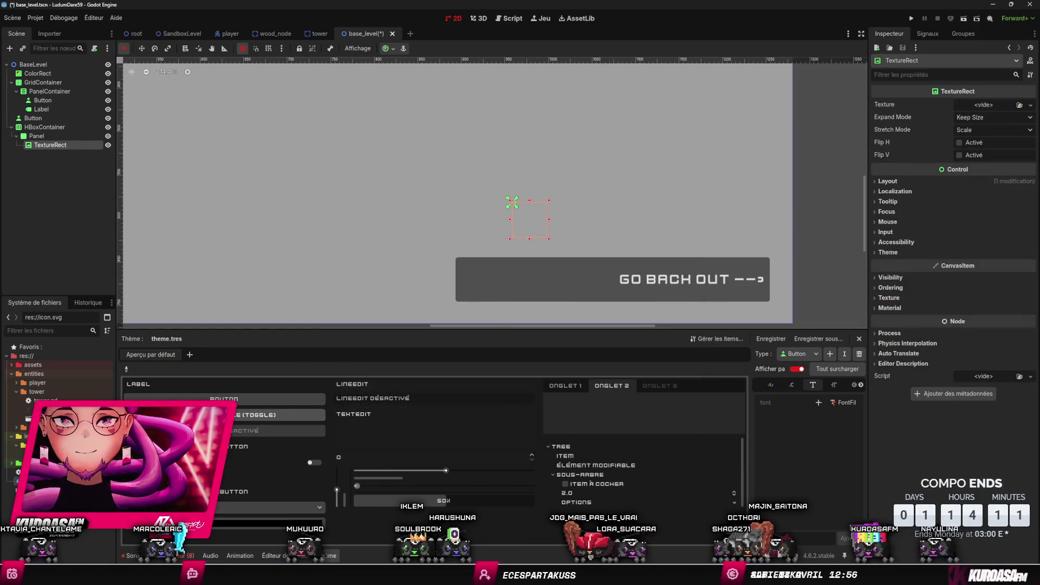
pyautogui.moveTo(32, 480)
pyautogui.mouseDown()
pyautogui.moveTo(379, 270)
pyautogui.moveTo(1023, 101)
pyautogui.moveTo(983, 106)
pyautogui.moveTo(994, 106)
pyautogui.mouseUp()
pyautogui.click(994, 105)
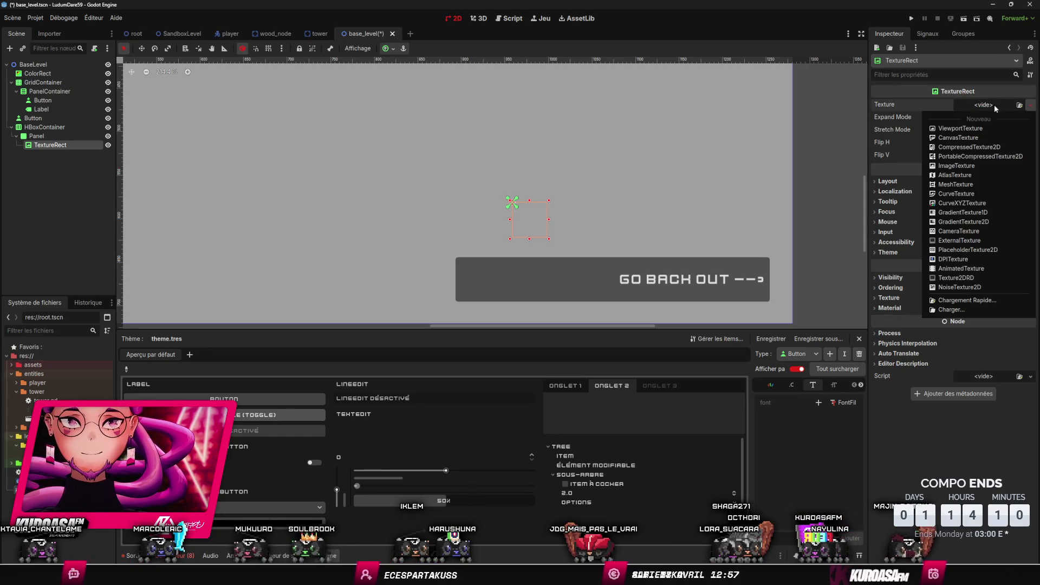
pyautogui.click(976, 301)
pyautogui.doubleClick(415, 205)
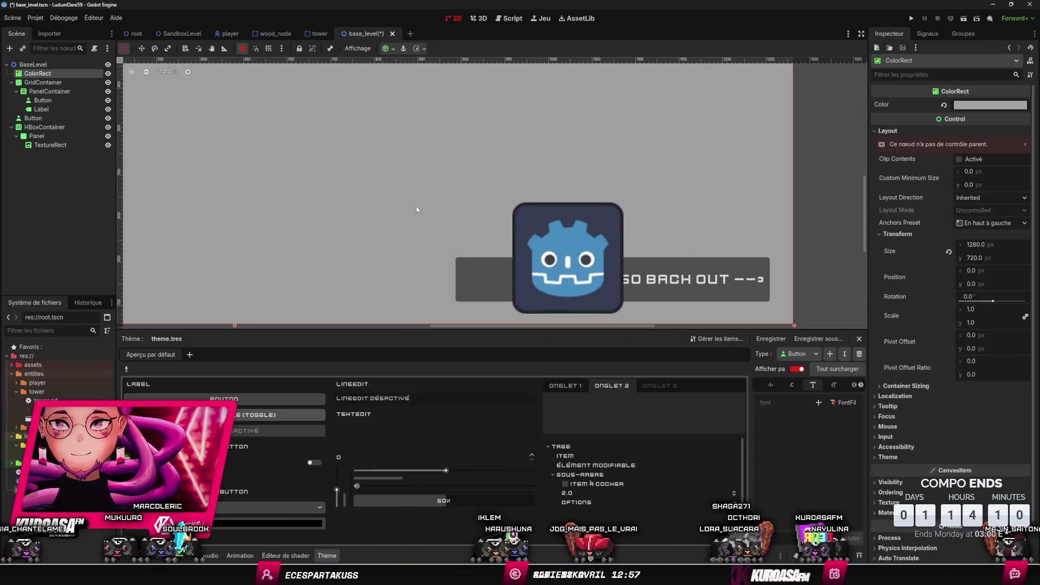
# Set the TextureRect's Expand Mode to Fit Width, keeping Stretch Mode at Scale
pyautogui.click(585, 264)
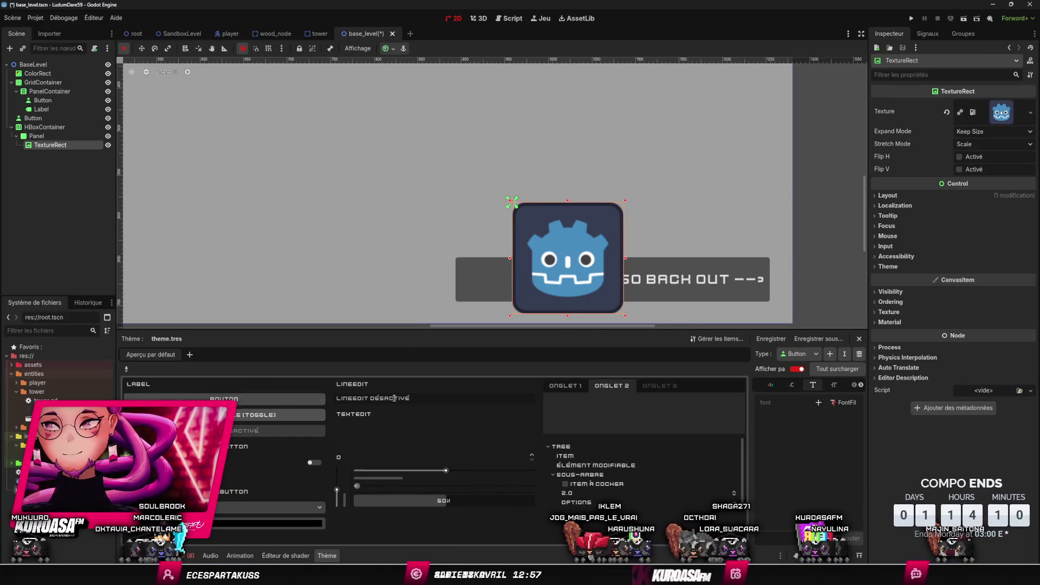
pyautogui.click(984, 136)
pyautogui.click(978, 157)
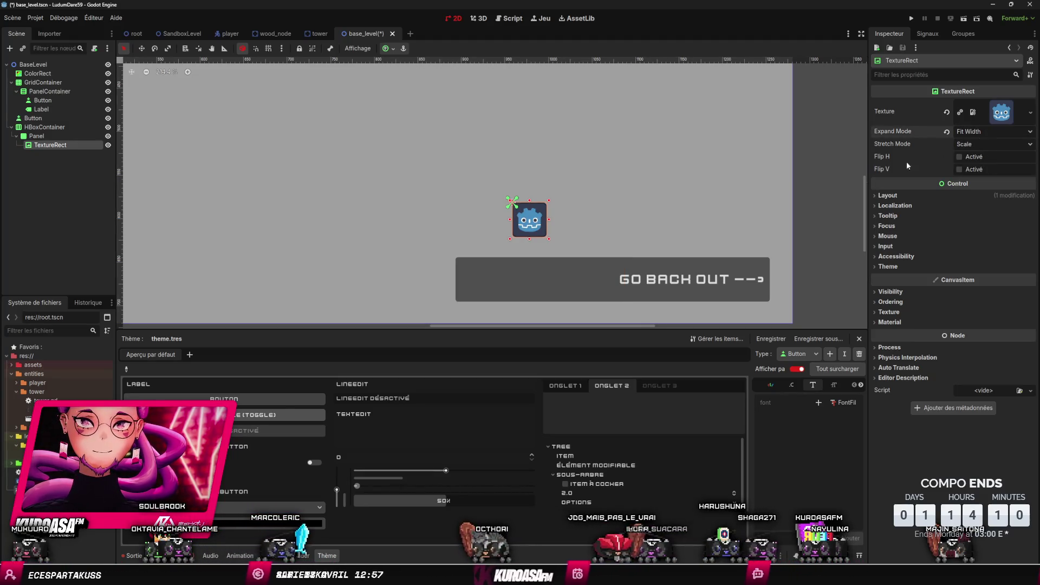
pyautogui.click(979, 132)
pyautogui.click(915, 139)
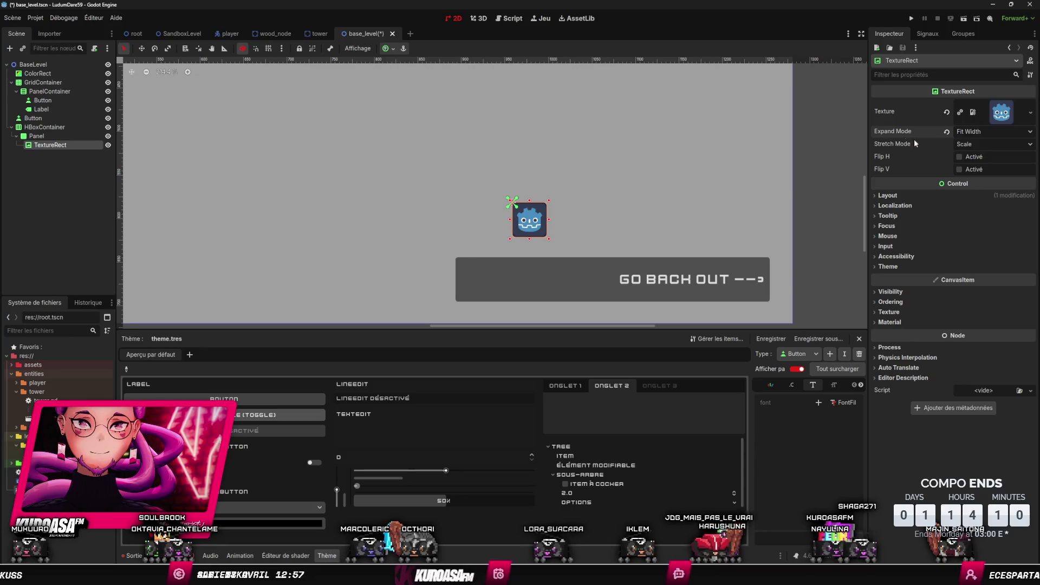
pyautogui.click(982, 145)
pyautogui.click(920, 181)
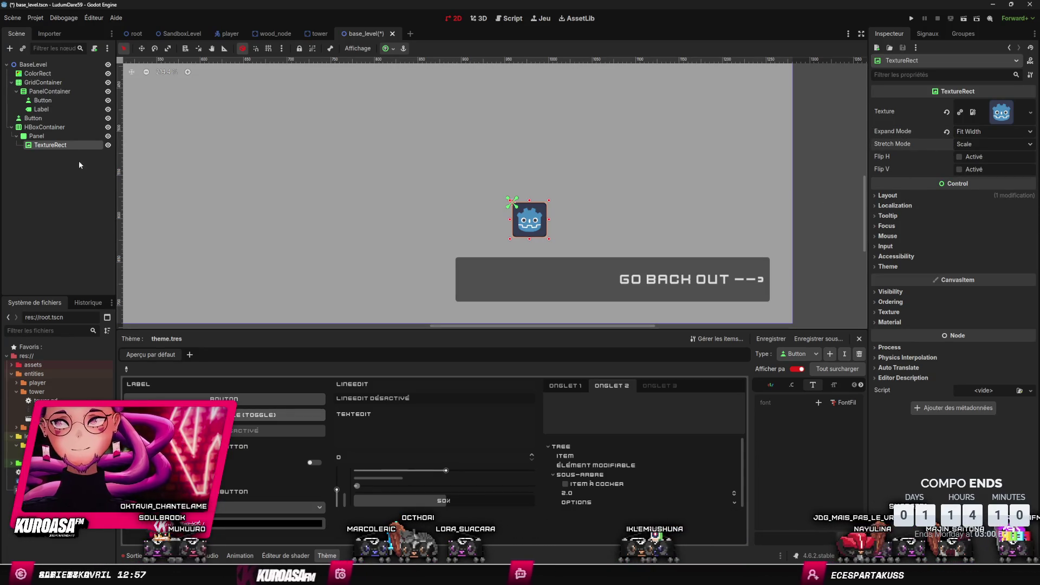
pyautogui.rightClick(66, 136)
pyautogui.click(97, 145)
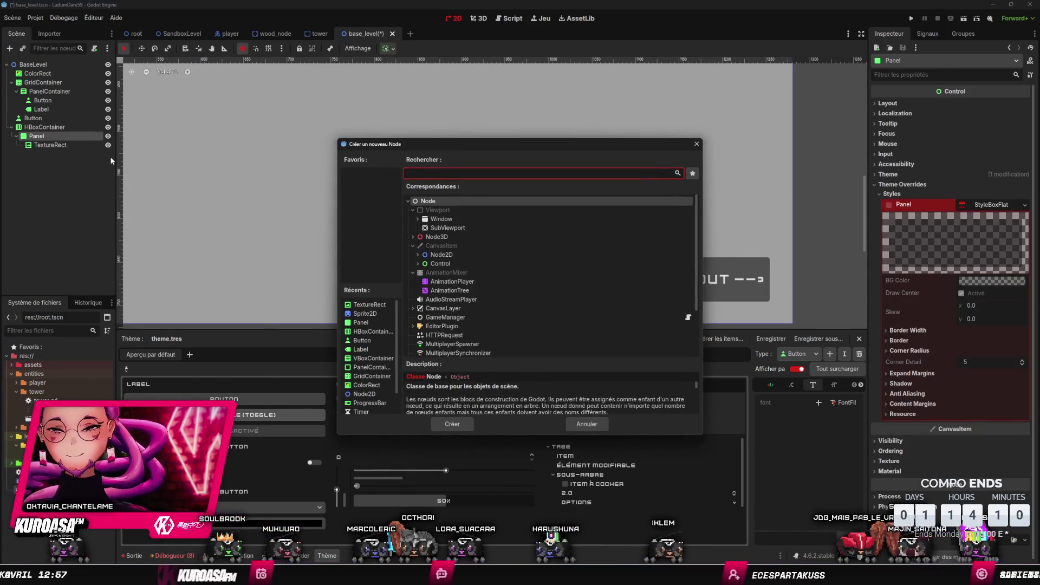
# Add a MarginContainer under Panel and move the TextureRect inside it
pyautogui.write('margin')
pyautogui.press('Return')
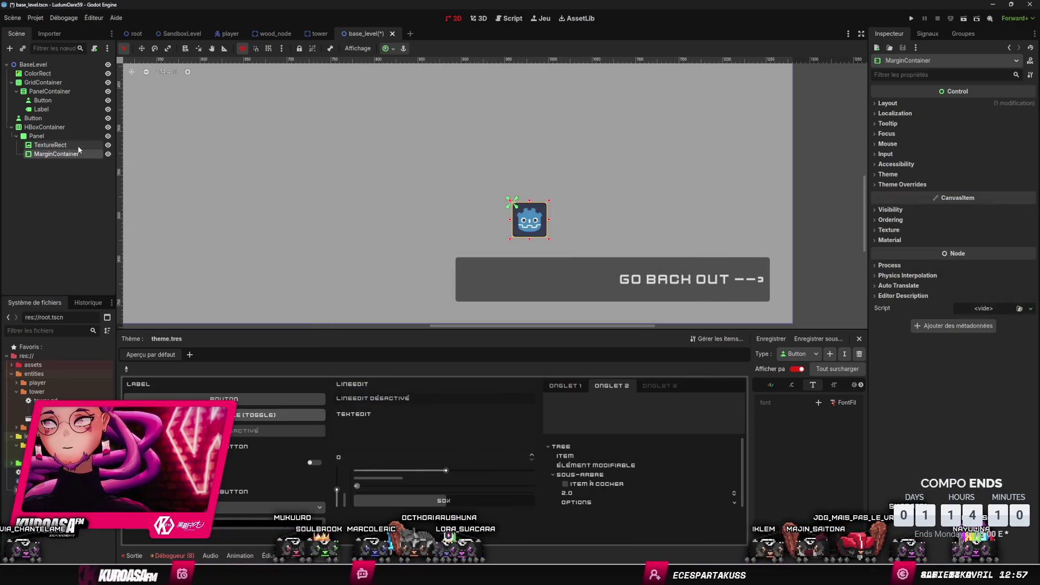
pyautogui.moveTo(79, 150)
pyautogui.mouseDown()
pyautogui.moveTo(109, 156)
pyautogui.moveTo(59, 155)
pyautogui.mouseUp()
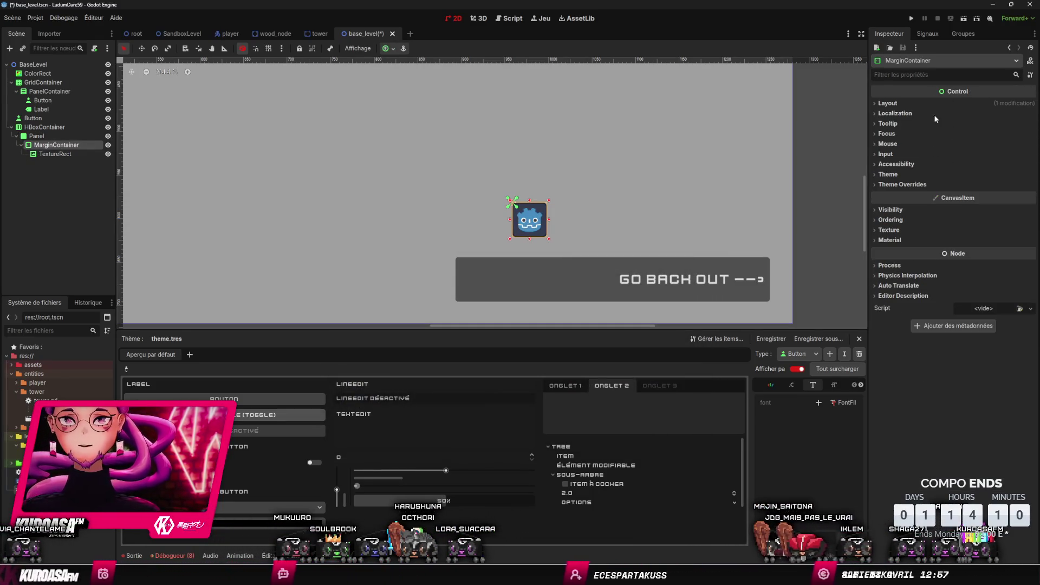
# Try the MarginContainer's Layout Mode as Anchors, then set it back to Position
pyautogui.click(898, 102)
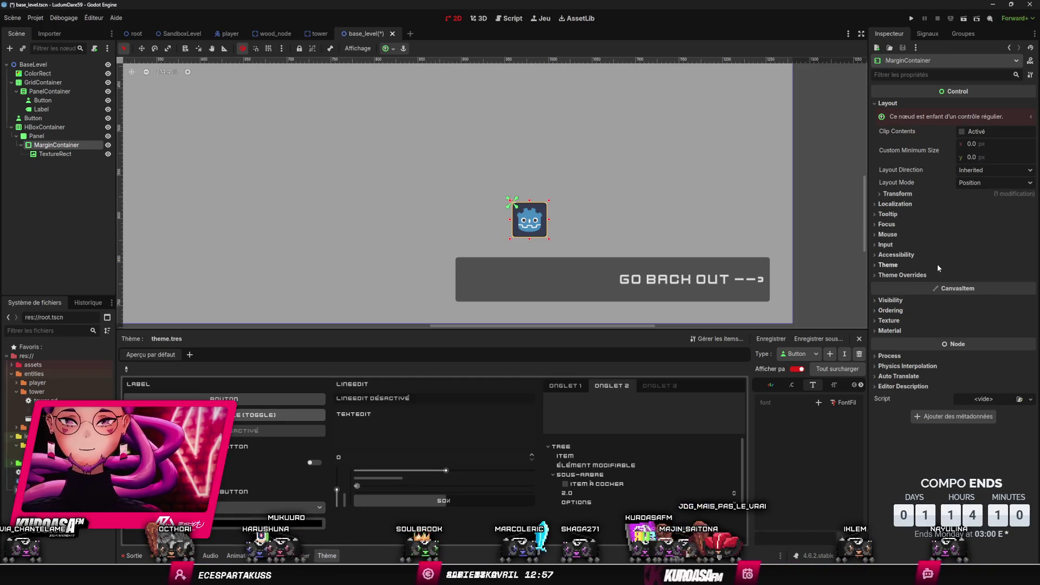
pyautogui.click(983, 171)
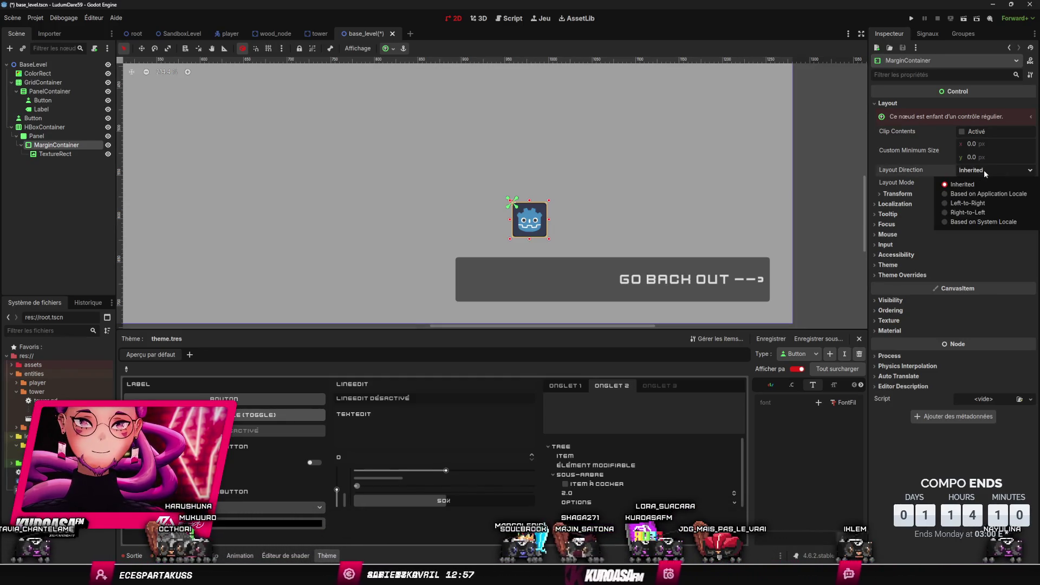
pyautogui.click(983, 171)
pyautogui.click(983, 182)
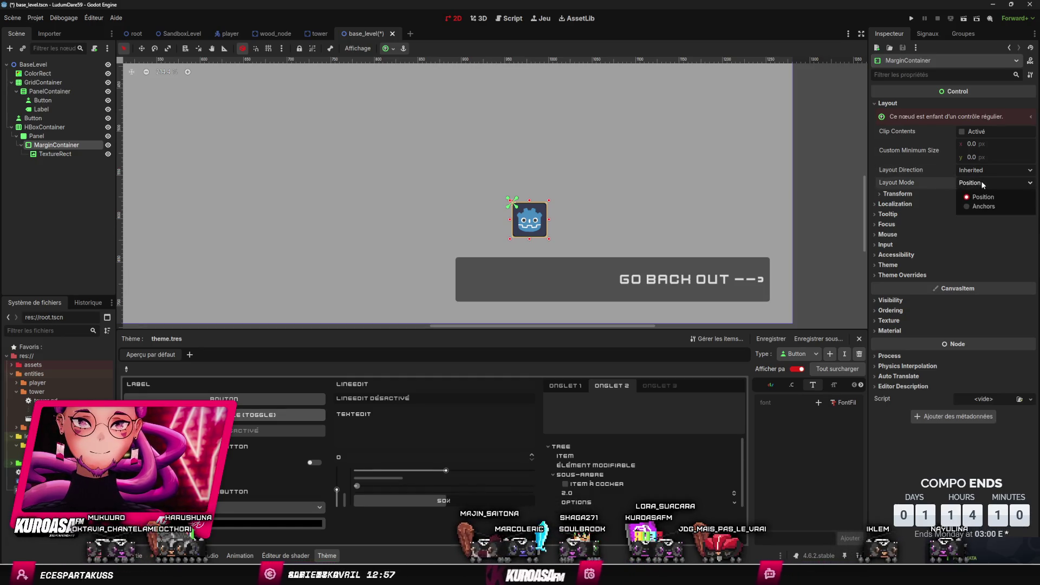
pyautogui.click(975, 208)
pyautogui.click(979, 184)
pyautogui.click(977, 197)
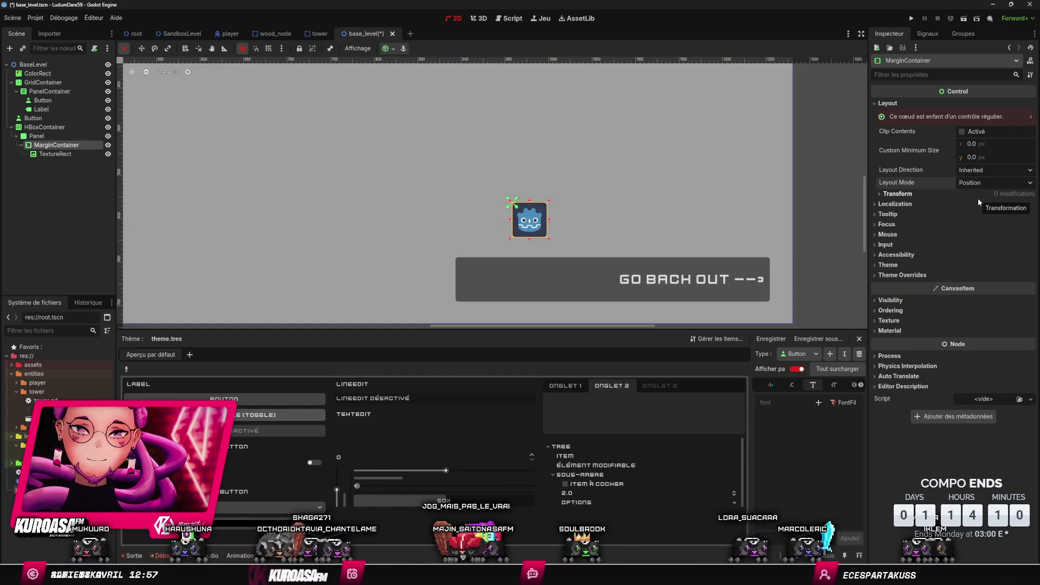
# Enable Clip Contents on the MarginContainer and try a 150 px minimum width, then undo it
pyautogui.click(544, 230)
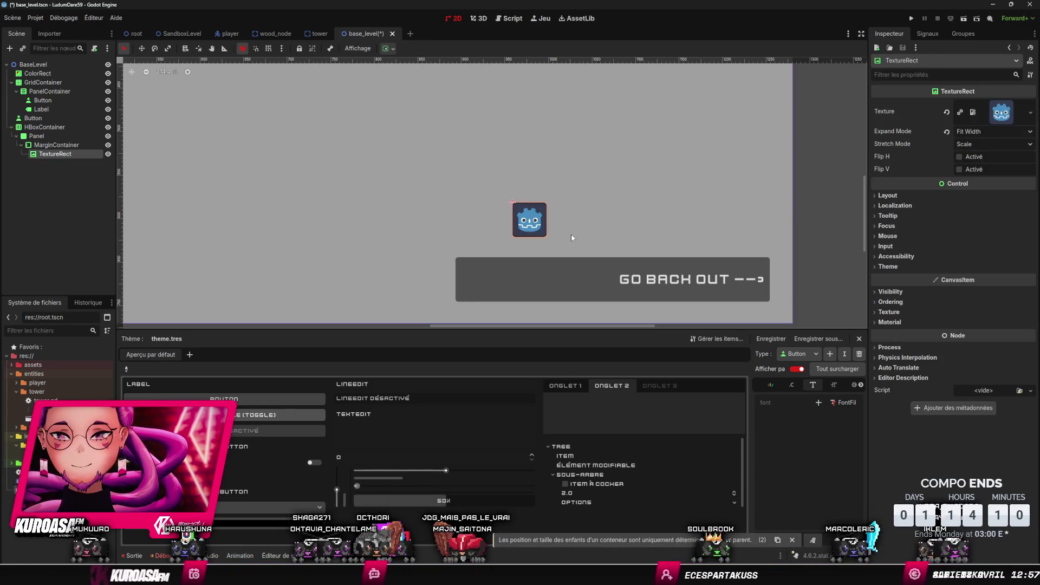
pyautogui.click(57, 145)
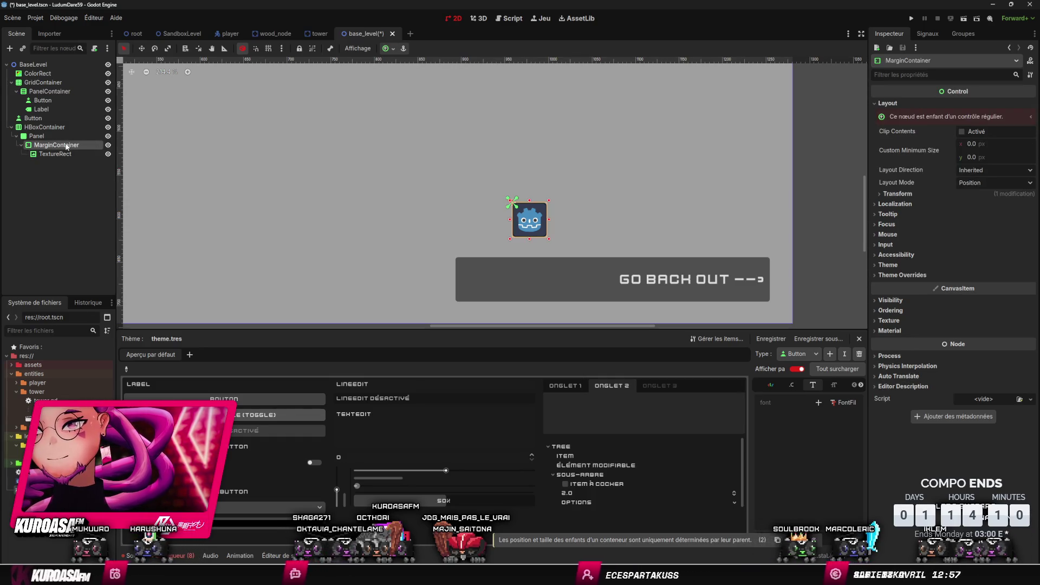
pyautogui.click(546, 226)
pyautogui.click(547, 209)
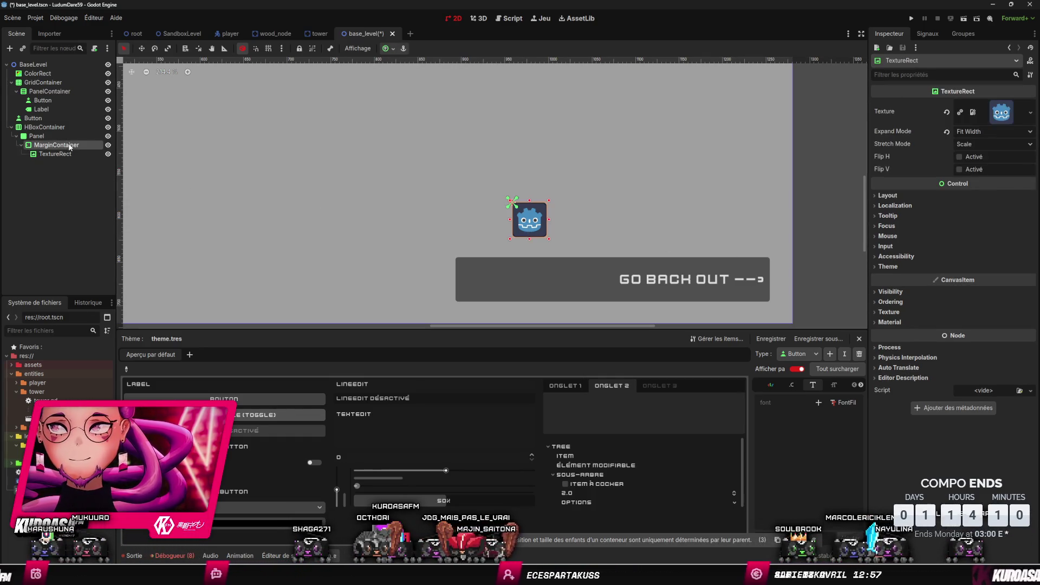
pyautogui.click(975, 131)
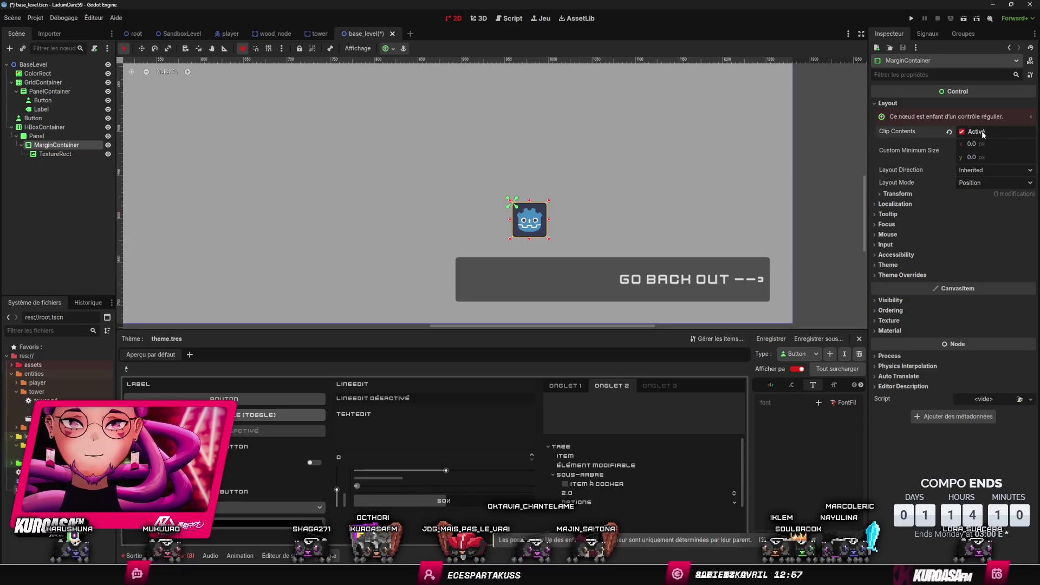
pyautogui.moveTo(974, 147); pyautogui.dragTo(975, 146)
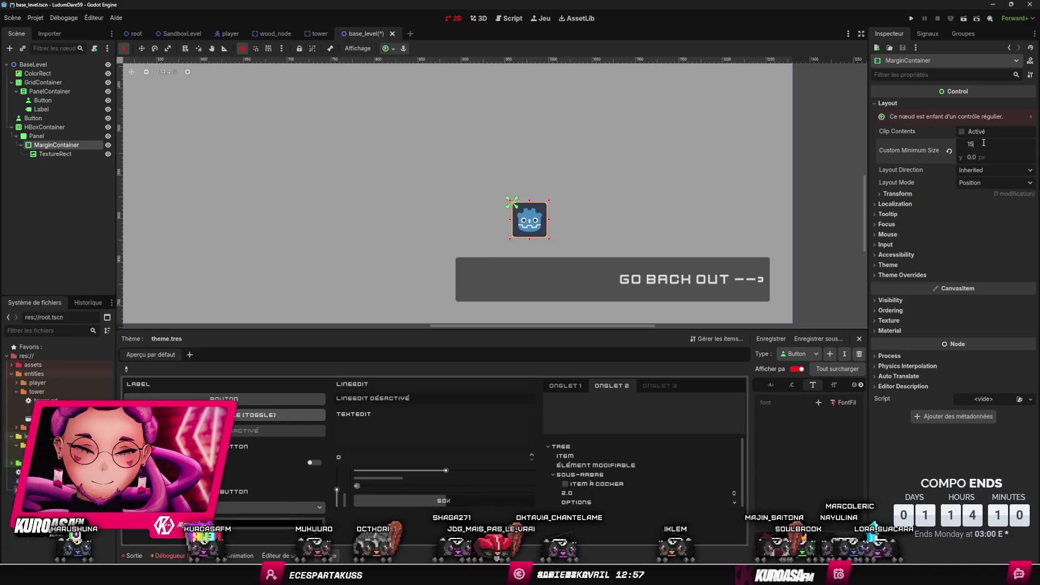
pyautogui.write('0')
pyautogui.press('Return')
pyautogui.hotkey('ctrl', 'z')
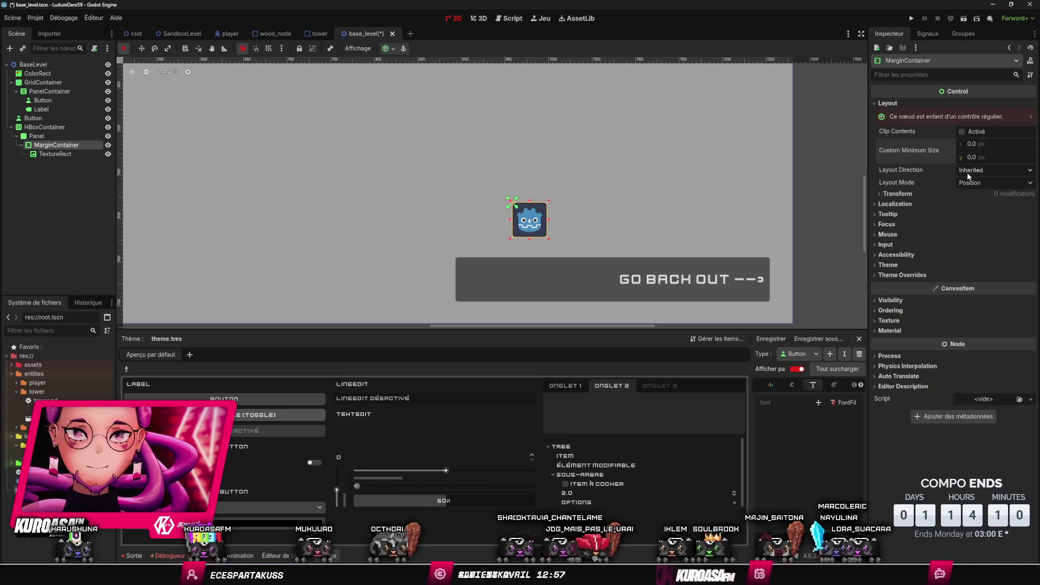
# Delete the MarginContainer from the Scene dock
pyautogui.moveTo(935, 97)
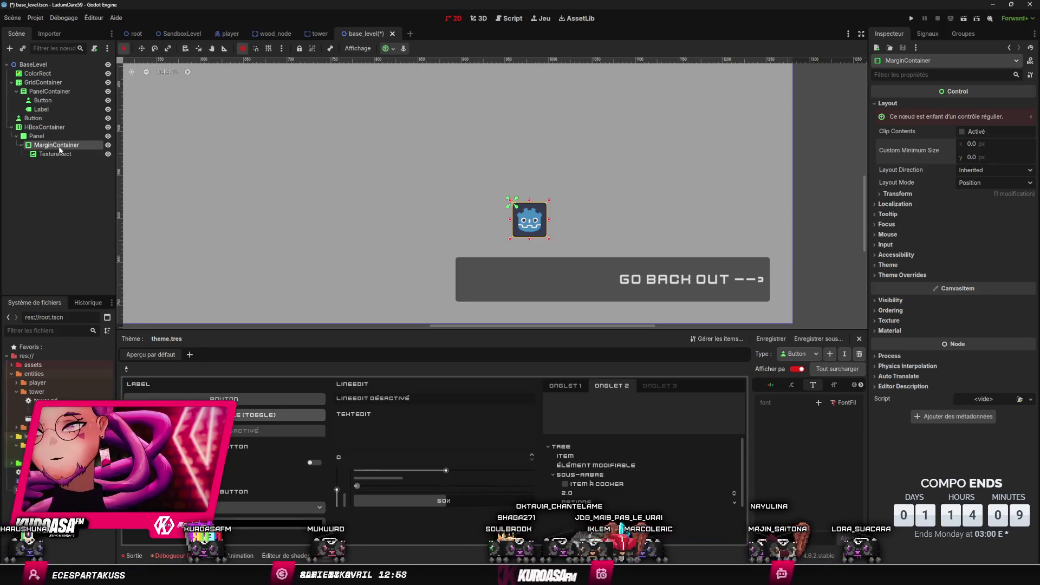
pyautogui.rightClick(60, 149)
pyautogui.click(53, 150)
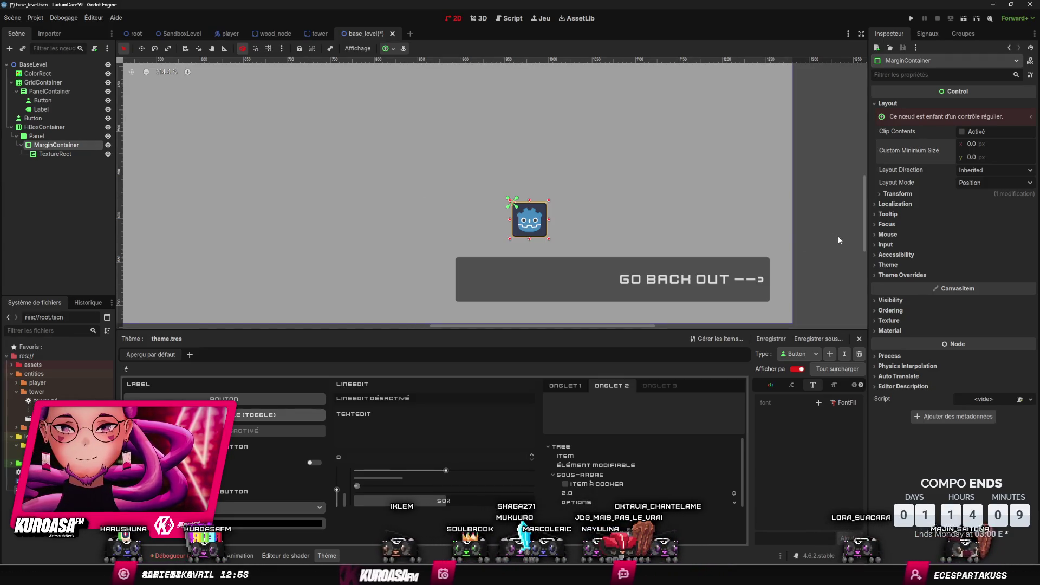
pyautogui.click(51, 154)
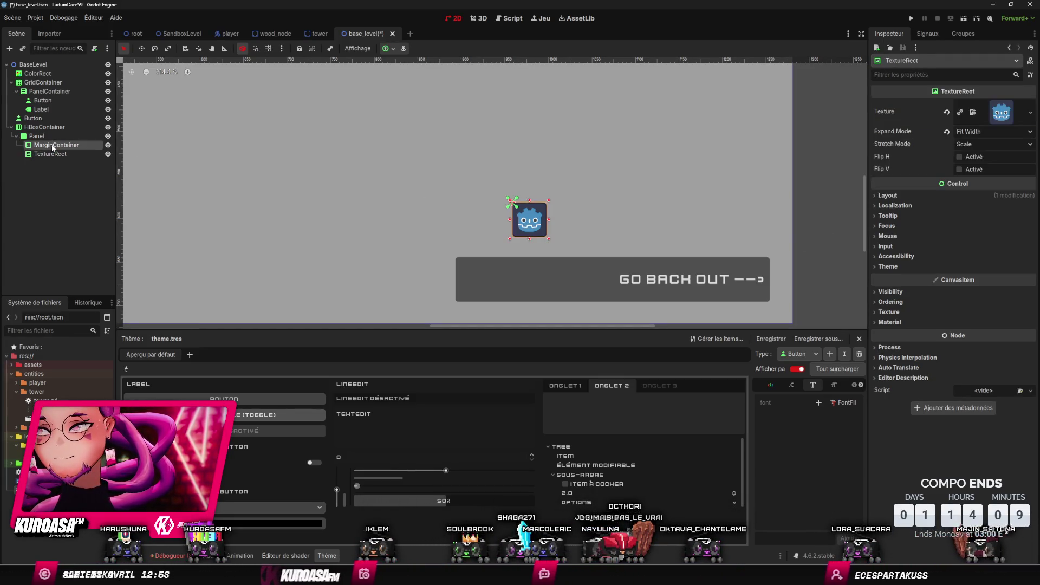
pyautogui.click(53, 146)
pyautogui.press('Delete')
# Confirm the MarginContainer deletion and give the TextureRect a new Theme resource
pyautogui.click(487, 298)
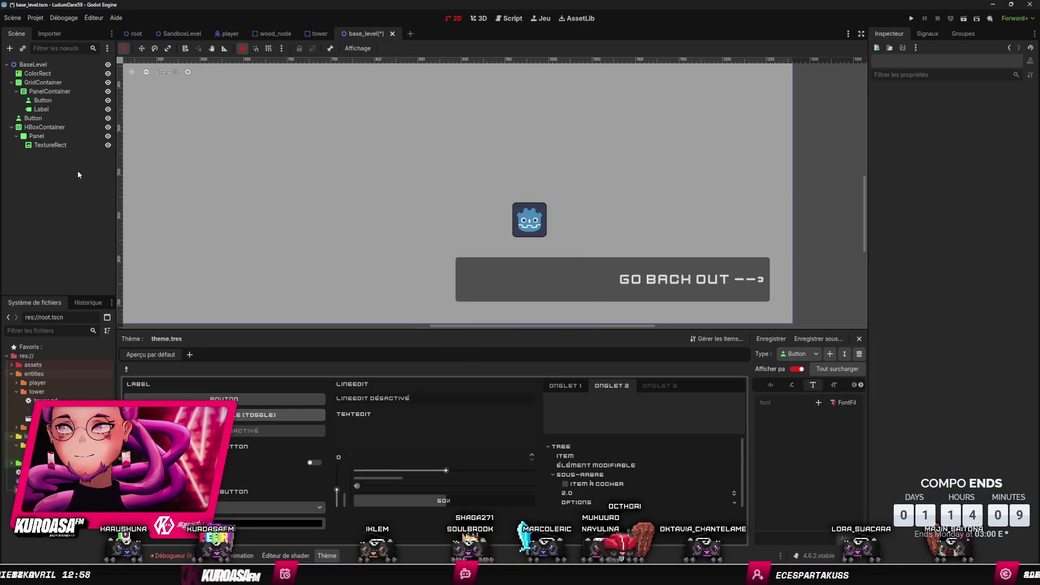
pyautogui.click(887, 267)
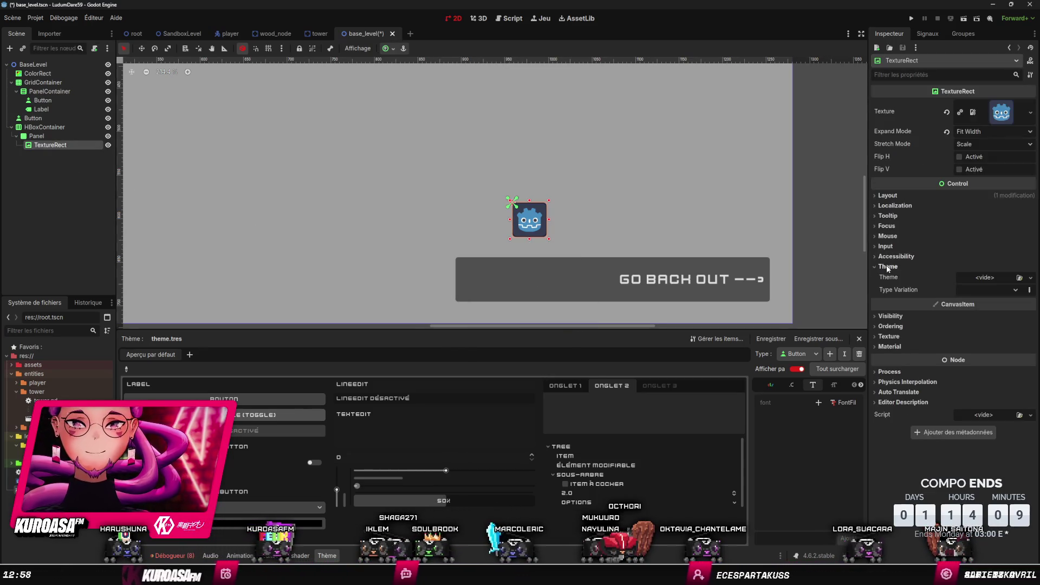
pyautogui.click(970, 280)
pyautogui.click(983, 302)
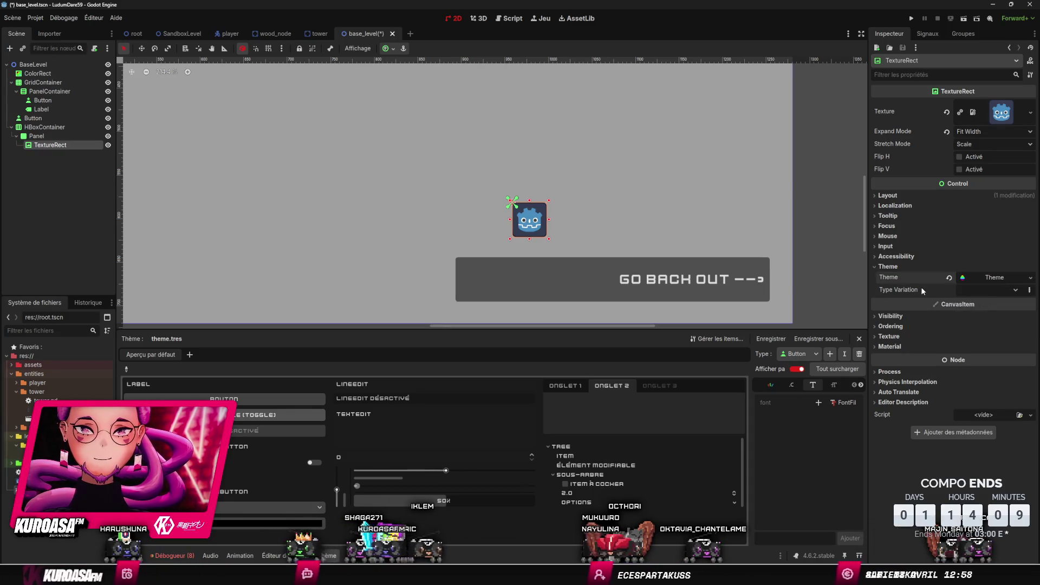
pyautogui.click(888, 266)
# Replace the Panel's style override with a fresh StyleBoxFlat
pyautogui.click(36, 136)
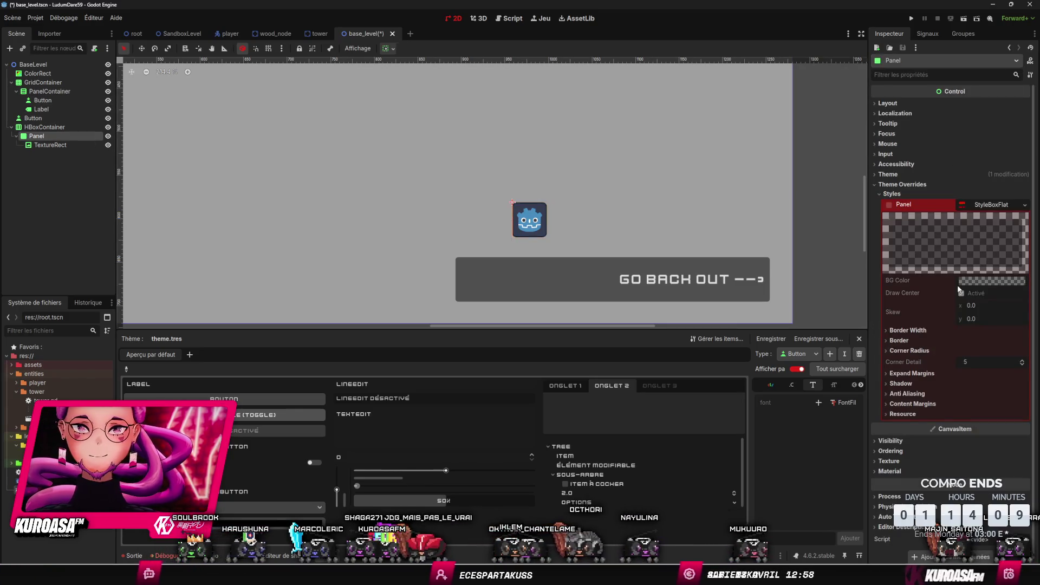
pyautogui.click(1005, 205)
pyautogui.click(1006, 206)
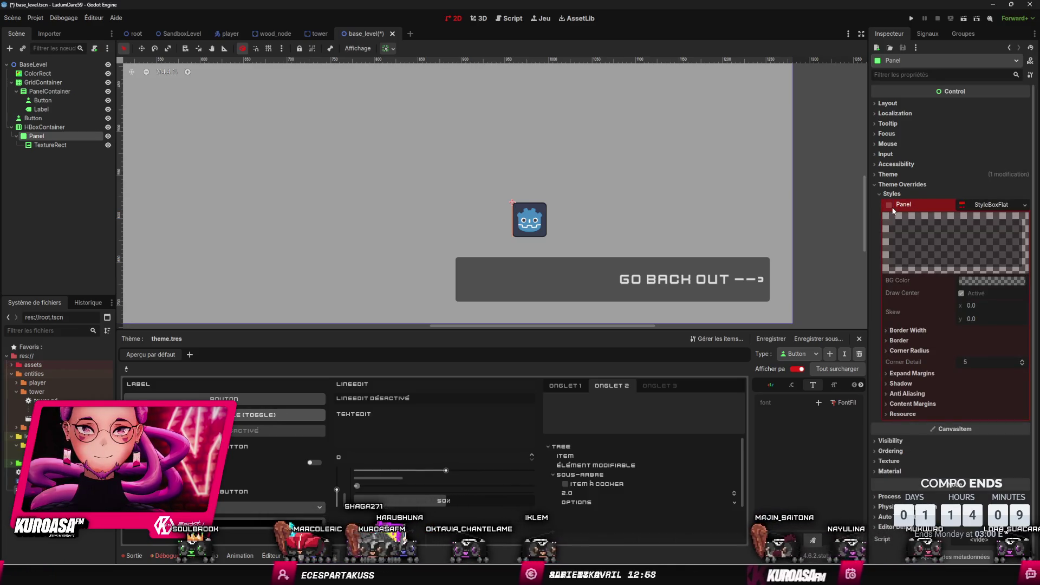
pyautogui.click(889, 205)
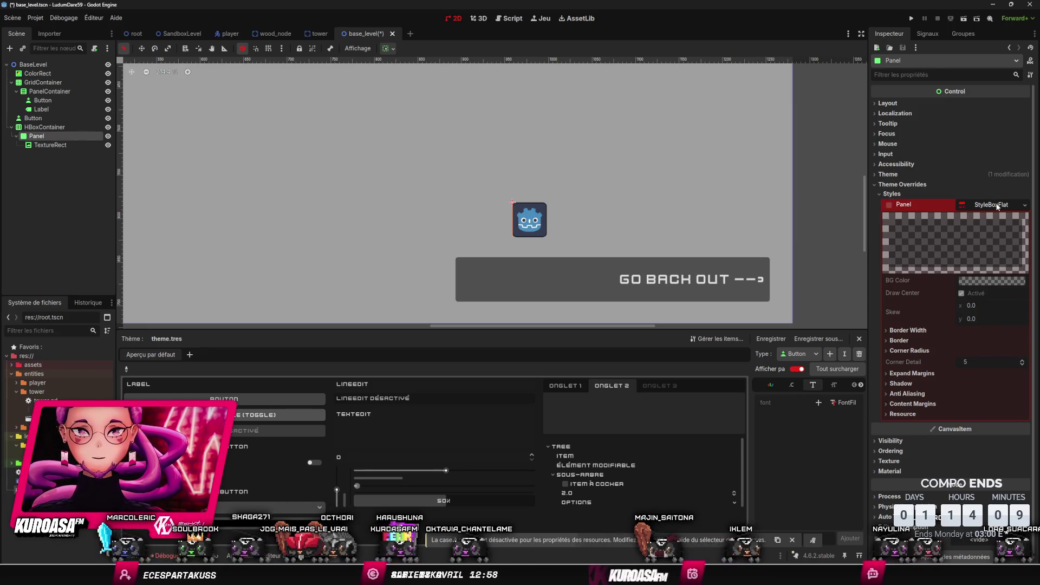
pyautogui.click(889, 205)
pyautogui.click(890, 204)
pyautogui.click(1025, 205)
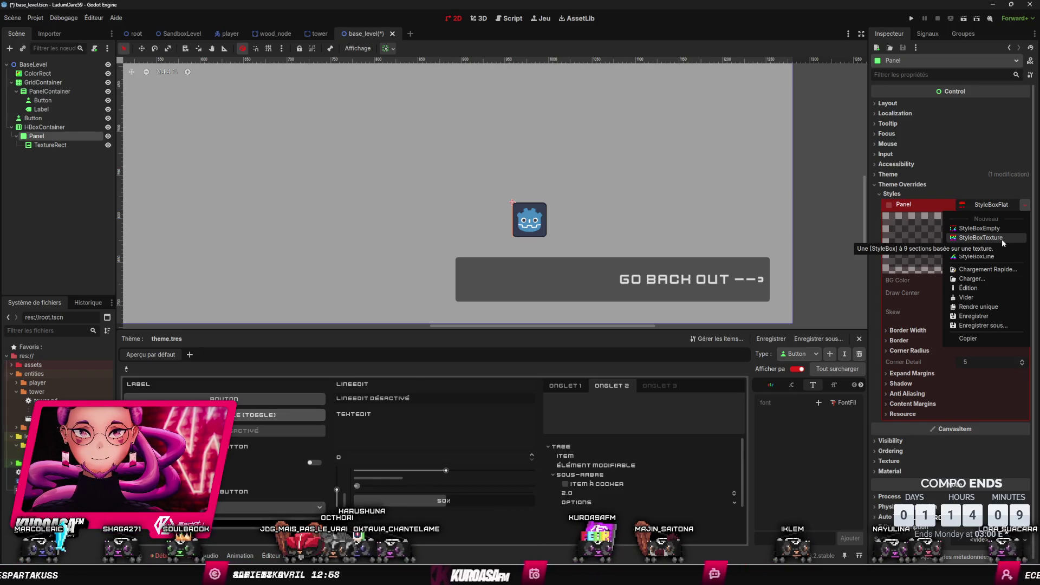
pyautogui.click(986, 247)
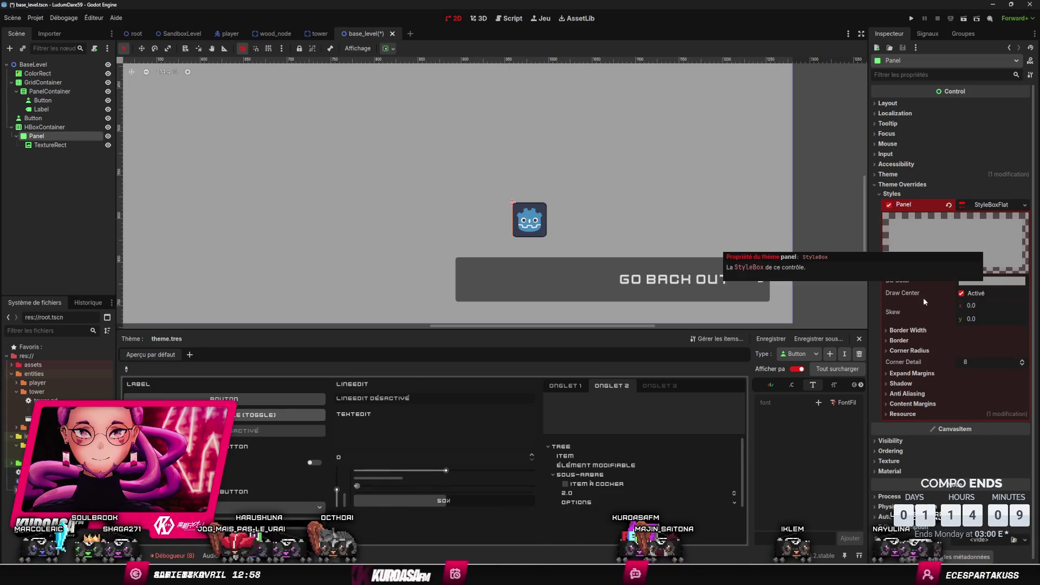
# Darken the StyleBoxFlat's BG Color to a dark grey
pyautogui.click(984, 281)
pyautogui.moveTo(1033, 328); pyautogui.dragTo(1031, 381)
pyautogui.click(673, 197)
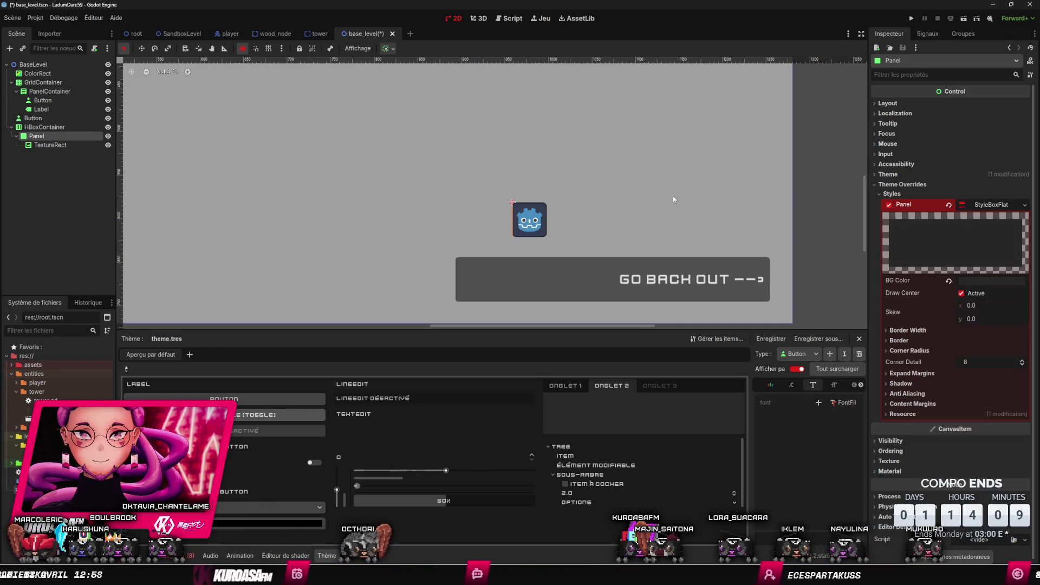
pyautogui.scroll(8, 507, 226)
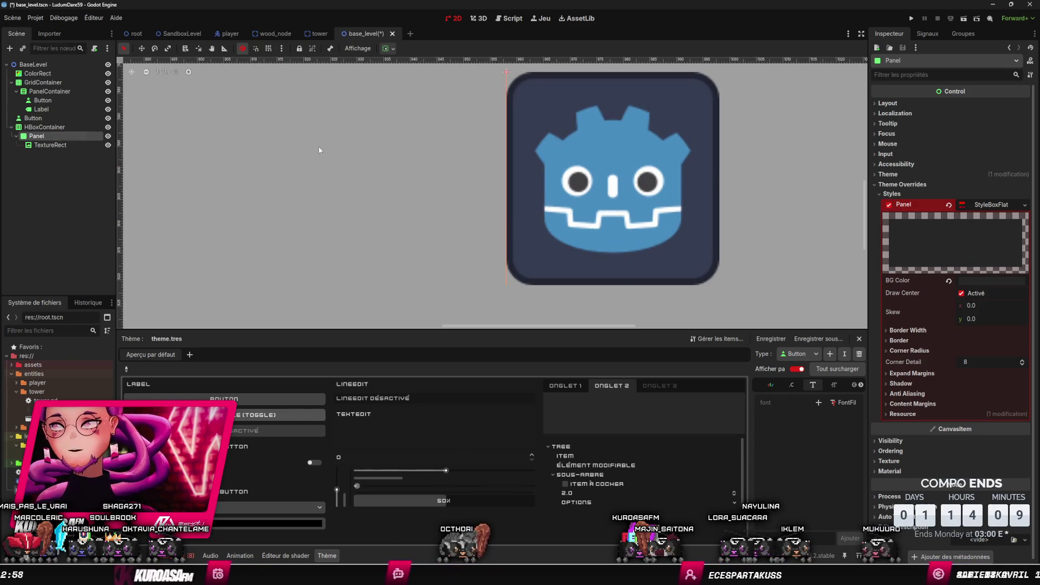
# Move the TextureRect out above the Panel and delete the Panel
pyautogui.scroll(-5, 517, 229)
pyautogui.moveTo(48, 145); pyautogui.dragTo(55, 136)
pyautogui.click(38, 145)
pyautogui.press('Delete')
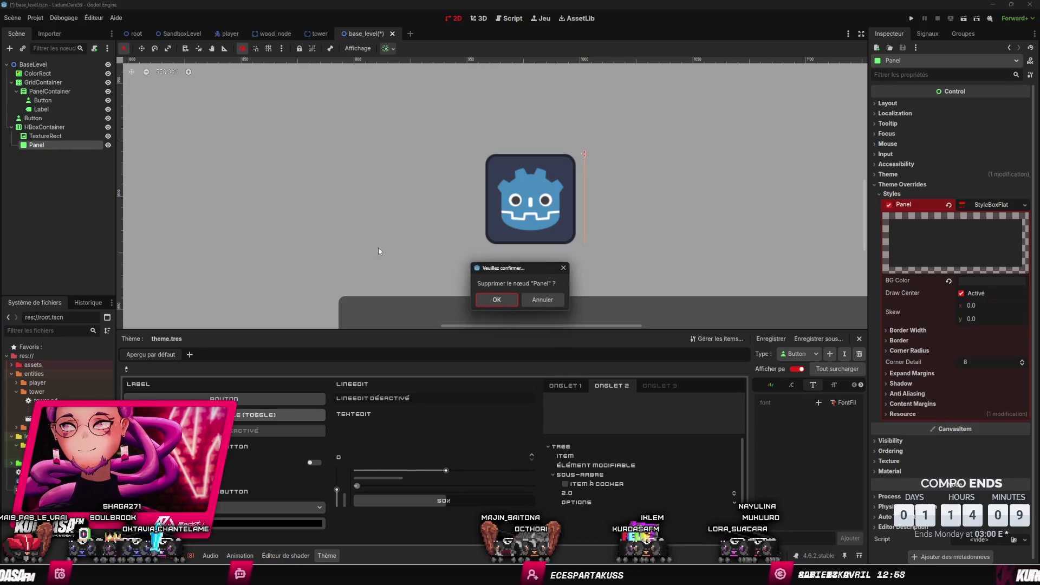
pyautogui.press('Return')
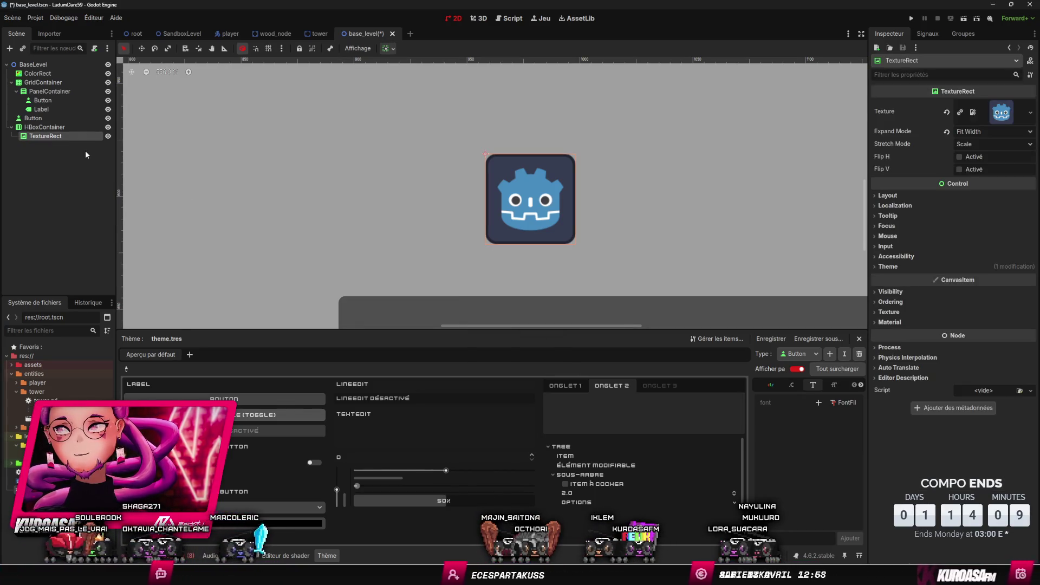
# Duplicate the TextureRect icon, undo the copies, and delete the remaining icon
pyautogui.hotkey('ctrl', 'd')
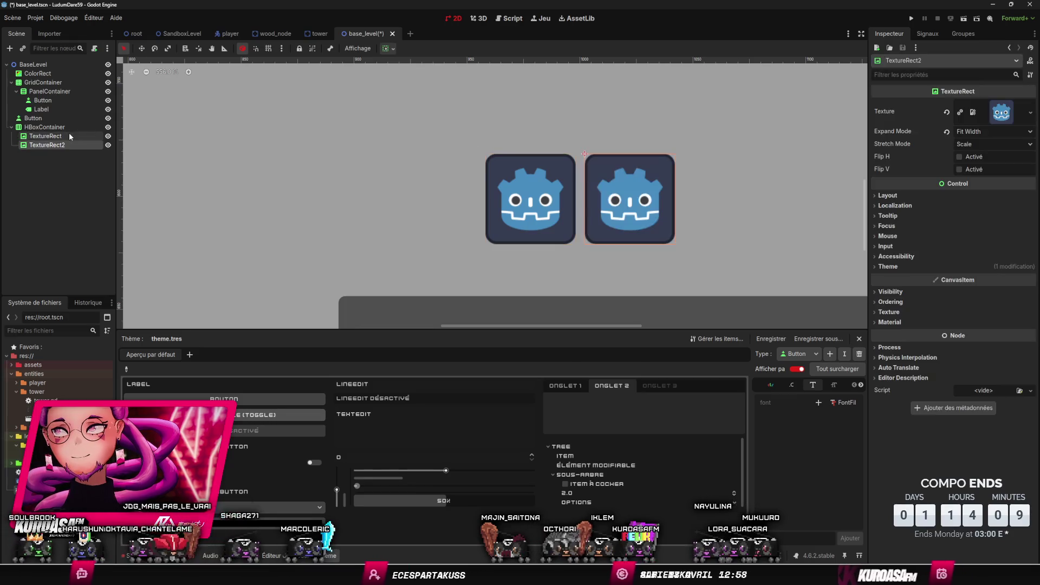
pyautogui.hotkey('ctrl', 'd')
pyautogui.hotkey('ctrl', 'd')
pyautogui.scroll(-1, 546, 234)
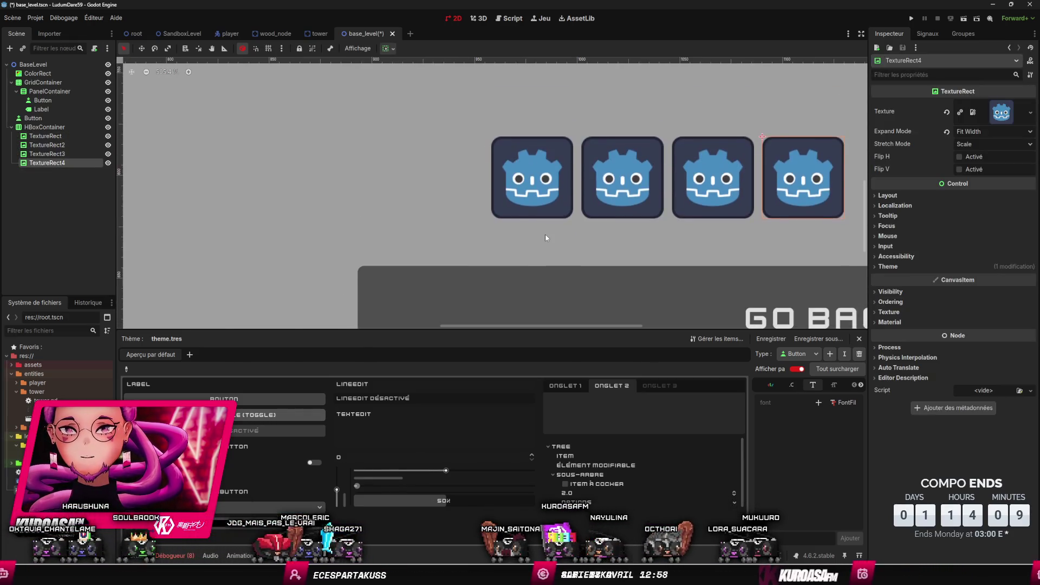
pyautogui.scroll(-10, 545, 235)
pyautogui.scroll(8, 543, 234)
pyautogui.hscroll(4, 544, 234)
pyautogui.click(443, 220)
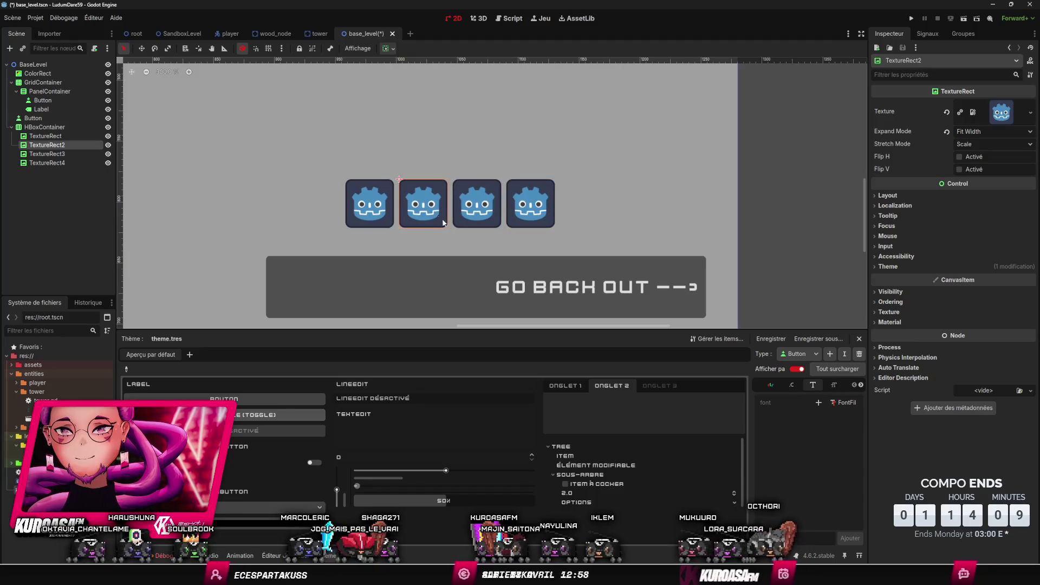
pyautogui.click(79, 136)
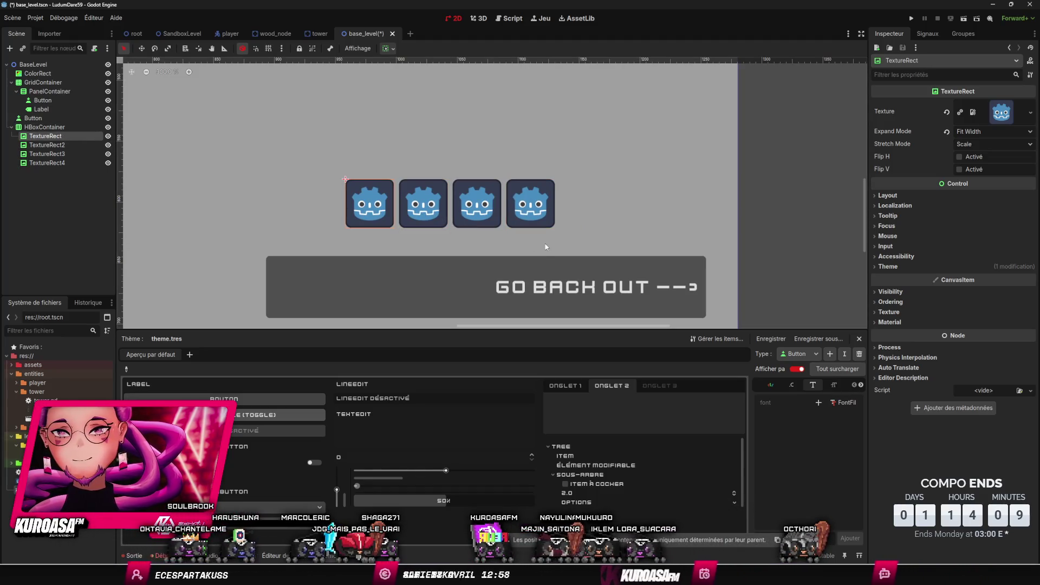
pyautogui.hotkey('ctrl', 'z')
pyautogui.hotkey('ctrl', 'z')
pyautogui.hotkey('ctrl', 'z')
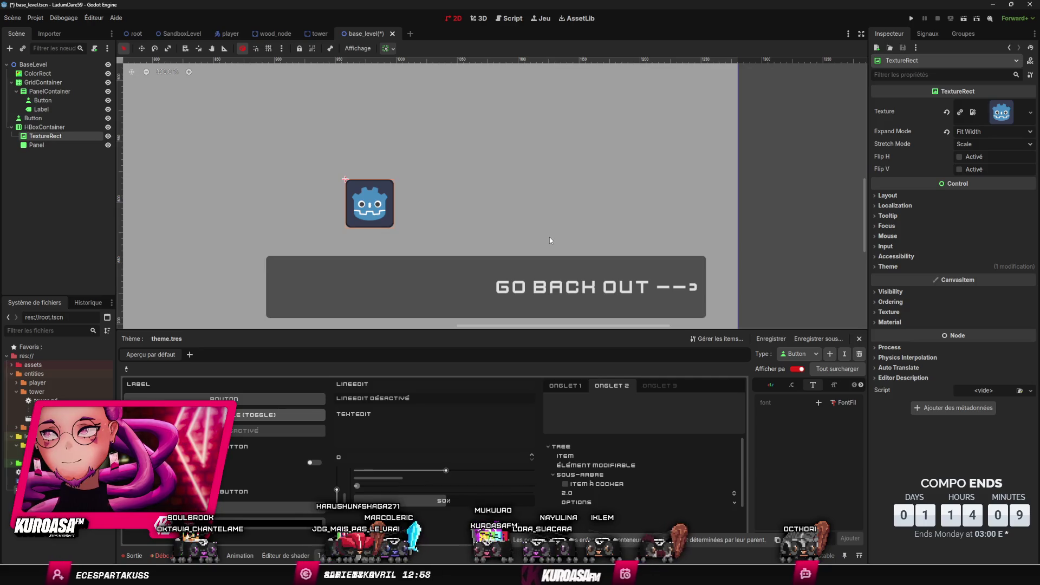
pyautogui.hotkey('ctrl', 'z')
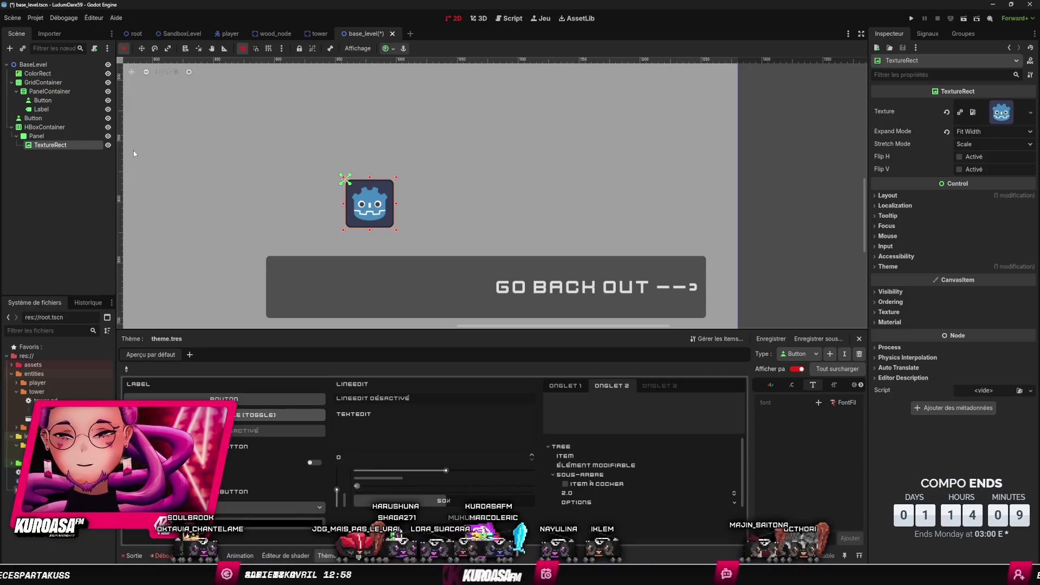
pyautogui.press('Delete')
# Confirm the TextureRect deletion and give the Panel a minimum width
pyautogui.click(505, 300)
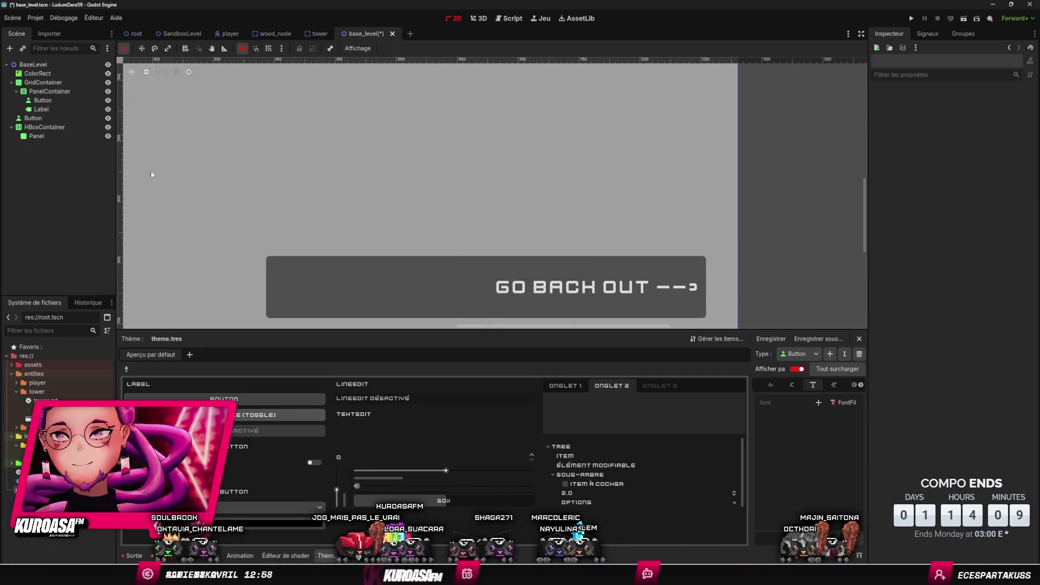
pyautogui.click(76, 136)
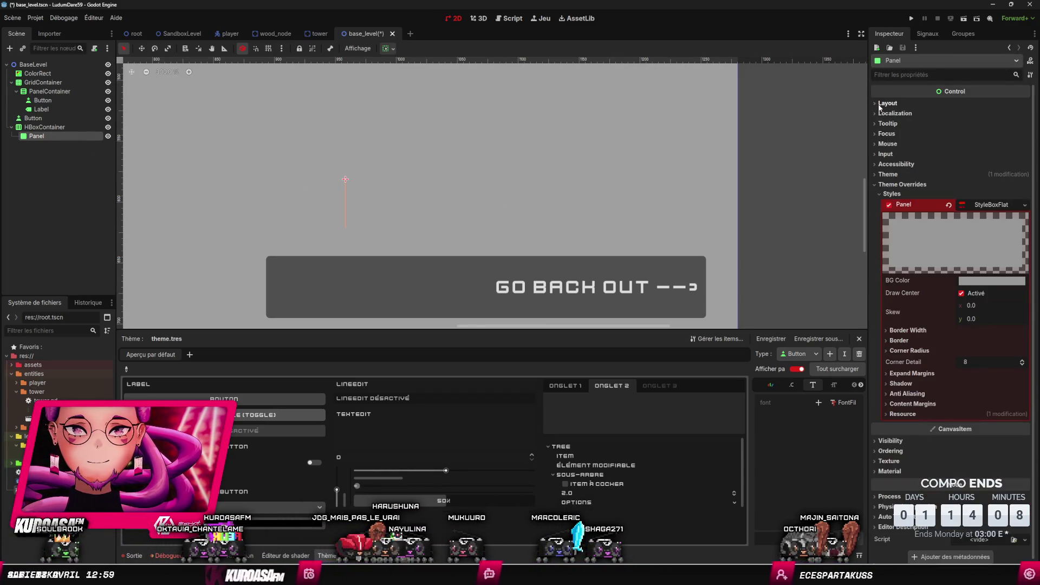
pyautogui.click(879, 104)
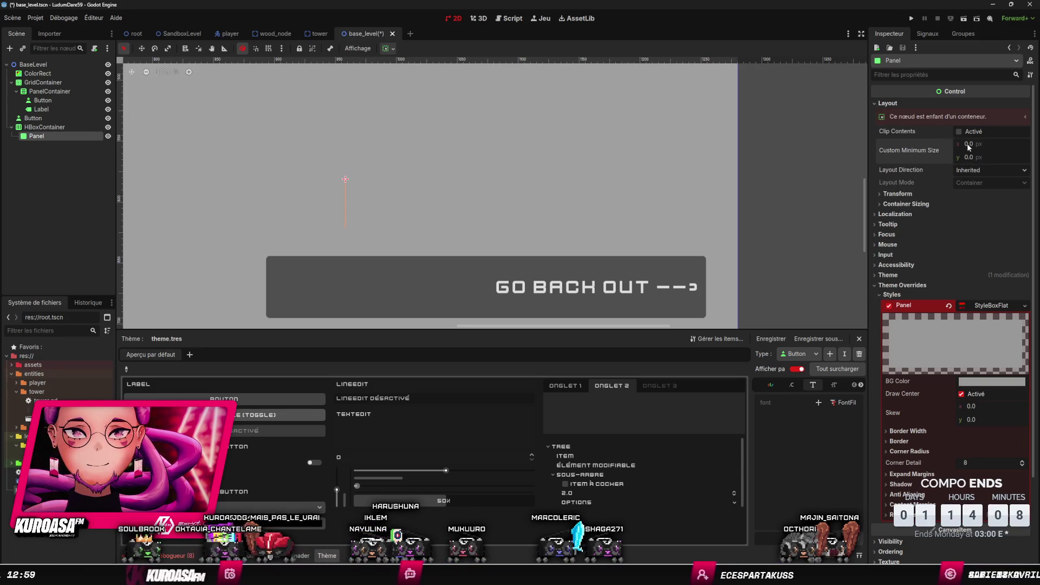
pyautogui.moveTo(968, 144); pyautogui.dragTo(1010, 144)
# Keep Draw Center enabled and set the Panel's BG Color to mid grey
pyautogui.click(961, 394)
pyautogui.click(961, 394)
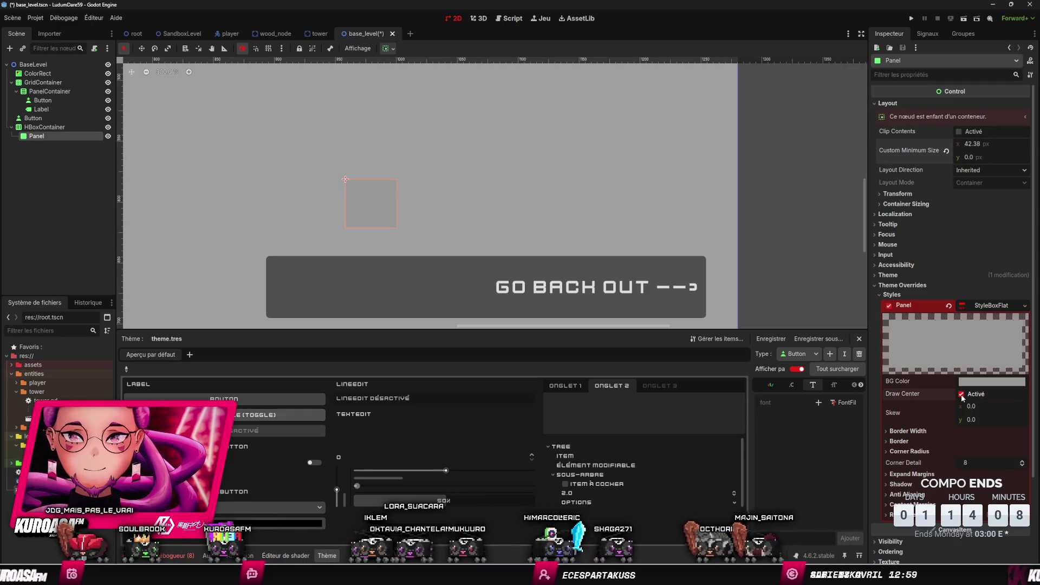
pyautogui.click(961, 394)
pyautogui.click(961, 394)
pyautogui.click(991, 381)
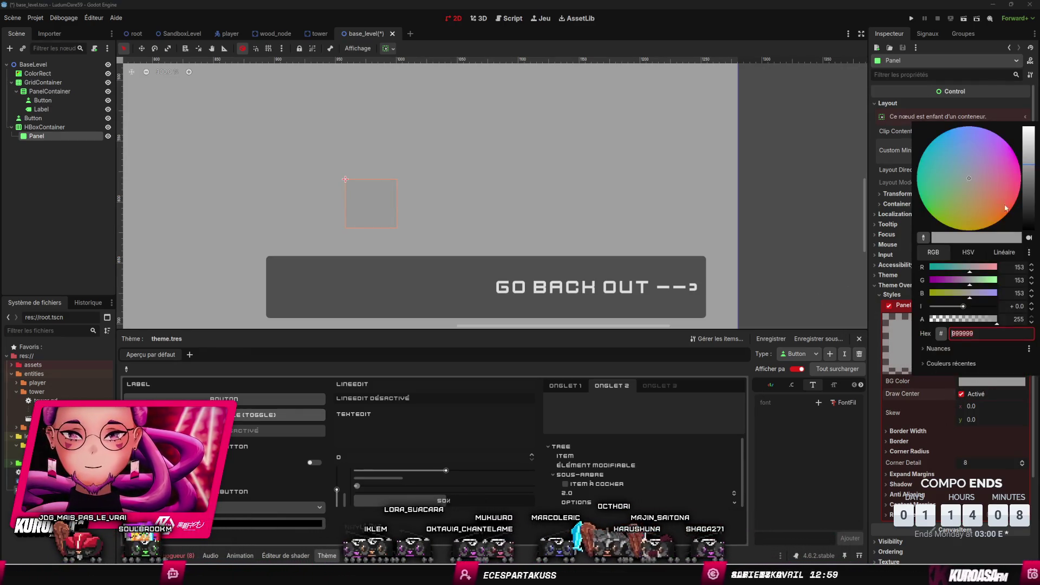
pyautogui.moveTo(1032, 164)
pyautogui.mouseDown()
pyautogui.moveTo(1033, 211)
pyautogui.moveTo(1032, 181)
pyautogui.mouseUp()
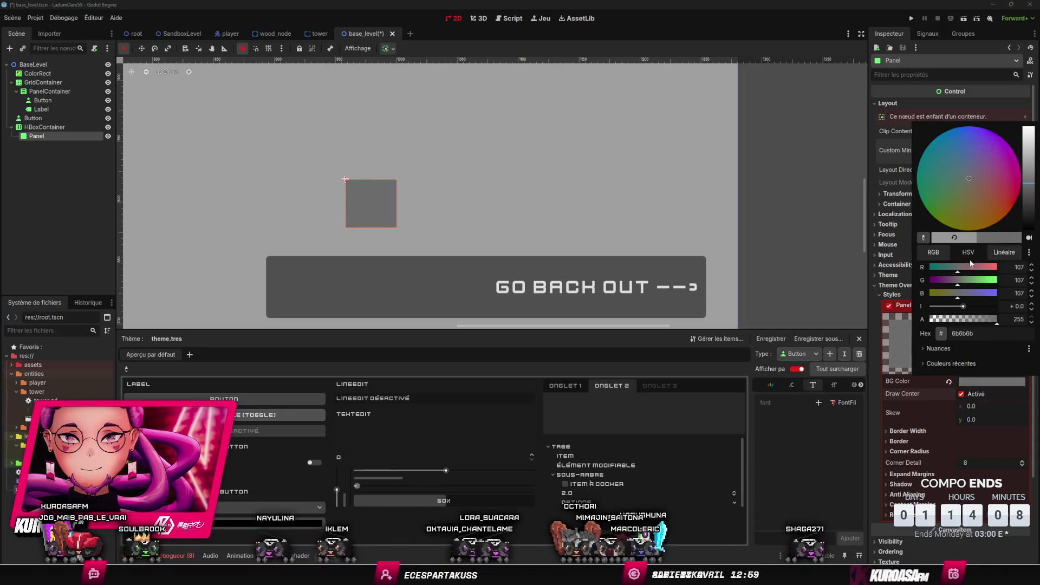
pyautogui.click(896, 266)
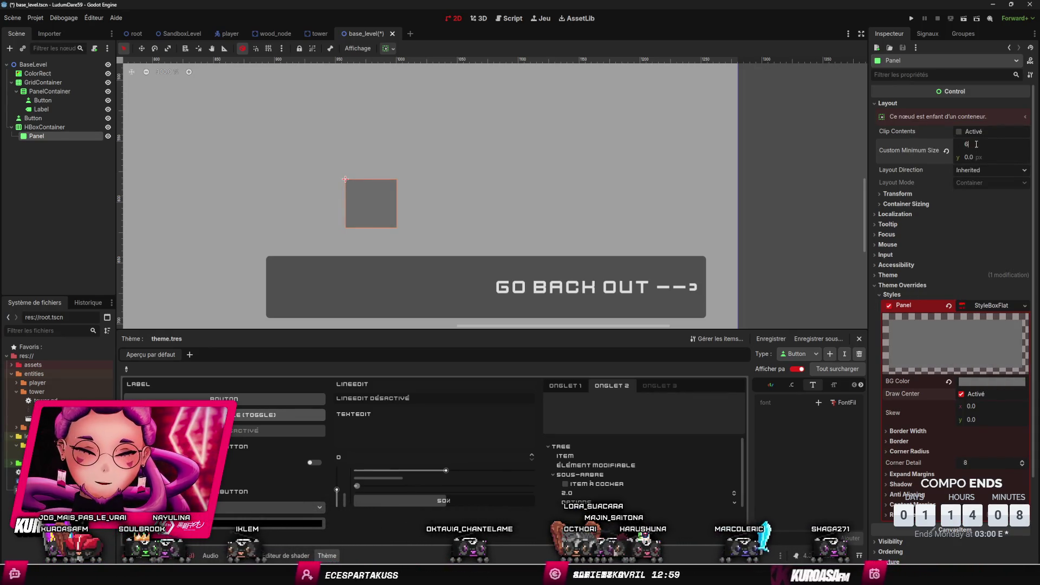
# Set the Panel's Custom Minimum Size to 64×64
pyautogui.write('4')
pyautogui.press('Tab')
pyautogui.write('64')
pyautogui.press('Return')
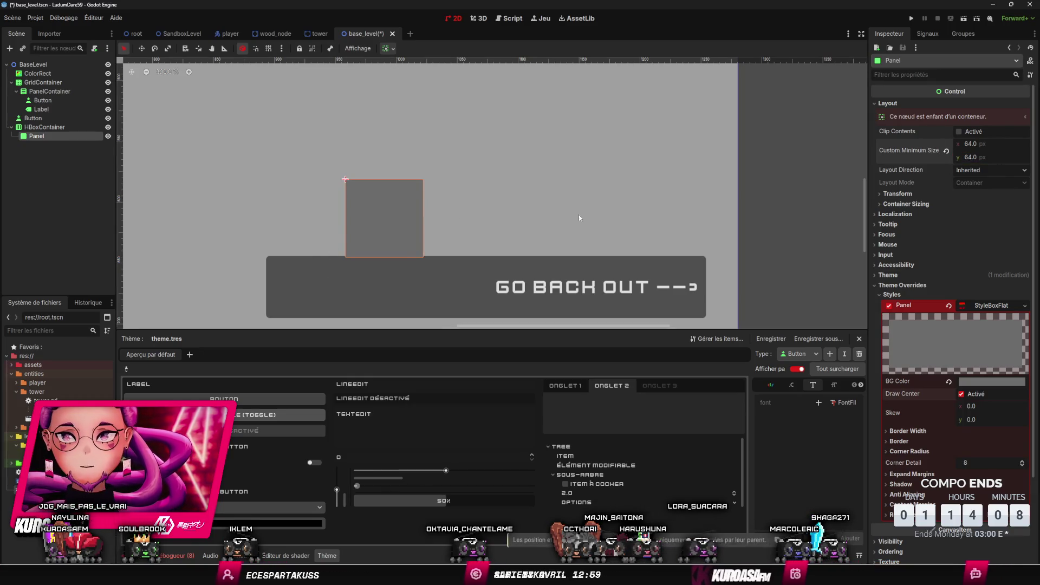
pyautogui.click(70, 136)
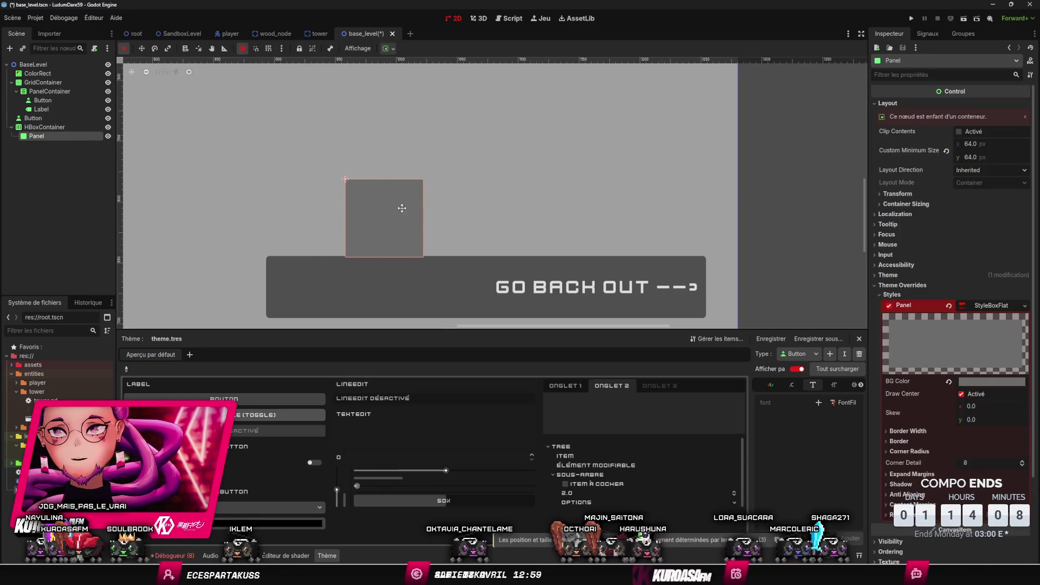
# Set the HBoxContainer's Alignment to End and widen it so the Panel sits far right
pyautogui.click(56, 127)
pyautogui.scroll(-5, 301, 235)
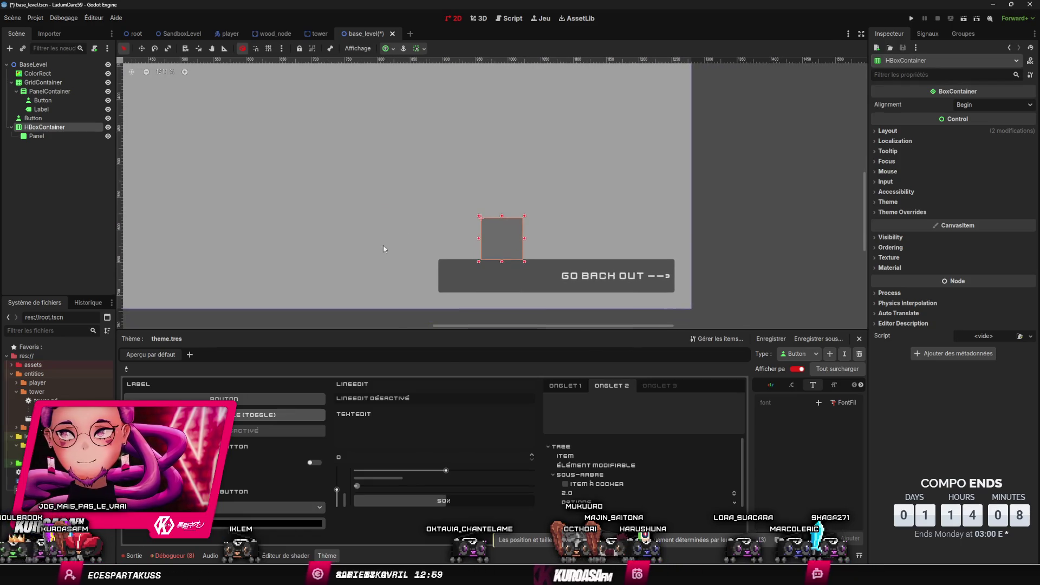
pyautogui.click(994, 105)
pyautogui.click(970, 139)
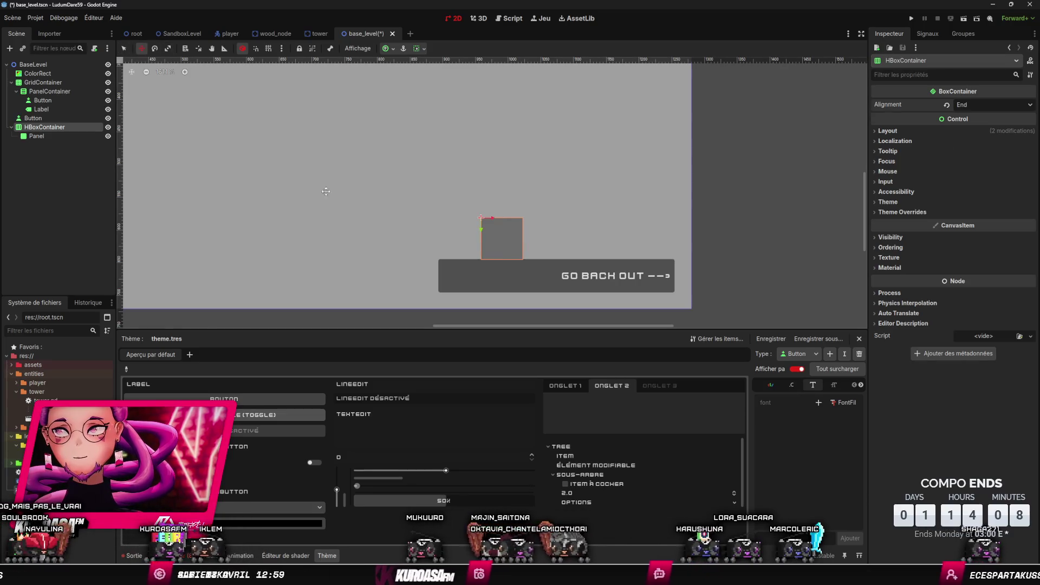
pyautogui.moveTo(325, 191); pyautogui.dragTo(323, 221)
pyautogui.press('s')
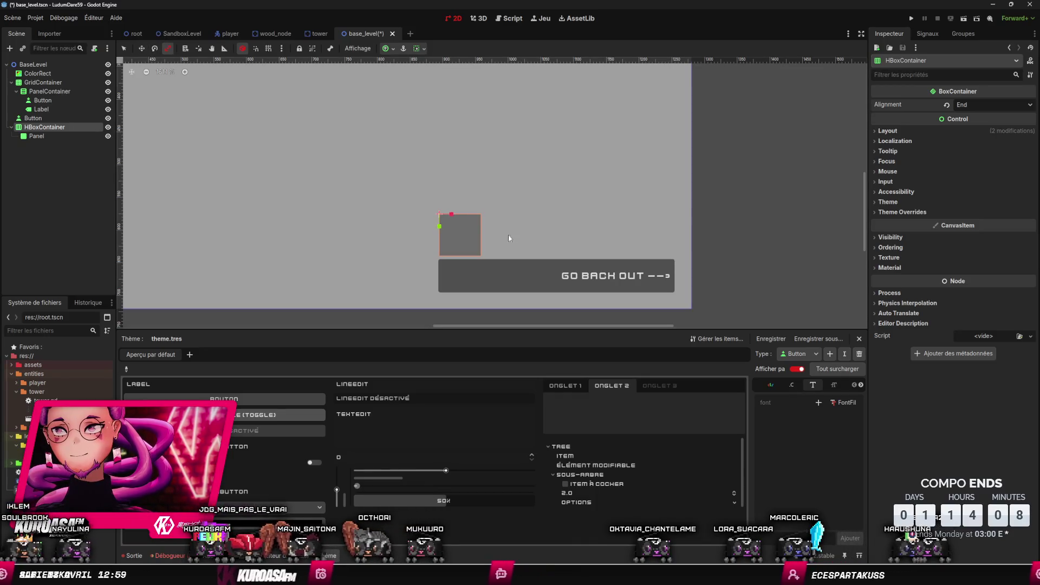
pyautogui.moveTo(509, 238)
pyautogui.mouseDown()
pyautogui.moveTo(340, 226)
pyautogui.moveTo(529, 228)
pyautogui.moveTo(520, 227)
pyautogui.mouseUp()
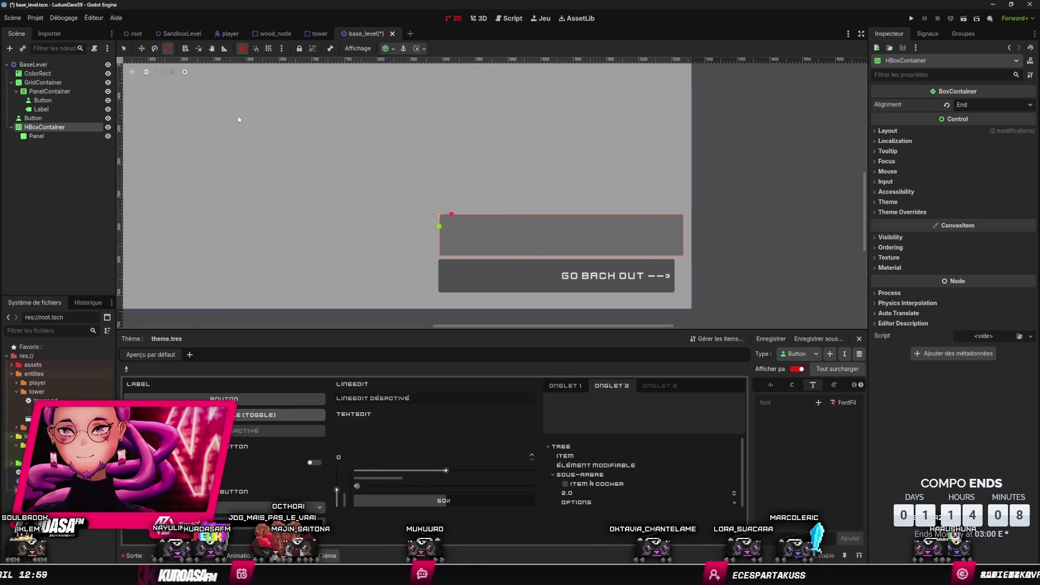
pyautogui.hotkey('ctrl', 'z')
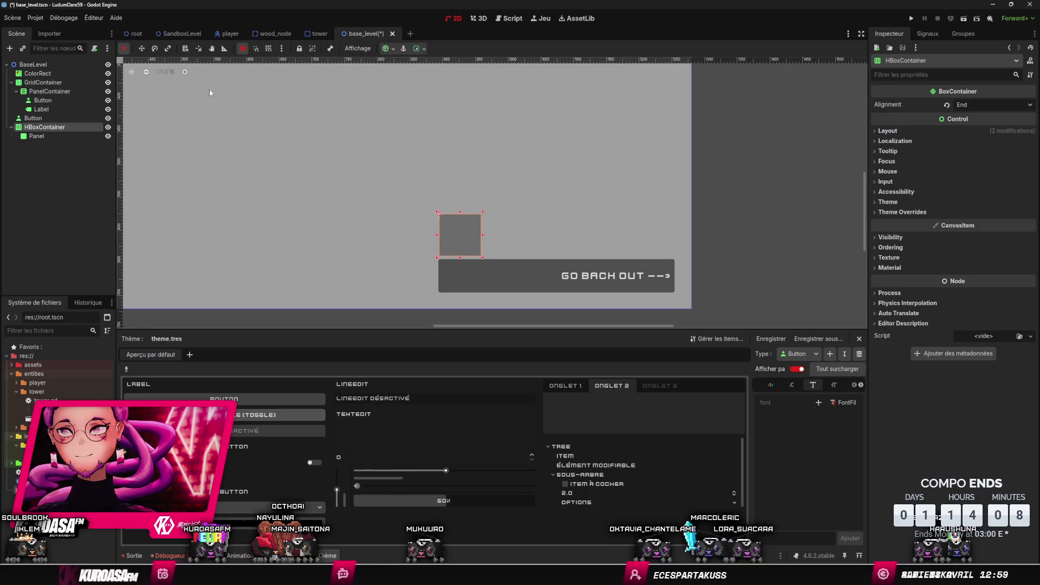
pyautogui.moveTo(487, 242); pyautogui.dragTo(674, 248)
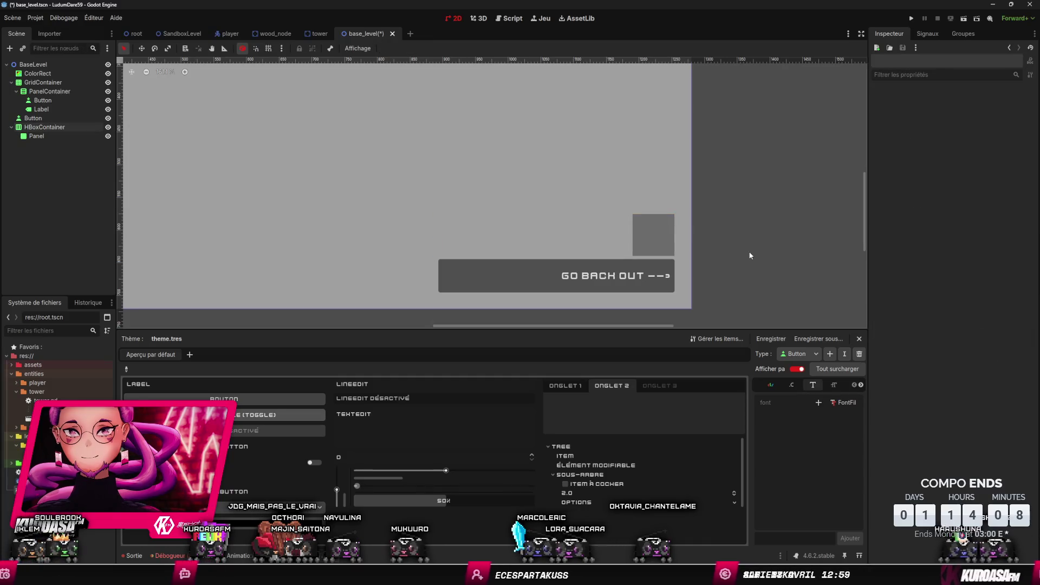
# Give the Panel's StyleBoxFlat a 16 px radius on all corners
pyautogui.click(664, 236)
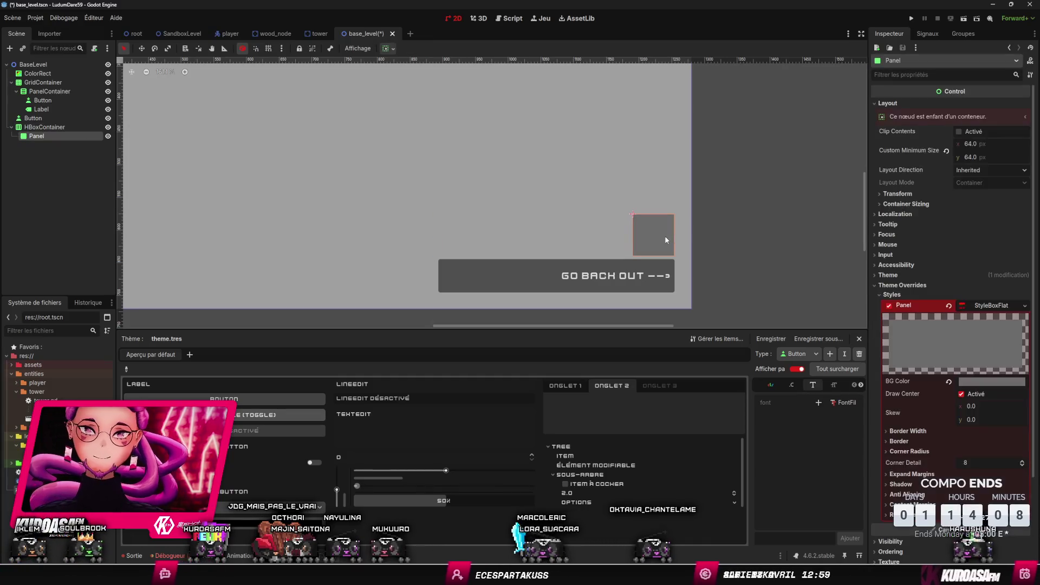
pyautogui.click(919, 441)
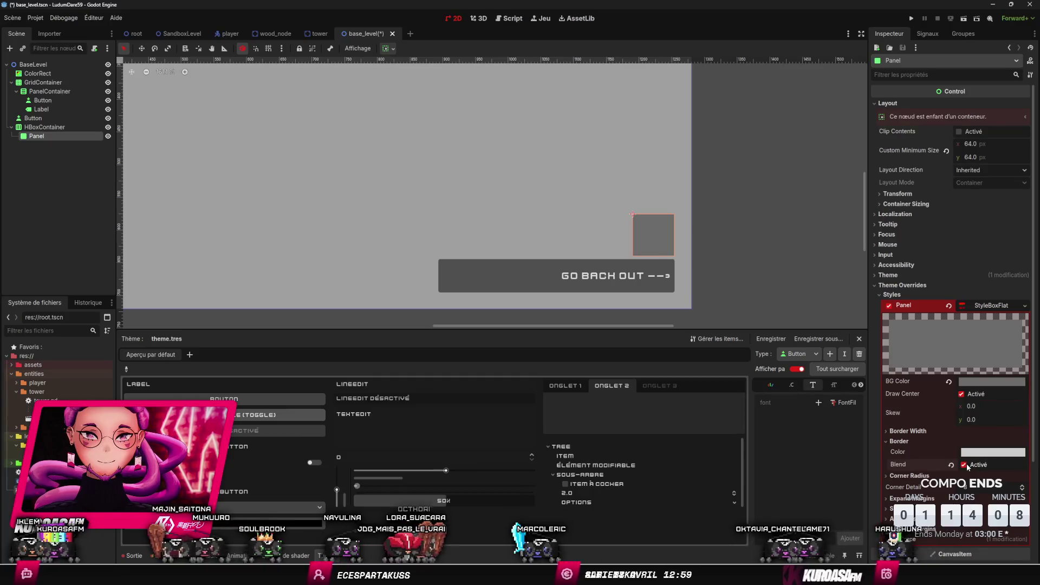
pyautogui.click(899, 441)
pyautogui.click(915, 452)
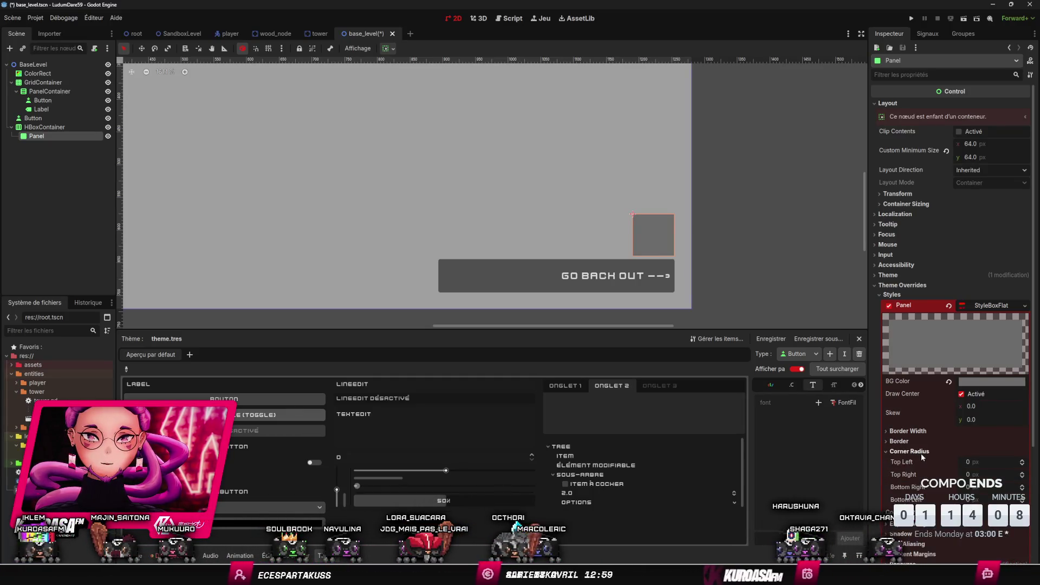
pyautogui.click(983, 462)
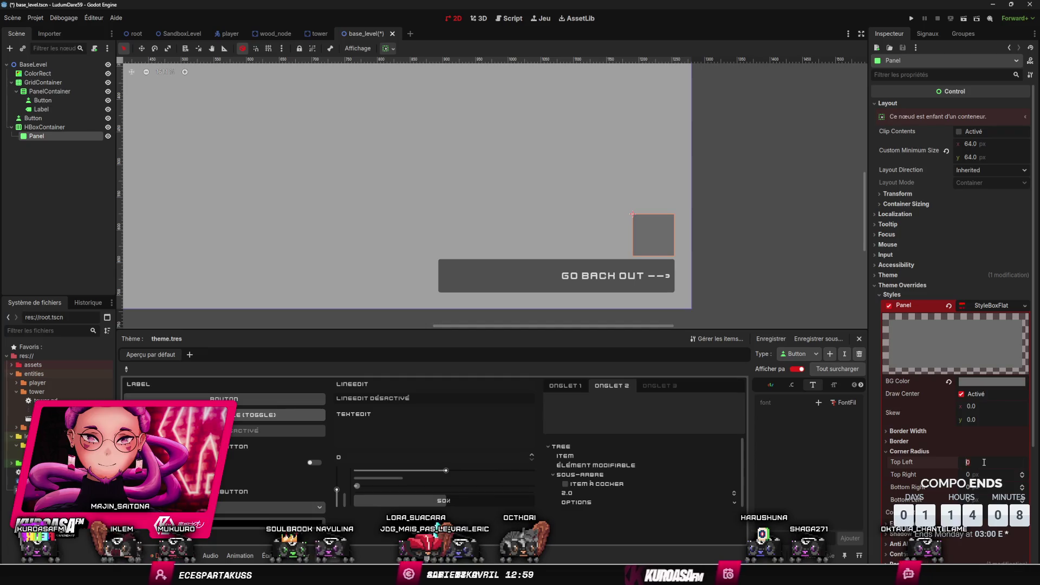
pyautogui.press('Return')
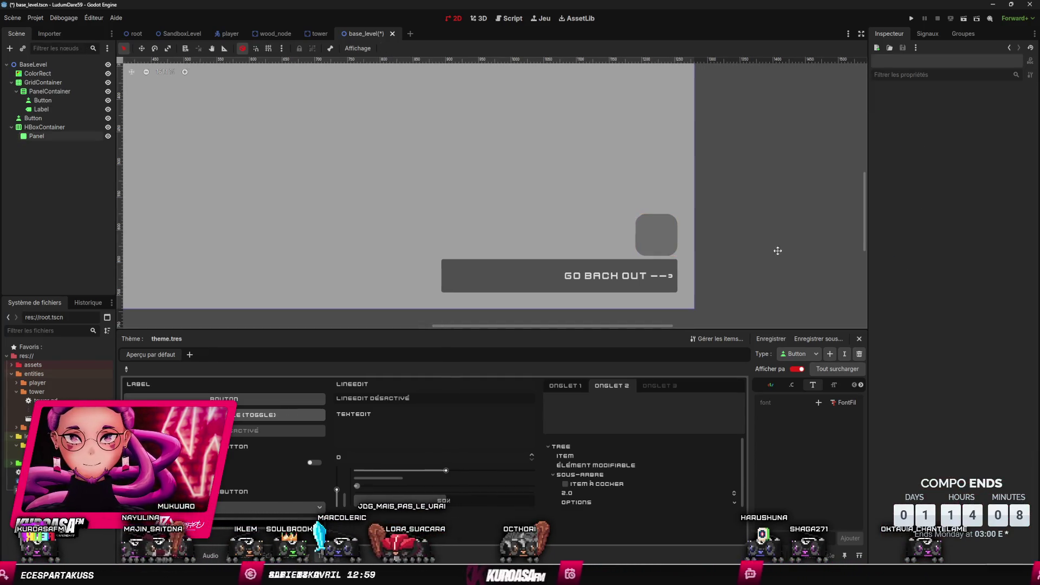
# Duplicate the Panel three times to make Panel2–Panel4
pyautogui.hscroll(-1, 678, 239)
pyautogui.hotkey('ctrl', 'd')
pyautogui.hotkey('ctrl', 'd')
pyautogui.hotkey('ctrl', 'd')
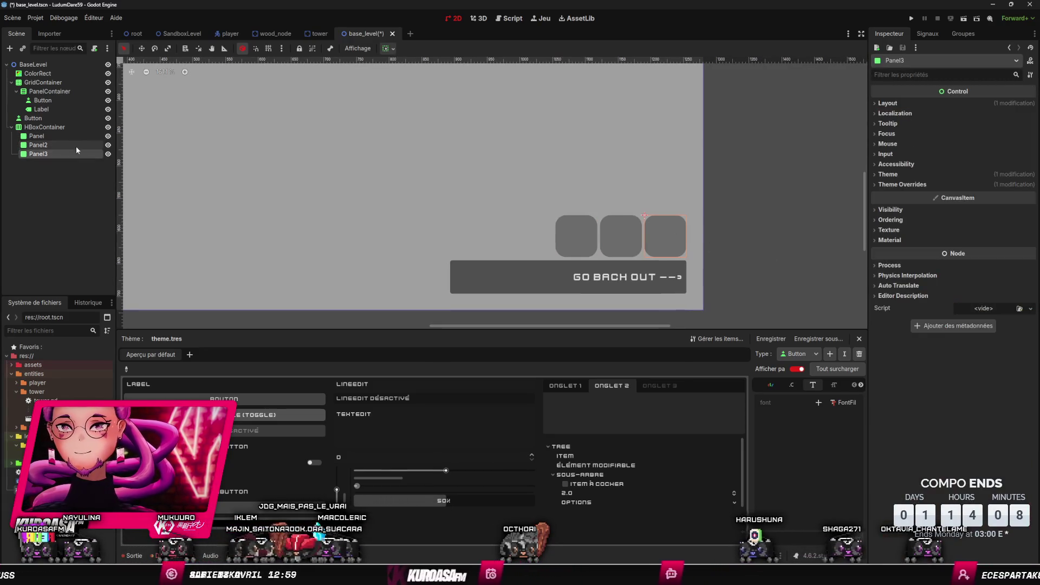
pyautogui.hscroll(-5, 820, 249)
pyautogui.hscroll(-2, 820, 245)
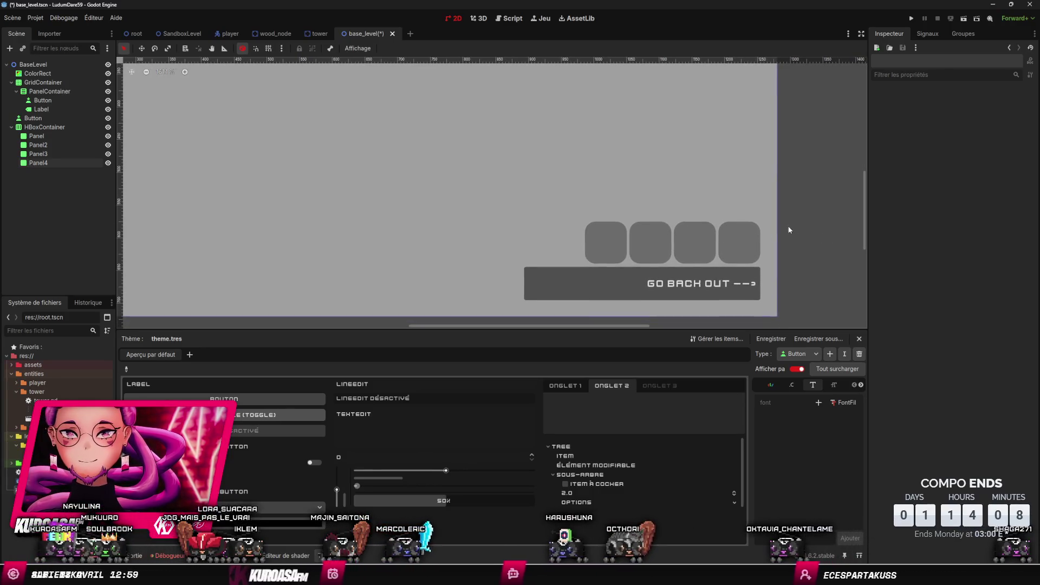
pyautogui.scroll(-5, 789, 230)
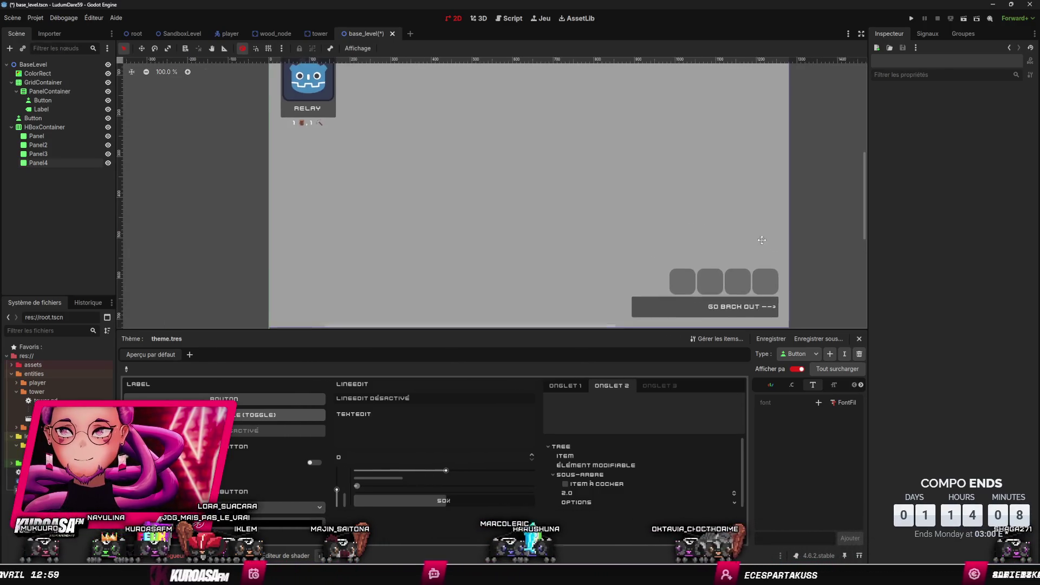
# On the Relay button, try Flat and Expand Icon, turning both back off
pyautogui.scroll(-4, 720, 213)
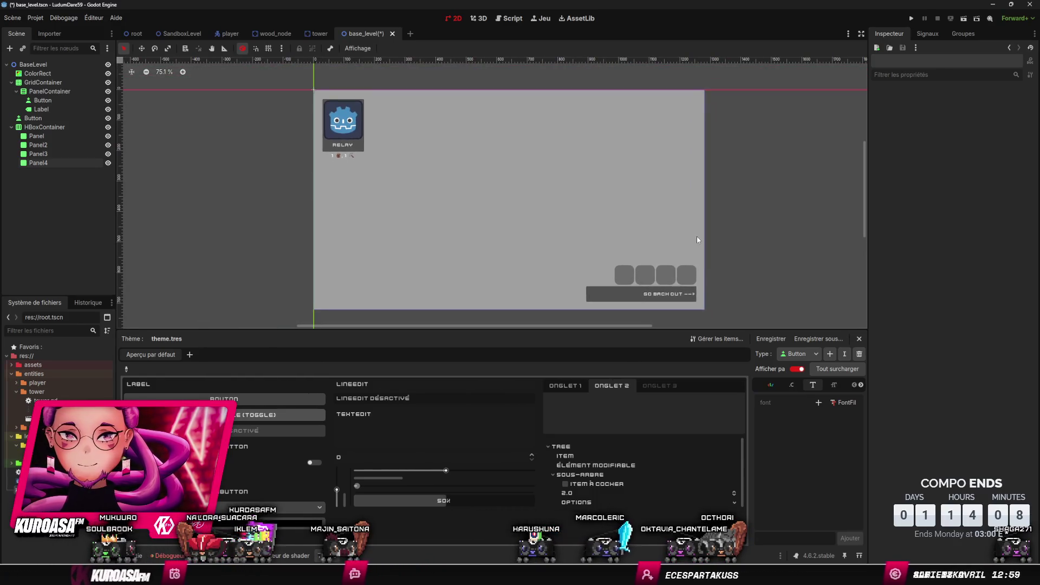
pyautogui.scroll(1, 696, 236)
pyautogui.moveTo(696, 236)
pyautogui.mouseDown()
pyautogui.moveTo(653, 227)
pyautogui.moveTo(681, 235)
pyautogui.mouseUp()
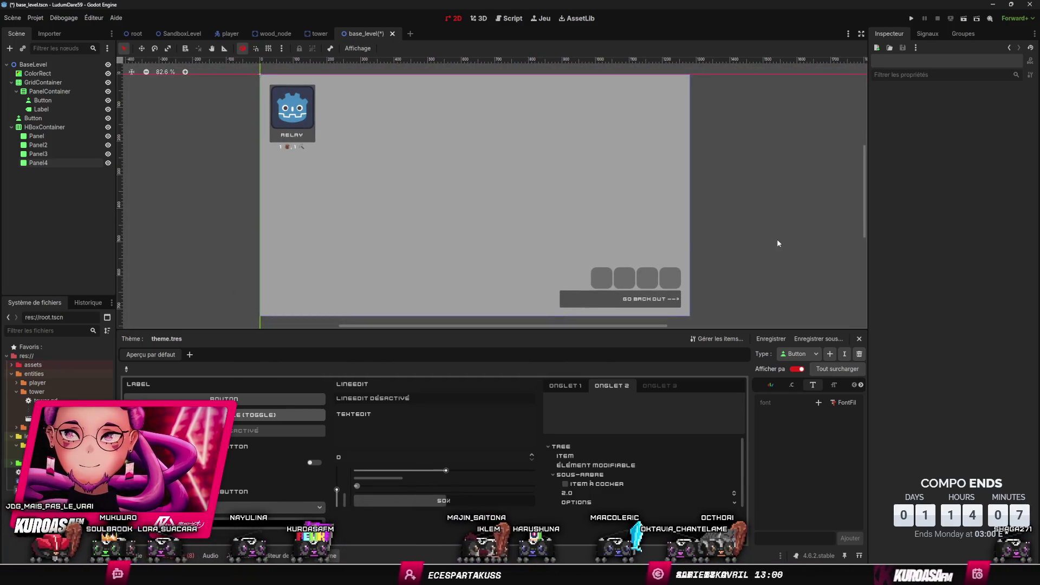
pyautogui.click(41, 102)
pyautogui.scroll(5, 918, 145)
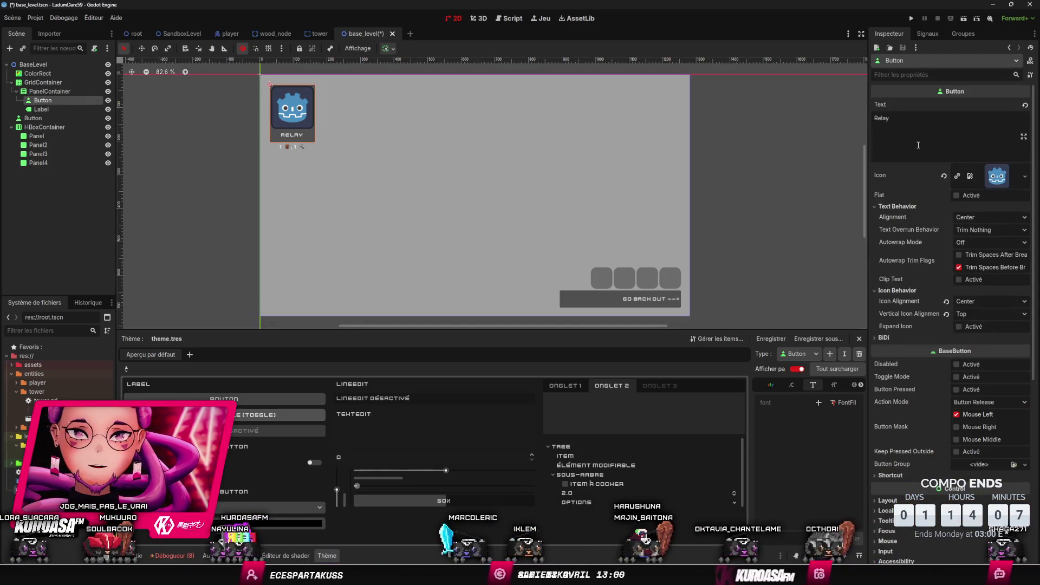
pyautogui.click(997, 176)
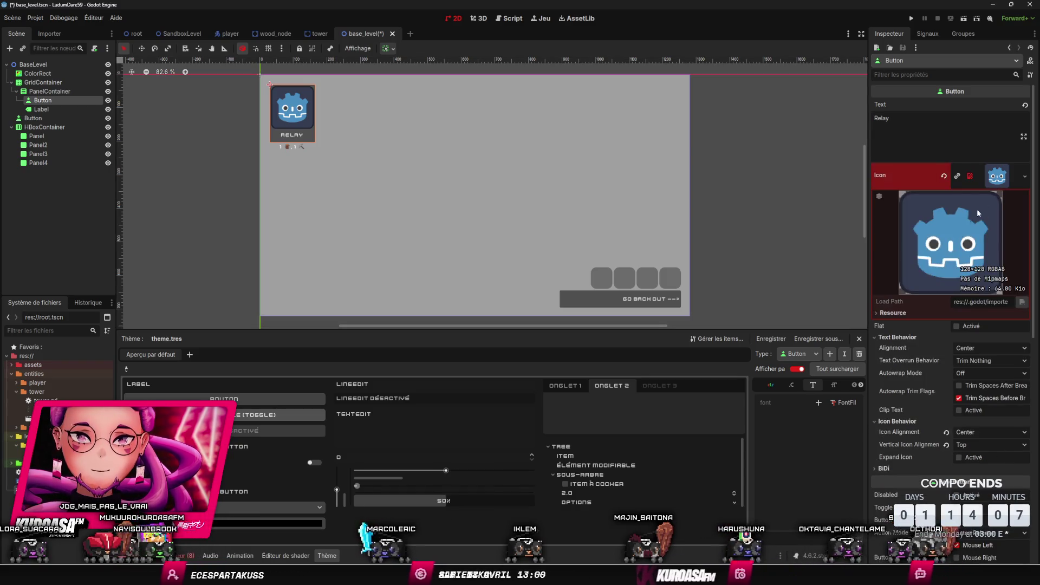
pyautogui.click(998, 174)
pyautogui.click(972, 196)
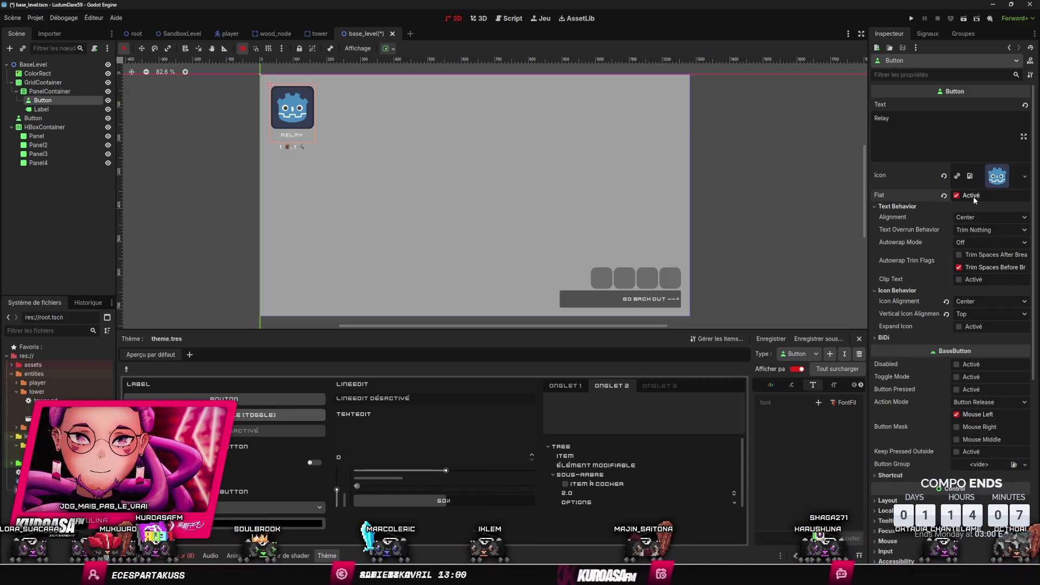
pyautogui.click(973, 196)
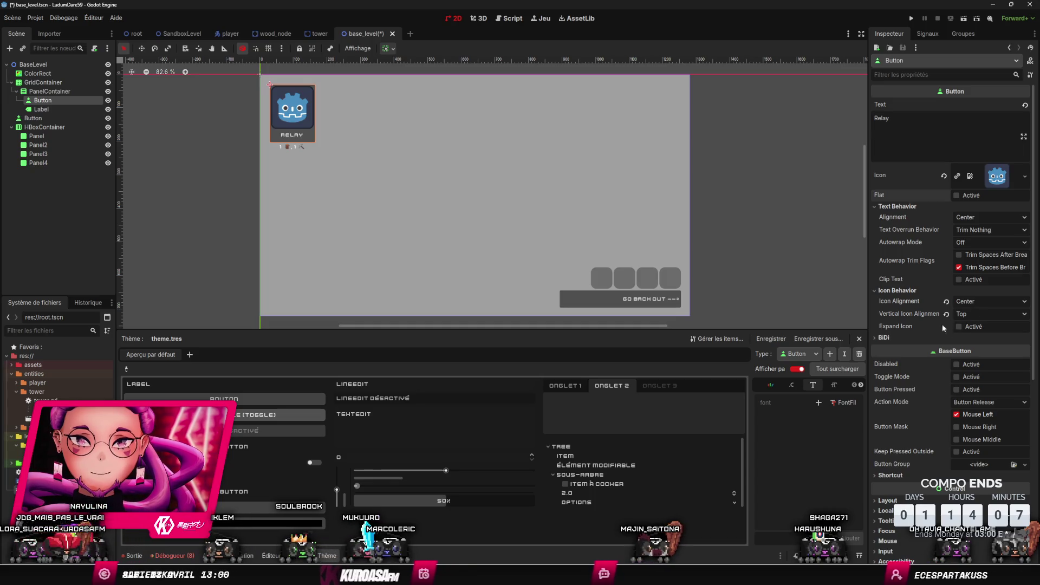
pyautogui.click(961, 327)
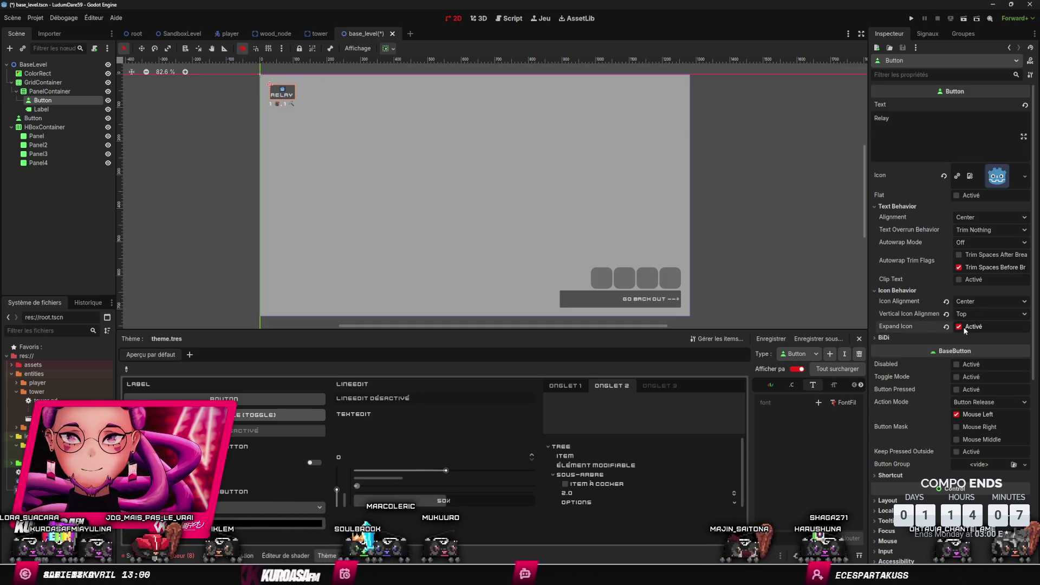
pyautogui.click(962, 327)
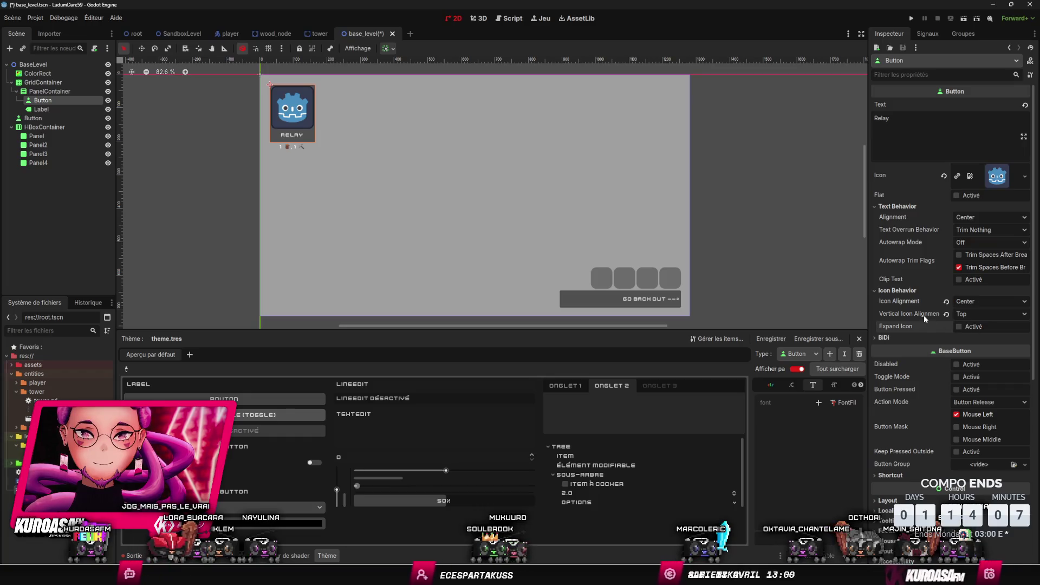
pyautogui.moveTo(924, 314)
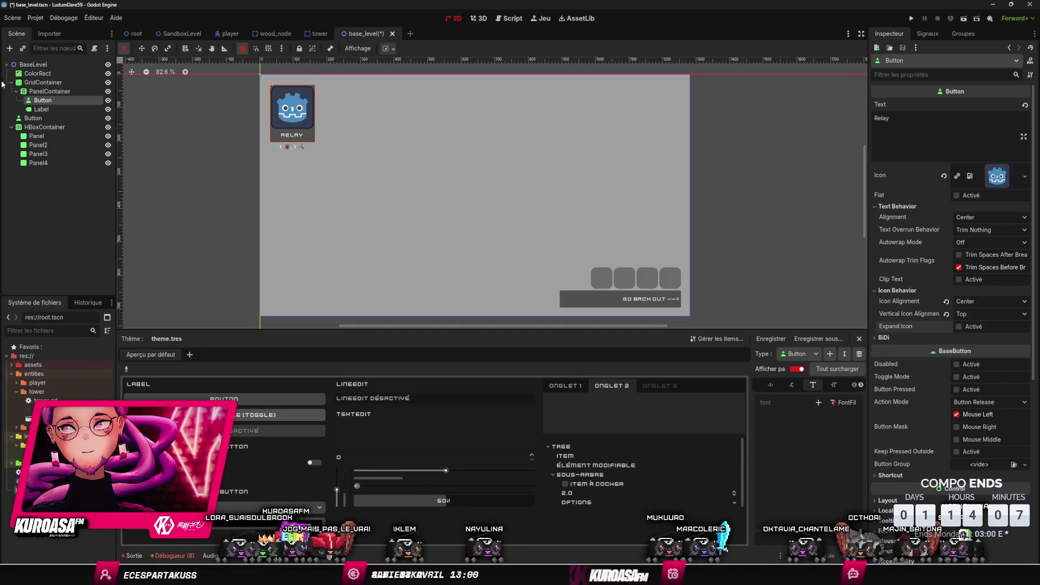
pyautogui.rightClick(64, 102)
pyautogui.click(98, 111)
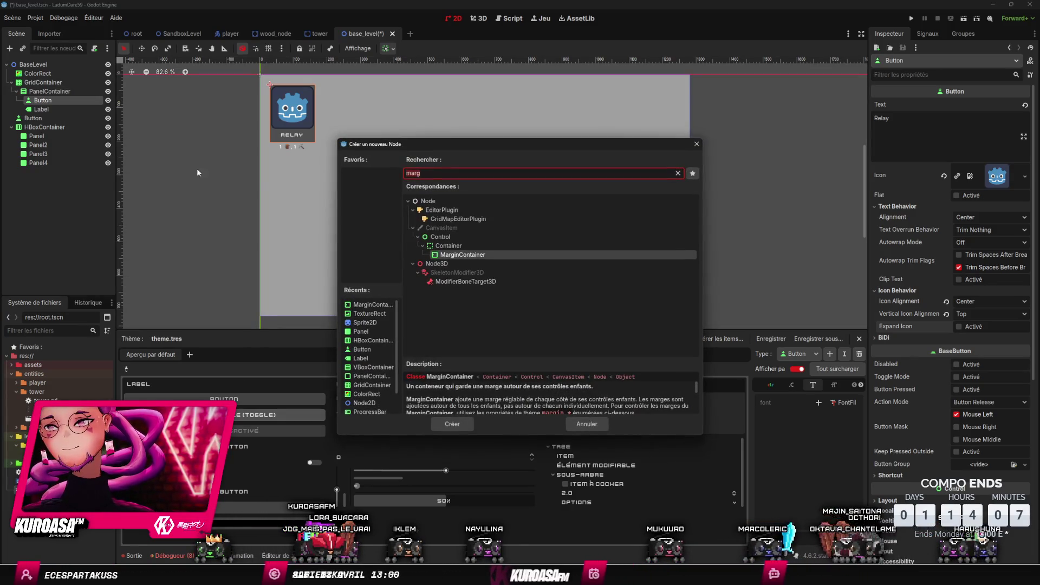
pyautogui.hotkey('ctrl', 'a')
pyautogui.write('te')
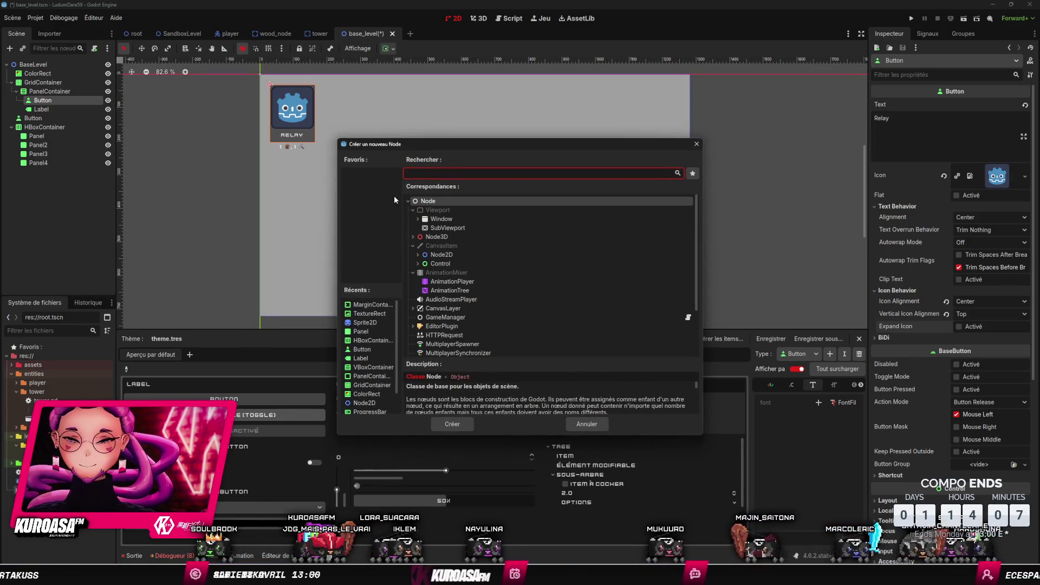
pyautogui.write('xt')
pyautogui.press('Down')
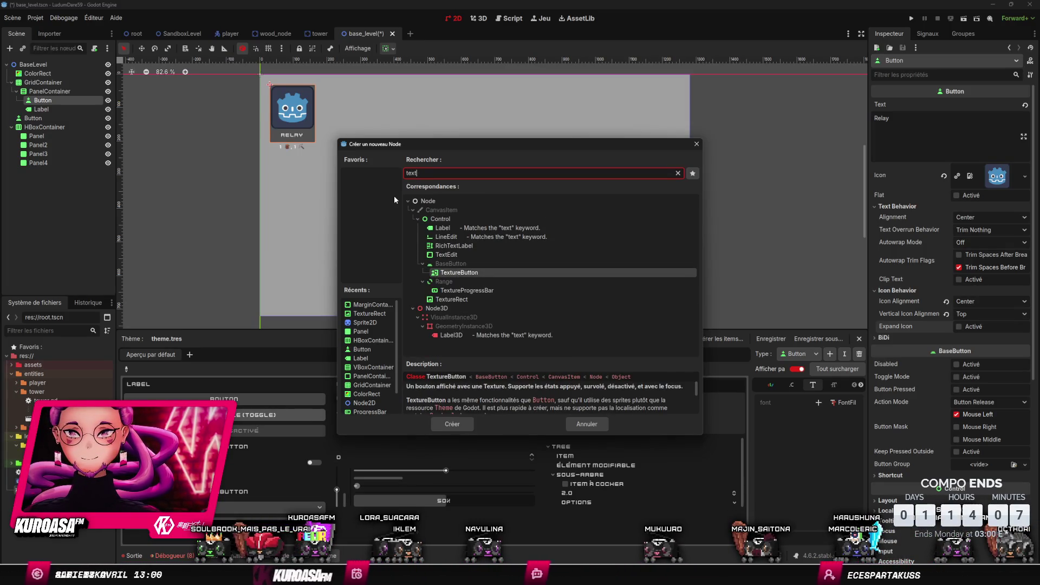
pyautogui.press('Down')
pyautogui.press('Down')
pyautogui.press('Return')
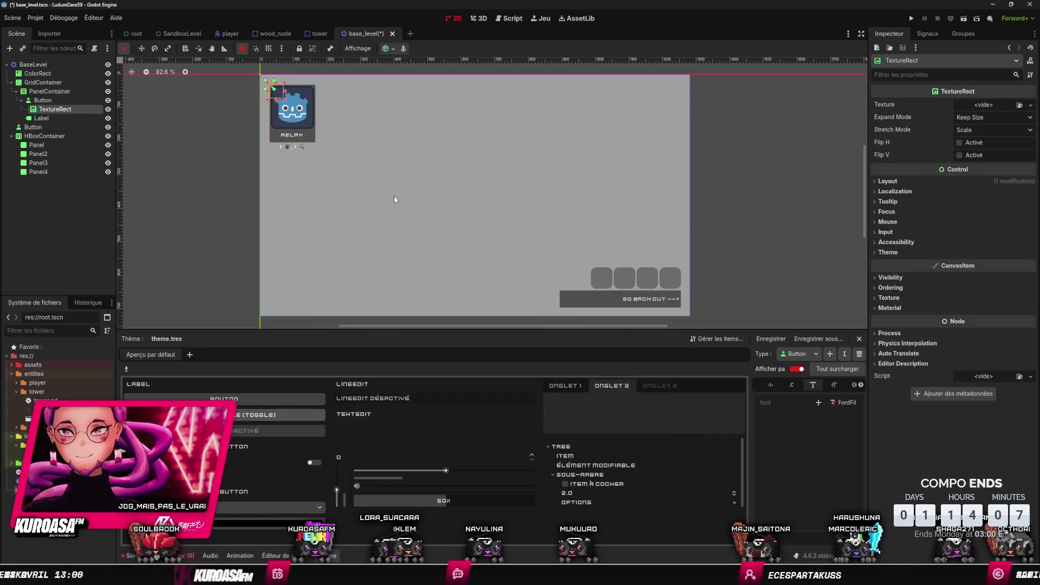
pyautogui.moveTo(281, 96)
pyautogui.mouseDown()
pyautogui.moveTo(342, 120)
pyautogui.moveTo(286, 117)
pyautogui.mouseUp()
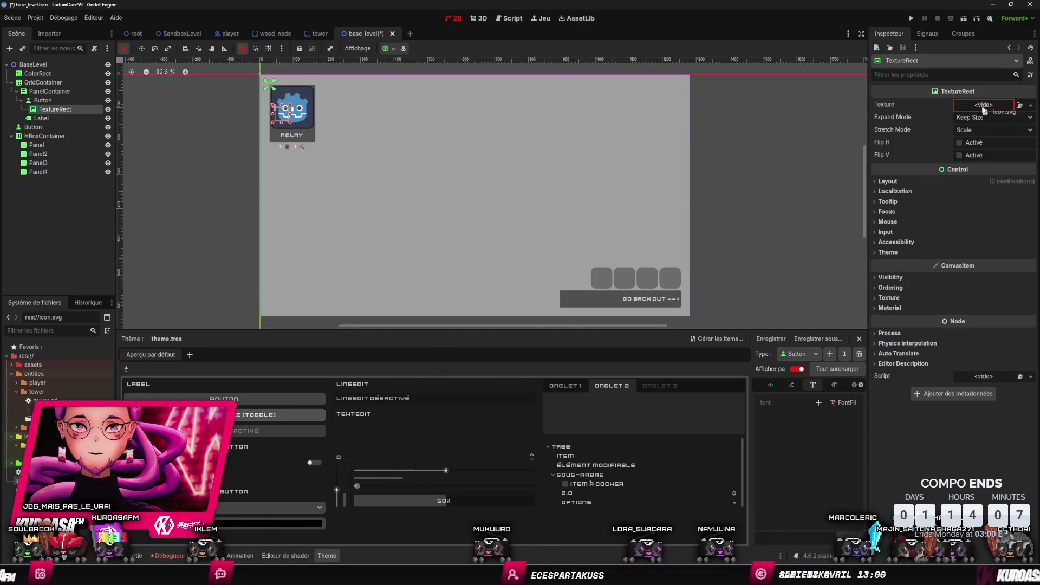
pyautogui.moveTo(983, 109); pyautogui.dragTo(983, 106)
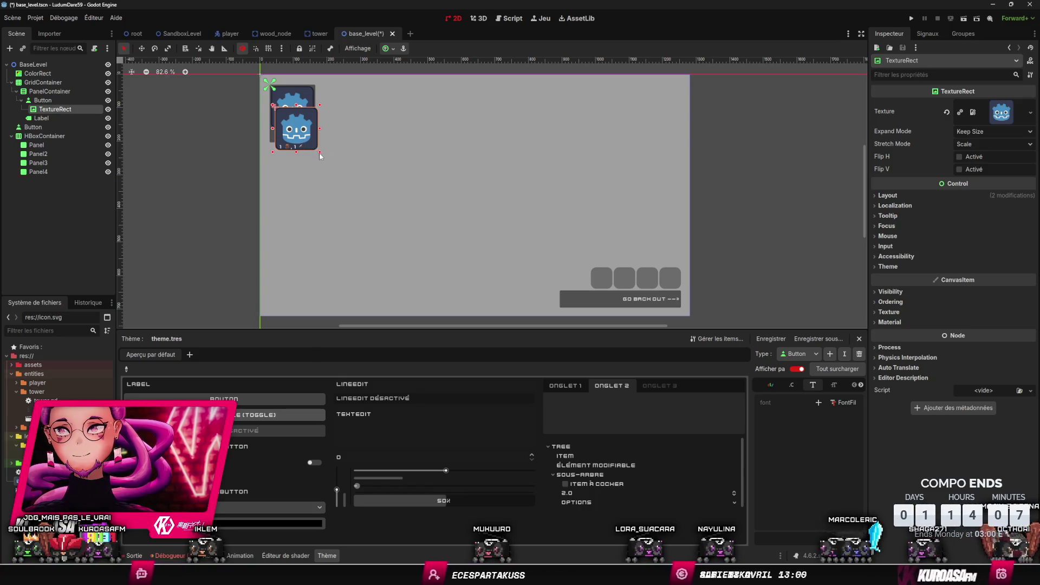
pyautogui.moveTo(304, 150)
pyautogui.mouseDown()
pyautogui.moveTo(347, 130)
pyautogui.moveTo(314, 129)
pyautogui.mouseUp()
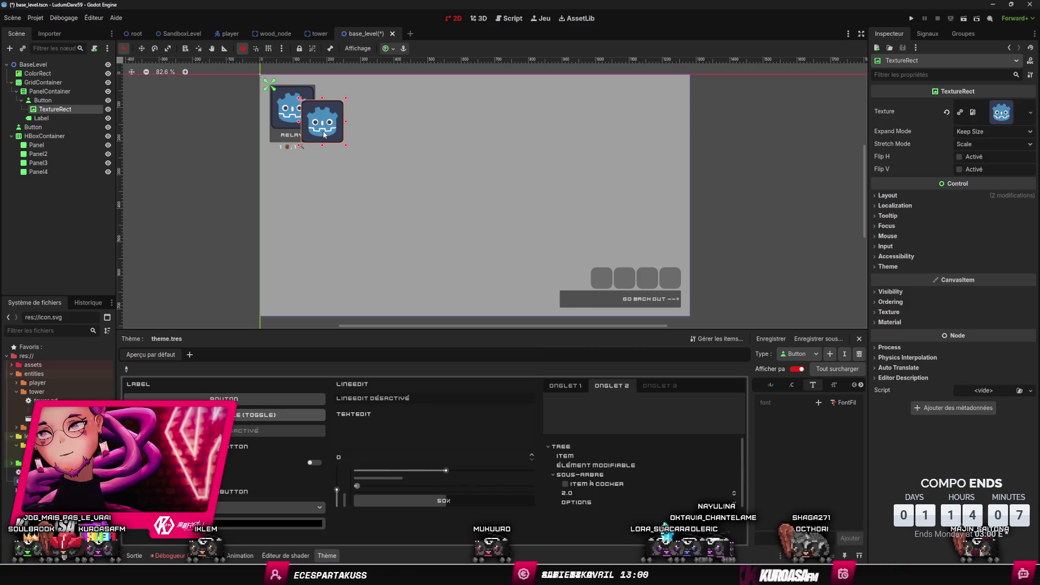
pyautogui.press('Delete')
pyautogui.click(506, 300)
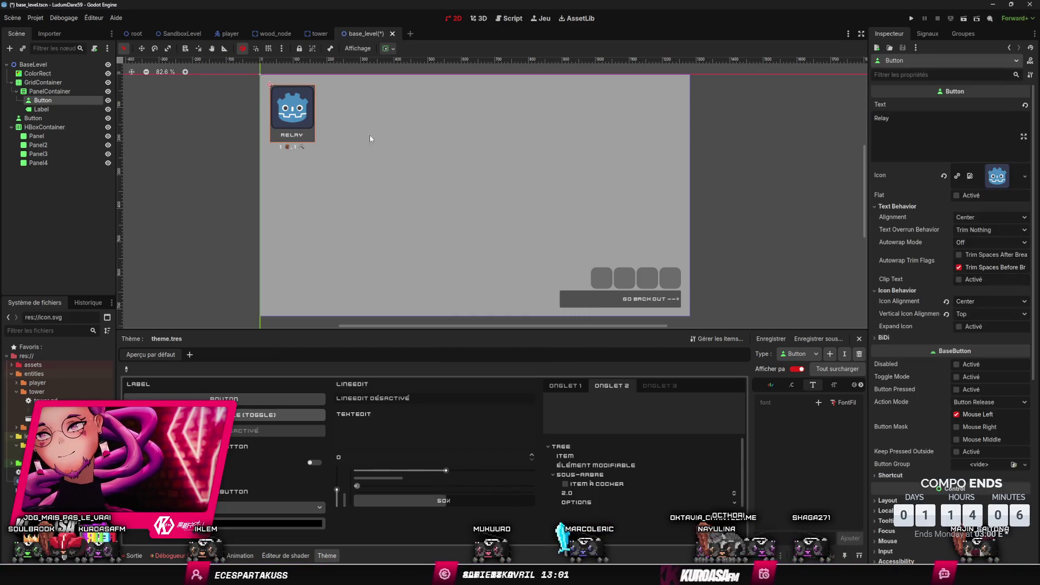
# Review the button's icon options and the GridContainer, then save the base_level scene
pyautogui.click(1025, 176)
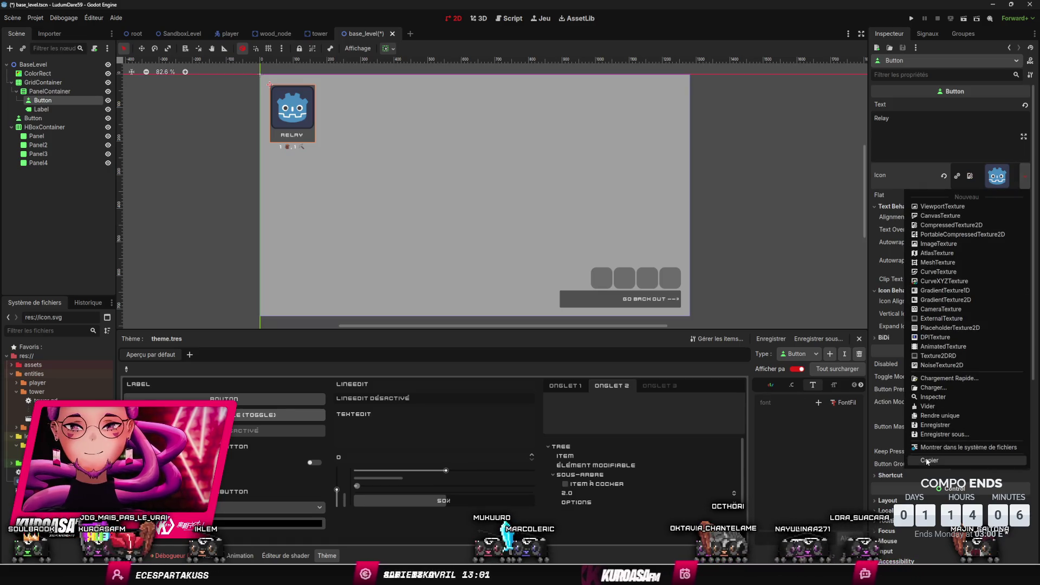
pyautogui.click(440, 237)
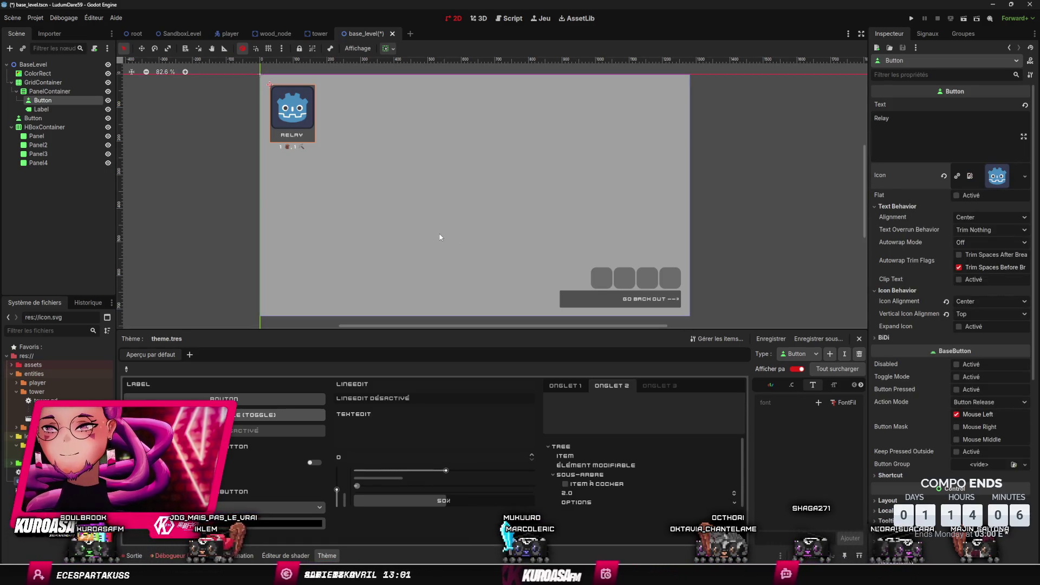
pyautogui.click(440, 237)
pyautogui.click(730, 209)
pyautogui.hotkey('ctrl', 's')
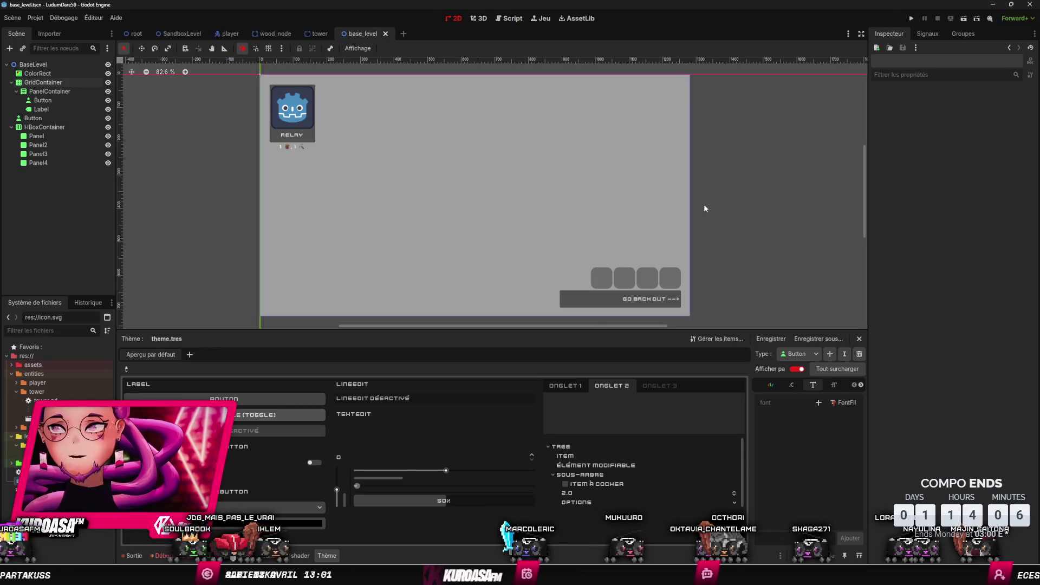
# Inspect the cost panels and their HBoxContainer, then bring the Relay button back into view
pyautogui.hscroll(-2, 704, 209)
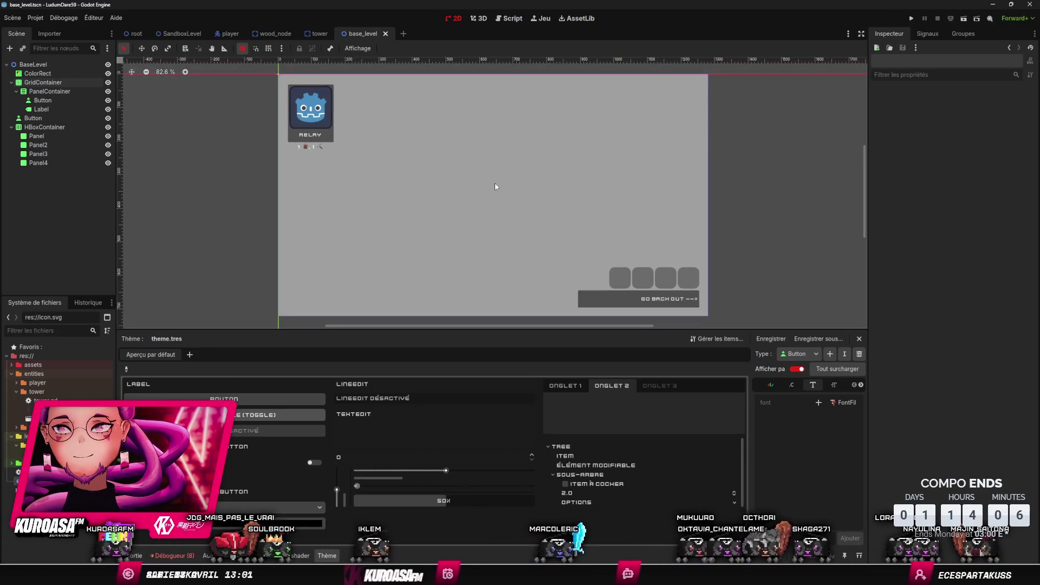
pyautogui.hscroll(2, 495, 187)
pyautogui.click(610, 279)
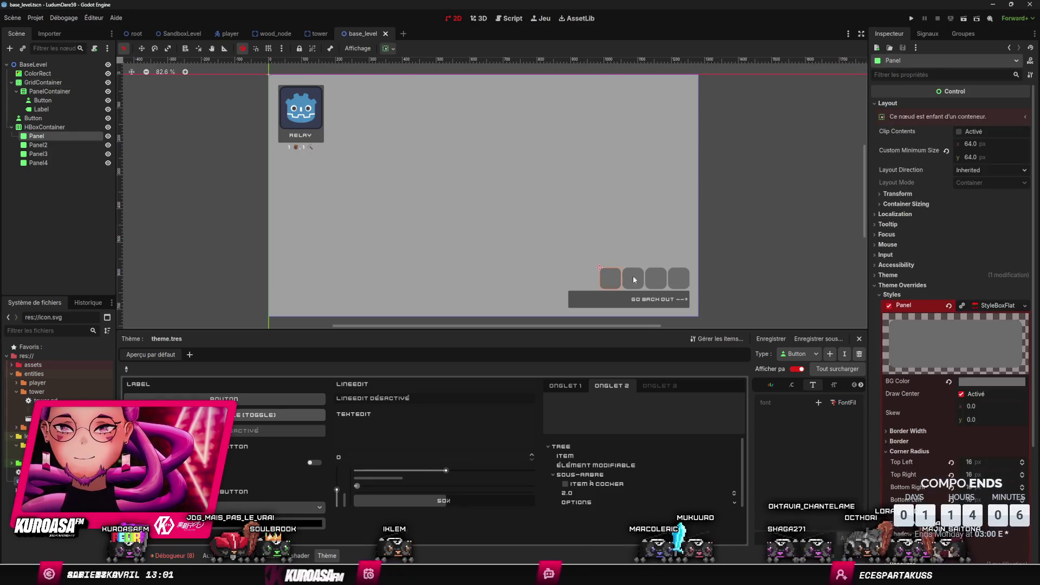
pyautogui.click(634, 280)
pyautogui.click(623, 280)
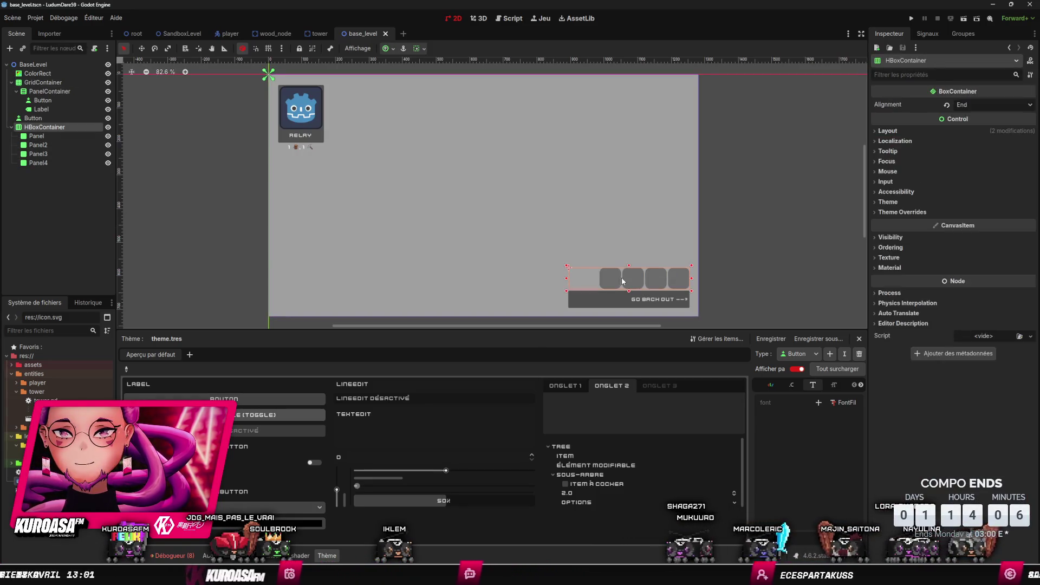
pyautogui.click(675, 282)
pyautogui.click(611, 277)
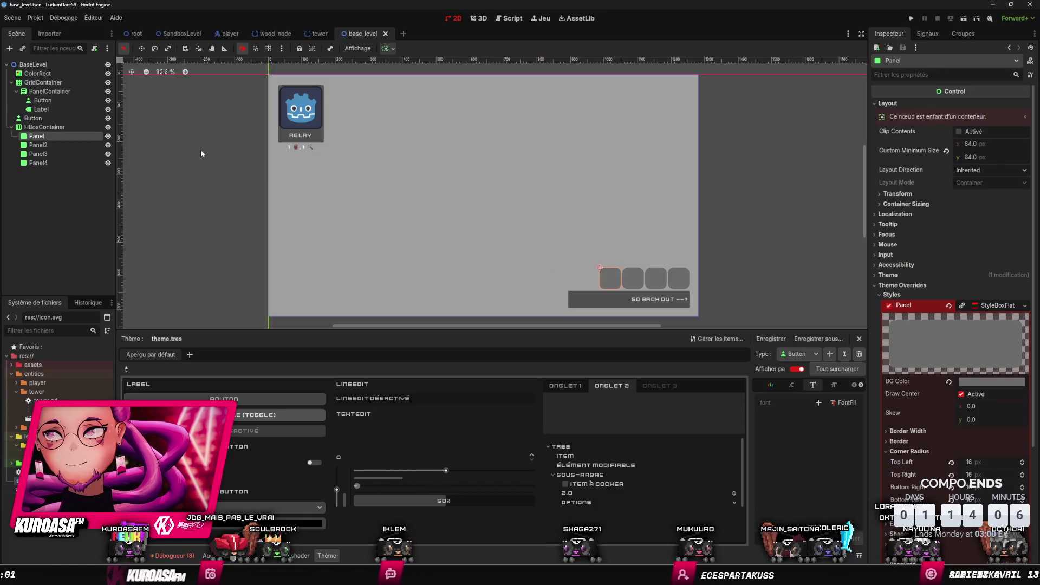
pyautogui.doubleClick(24, 138)
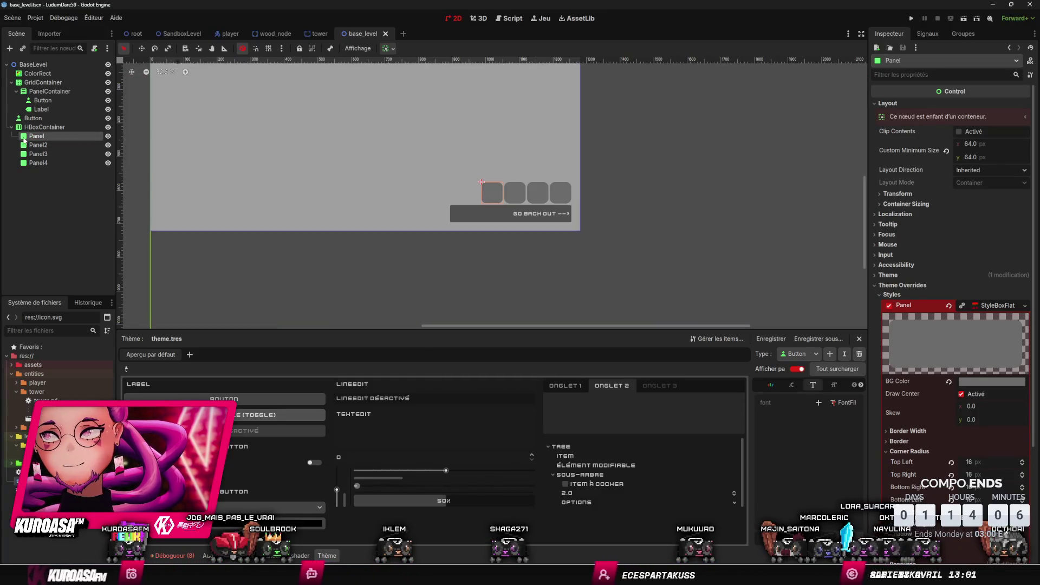
pyautogui.moveTo(326, 190)
pyautogui.mouseDown()
pyautogui.moveTo(490, 261)
pyautogui.moveTo(490, 289)
pyautogui.moveTo(469, 278)
pyautogui.mouseUp()
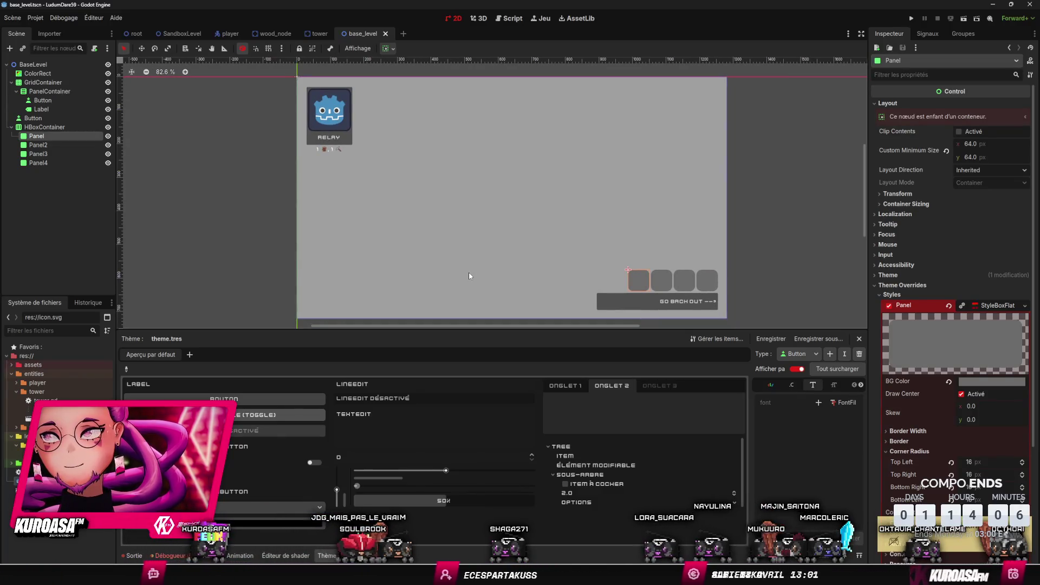
# Delete the second cost from the Relay button's cost label text and save
pyautogui.click(330, 136)
pyautogui.click(334, 149)
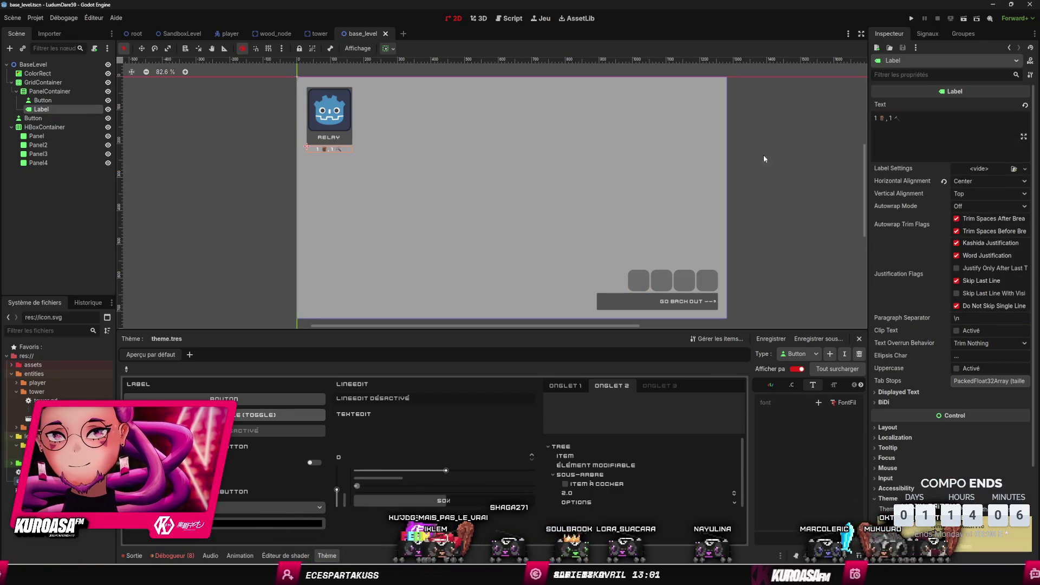
pyautogui.doubleClick(890, 119)
pyautogui.press('BackSpace')
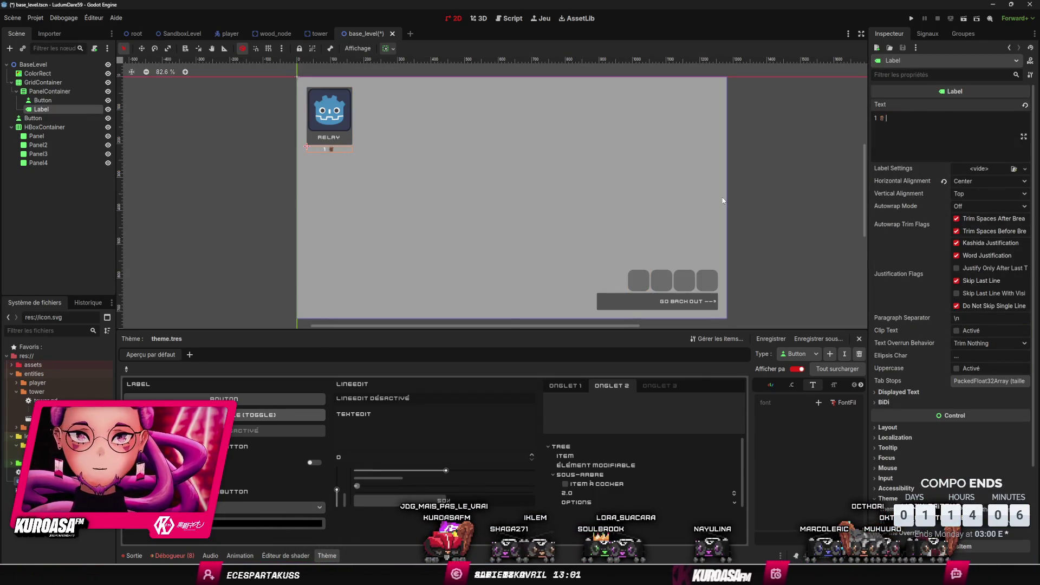
pyautogui.hotkey('ctrl', 's')
# Glance at the SandboxLevel scene, return to base_level and save it again
pyautogui.click(791, 195)
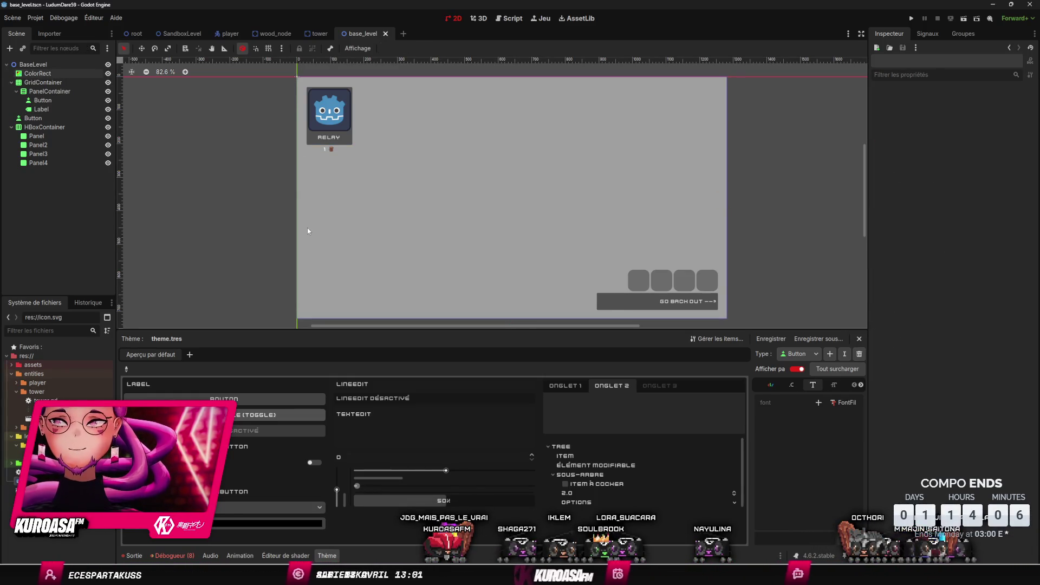
pyautogui.click(344, 112)
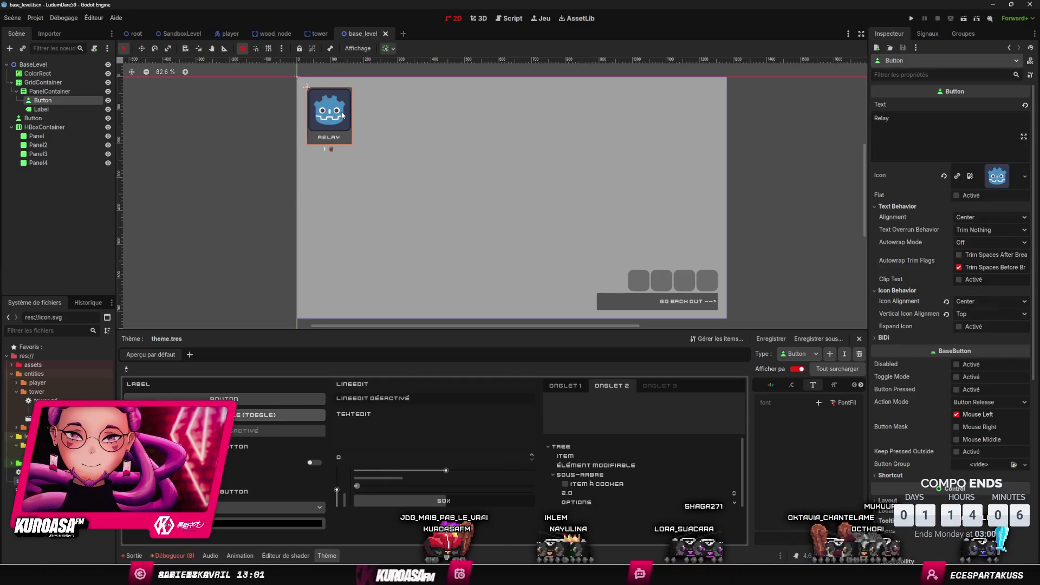
pyautogui.click(179, 34)
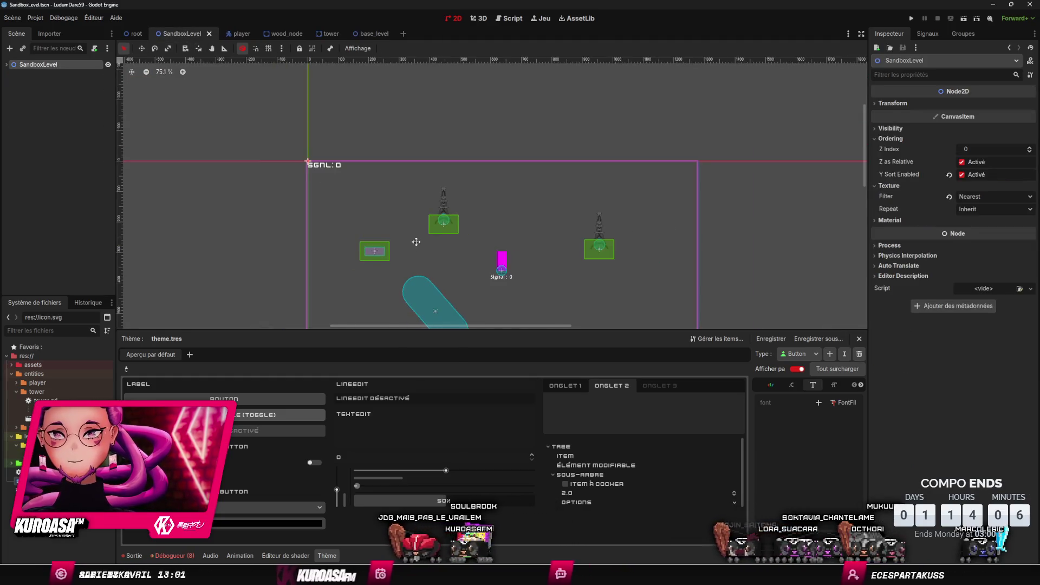
pyautogui.click(366, 33)
pyautogui.hotkey('ctrl', 's')
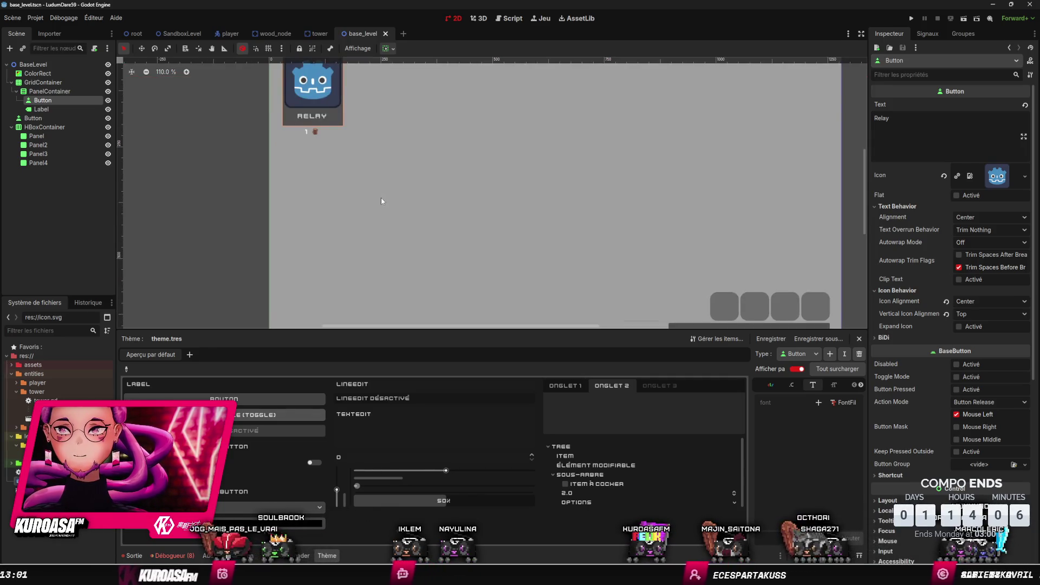
# Browse the FileSystem dock to the entities/tower folder
pyautogui.scroll(3, 381, 197)
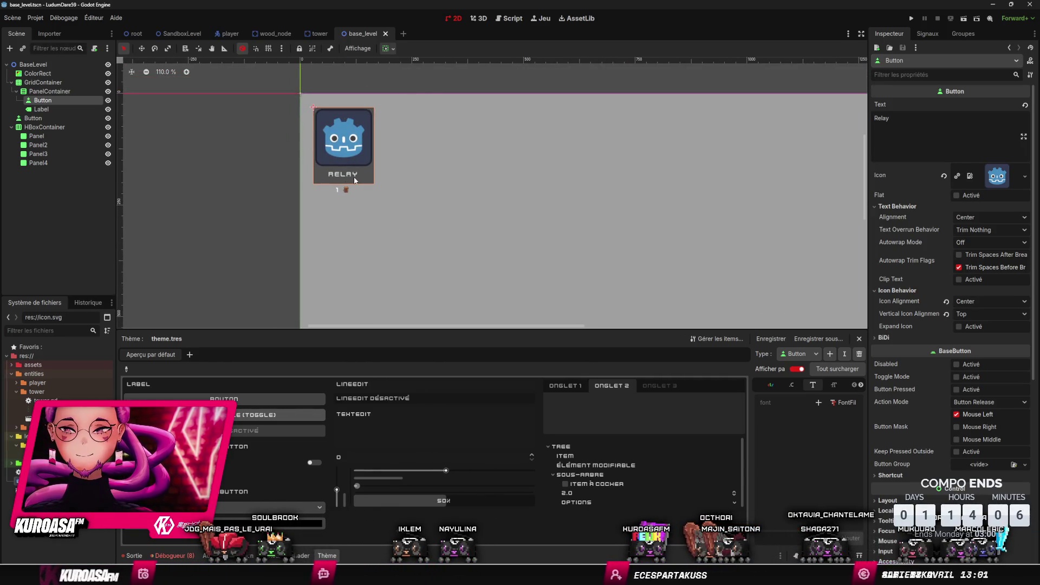
pyautogui.scroll(-4, 399, 204)
pyautogui.scroll(-2, 399, 204)
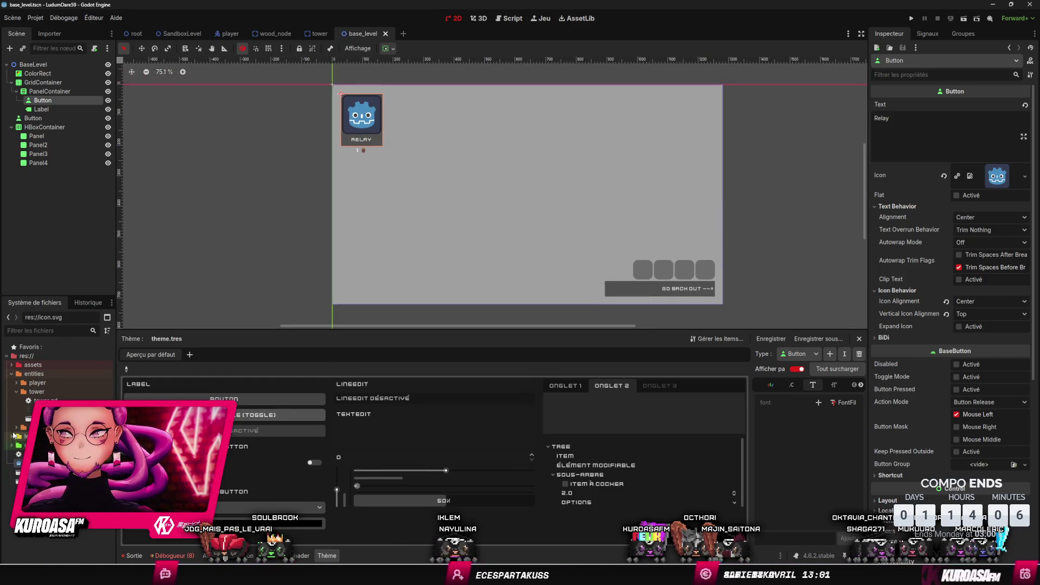
pyautogui.click(11, 374)
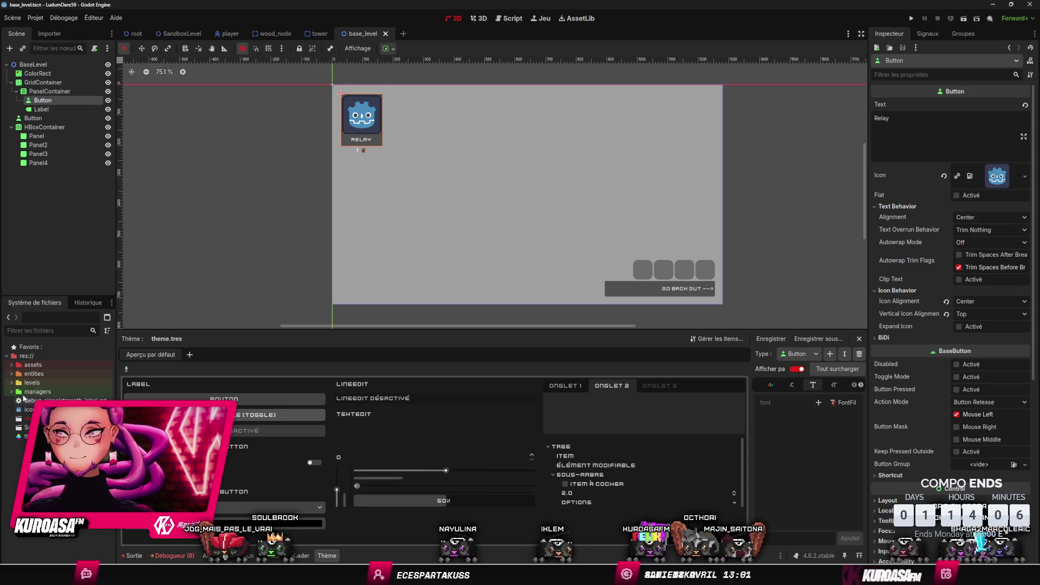
pyautogui.click(11, 374)
pyautogui.click(17, 391)
# Create a new 2D relay scene from the FileSystem dock, typing 'relk' as its name
pyautogui.click(16, 392)
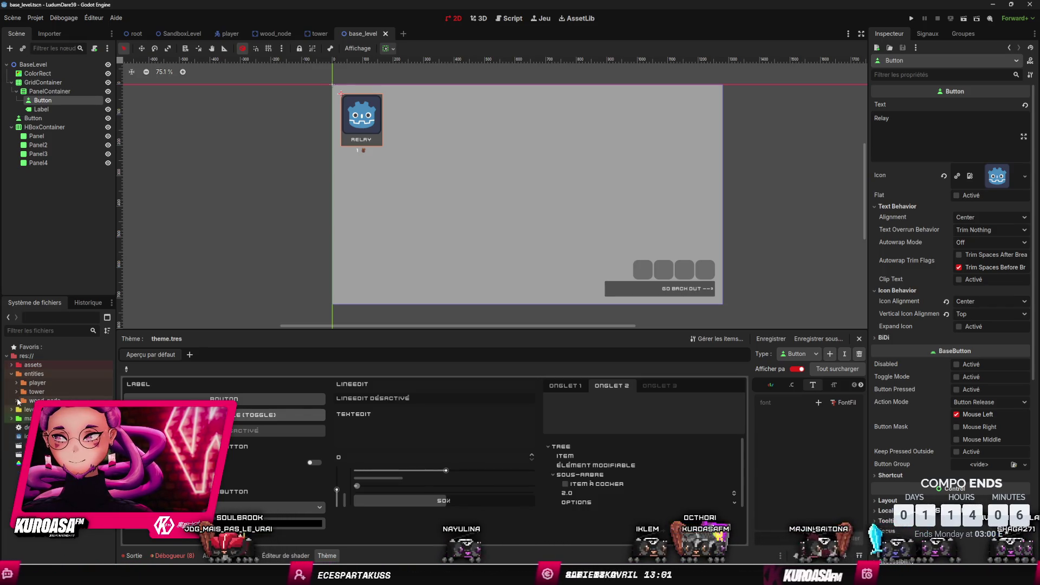
pyautogui.rightClick(63, 428)
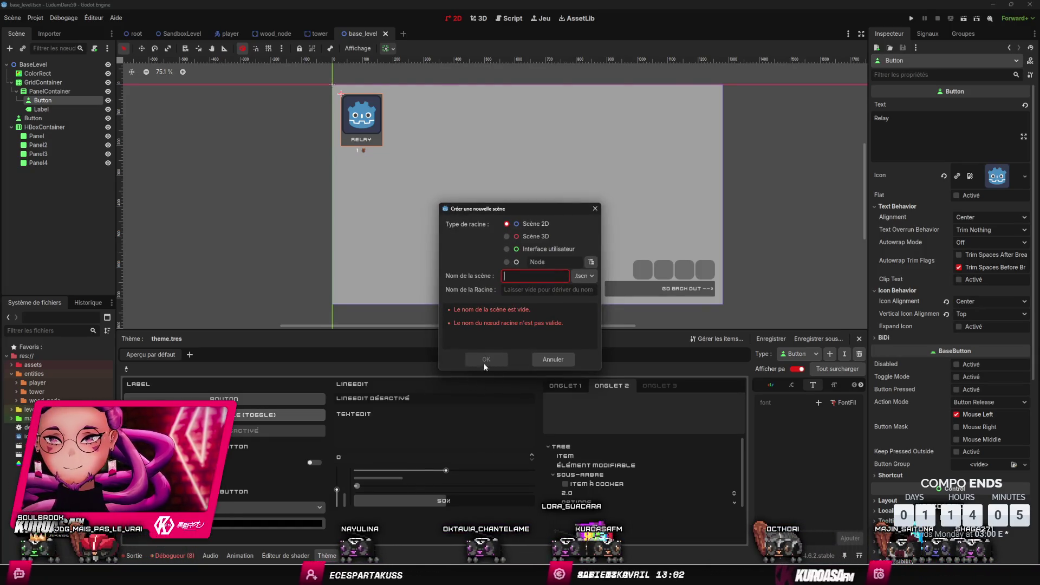
pyautogui.click(486, 358)
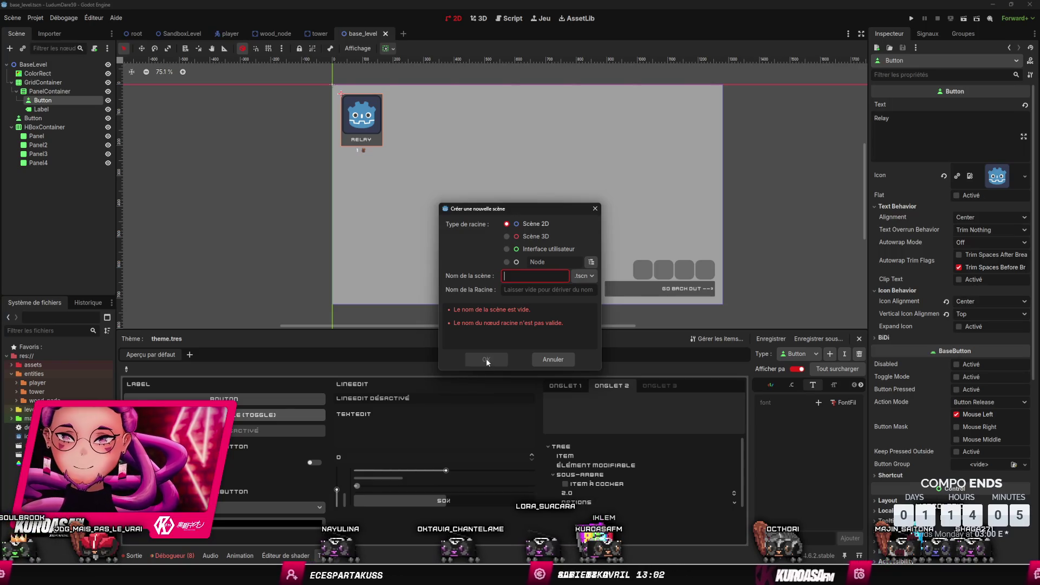
pyautogui.click(554, 280)
pyautogui.write('relk')
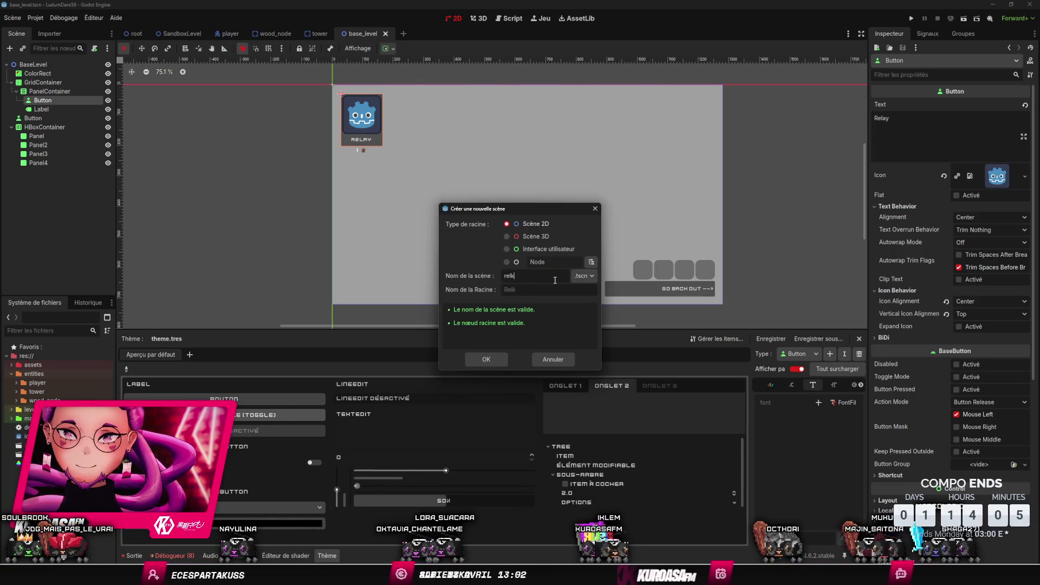
pyautogui.press('Return')
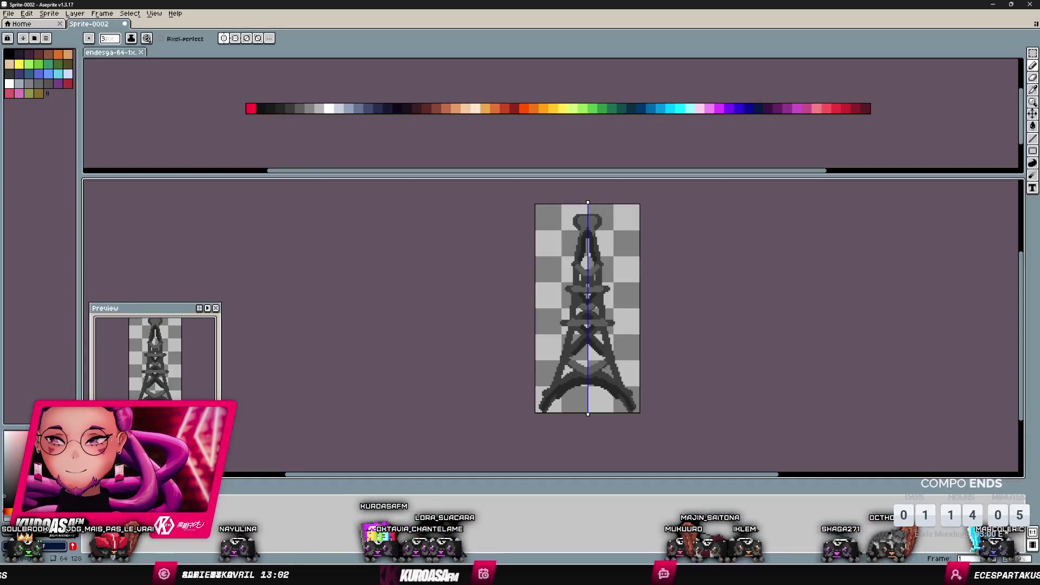
# Create a new 64×128 sprite and draw a dark vertical pole with a 4 px brush
pyautogui.hotkey('ctrl', 'n')
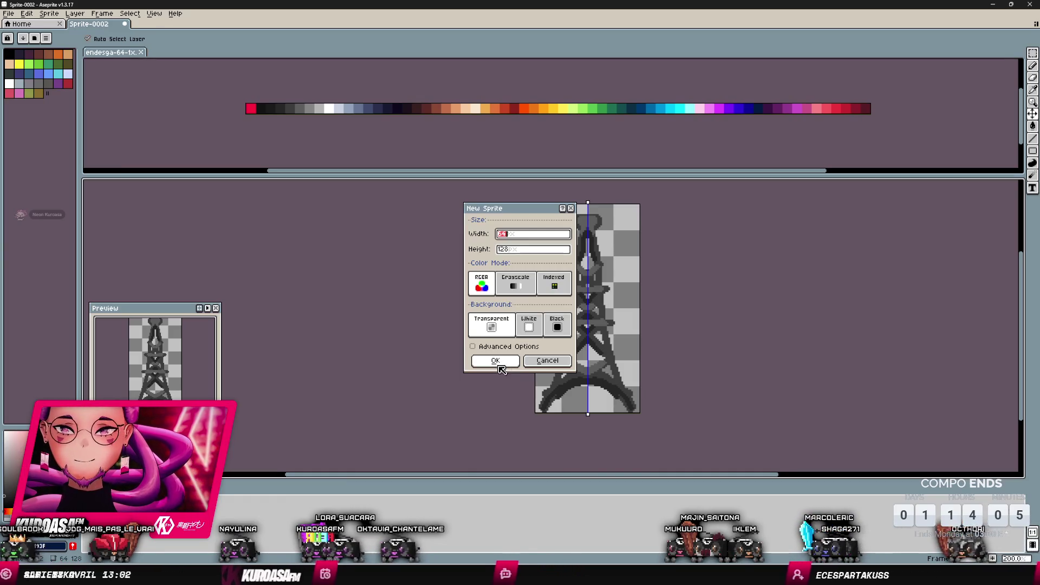
pyautogui.click(501, 363)
pyautogui.scroll(5, 553, 385)
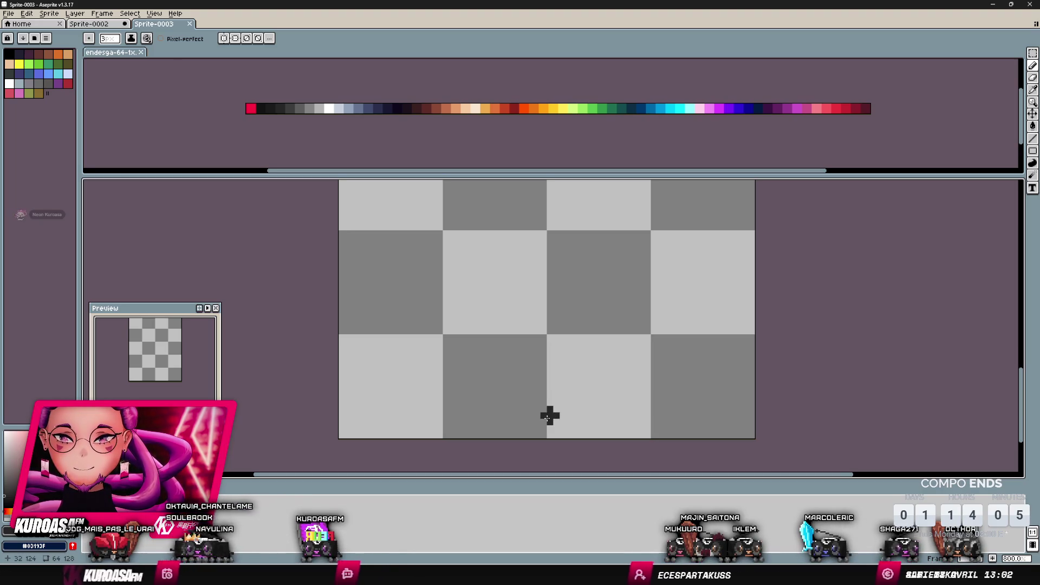
pyautogui.press('+')
pyautogui.click(548, 411)
pyautogui.moveTo(548, 410); pyautogui.dragTo(547, 323)
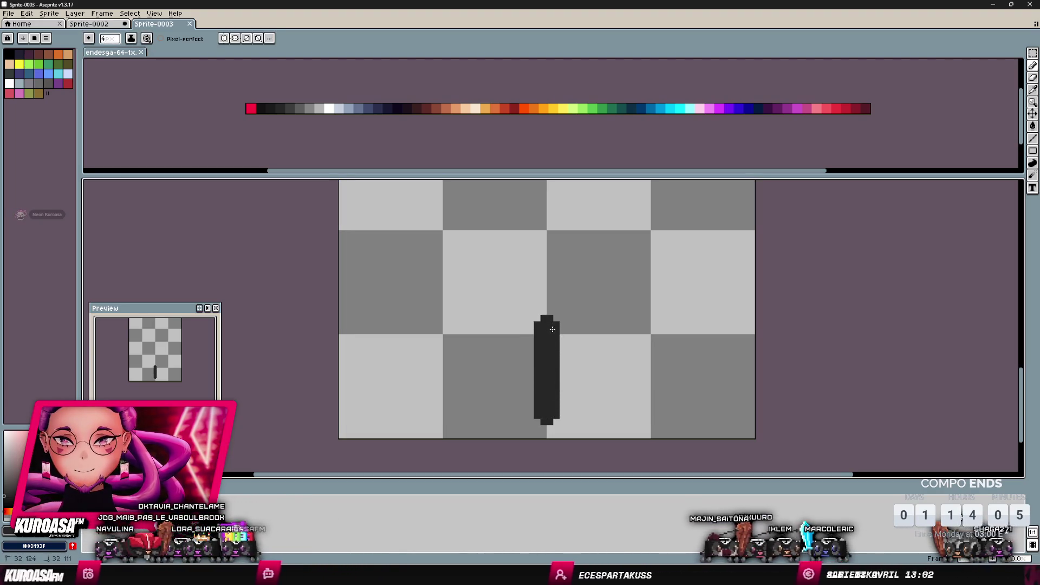
# Paint a red, highlighted tip atop the pole from the Endesga palette and shade its stripe
pyautogui.click(841, 108)
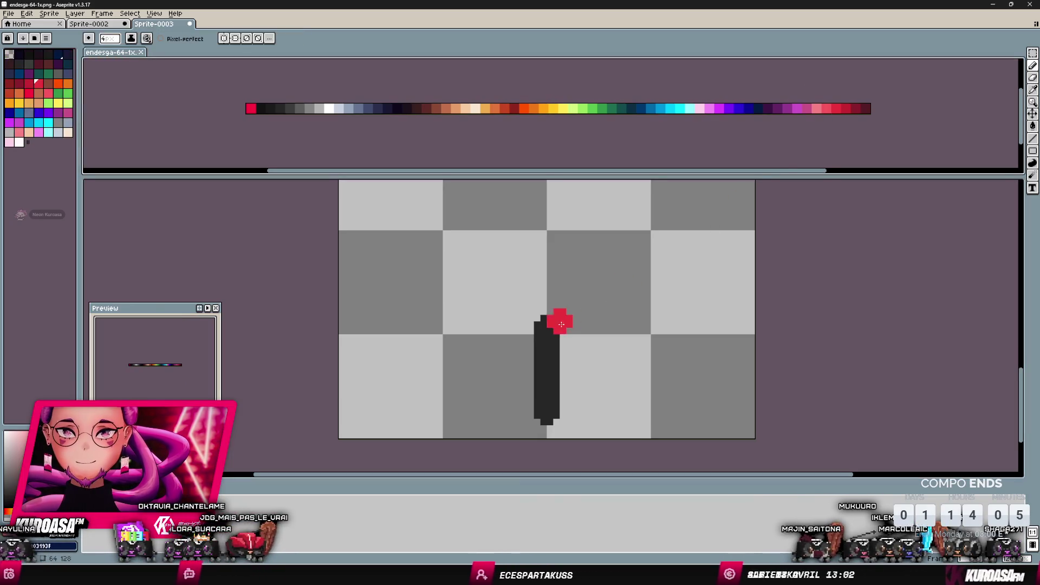
pyautogui.click(550, 317)
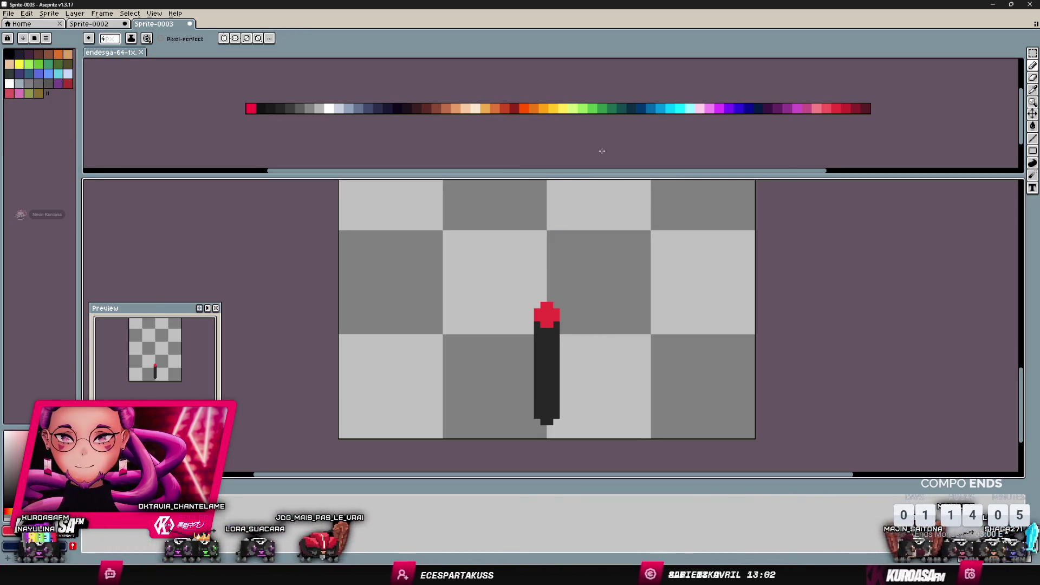
pyautogui.click(821, 104)
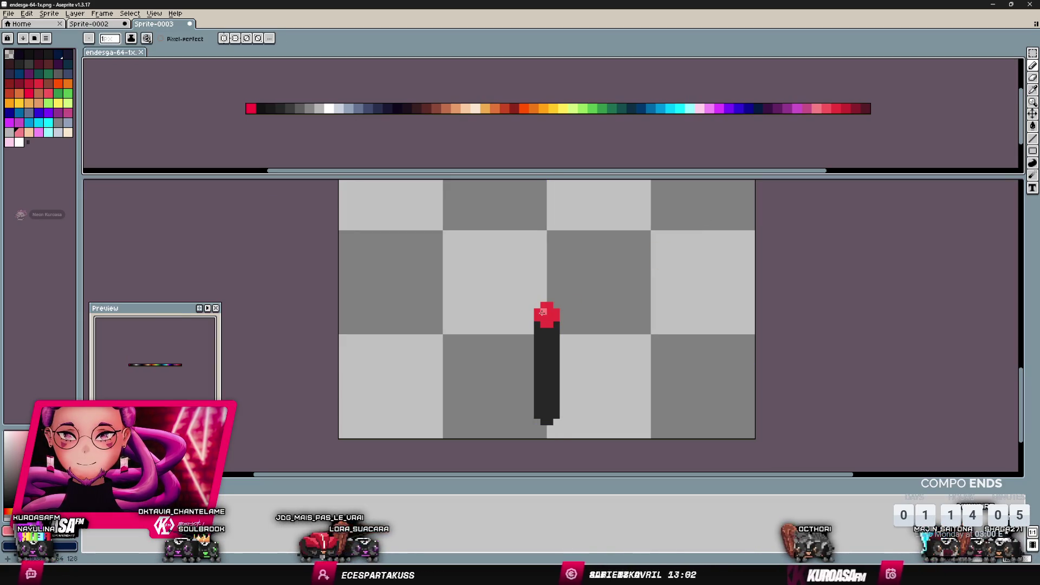
pyautogui.click(543, 312)
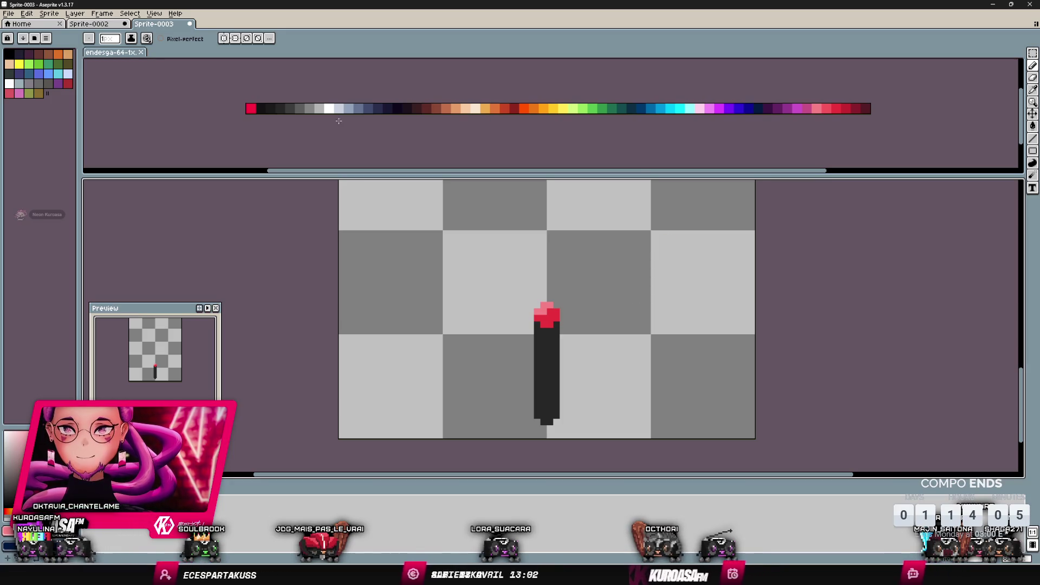
pyautogui.click(293, 108)
pyautogui.click(554, 324)
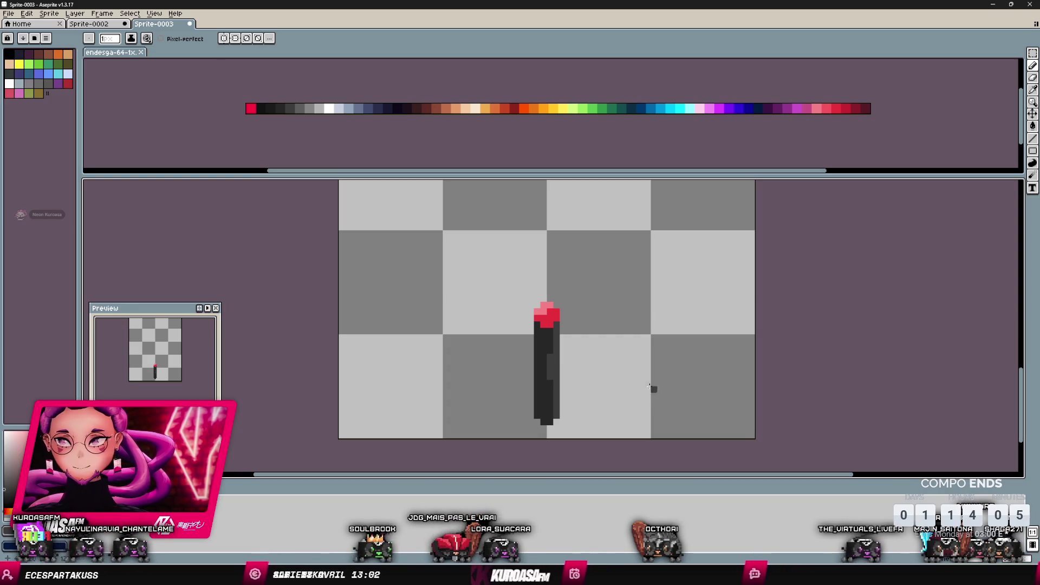
pyautogui.click(552, 367)
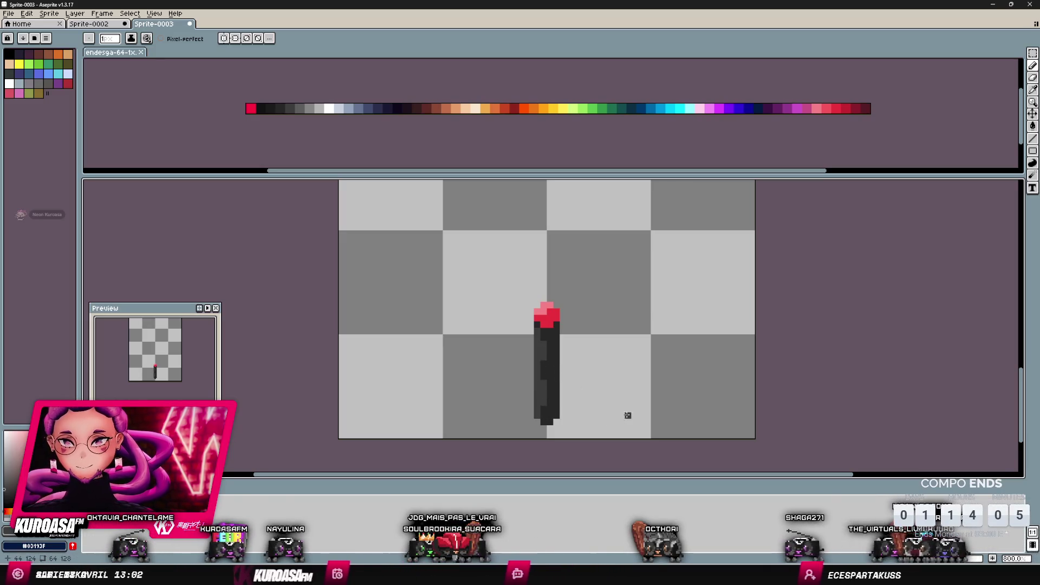
pyautogui.scroll(-6, 628, 415)
pyautogui.scroll(3, 634, 408)
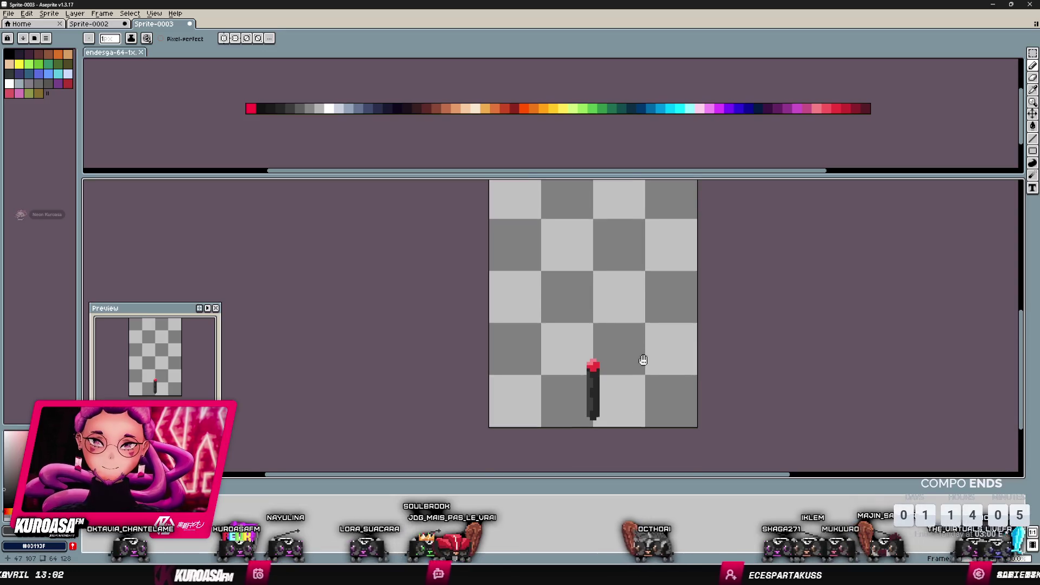
# Crop the sprite's canvas down to 32×32 around the pole
pyautogui.scroll(-3, 631, 389)
pyautogui.hotkey('ctrl', 'alt', 'c')
pyautogui.moveTo(626, 305); pyautogui.dragTo(631, 371)
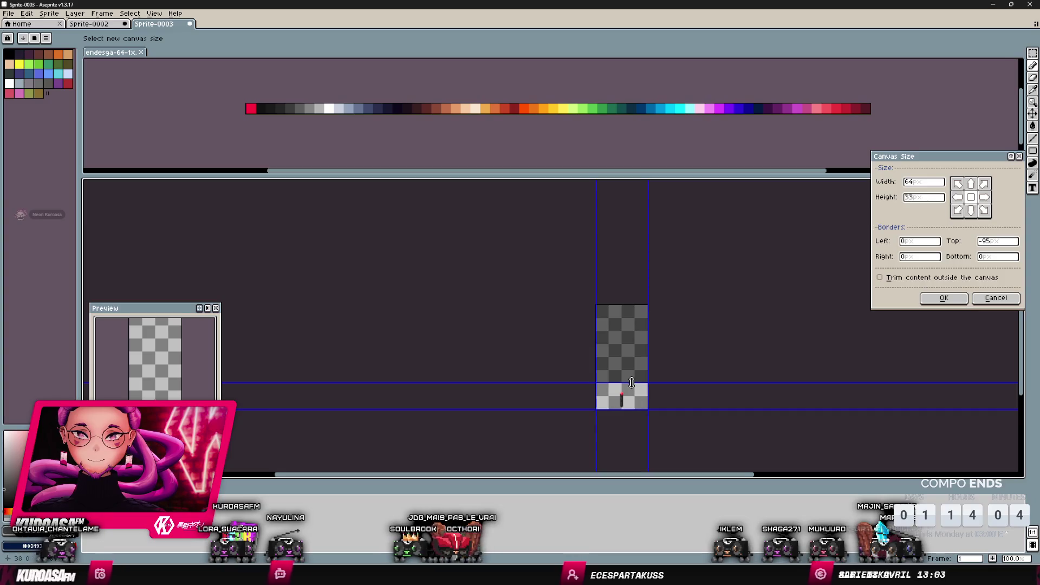
pyautogui.scroll(5, 633, 423)
pyautogui.moveTo(706, 374); pyautogui.dragTo(603, 372)
pyautogui.moveTo(290, 294); pyautogui.dragTo(395, 304)
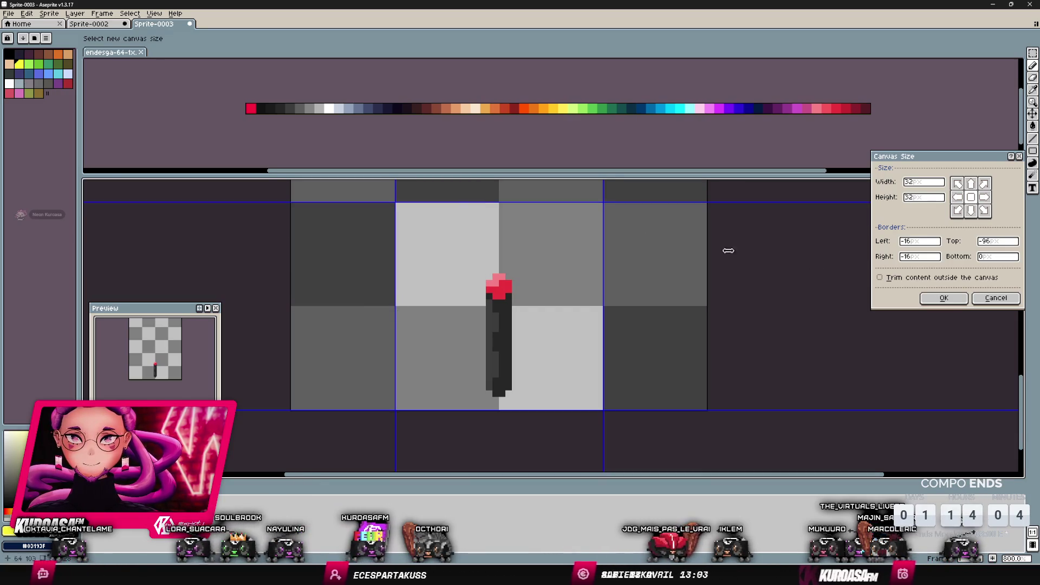
pyautogui.press('Return')
# In the export settings, create a new folder in entities, typed as 'relayt'
pyautogui.hotkey('ctrl', 'alt', 'shift', 's')
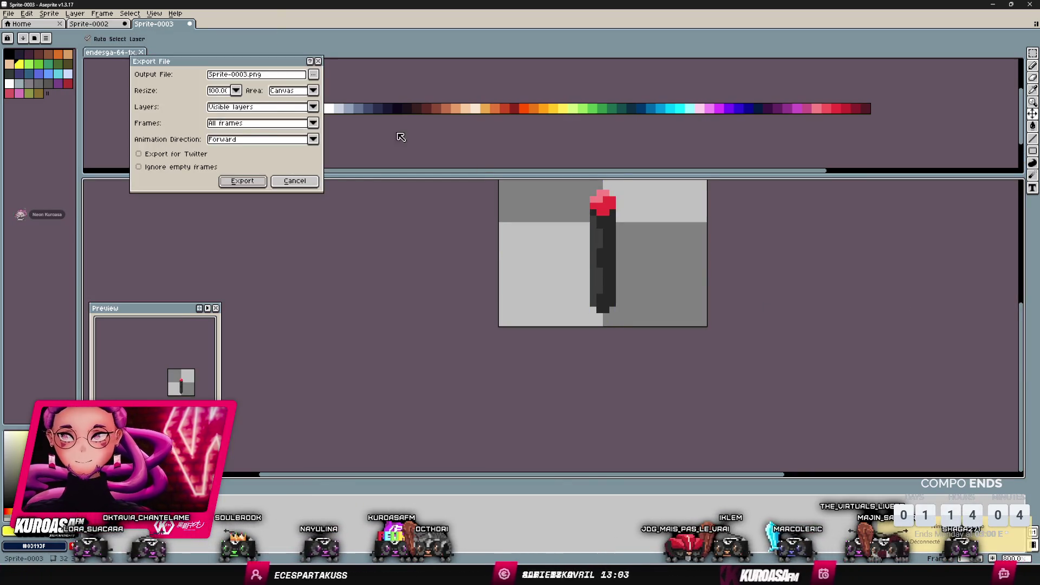
pyautogui.click(313, 74)
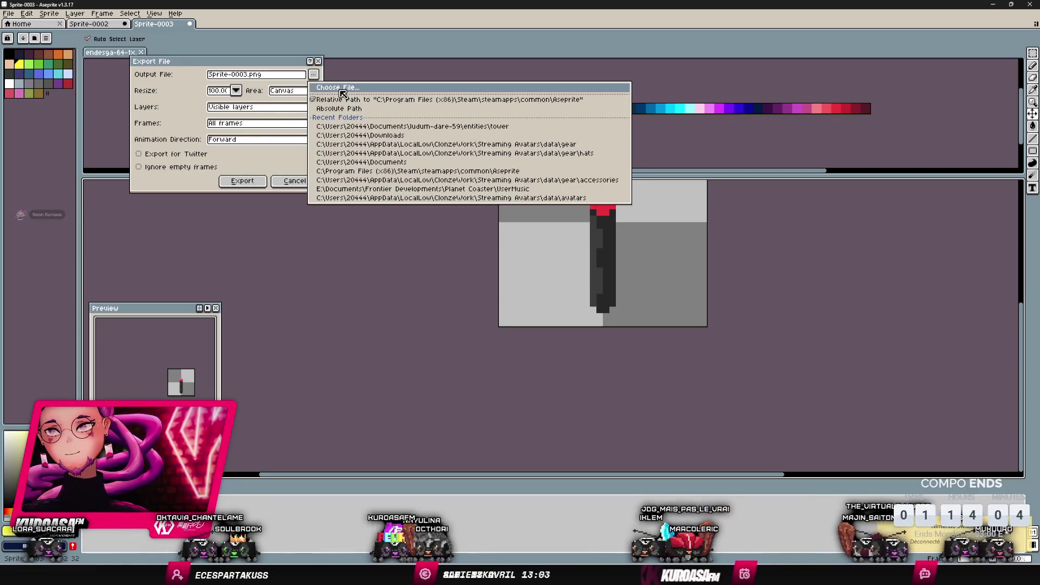
pyautogui.click(344, 126)
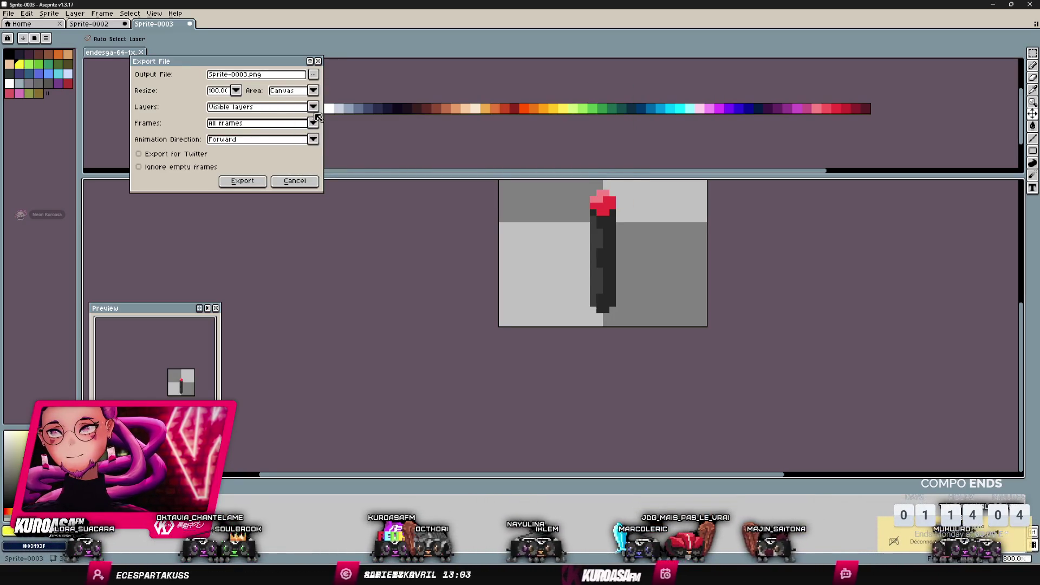
pyautogui.click(313, 76)
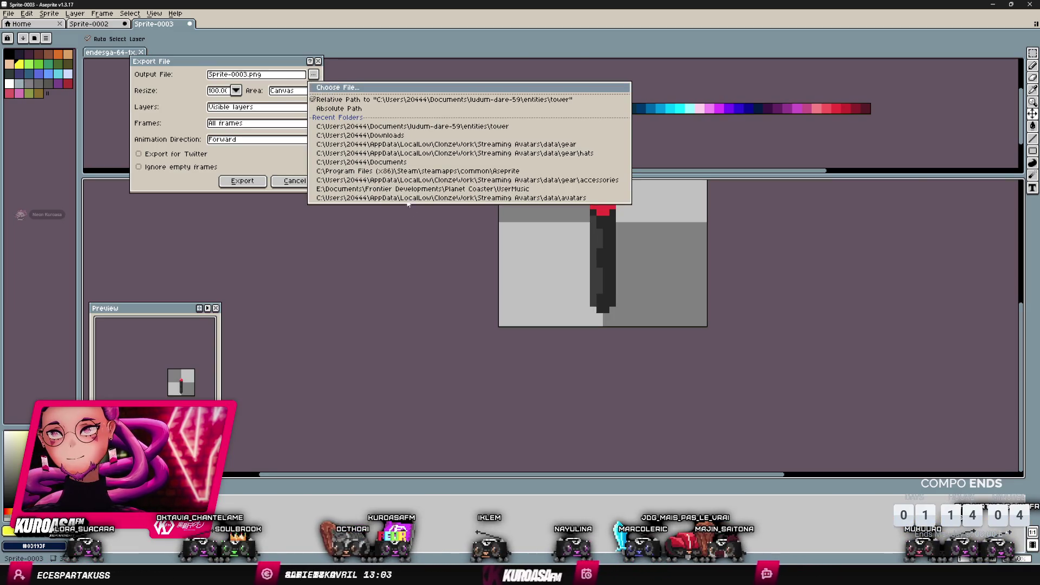
pyautogui.click(617, 90)
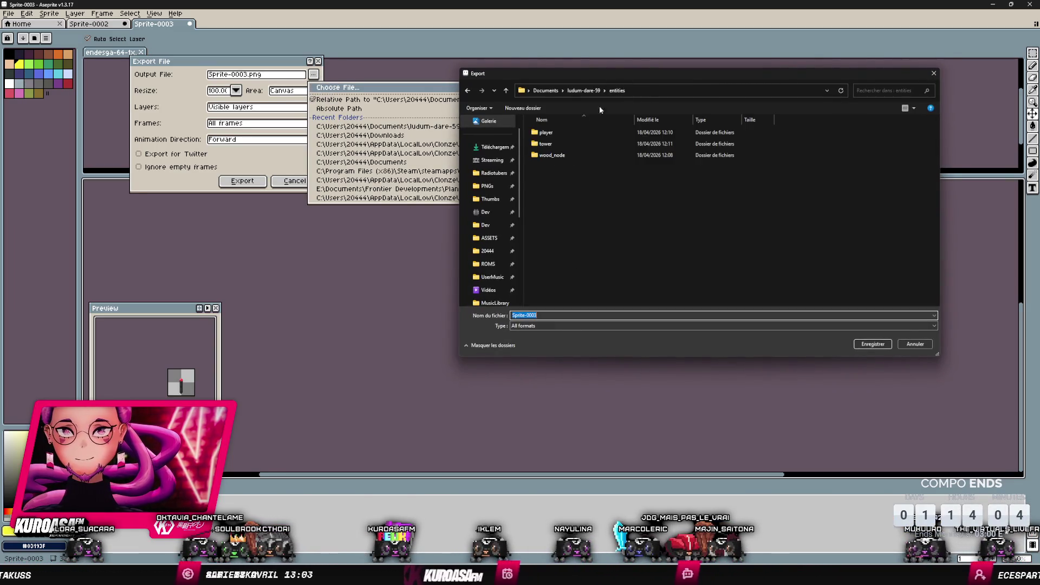
pyautogui.click(523, 108)
pyautogui.write('rela')
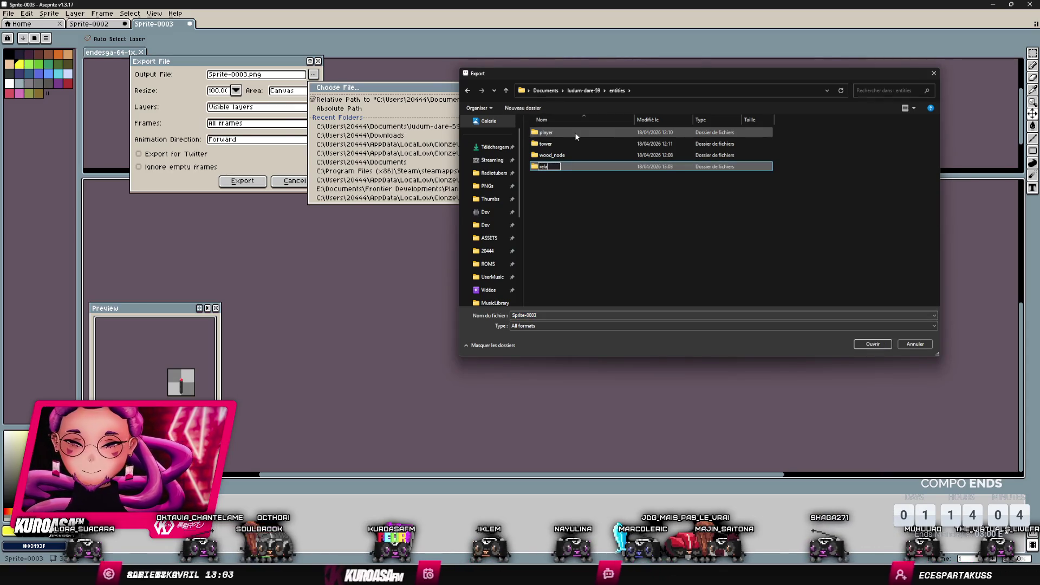
pyautogui.write('yt')
pyautogui.press('Return')
pyautogui.press('Return')
pyautogui.press('BackSpace')
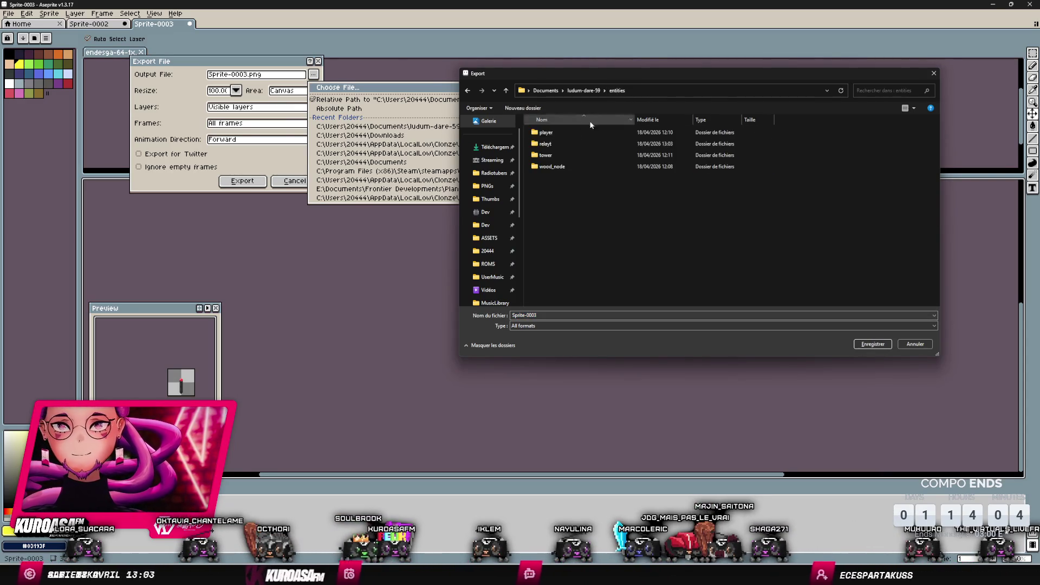
# Rename the folder to 'relay', open it, and set the output file to relay.png
pyautogui.click(566, 145)
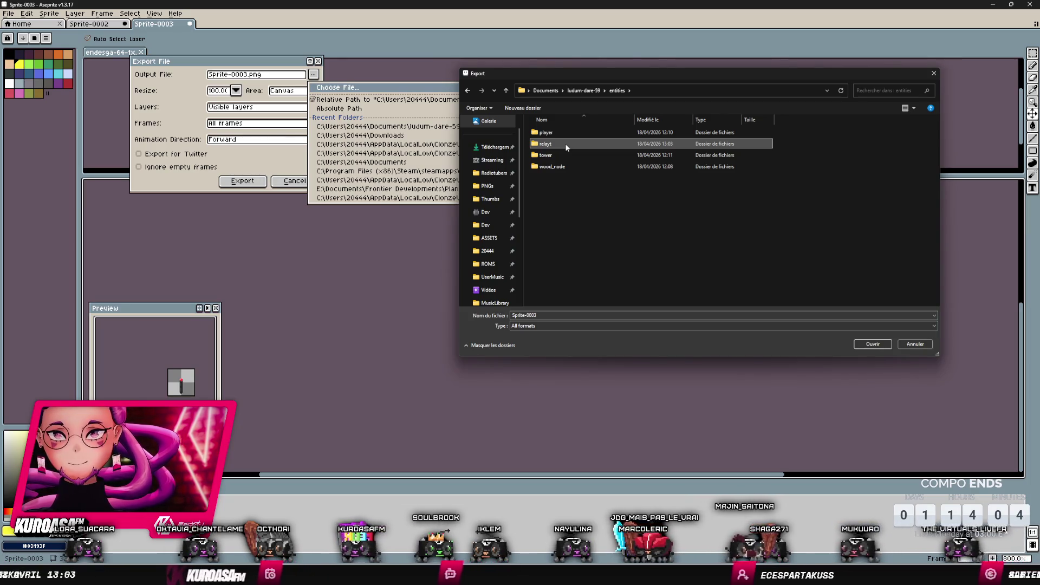
pyautogui.doubleClick(566, 145)
pyautogui.click(617, 91)
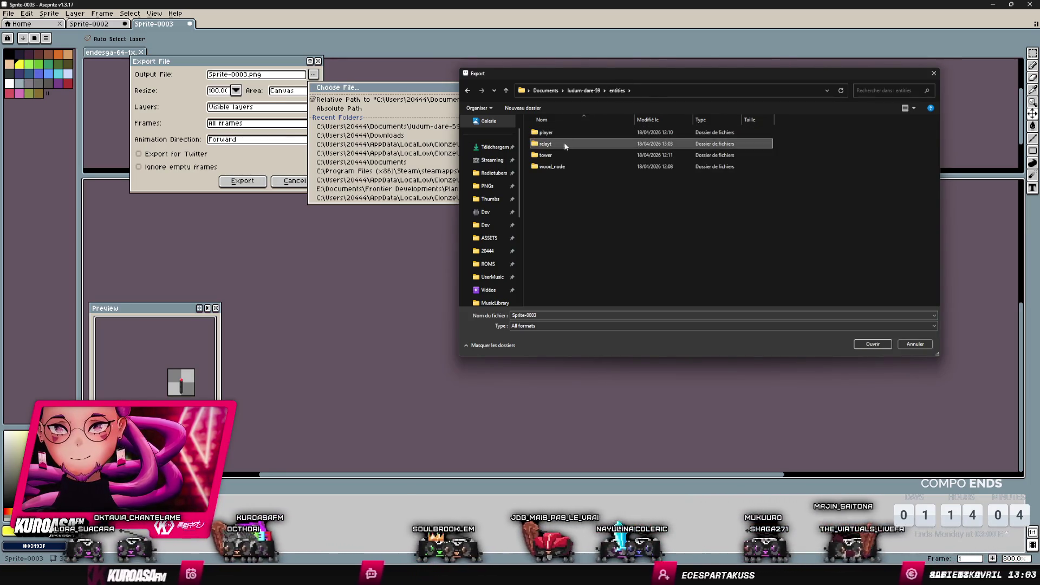
pyautogui.press('F2')
pyautogui.press('End')
pyautogui.press('BackSpace')
pyautogui.press('Return')
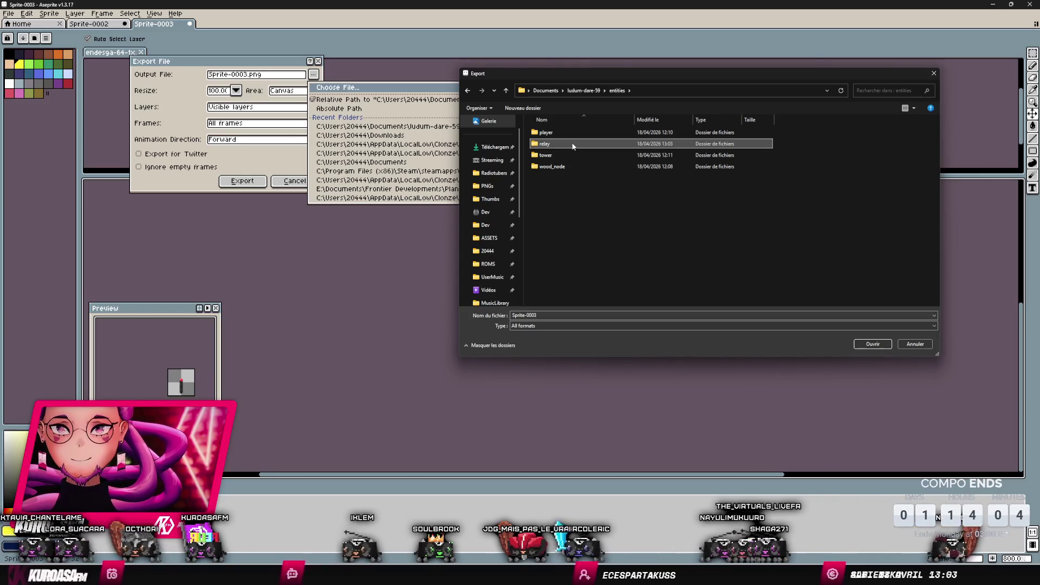
pyautogui.doubleClick(573, 146)
pyautogui.click(559, 316)
pyautogui.write('re')
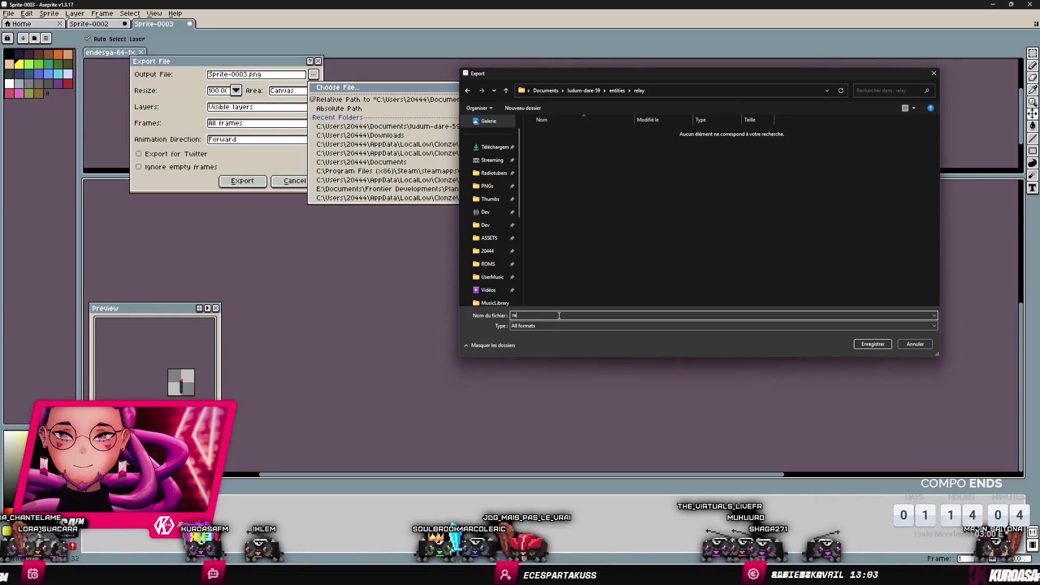
pyautogui.write('lay')
pyautogui.press('Return')
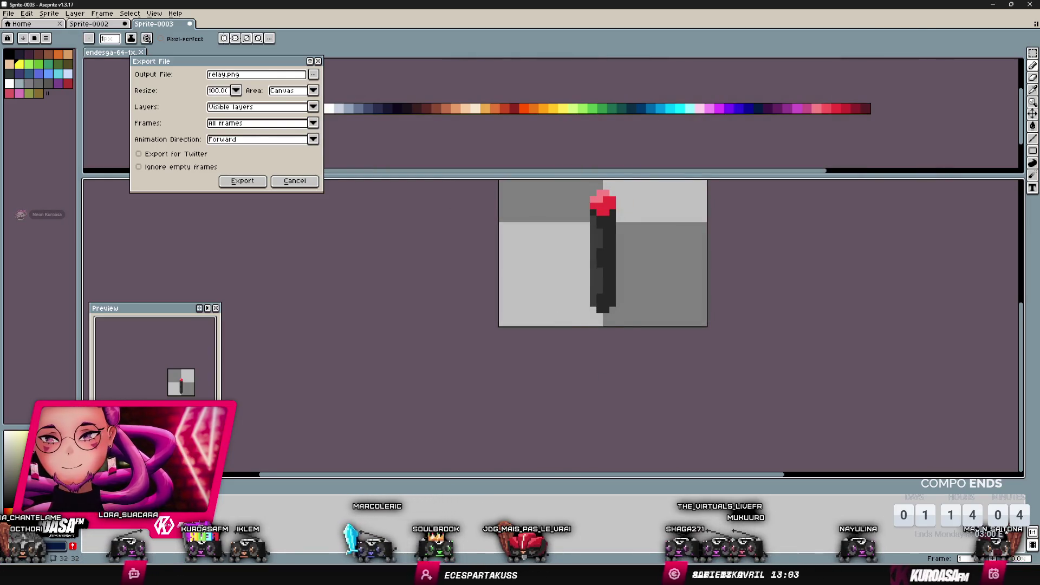
# Move the relay scene into entities/relay and run the relay.png export in Aseprite
pyautogui.hotkey('alt', 'Tab')
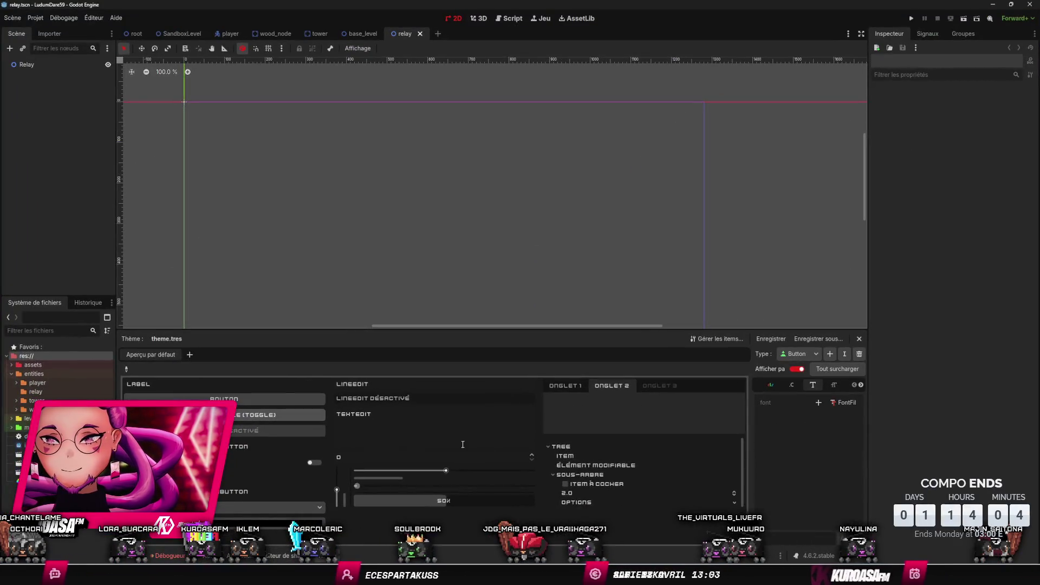
pyautogui.scroll(-2, 356, 285)
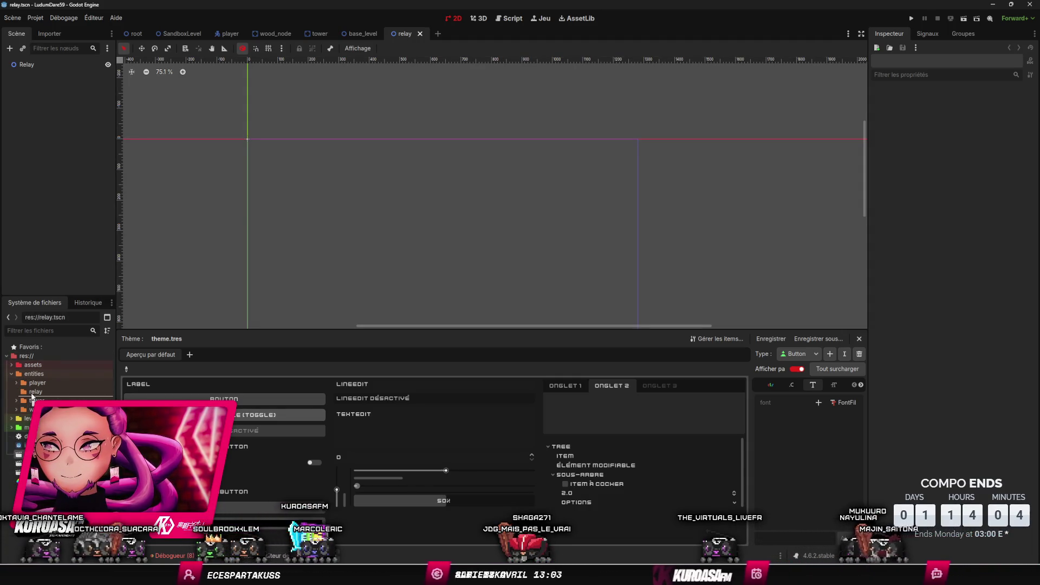
pyautogui.moveTo(32, 463); pyautogui.dragTo(36, 392)
pyautogui.click(469, 303)
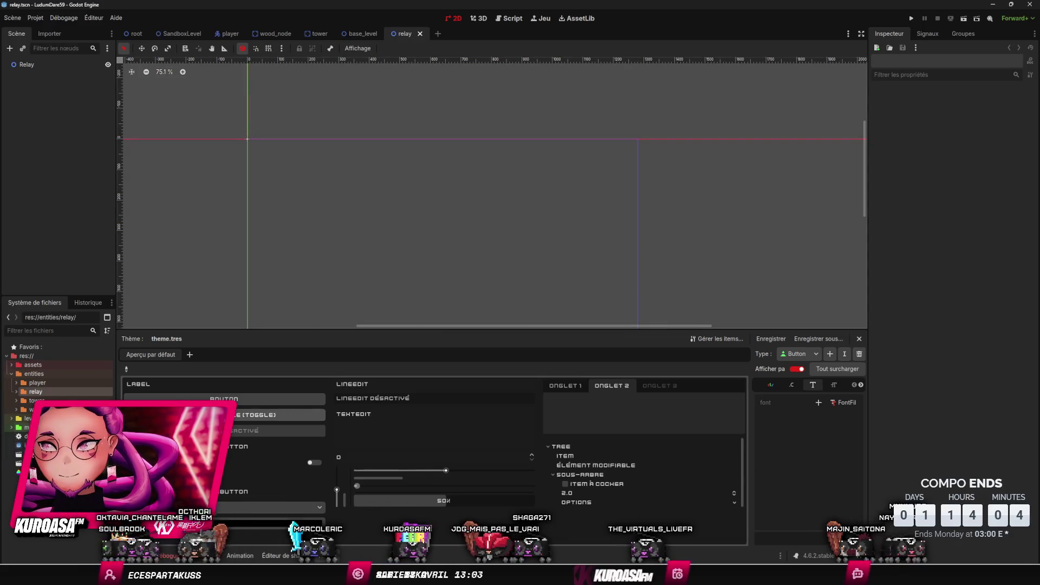
pyautogui.hotkey('alt', 'Tab')
pyautogui.press('Return')
pyautogui.hotkey('alt', 'Tab')
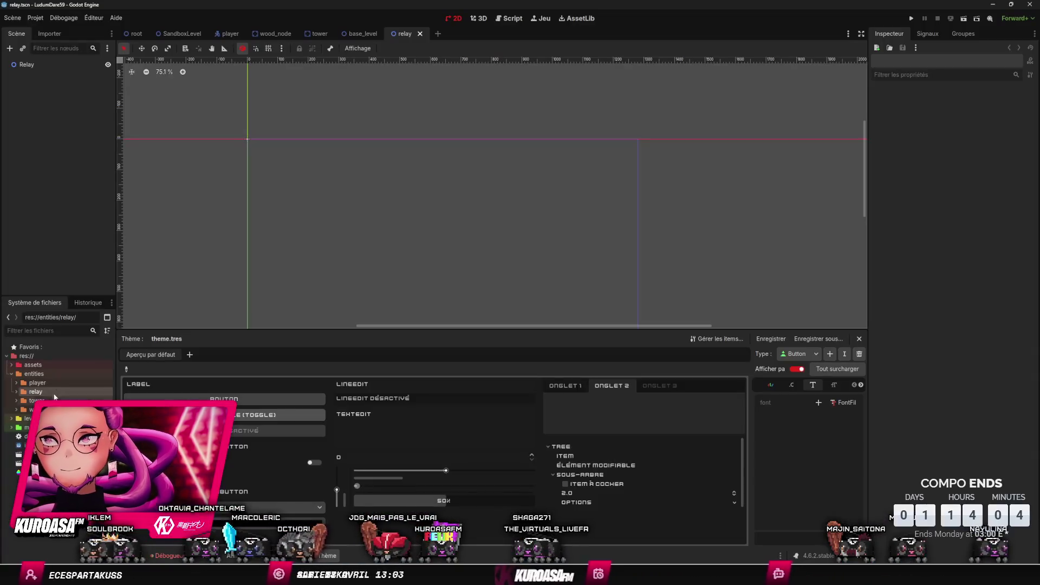
# Add a Sprite2D child node under the Relay root
pyautogui.rightClick(49, 64)
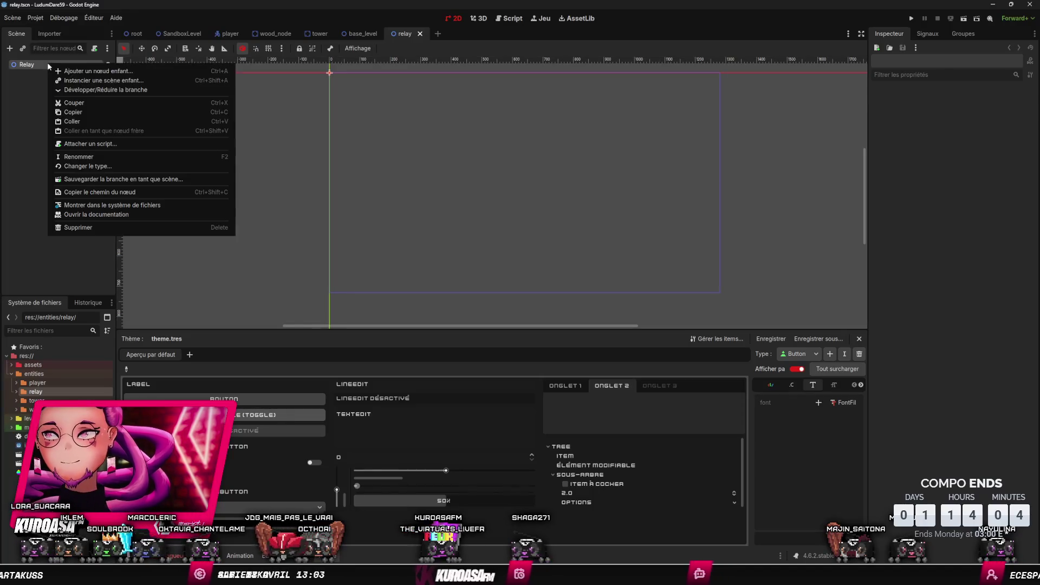
pyautogui.click(95, 72)
pyautogui.write('text')
pyautogui.press('BackSpace')
pyautogui.press('BackSpace')
pyautogui.press('BackSpace')
pyautogui.write('sprite')
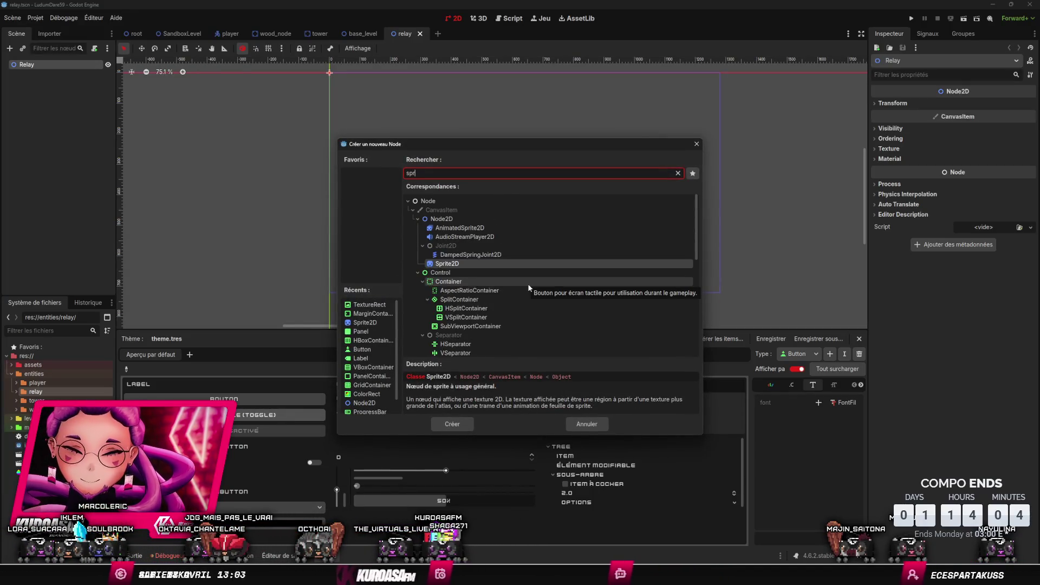
pyautogui.doubleClick(456, 238)
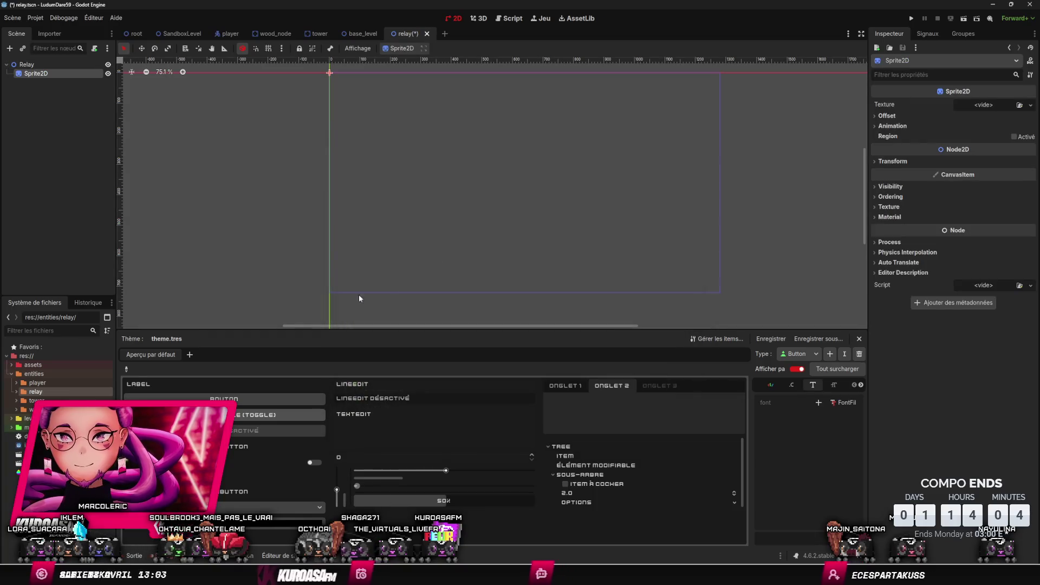
# Drop relay.png into the viewport as a sprite, then undo it
pyautogui.click(18, 391)
pyautogui.moveTo(46, 401)
pyautogui.mouseDown()
pyautogui.moveTo(250, 255)
pyautogui.moveTo(469, 195)
pyautogui.mouseUp()
pyautogui.hotkey('ctrl', 'z')
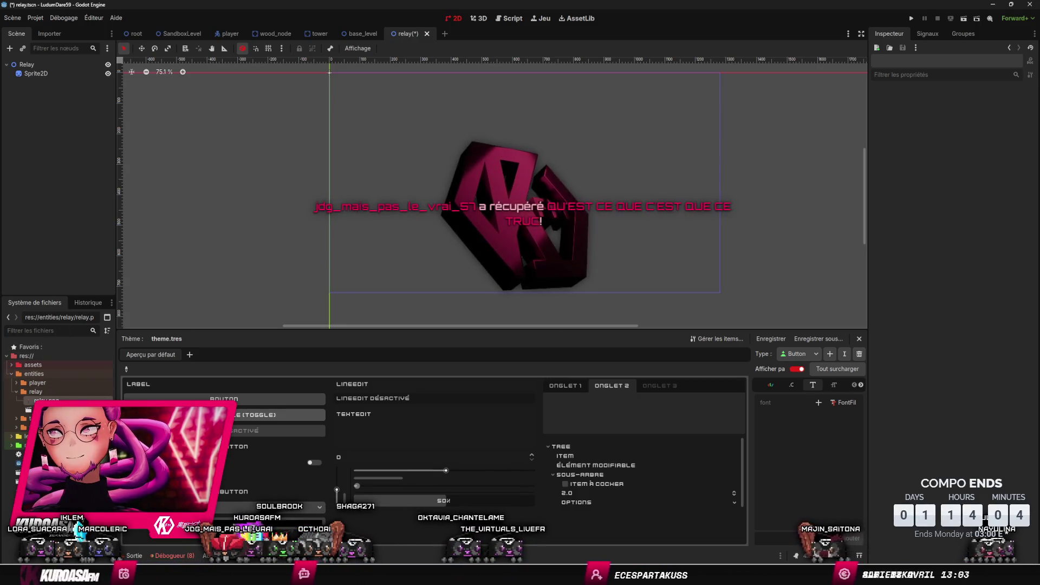
# Assign relay.png as the Sprite2D's texture
pyautogui.click(35, 73)
pyautogui.moveTo(46, 400)
pyautogui.mouseDown()
pyautogui.moveTo(379, 260)
pyautogui.moveTo(784, 129)
pyautogui.moveTo(962, 108)
pyautogui.mouseUp()
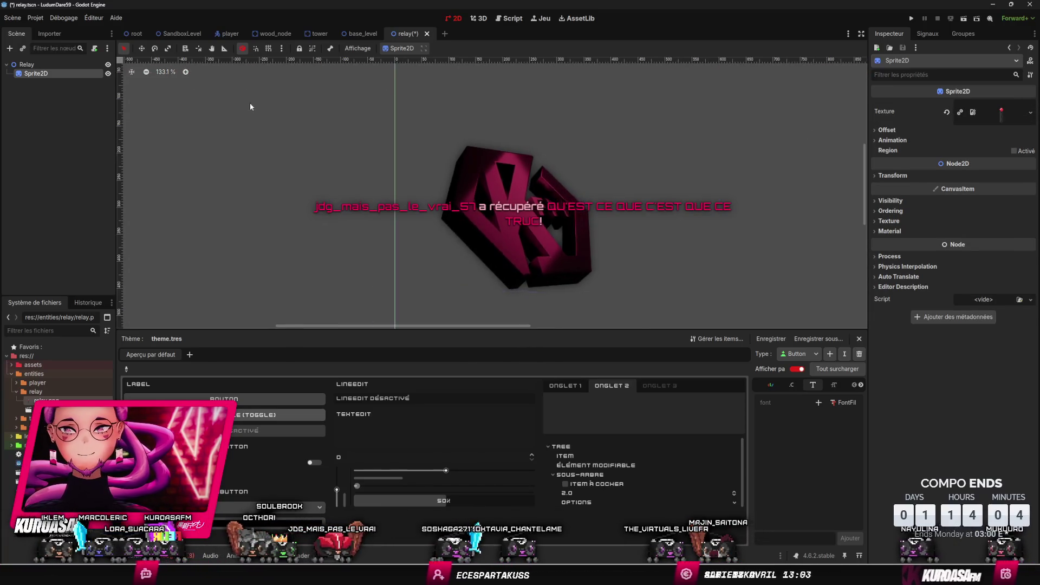
pyautogui.scroll(5, 420, 235)
pyautogui.click(415, 230)
pyautogui.scroll(6, 407, 249)
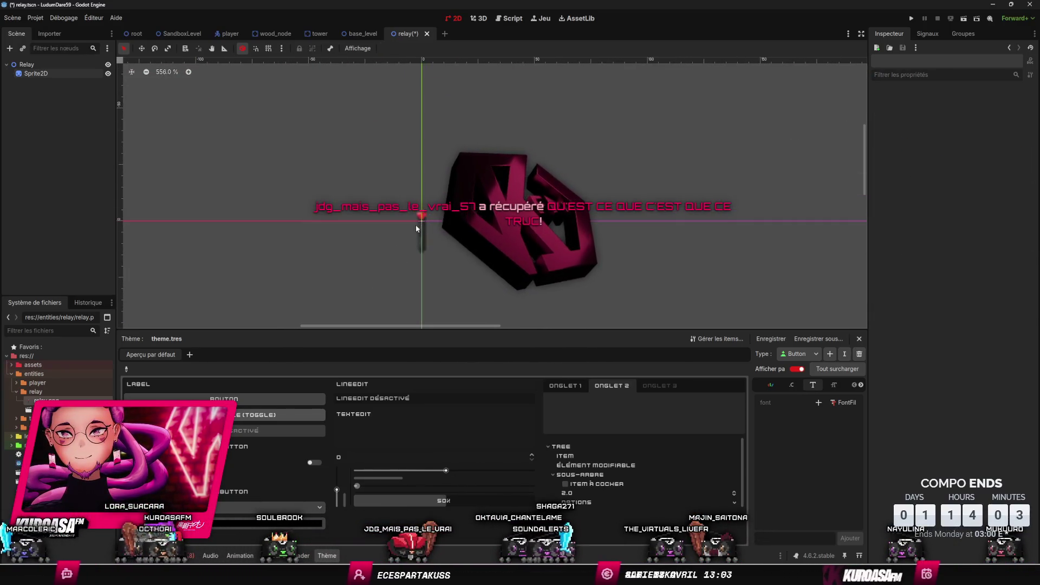
pyautogui.click(423, 243)
# Set the Relay node's Texture Filter to Nearest, leaving Process mode on Inherit
pyautogui.click(26, 64)
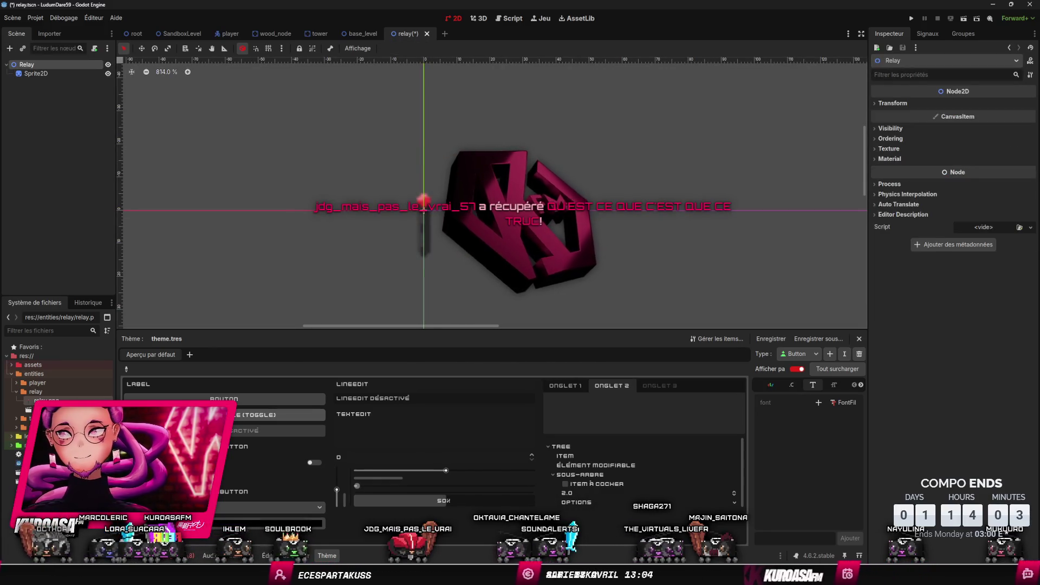
pyautogui.click(889, 184)
pyautogui.click(986, 194)
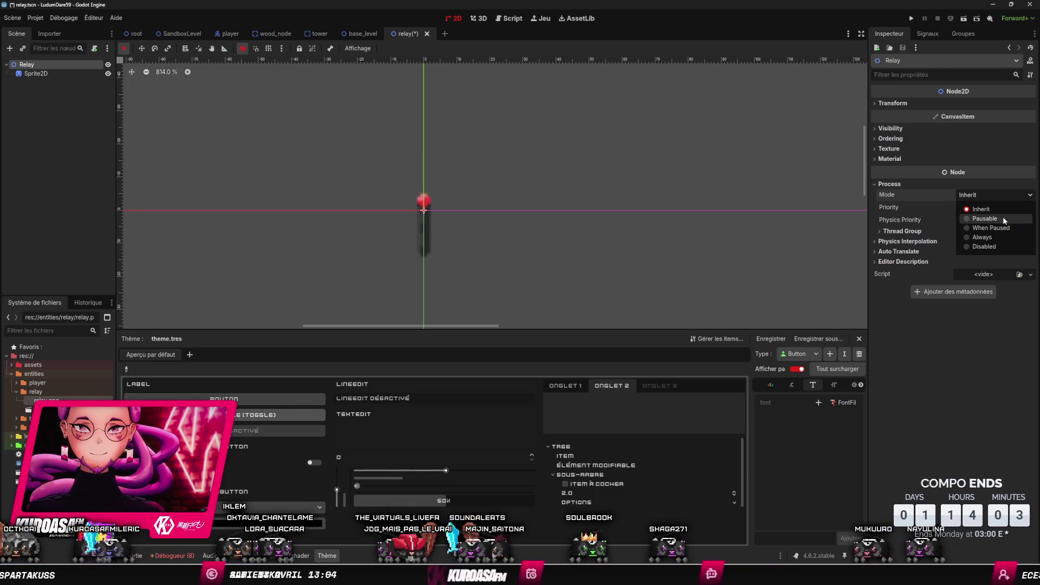
pyautogui.click(910, 212)
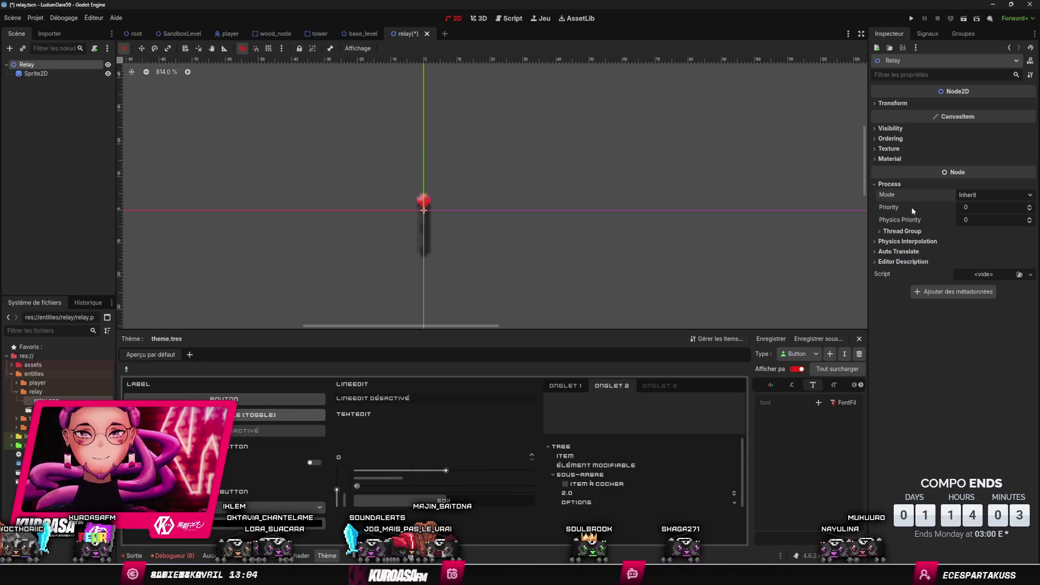
pyautogui.click(894, 149)
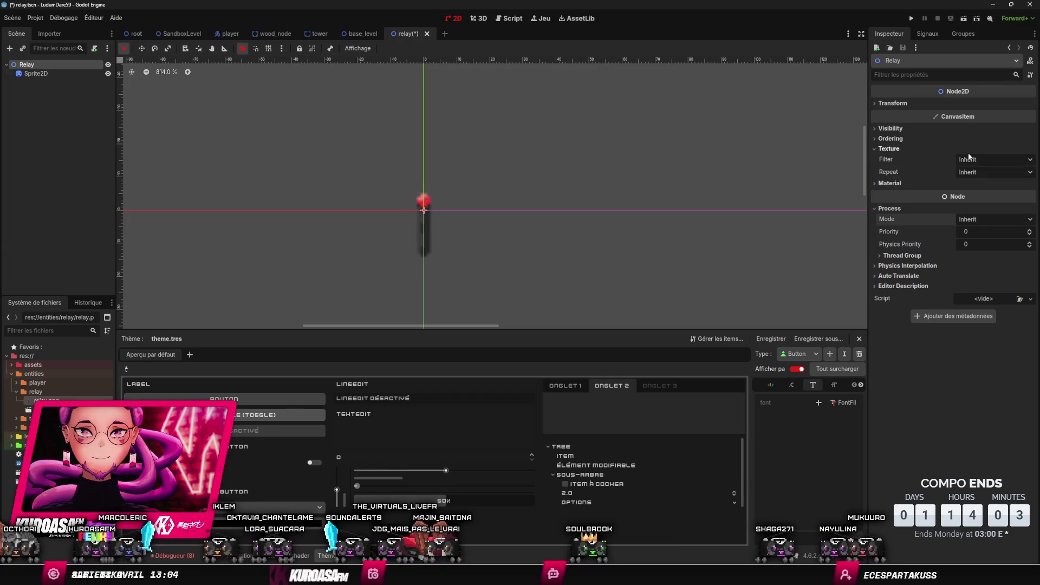
pyautogui.click(975, 159)
pyautogui.click(960, 183)
# Move the pole sprite up 14 px and save the relay scene
pyautogui.click(427, 234)
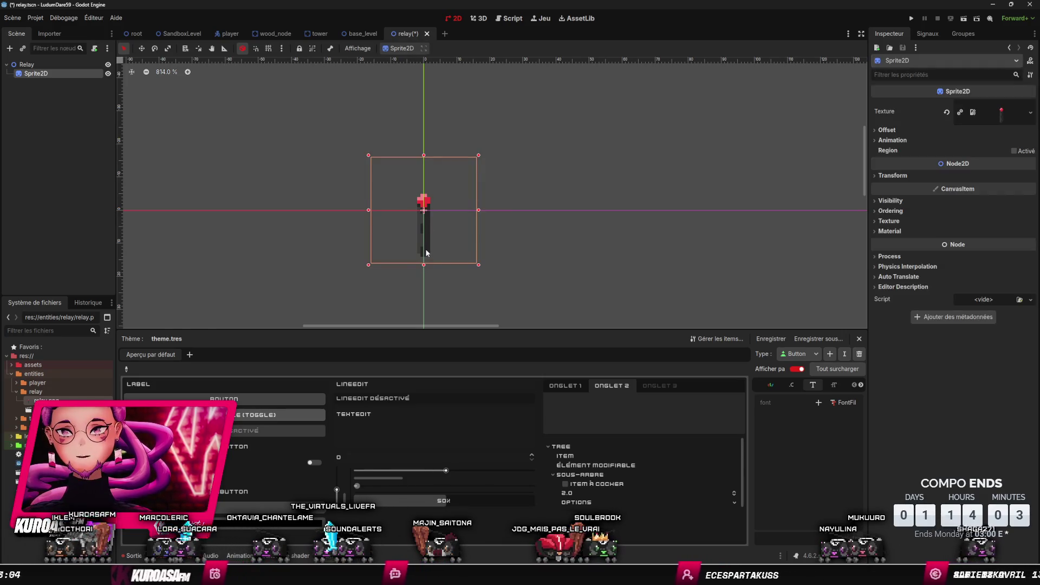
pyautogui.moveTo(426, 253); pyautogui.dragTo(431, 203)
pyautogui.click(488, 184)
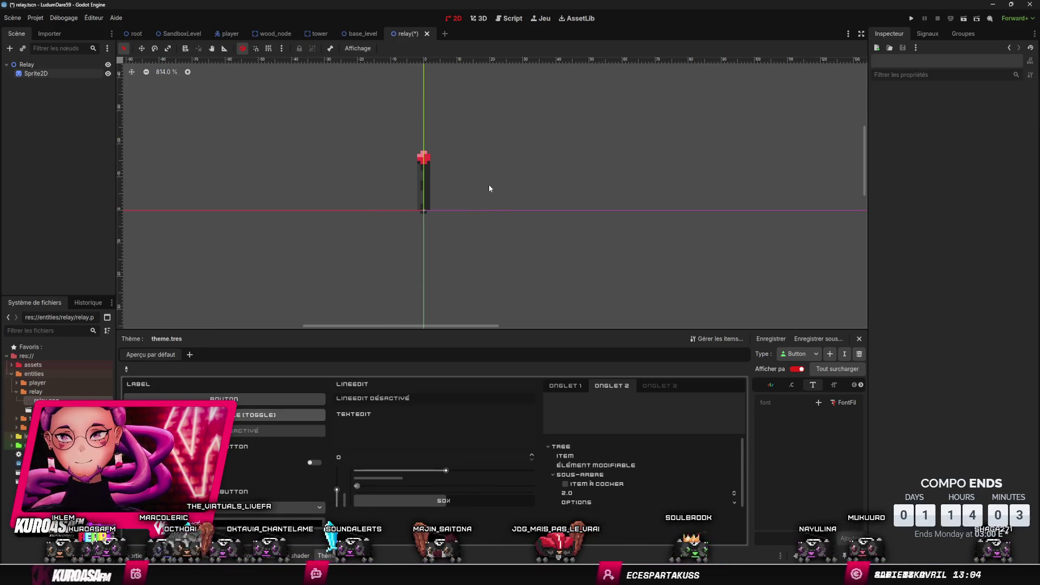
pyautogui.hotkey('ctrl', 's')
pyautogui.scroll(-5, 504, 204)
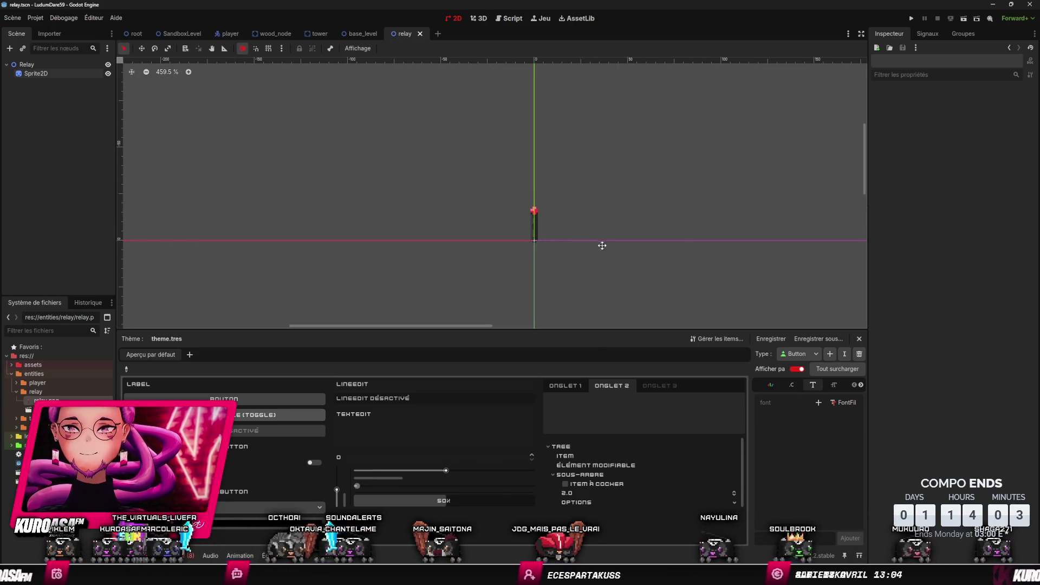
pyautogui.moveTo(602, 245); pyautogui.dragTo(591, 255)
pyautogui.scroll(2, 489, 231)
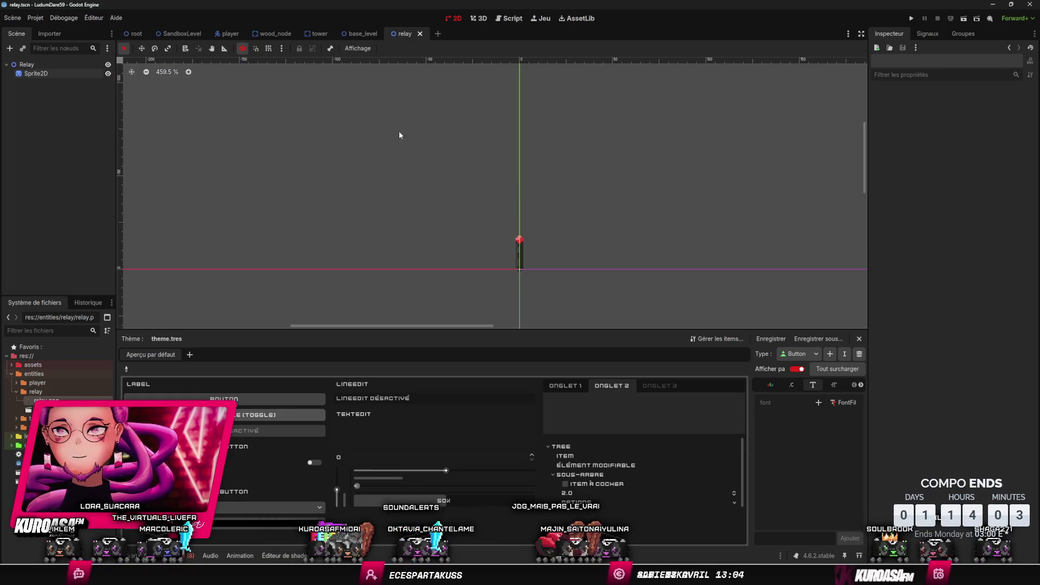
pyautogui.click(169, 34)
# Rename base_level's Relay button to CraftButton and attach a new craft_button.gd script
pyautogui.click(410, 33)
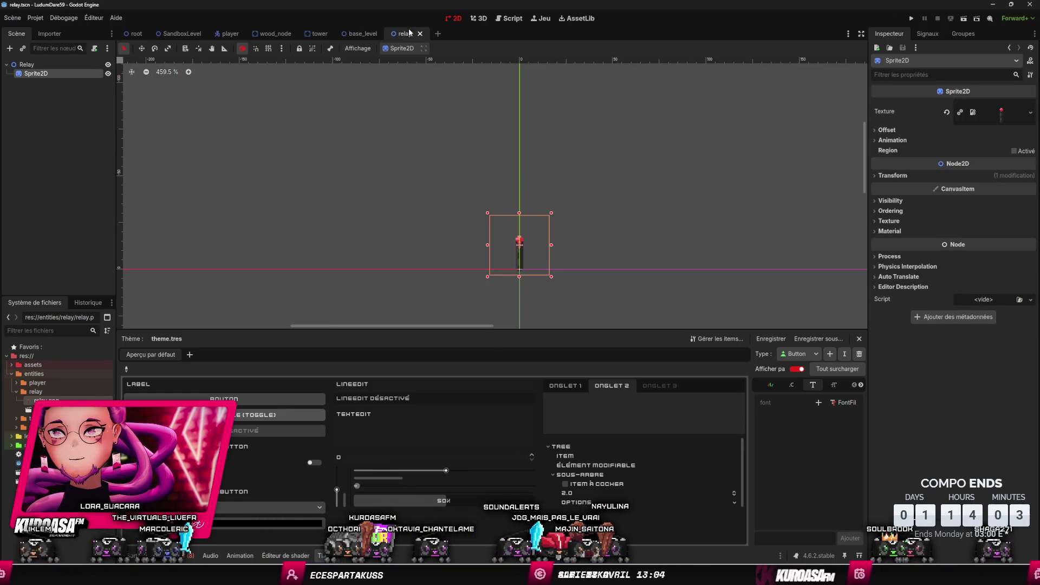
pyautogui.click(362, 33)
pyautogui.click(271, 146)
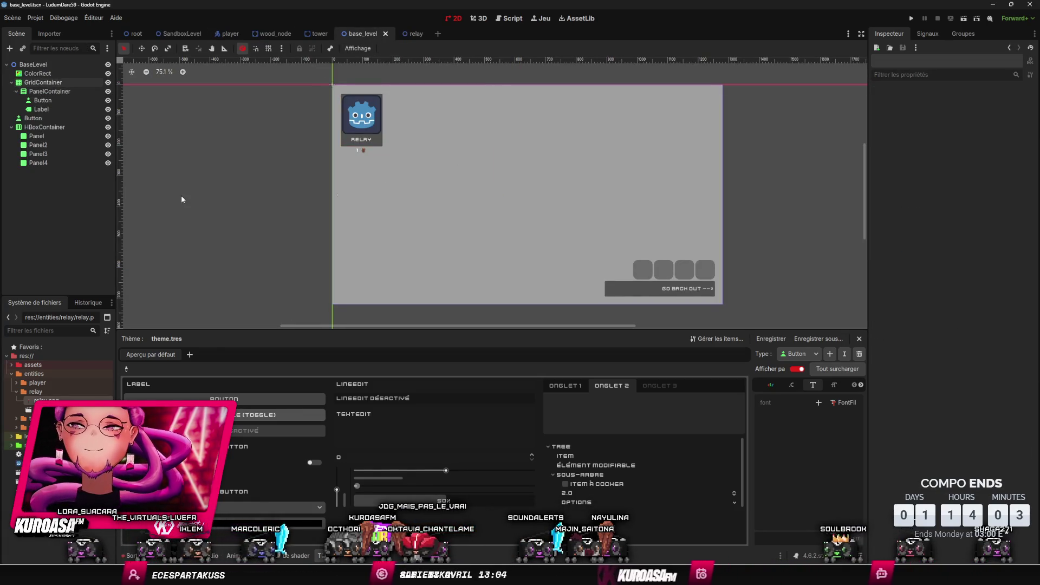
pyautogui.click(370, 132)
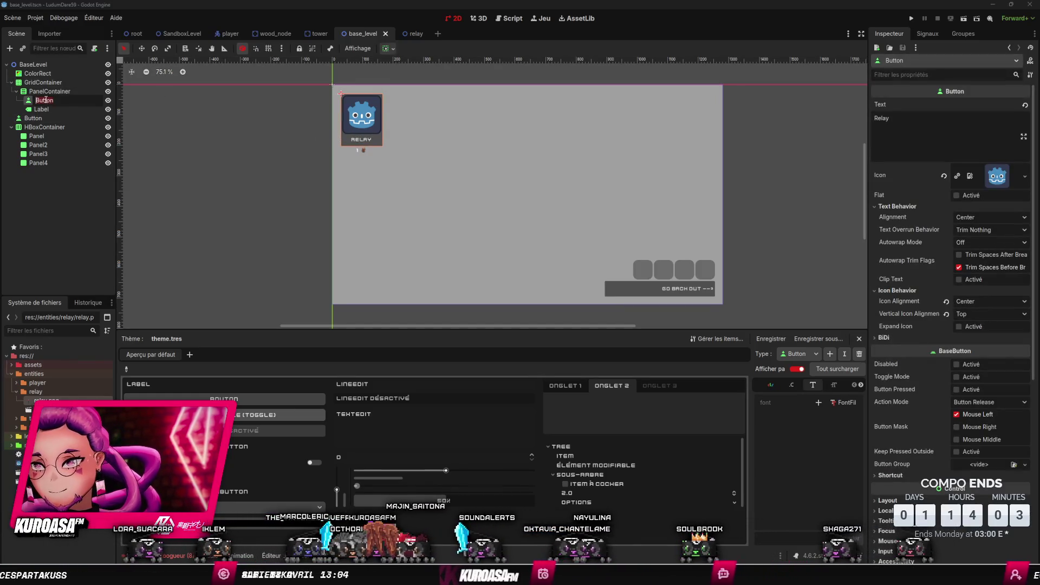
pyautogui.press('Return')
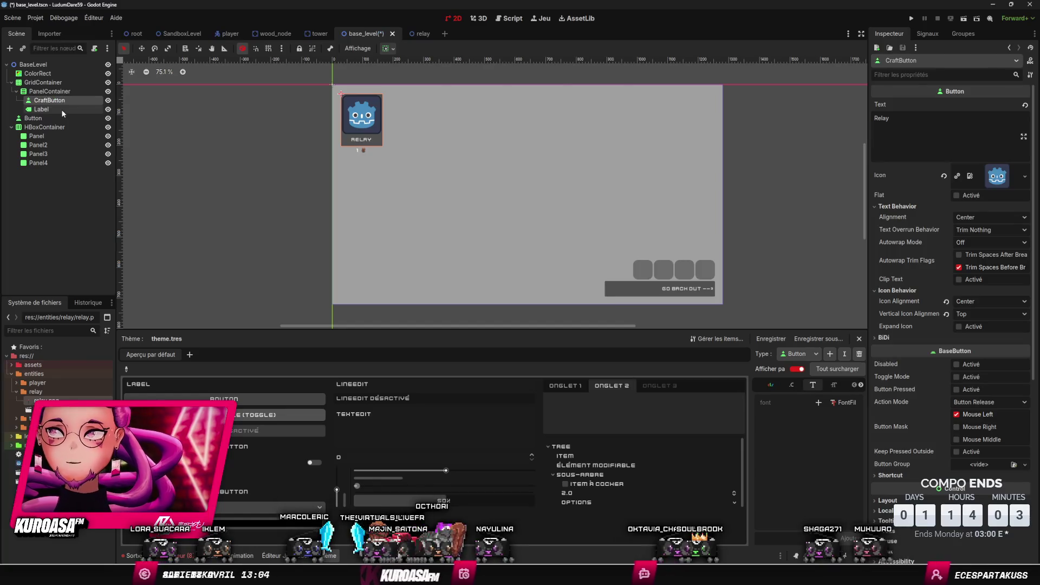
pyautogui.click(95, 50)
# Create craft_button.gd, strip the template code below extends Button, and save
pyautogui.click(481, 374)
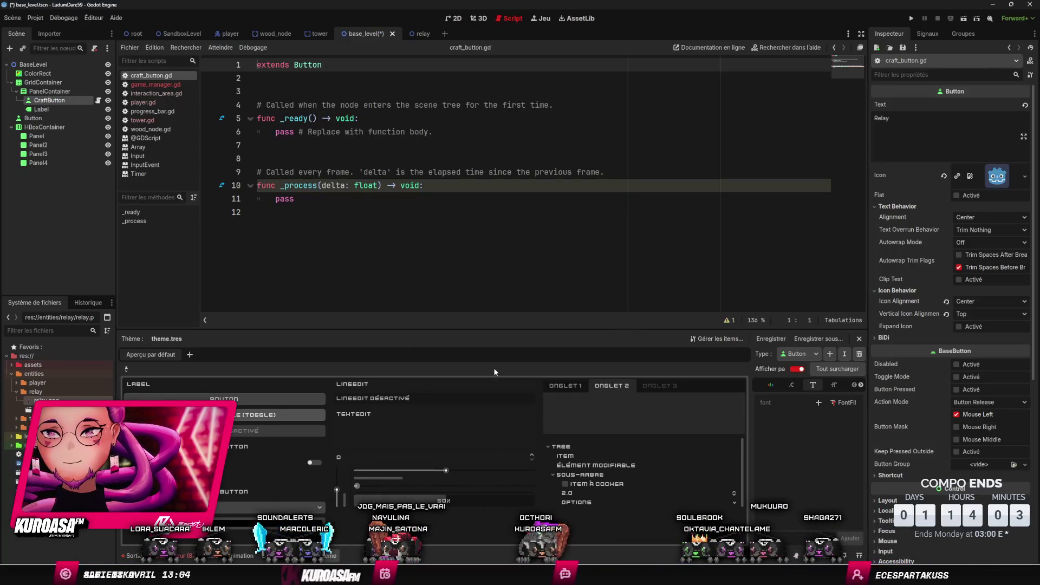
pyautogui.moveTo(466, 314); pyautogui.dragTo(260, 78)
pyautogui.press('BackSpace')
pyautogui.hotkey('ctrl', 's')
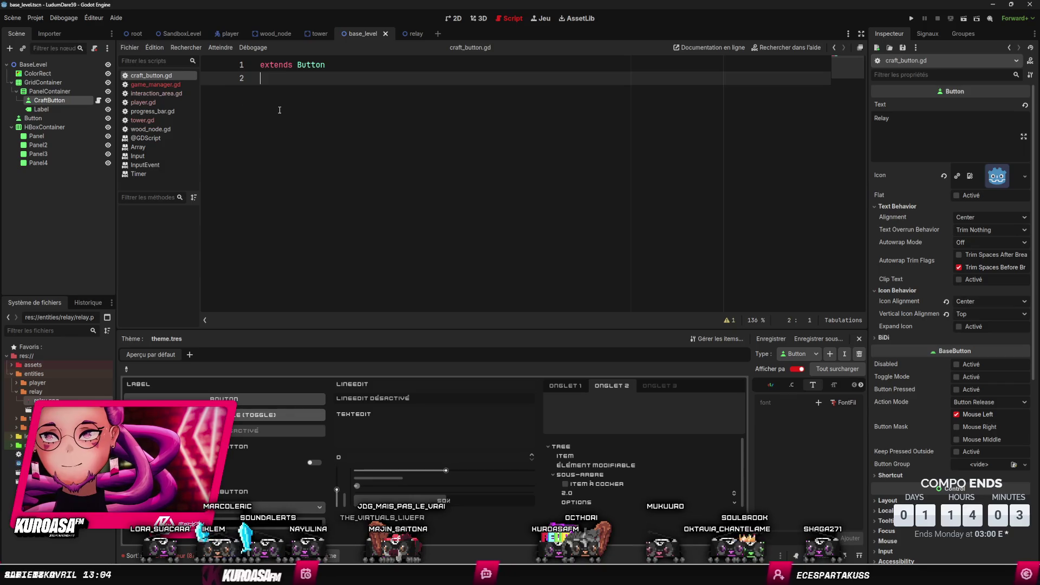
# Add a _ready() function on line 3
pyautogui.press('Return')
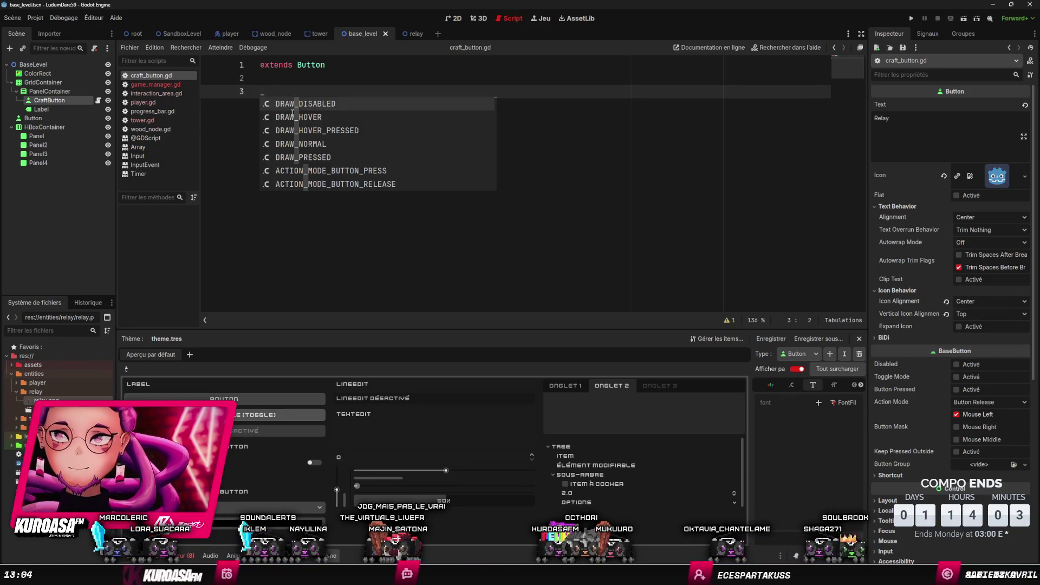
pyautogui.press('BackSpace')
pyautogui.write('func')
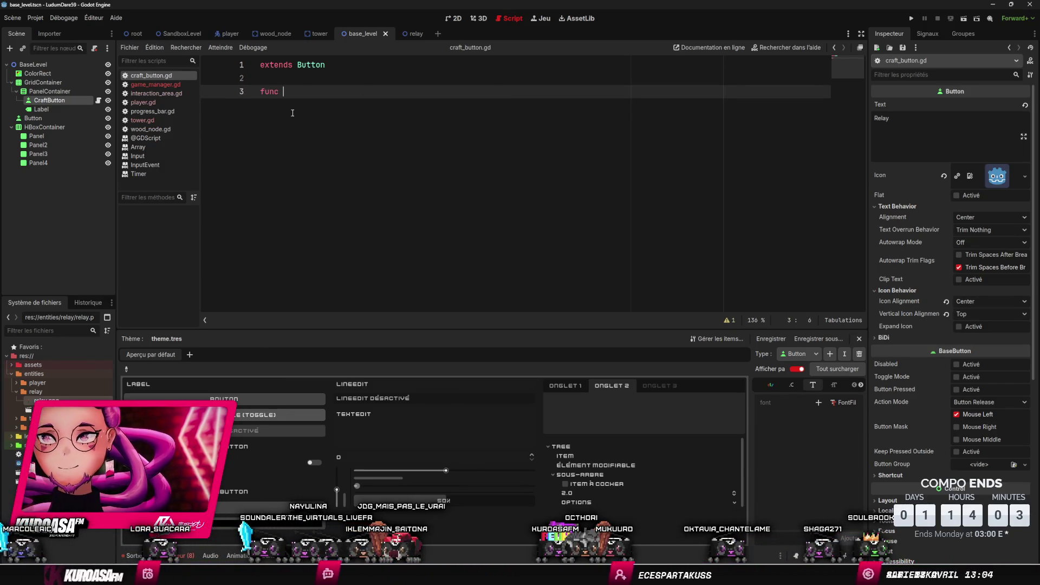
pyautogui.press('Return')
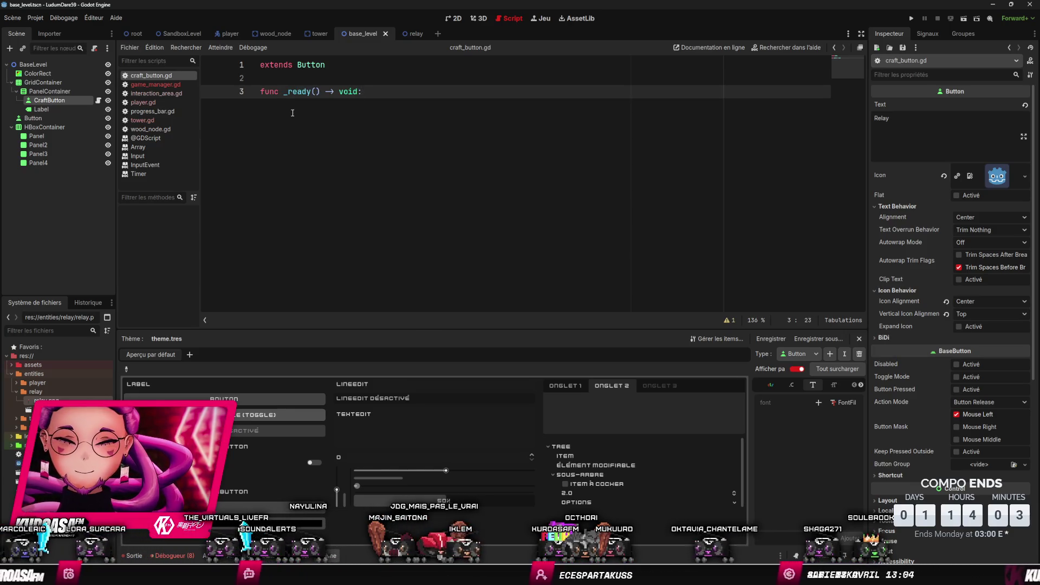
pyautogui.press('Return')
# Inside _ready, connect the button_up signal to craft
pyautogui.write('t')
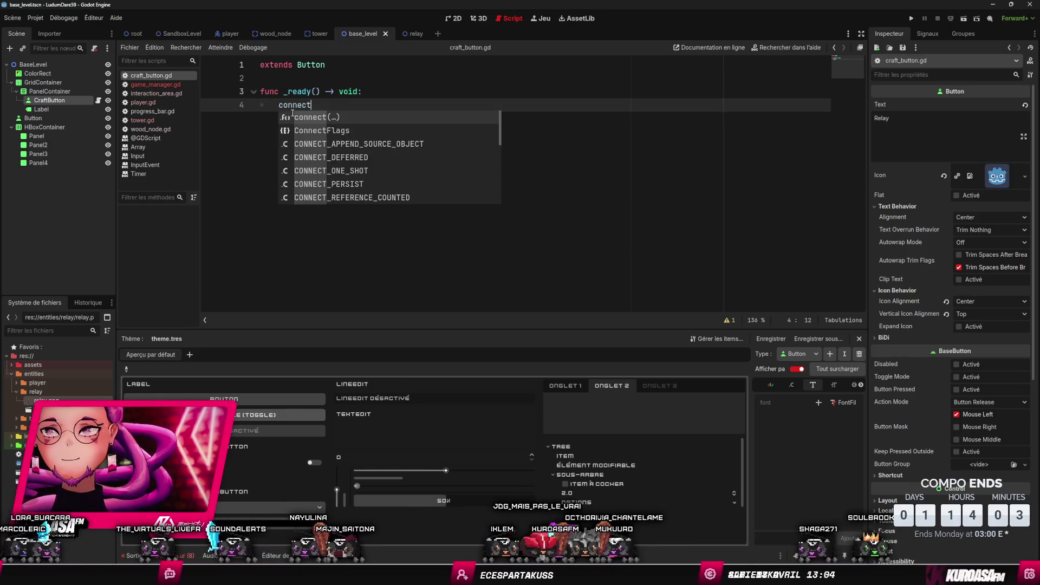
pyautogui.press('Return')
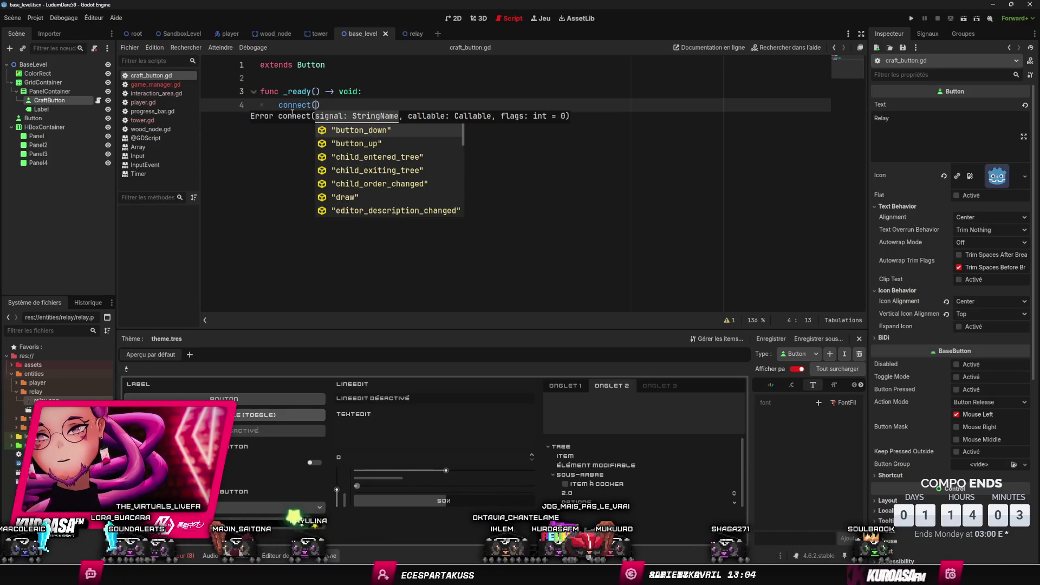
pyautogui.press('Down')
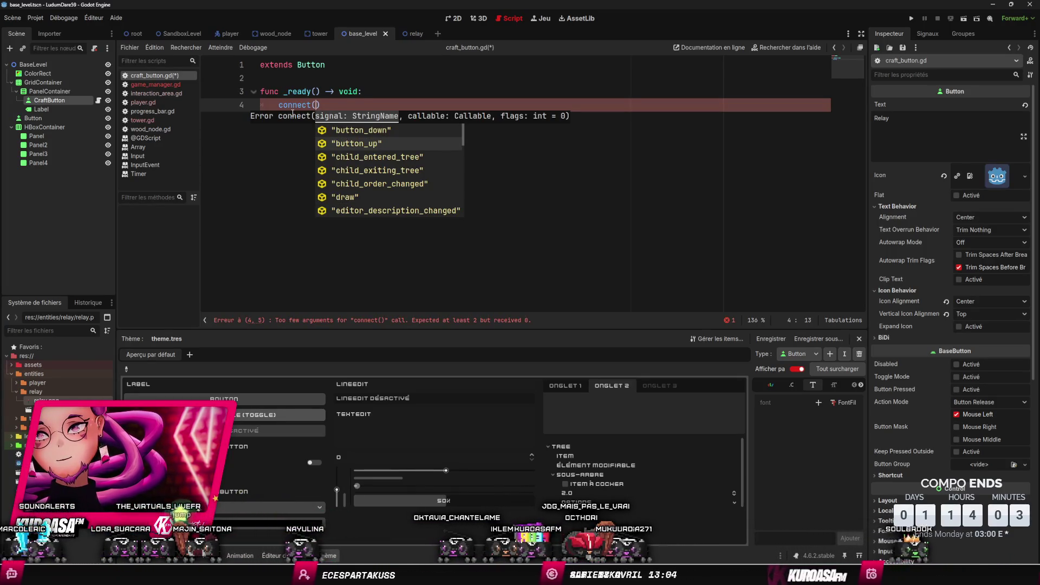
pyautogui.press('Return')
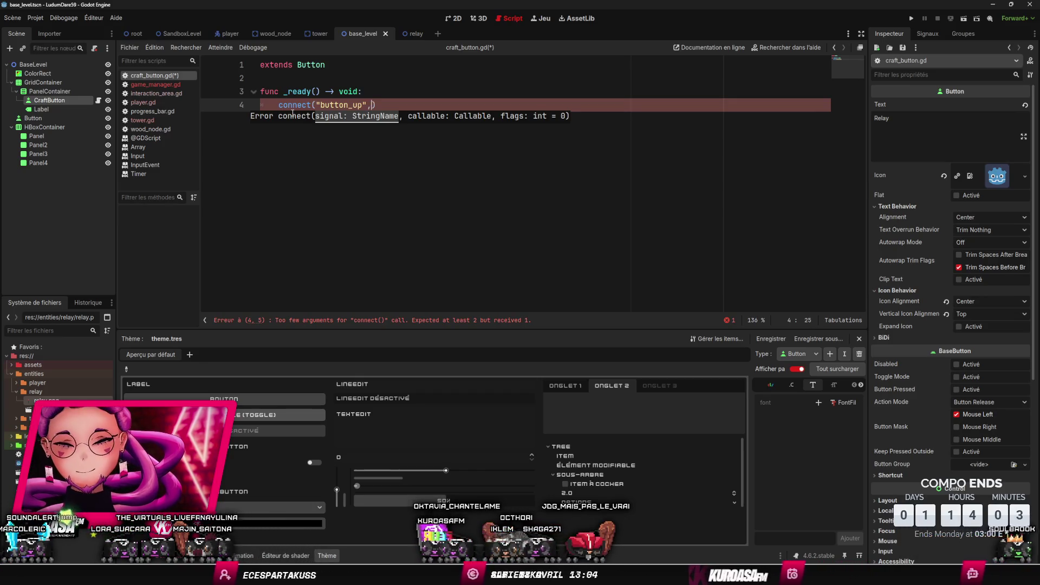
pyautogui.write('craft')
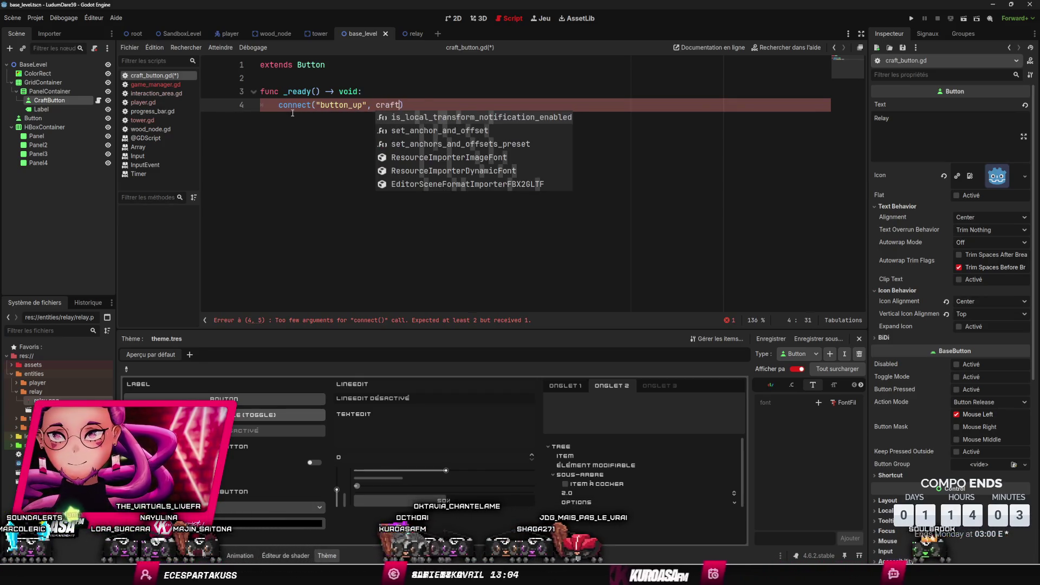
pyautogui.press('Escape')
pyautogui.press('Return')
pyautogui.press('Return')
pyautogui.press('Return')
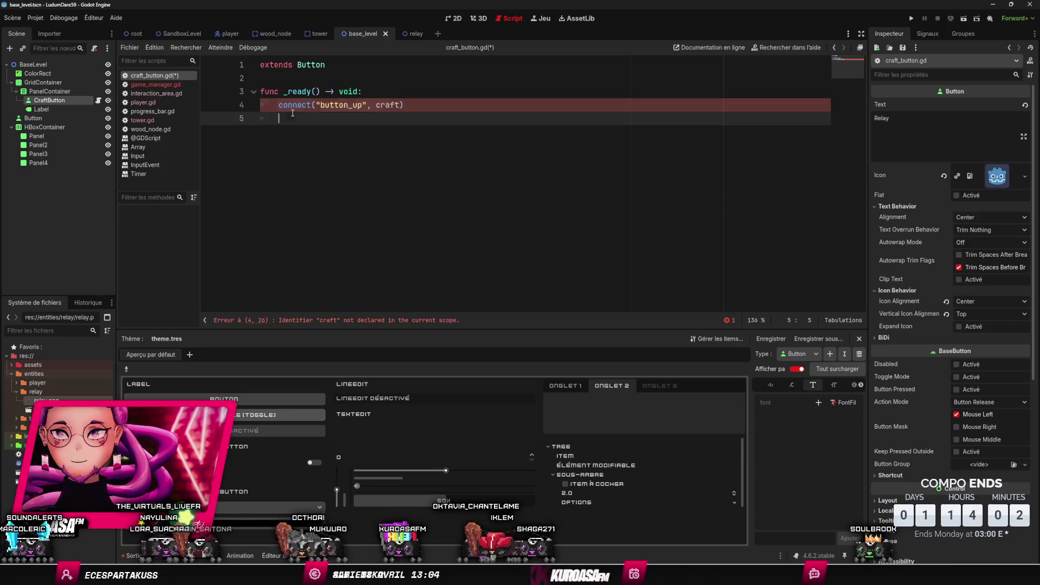
pyautogui.press('BackSpace')
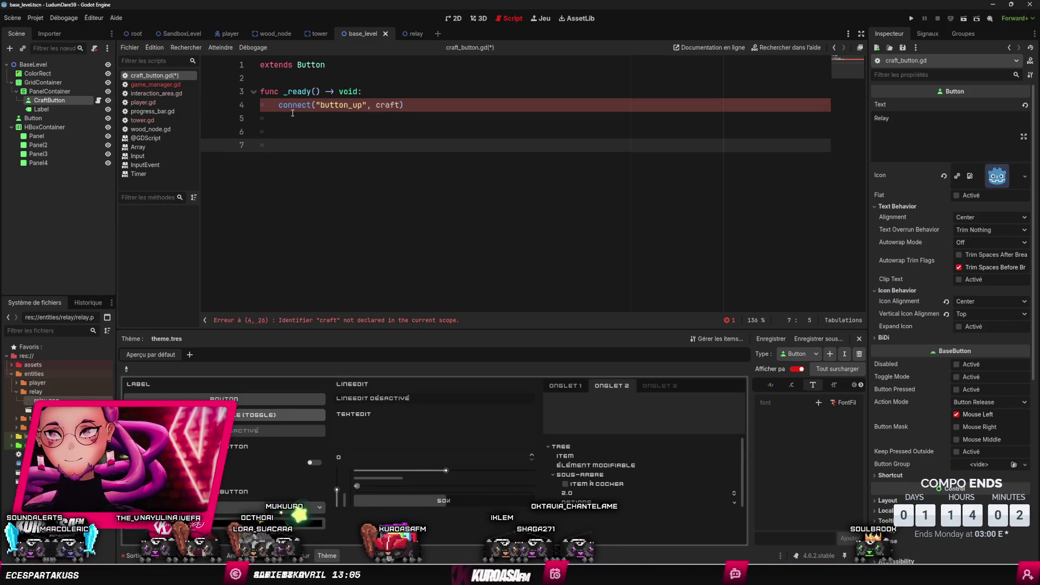
# Declare a craft() function below _ready and save
pyautogui.press('Return')
pyautogui.press('BackSpace')
pyautogui.write('func')
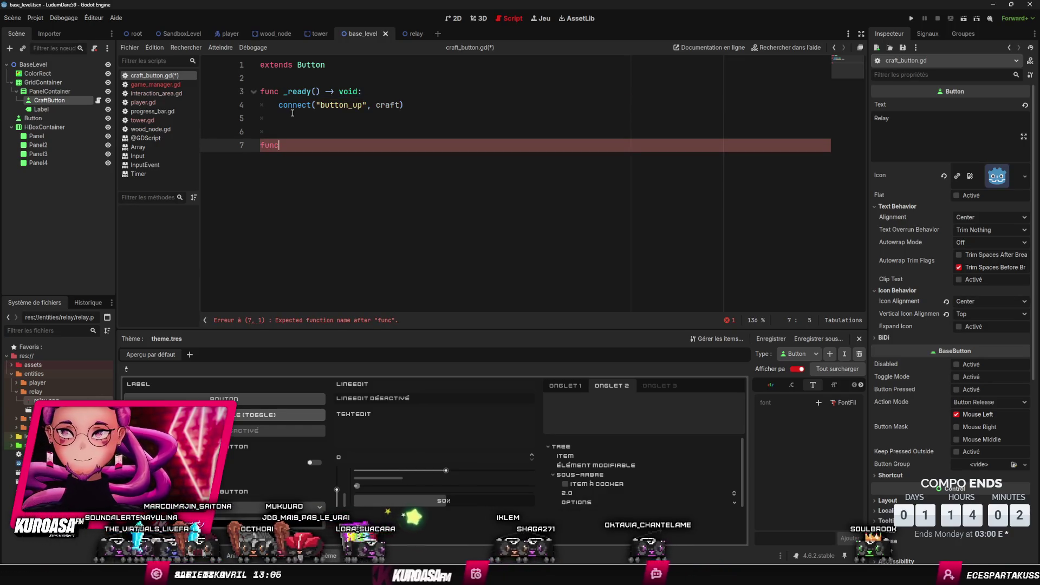
pyautogui.write(' _c')
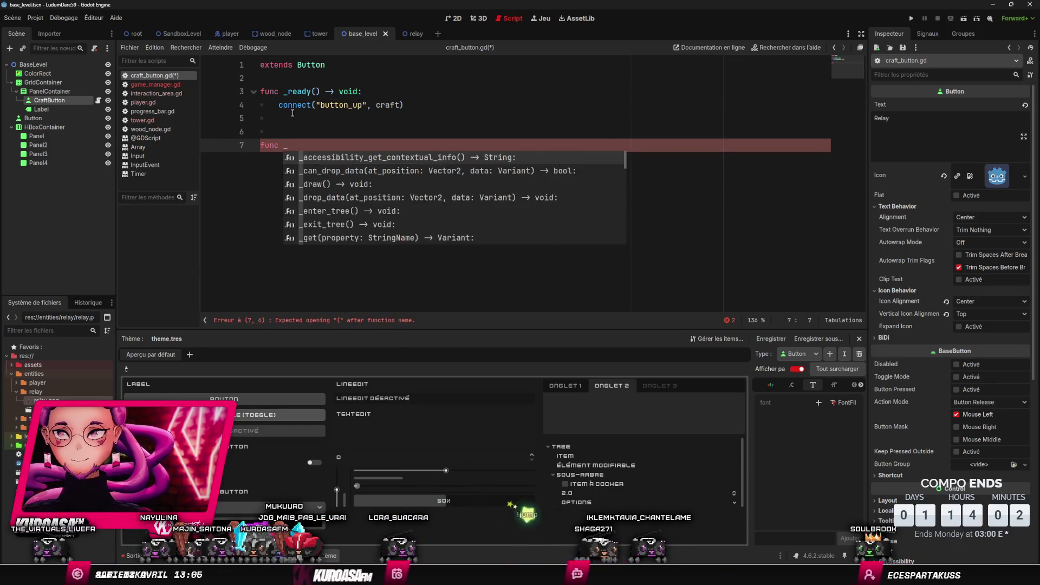
pyautogui.press('BackSpace')
pyautogui.press('BackSpace')
pyautogui.write('craft()')
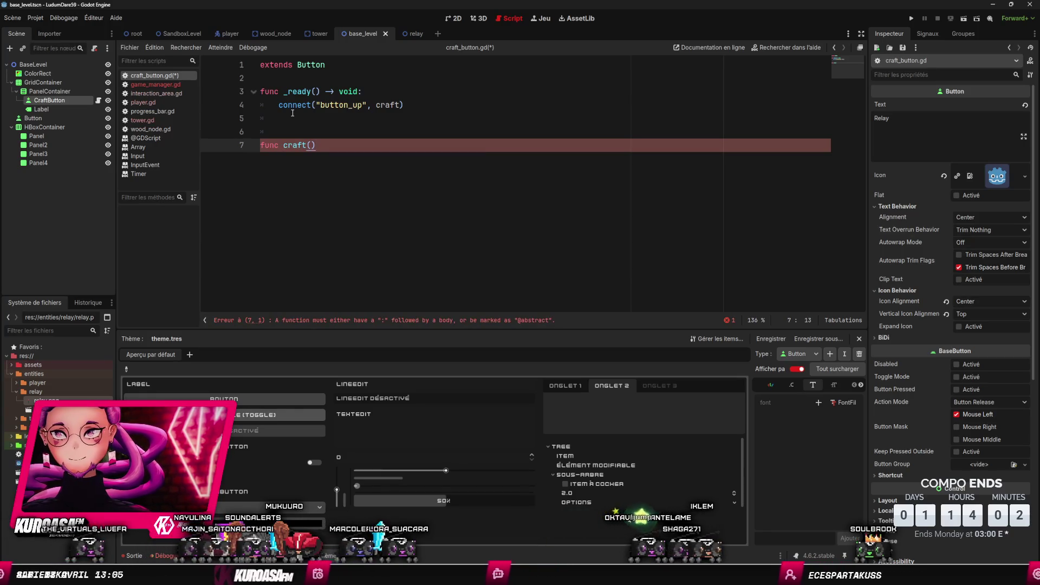
pyautogui.write(':')
pyautogui.hotkey('ctrl', 's')
# Leave a blank line under extends Button and give craft() a pass body
pyautogui.click(346, 77)
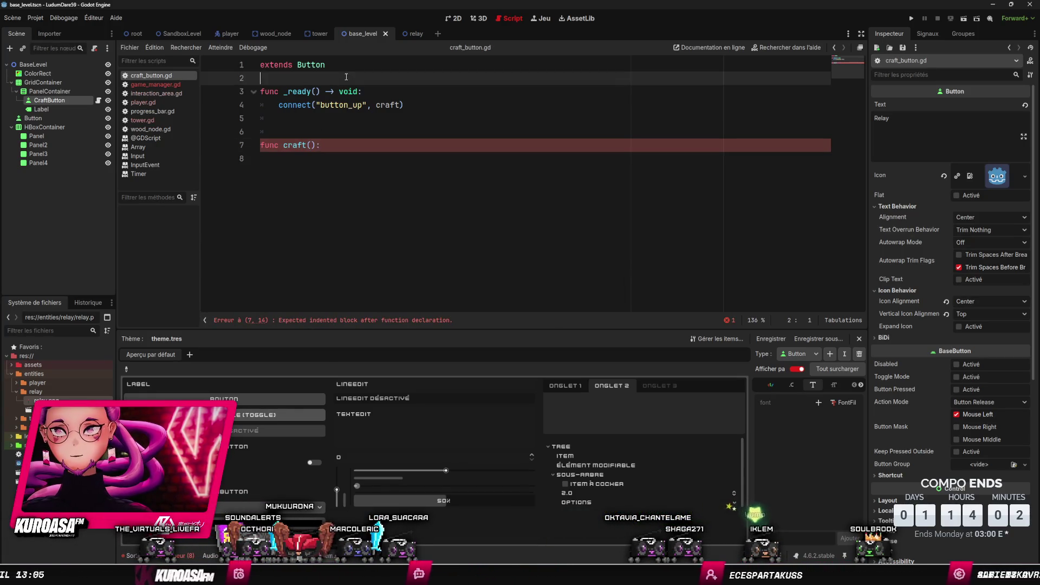
pyautogui.press('Return')
pyautogui.press('Return')
pyautogui.press('Up')
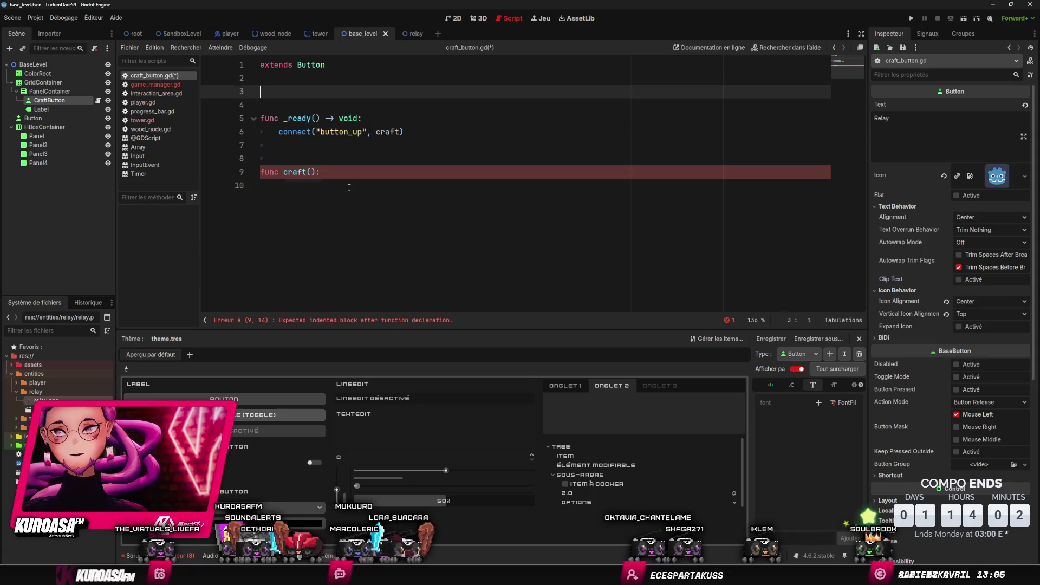
pyautogui.click(349, 188)
pyautogui.write('pass')
pyautogui.click(311, 86)
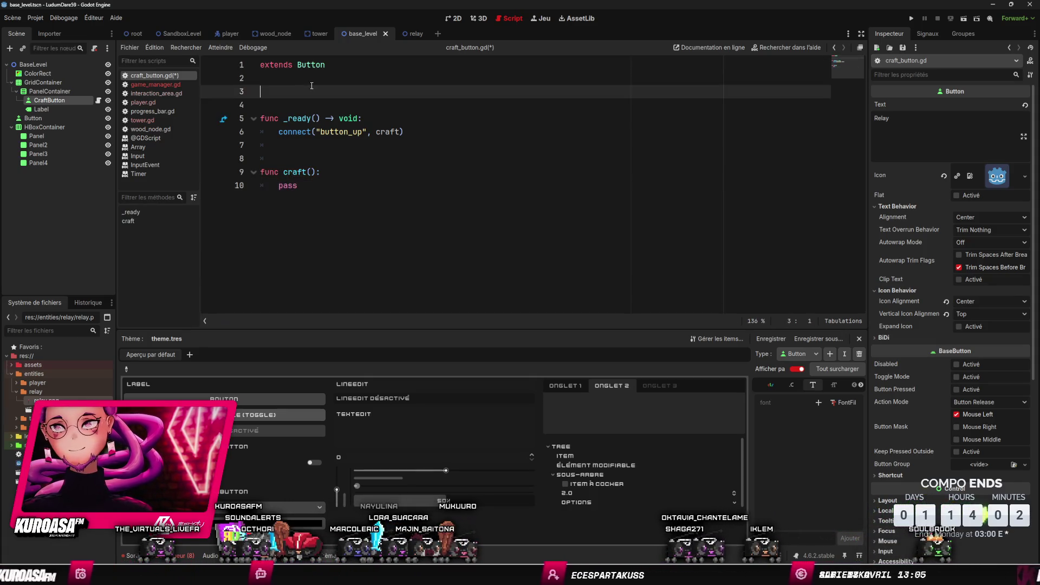
pyautogui.write('@')
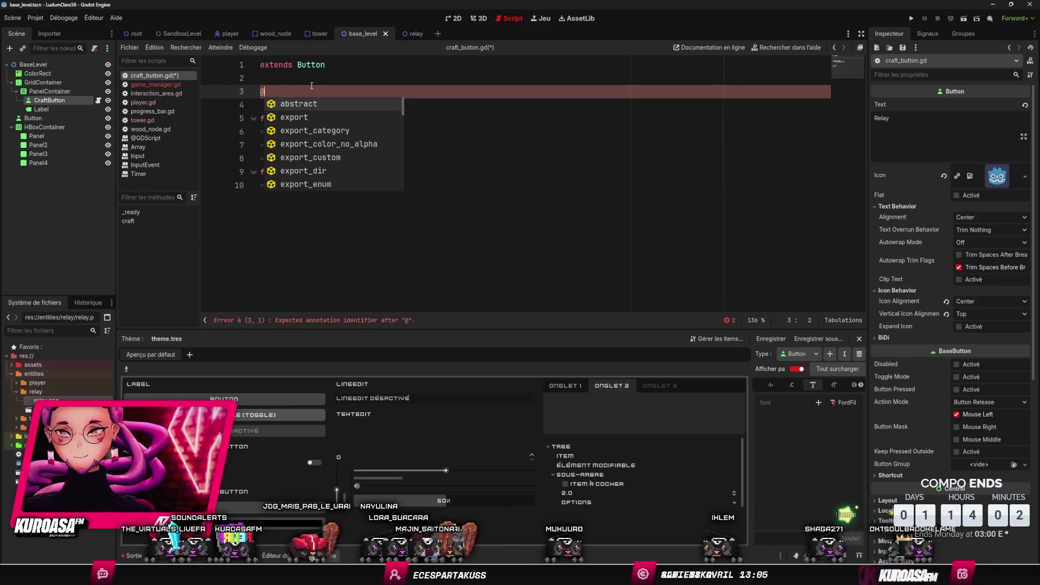
pyautogui.write('export wood')
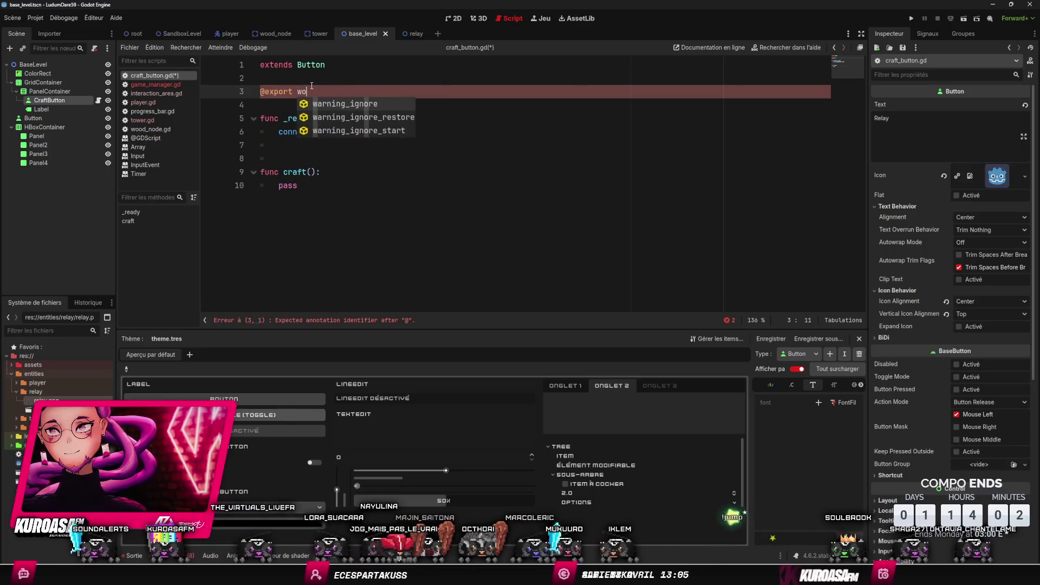
pyautogui.write('Cost')
pyautogui.hotkey('ctrl', 's')
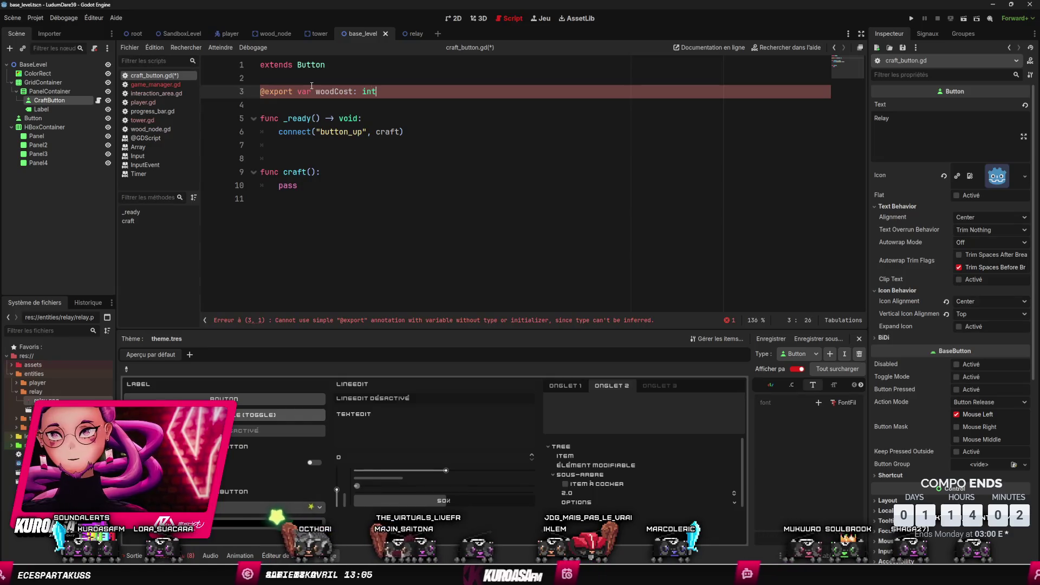
pyautogui.hotkey('ctrl', 's')
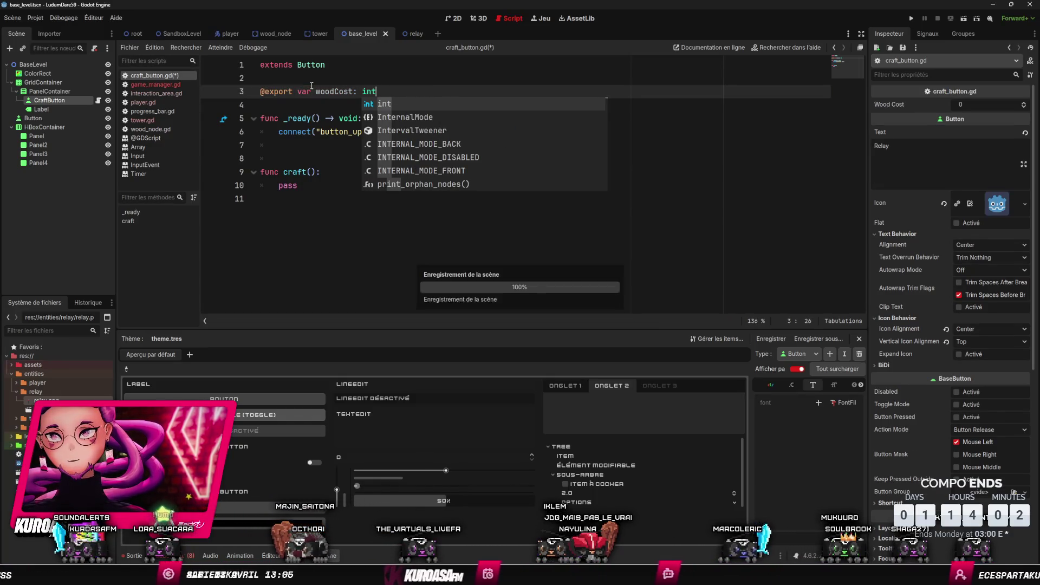
# Duplicate the woodCost line twice, rename the copies ironCost and goldCost, and save
pyautogui.hotkey('ctrl', 'shift', 'd')
pyautogui.hotkey('ctrl', 'shift', 'd')
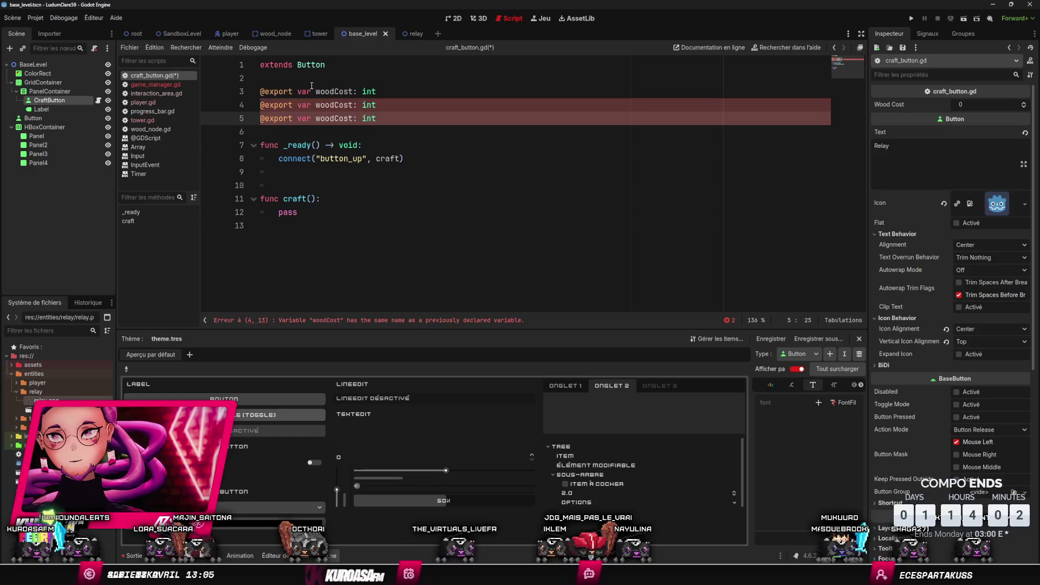
pyautogui.press('Up')
pyautogui.press('Left')
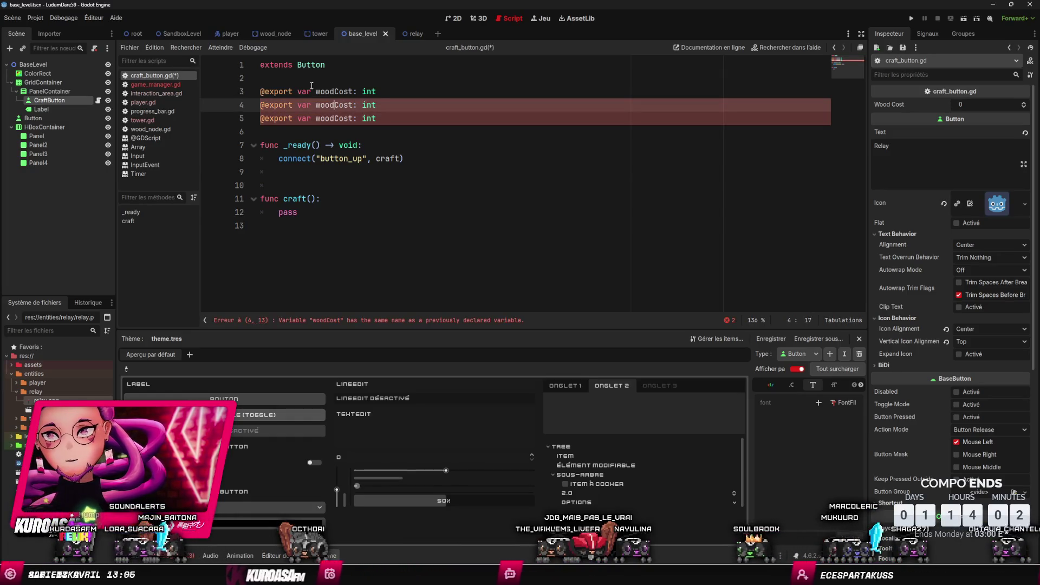
pyautogui.write('iron')
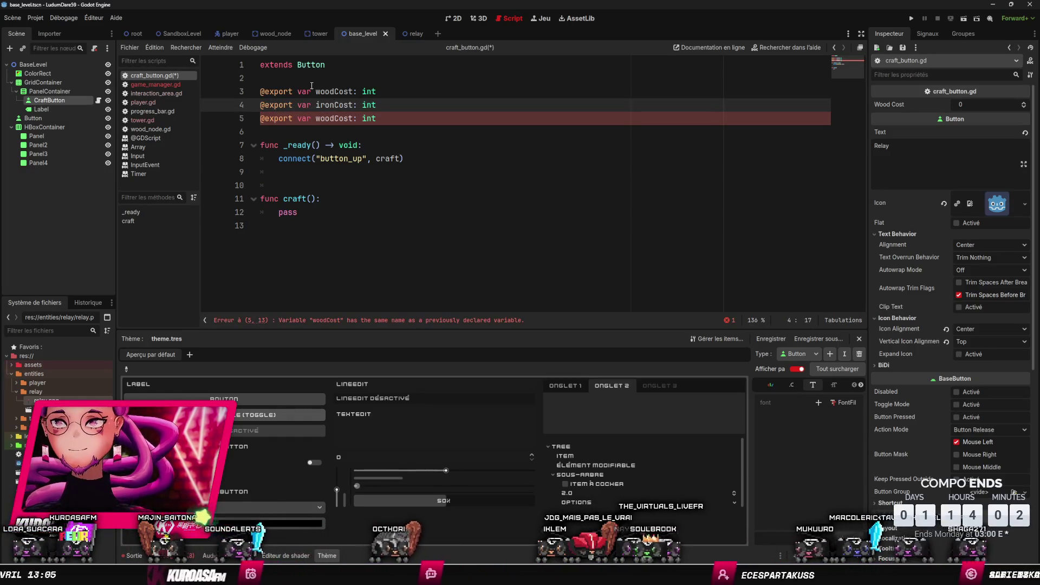
pyautogui.press('Down')
pyautogui.write('godl')
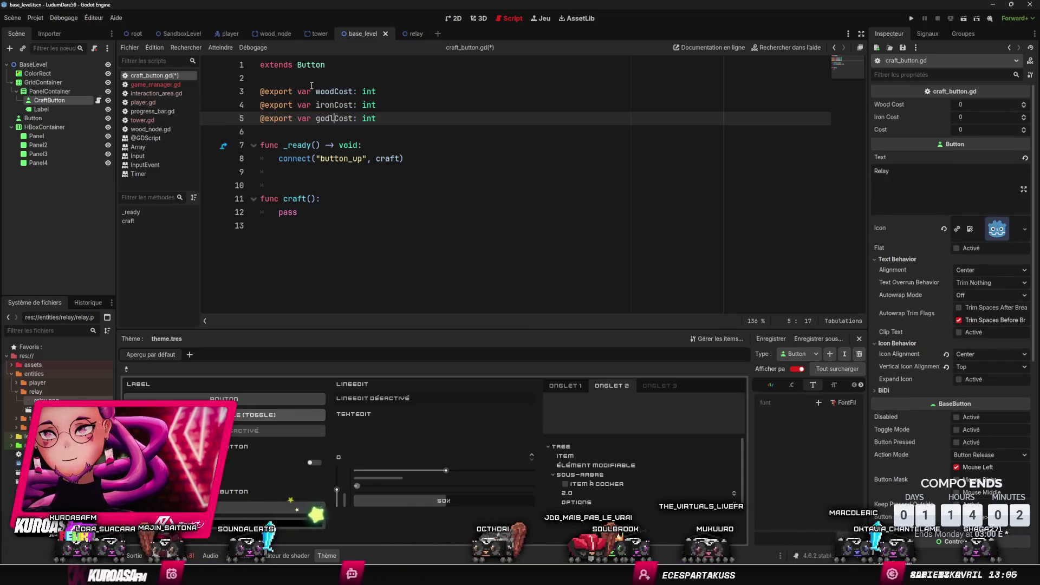
pyautogui.hotkey('ctrl', 's')
pyautogui.press('Down')
pyautogui.press('Return')
pyautogui.press('Return')
pyautogui.press('Up')
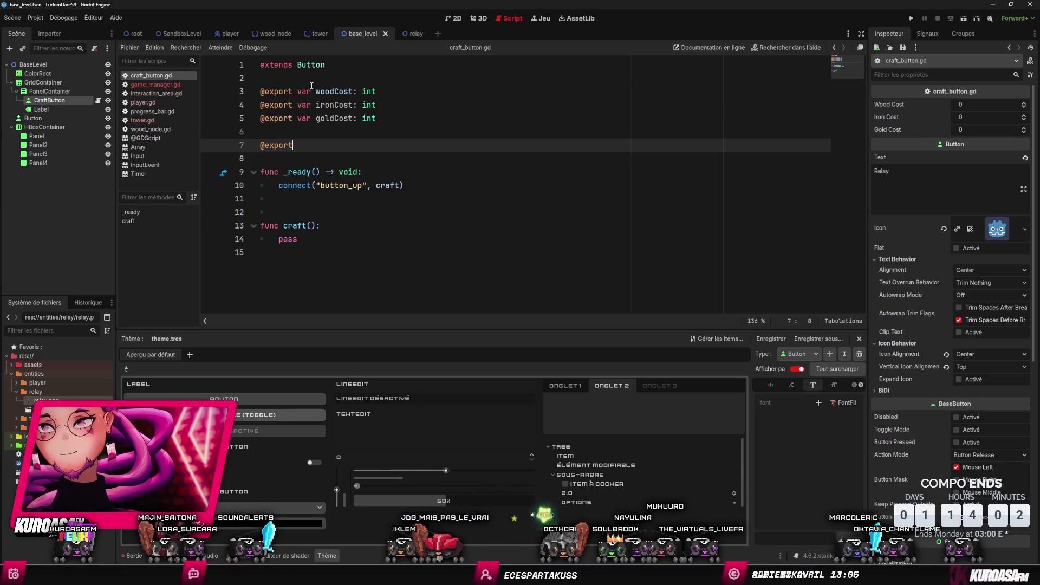
pyautogui.press('BackSpace')
pyautogui.press('BackSpace')
pyautogui.press('BackSpace')
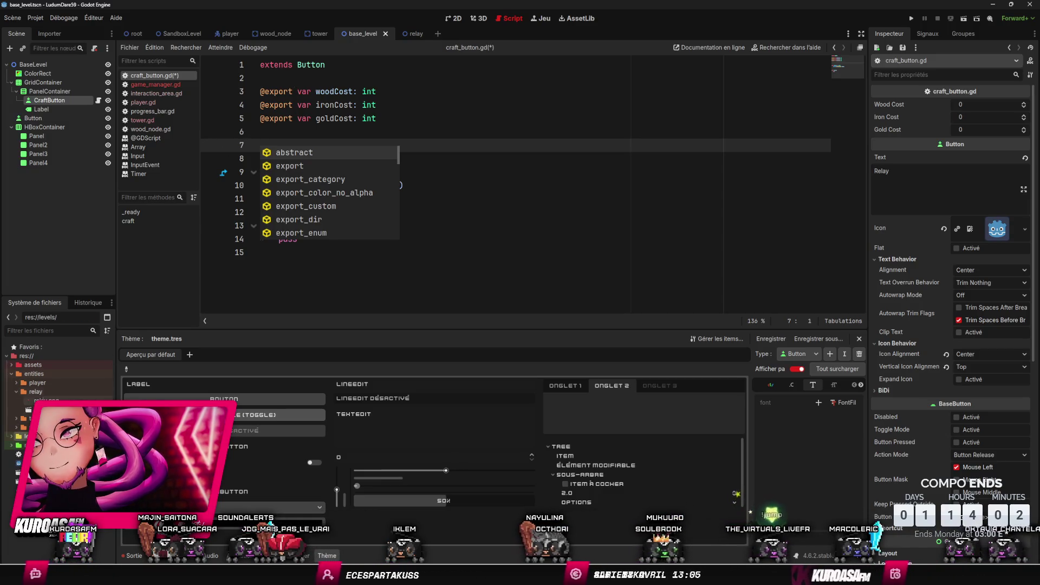
# Insert a const RELAY preloading the relay scene from FileSystem and save
pyautogui.click(468, 131)
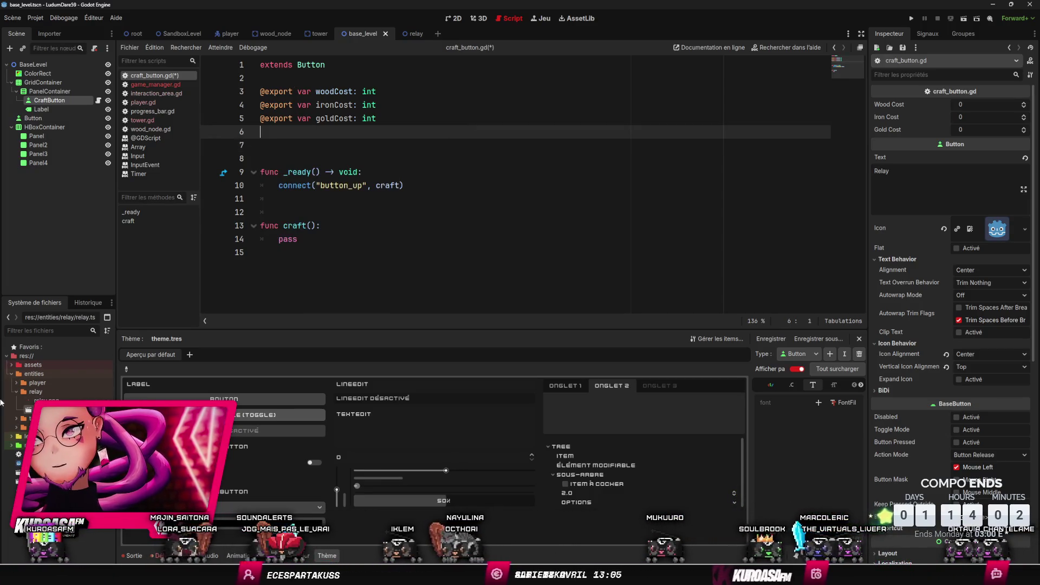
pyautogui.moveTo(46, 401); pyautogui.dragTo(281, 149)
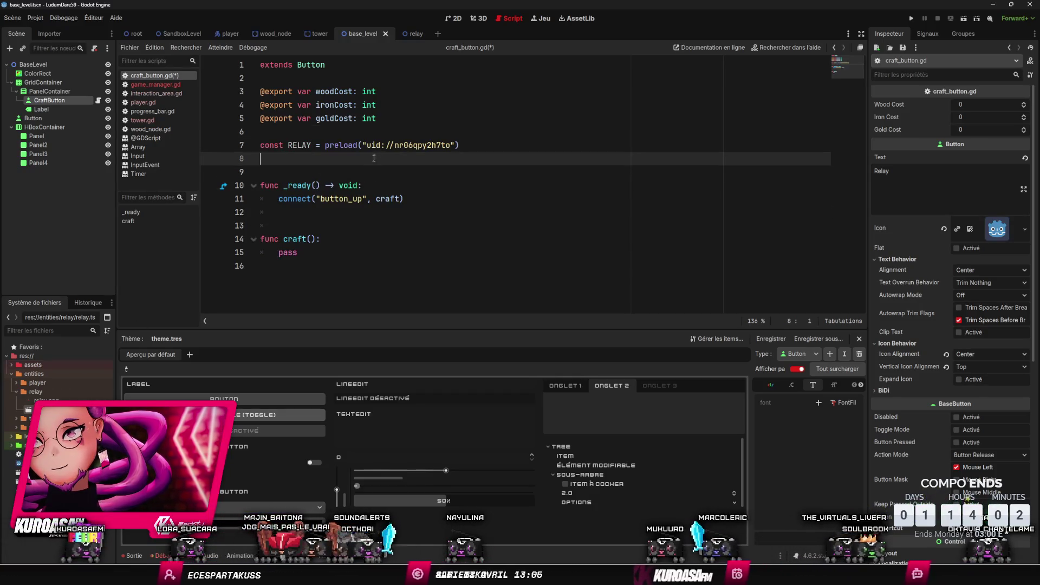
pyautogui.click(349, 107)
pyautogui.hotkey('ctrl', 's')
pyautogui.click(321, 134)
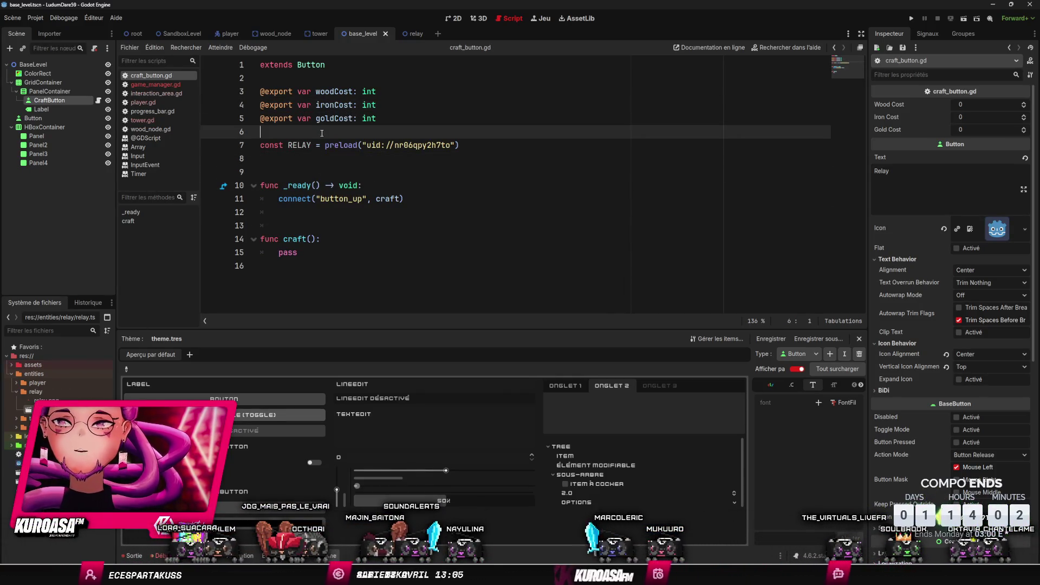
pyautogui.click(310, 142)
pyautogui.click(312, 161)
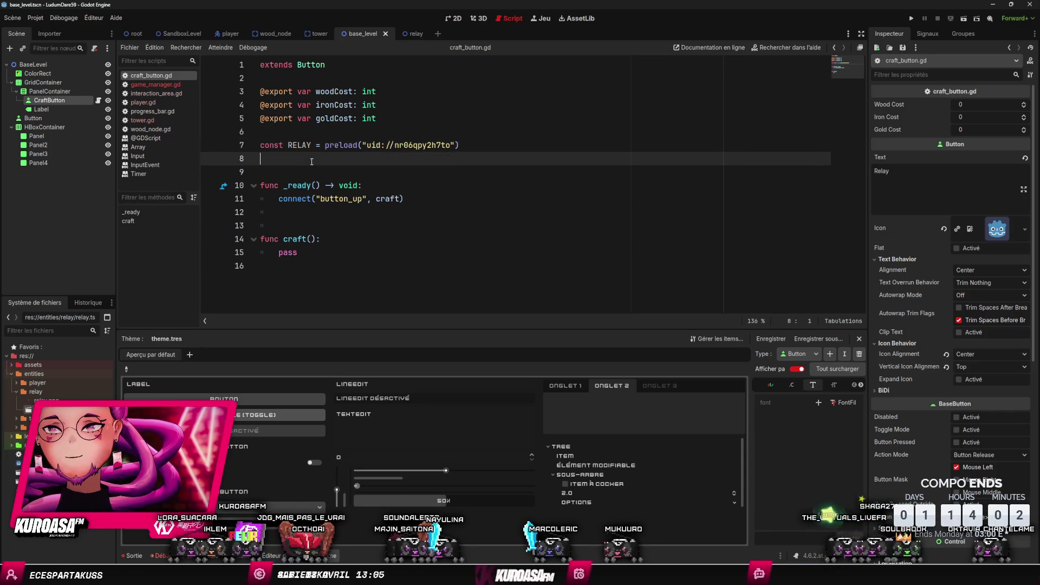
# Try typing RELAY as SceneTree, check the preload docs, then remove the type
pyautogui.click(312, 148)
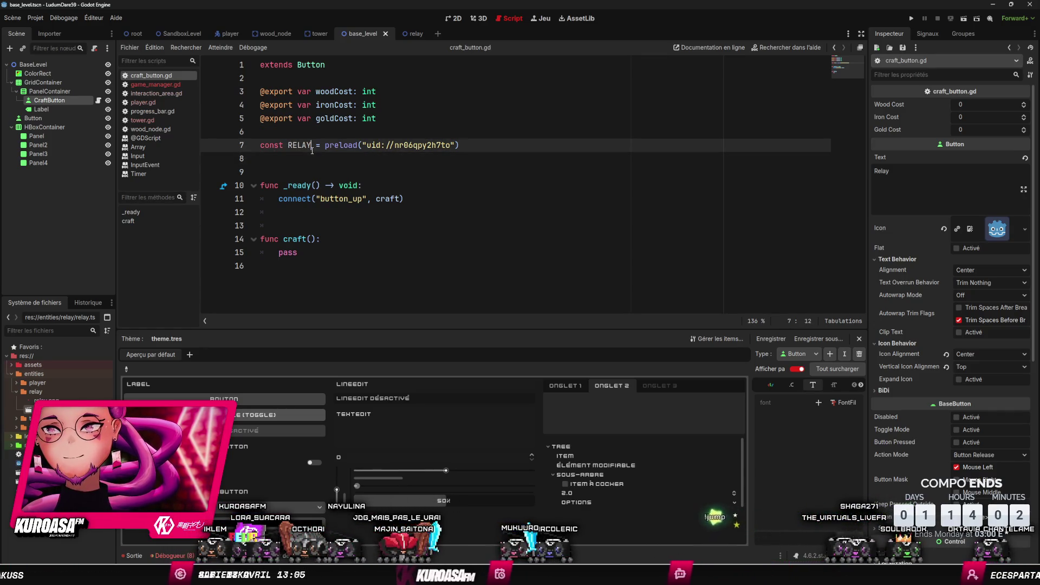
pyautogui.write(': SceneTree')
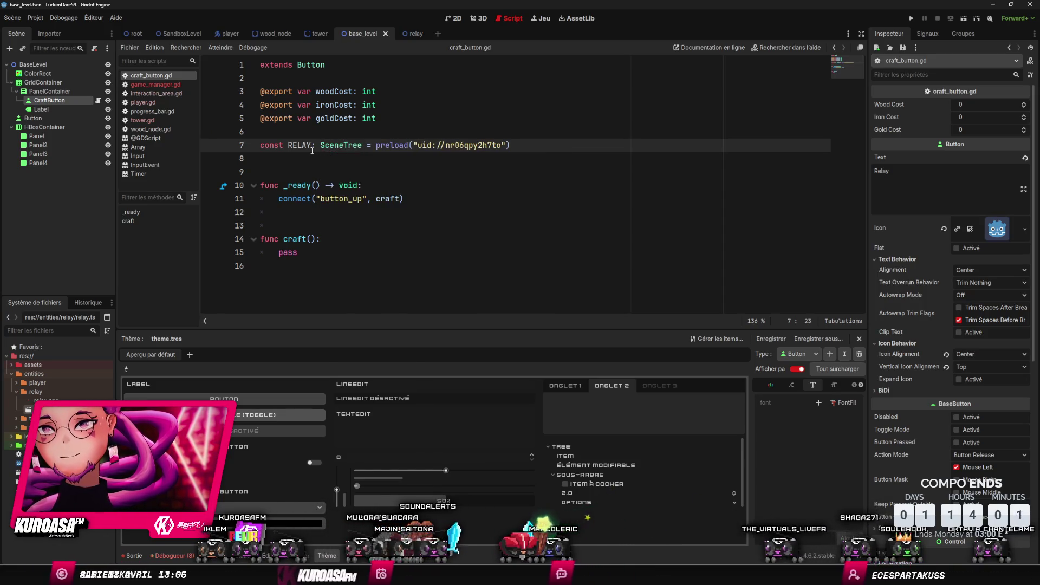
pyautogui.press('Return')
pyautogui.click(398, 118)
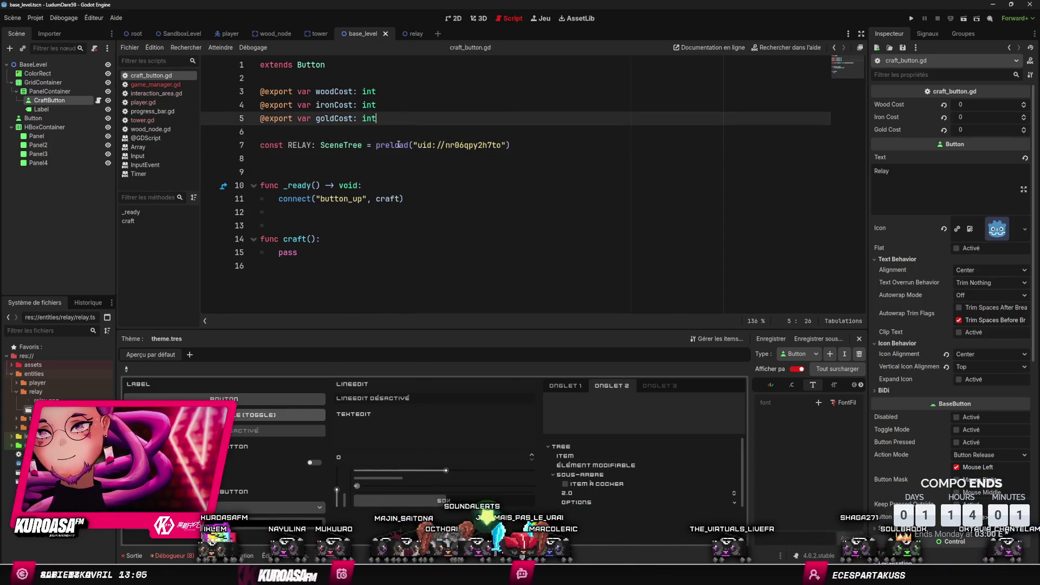
pyautogui.keyDown('ctrl'); pyautogui.click(400, 145); pyautogui.keyUp('ctrl')
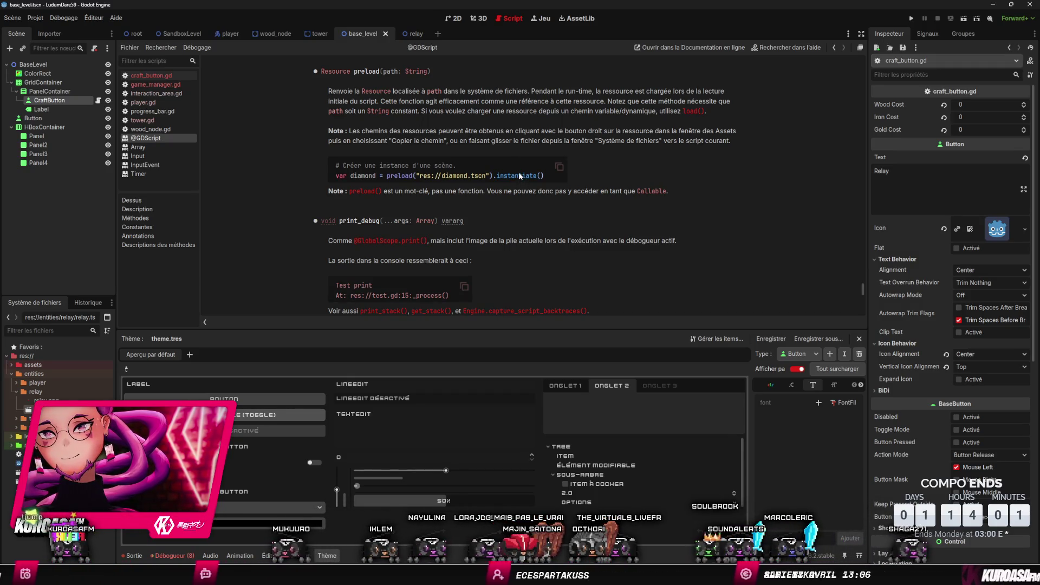
pyautogui.scroll(5, 518, 171)
pyautogui.hotkey('alt', 'Left')
pyautogui.moveTo(311, 145); pyautogui.dragTo(371, 145)
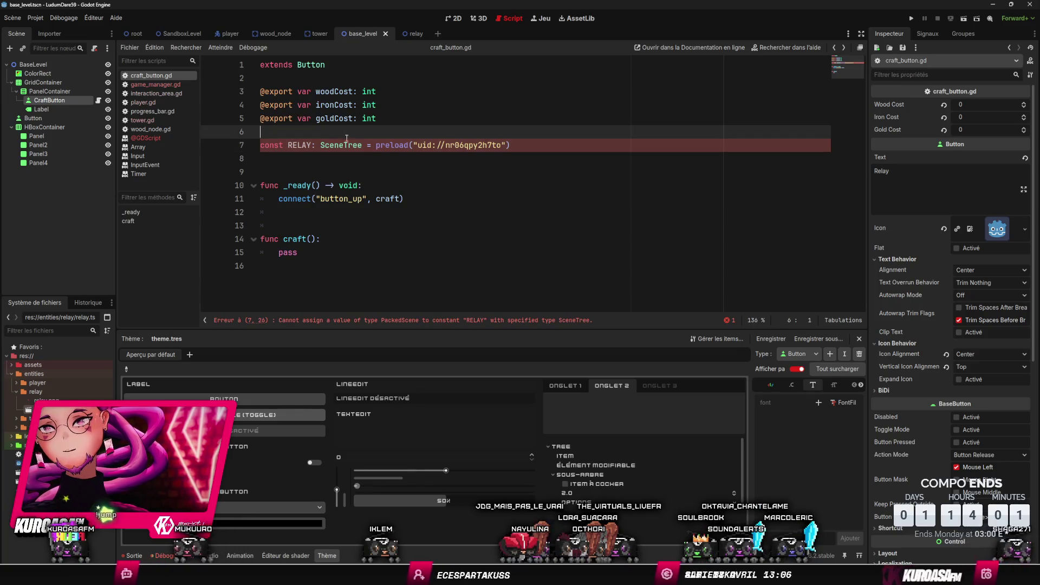
pyautogui.press('BackSpace')
# Search the help for instantiate and open its ClassDB documentation
pyautogui.click(369, 132)
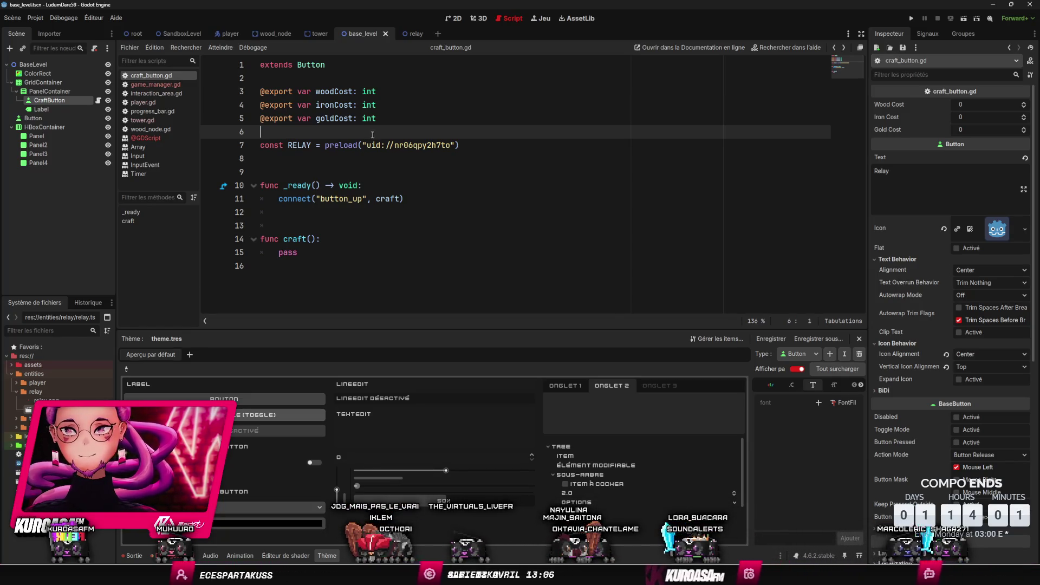
pyautogui.keyDown('ctrl'); pyautogui.click(325, 145); pyautogui.keyUp('ctrl')
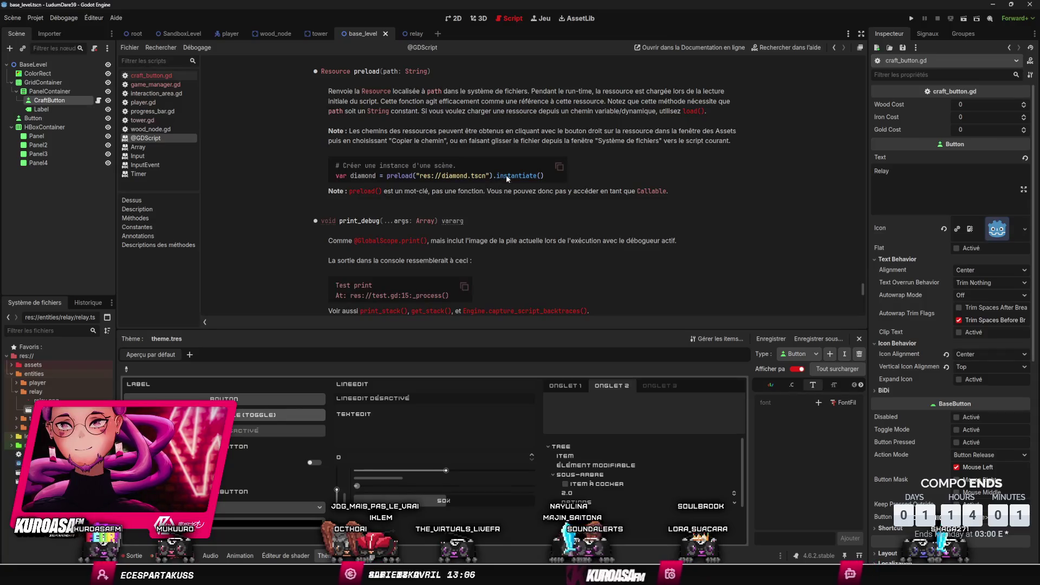
pyautogui.hotkey('ctrl', 'f')
pyautogui.press('Return')
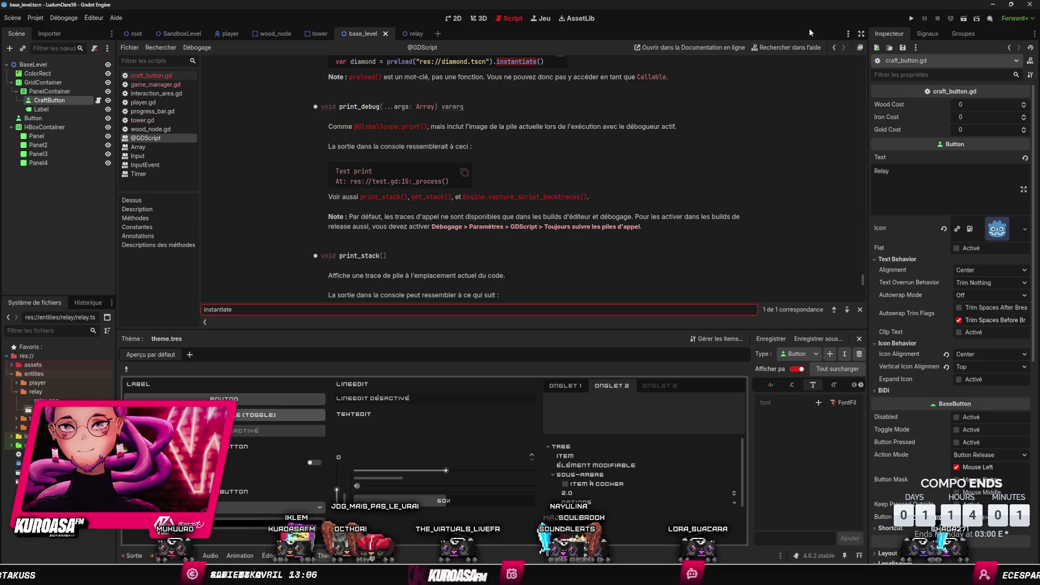
pyautogui.click(794, 50)
pyautogui.press('Return')
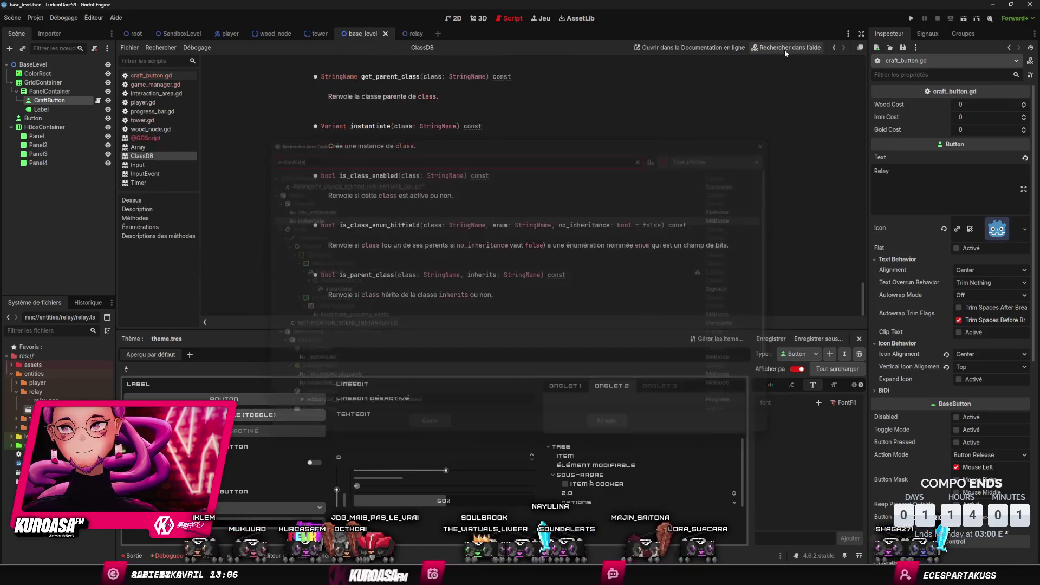
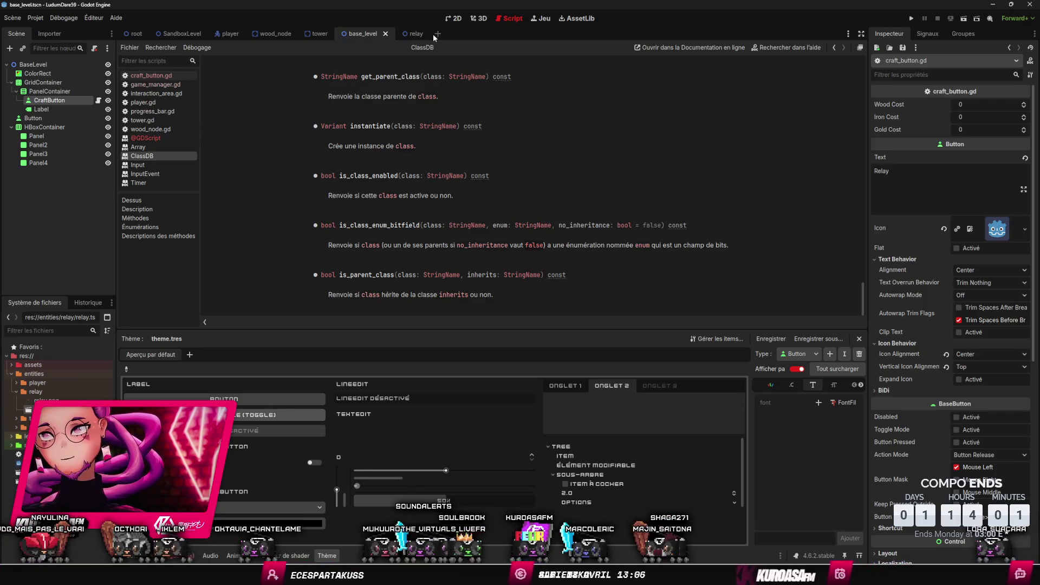
# Bring up craft_button.gd at its empty craft() function, then switch to the wood_node scene
pyautogui.click(151, 75)
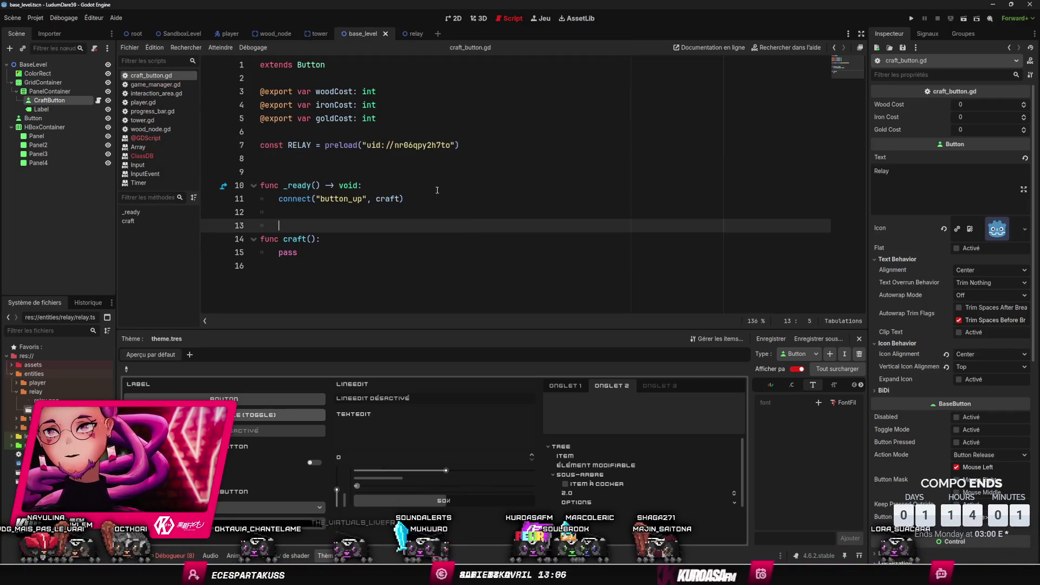
pyautogui.click(352, 242)
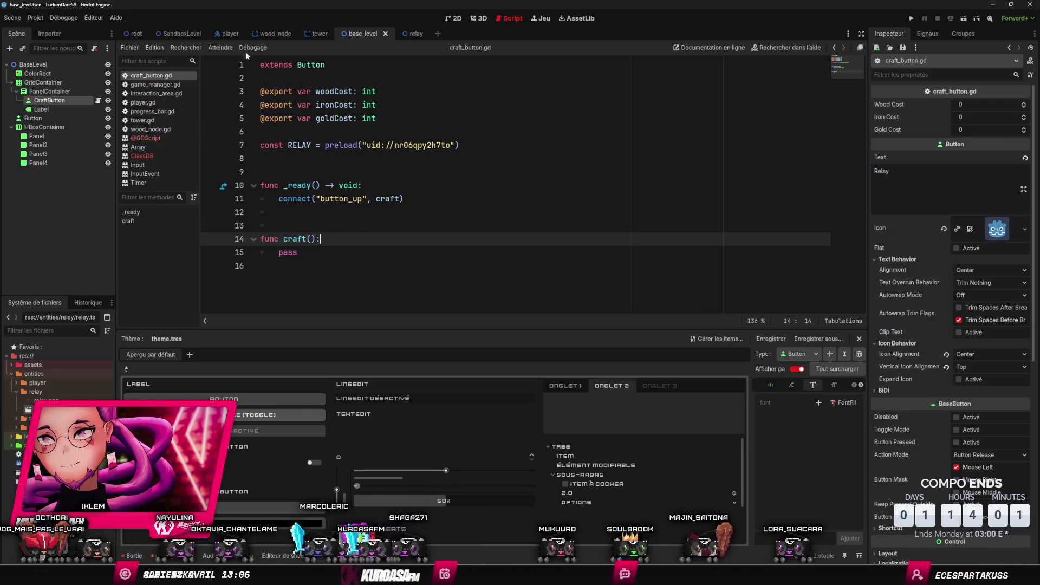
pyautogui.click(279, 35)
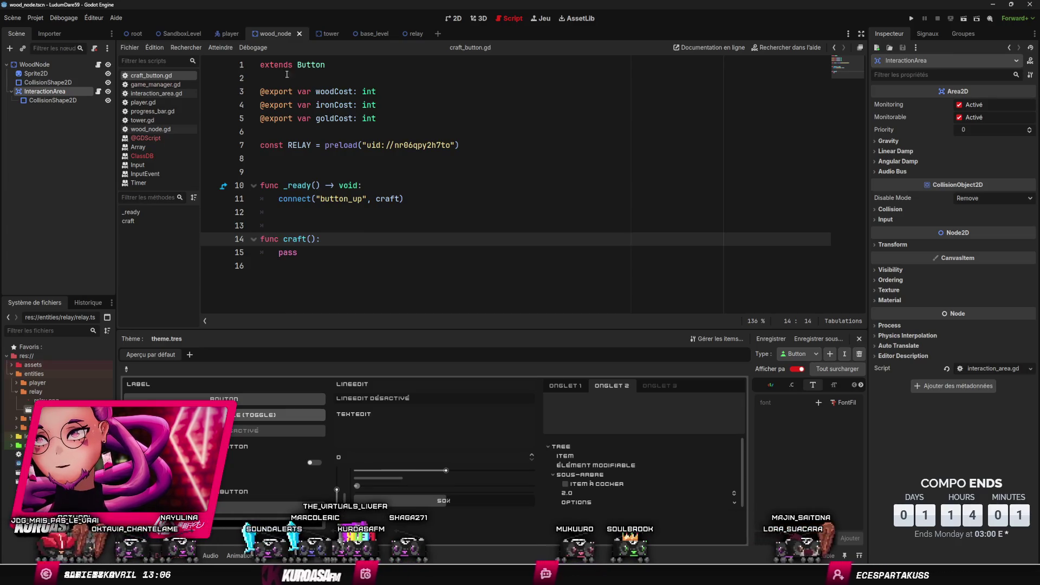
# In wood_node.gd, select and copy the game_manager declaration and _ready code (lines 7–12)
pyautogui.click(151, 129)
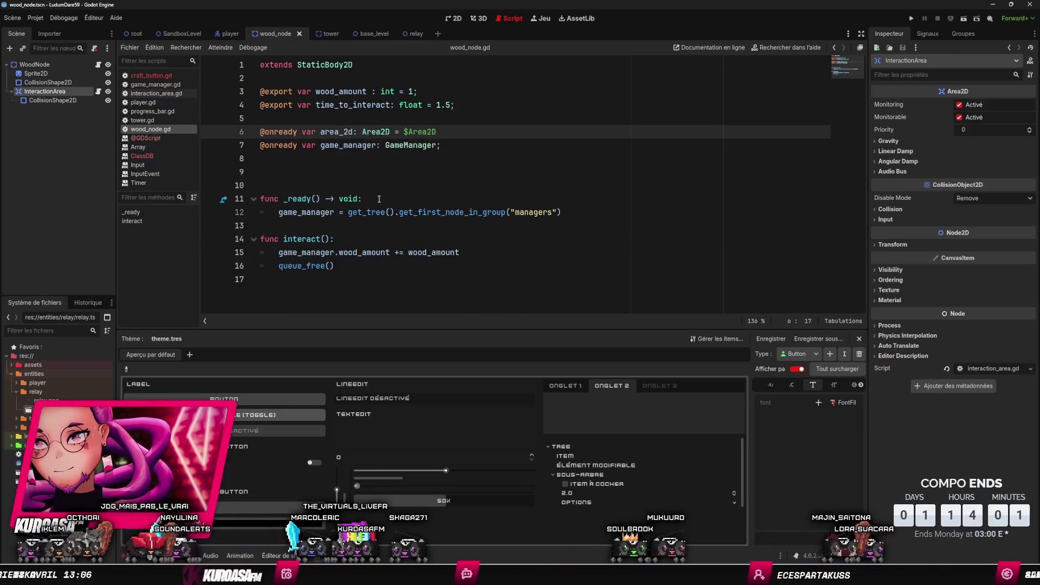
pyautogui.tripleClick(378, 212)
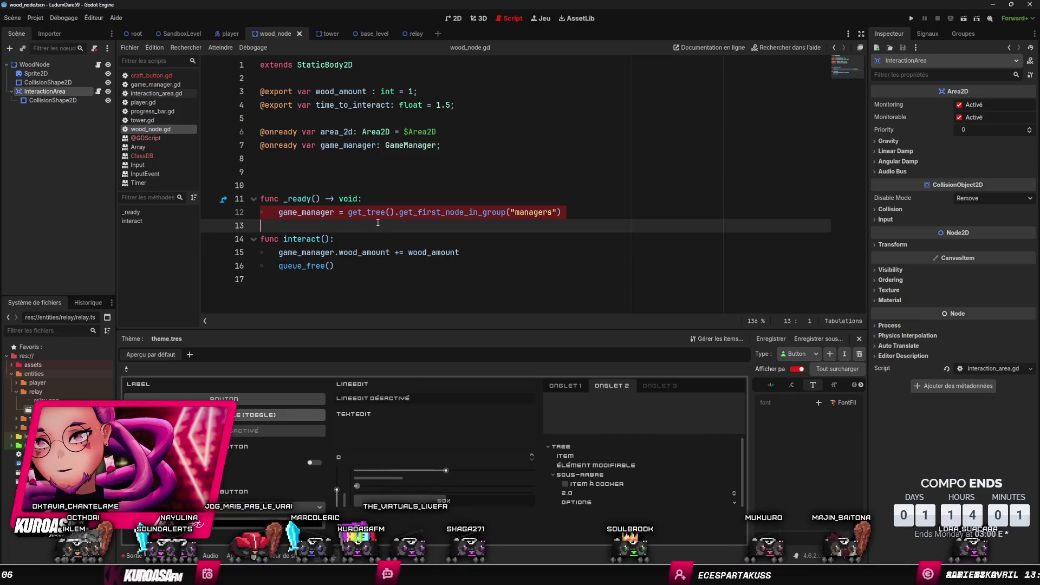
pyautogui.press('Up')
pyautogui.press('Up')
pyautogui.press('Up')
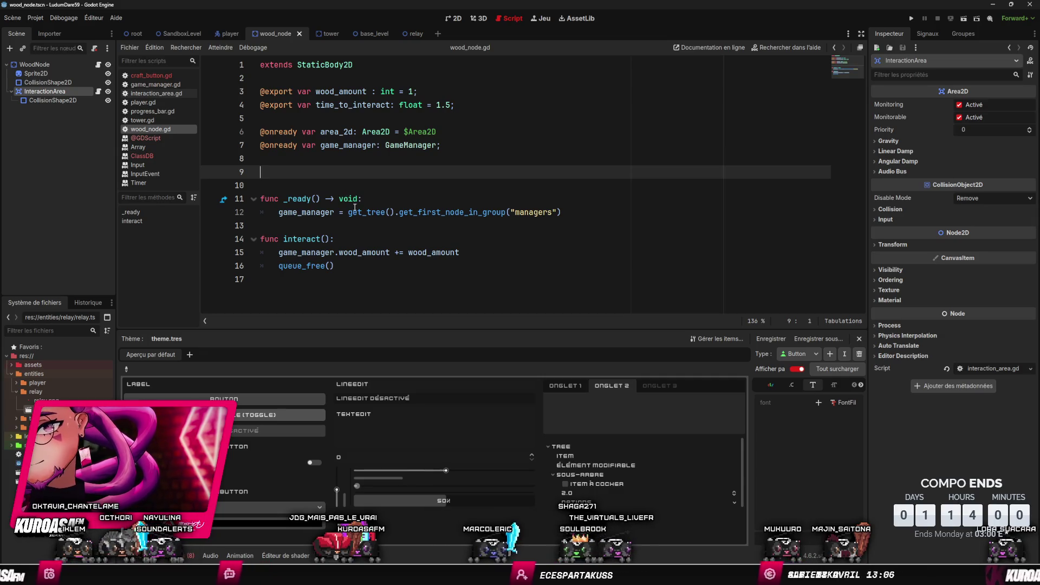
pyautogui.moveTo(566, 212)
pyautogui.mouseDown()
pyautogui.moveTo(255, 216)
pyautogui.moveTo(241, 192)
pyautogui.mouseUp()
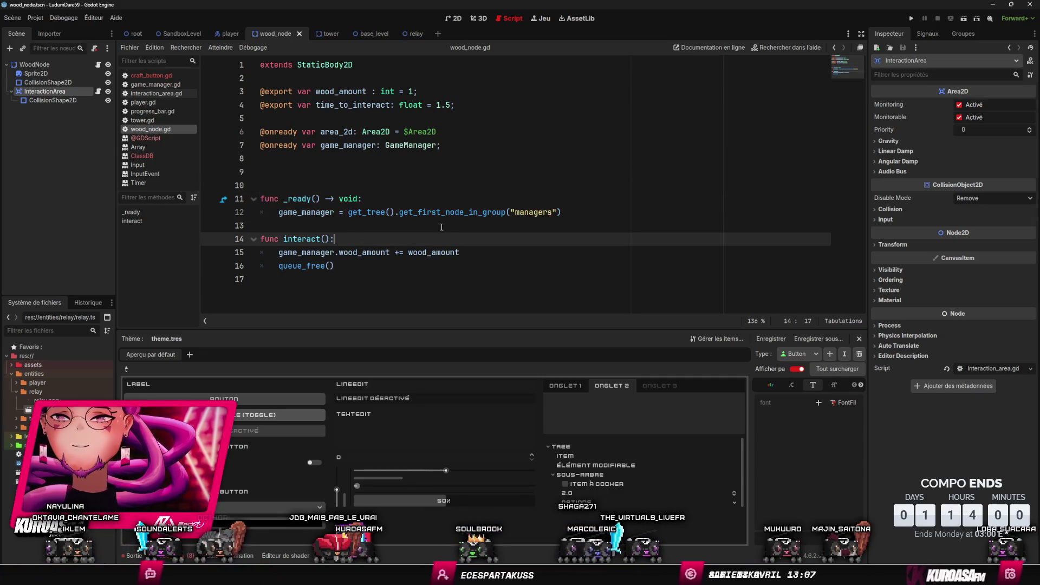
pyautogui.click(317, 222)
pyautogui.moveTo(318, 222); pyautogui.dragTo(259, 145)
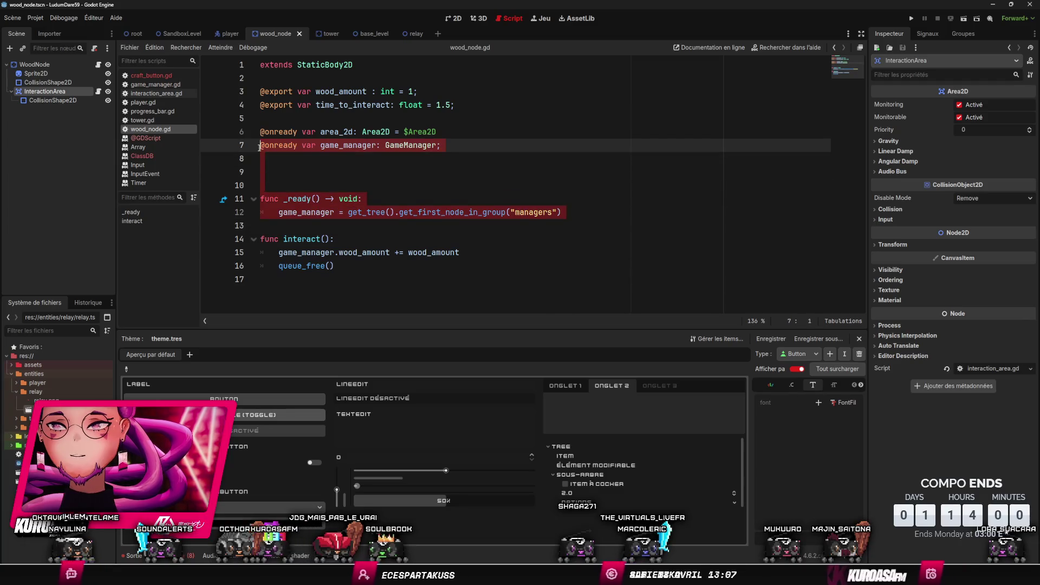
# Close the root, SandboxLevel, player, wood_node and relay scene tabs, keeping tower and base_level
pyautogui.click(327, 33)
pyautogui.click(363, 34)
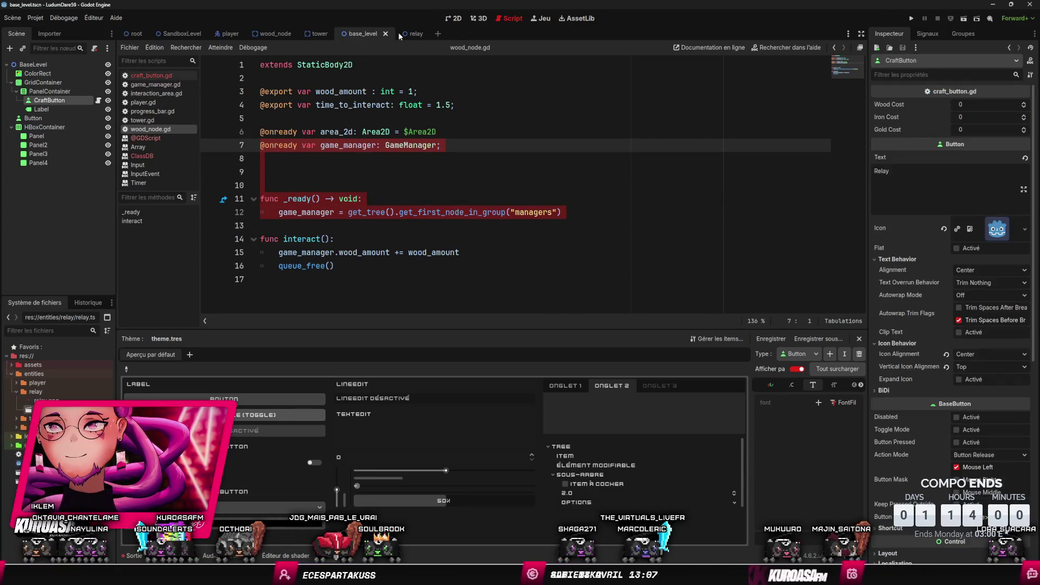
pyautogui.click(389, 132)
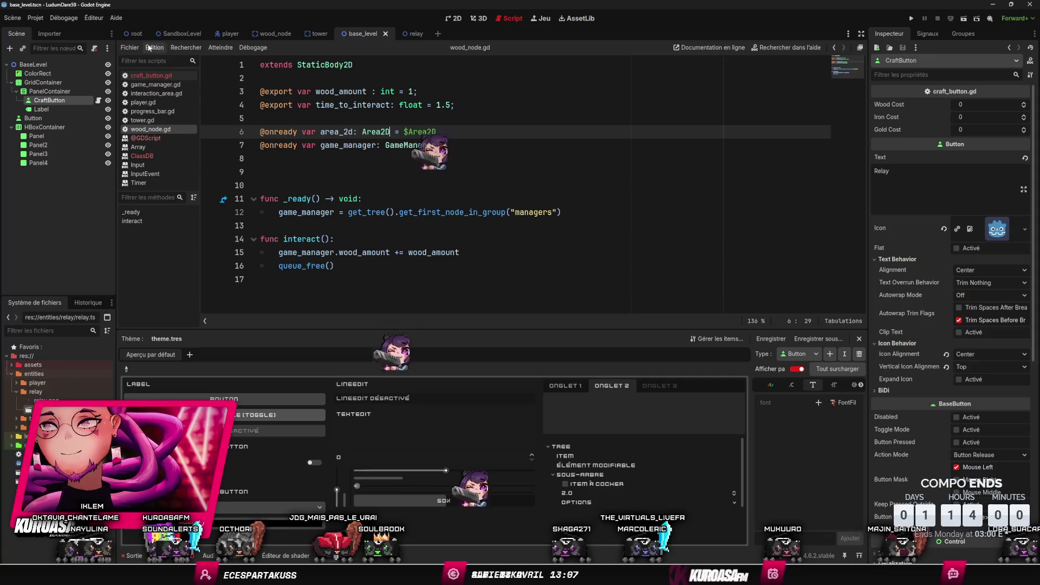
pyautogui.middleClick(135, 30)
pyautogui.middleClick(134, 30)
pyautogui.middleClick(134, 30)
pyautogui.middleClick(134, 30)
pyautogui.click(206, 33)
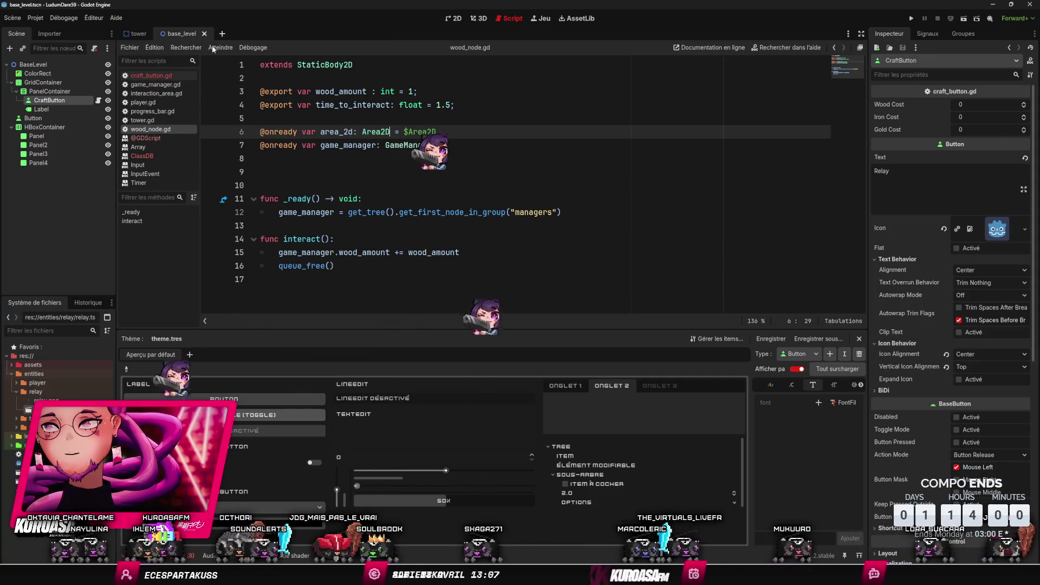
pyautogui.click(142, 119)
pyautogui.click(171, 86)
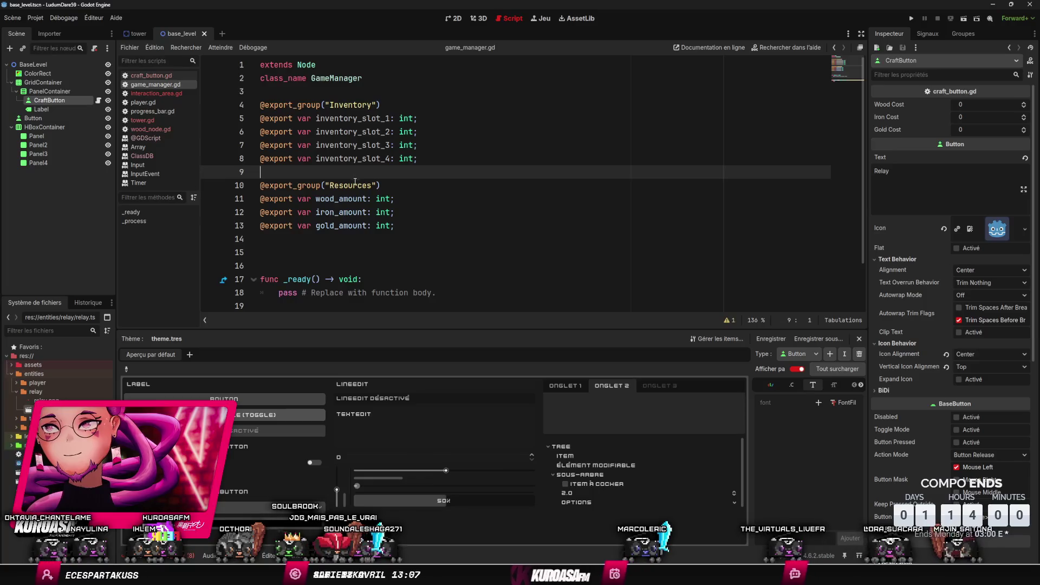
pyautogui.scroll(-2, 327, 212)
pyautogui.click(327, 200)
# In craft_button.gd, move the game_manager assignment into the single remaining _ready and save
pyautogui.click(152, 75)
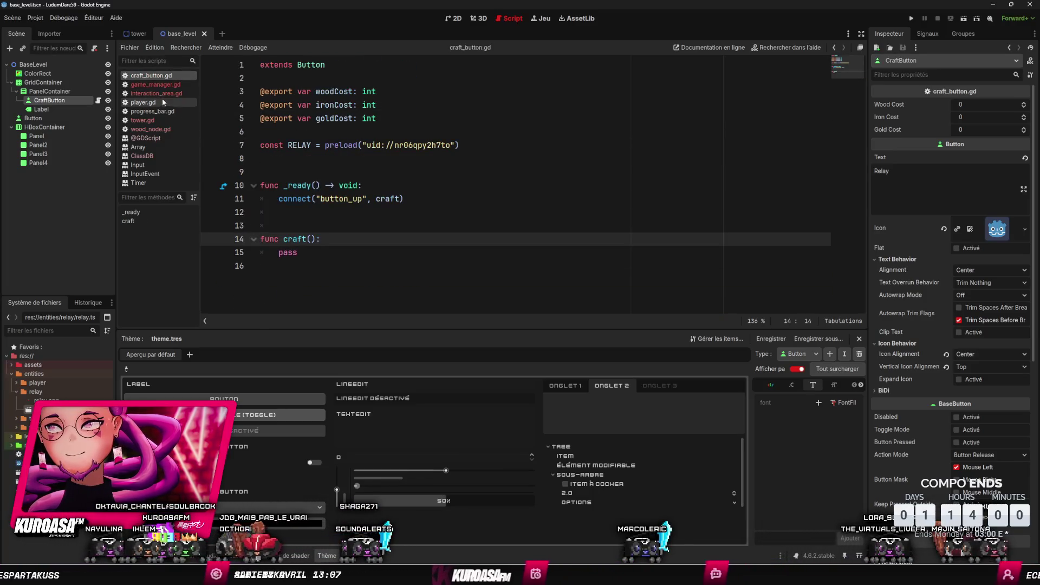
pyautogui.click(334, 185)
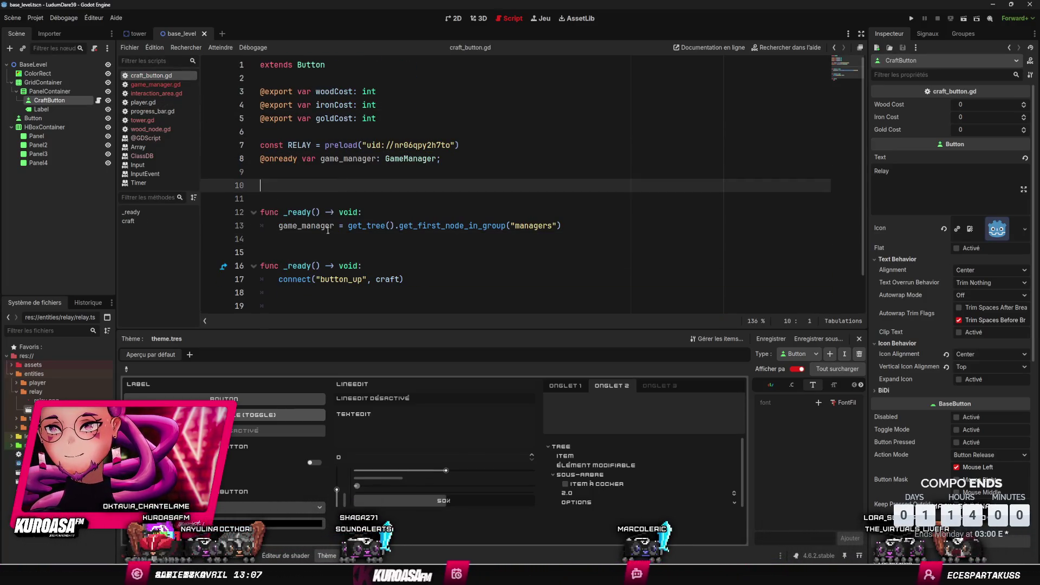
pyautogui.doubleClick(325, 226)
pyautogui.hotkey('ctrl', 'x')
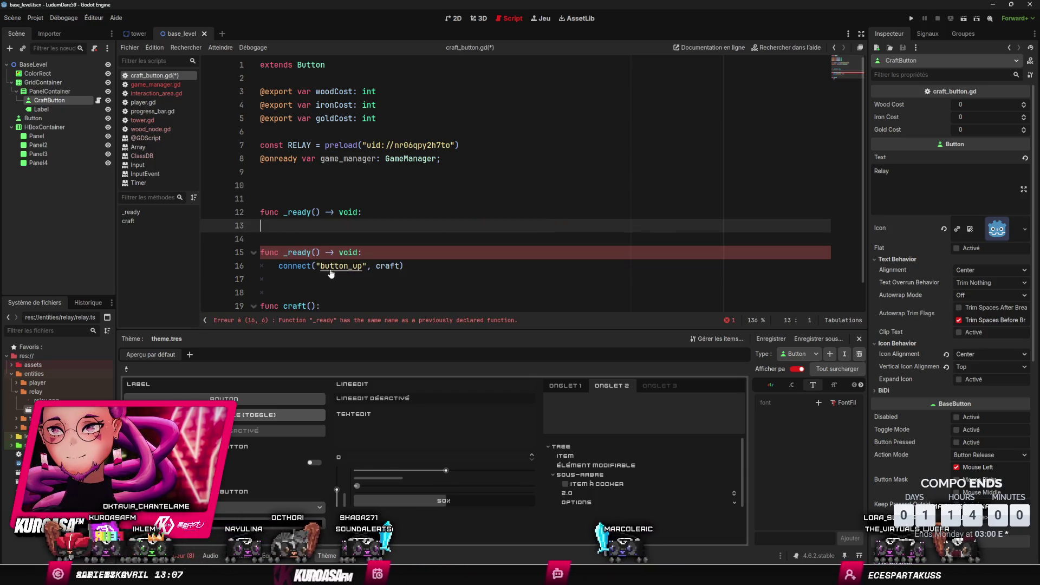
pyautogui.hotkey('ctrl', 'v')
pyautogui.click(324, 213)
pyautogui.press('BackSpace')
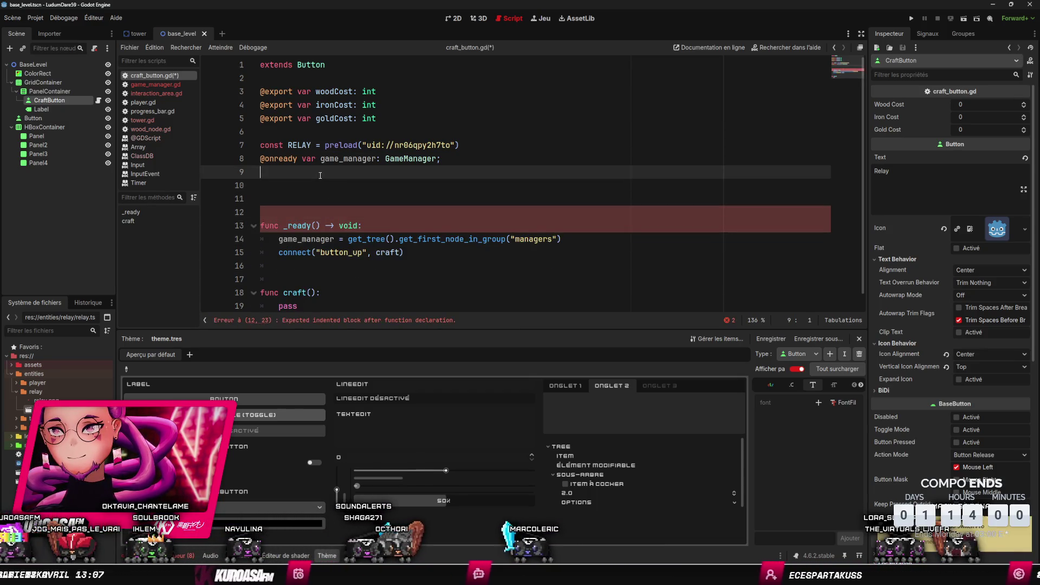
pyautogui.press('BackSpace')
pyautogui.press('BackSpace')
pyautogui.hotkey('ctrl', 's')
# Add a blank line after the RELAY constant and remove the extra blank line before _ready
pyautogui.click(320, 158)
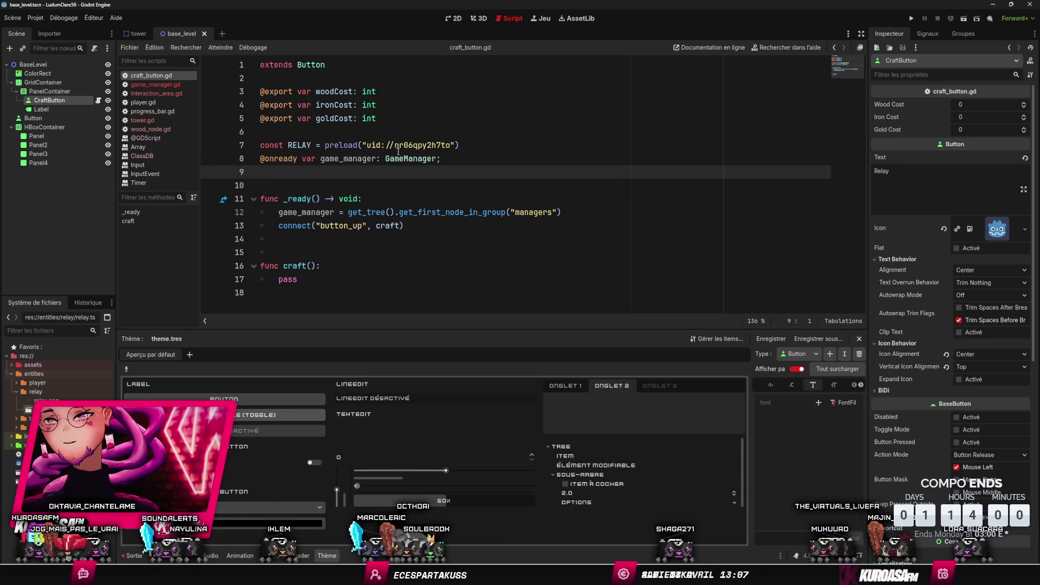
pyautogui.click(482, 157)
pyautogui.click(489, 146)
pyautogui.press('Return')
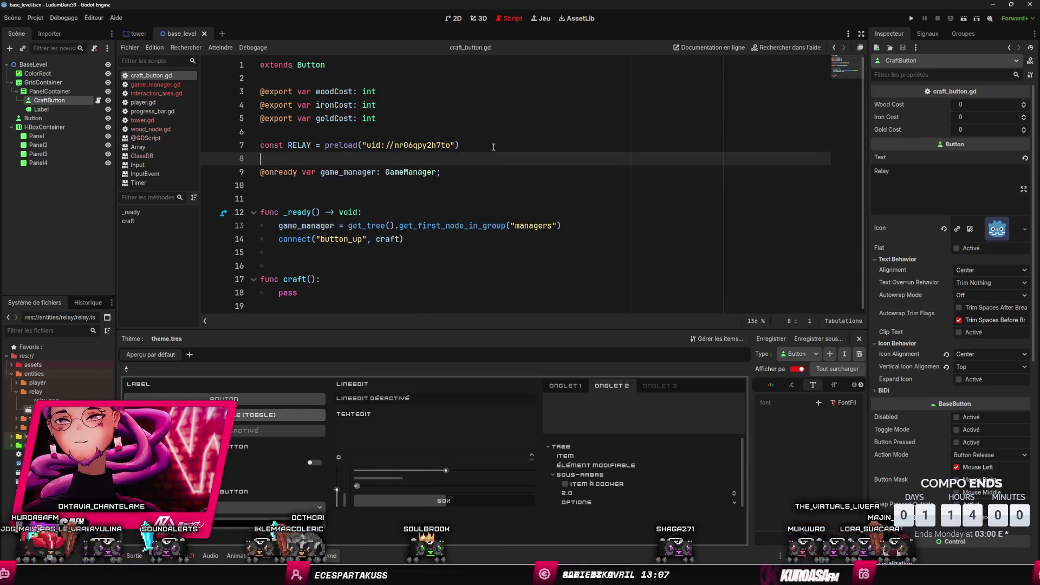
pyautogui.click(492, 147)
pyautogui.click(343, 203)
pyautogui.press('Delete')
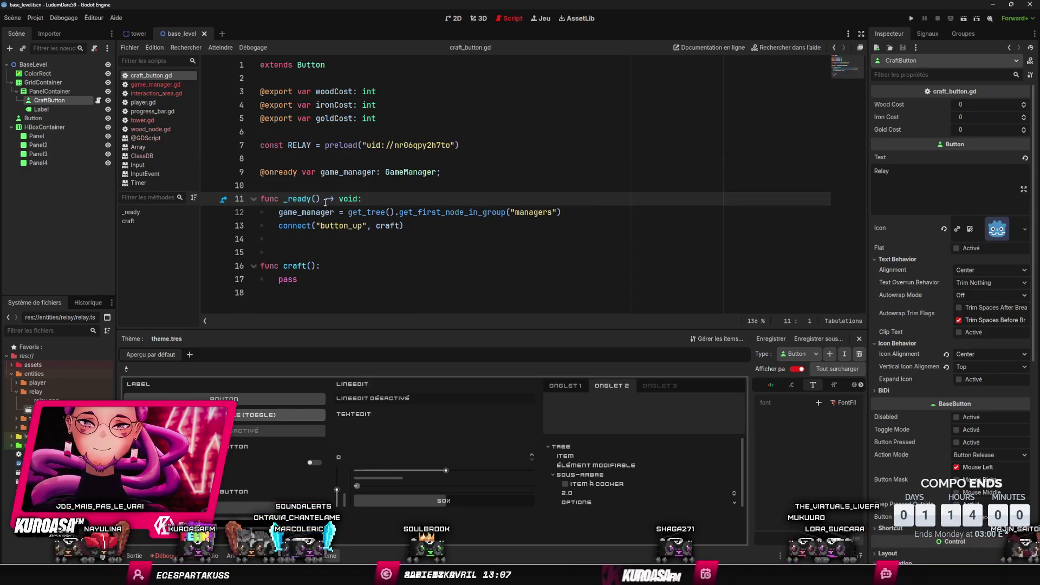
# Search the help for 'Singleto' and open the Engine class singleton documentation
pyautogui.click(796, 49)
pyautogui.write('Singletop')
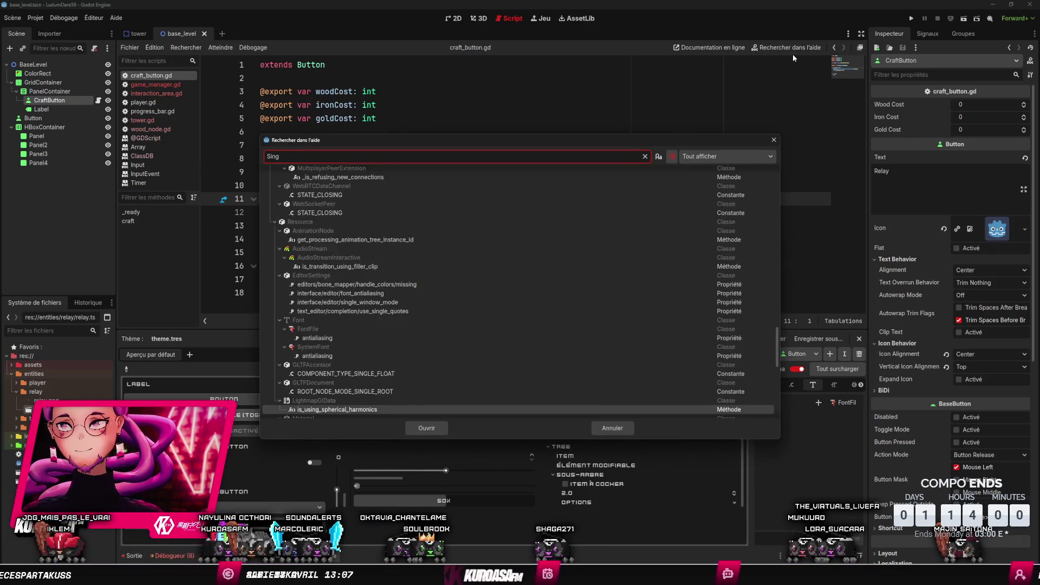
pyautogui.press('BackSpace')
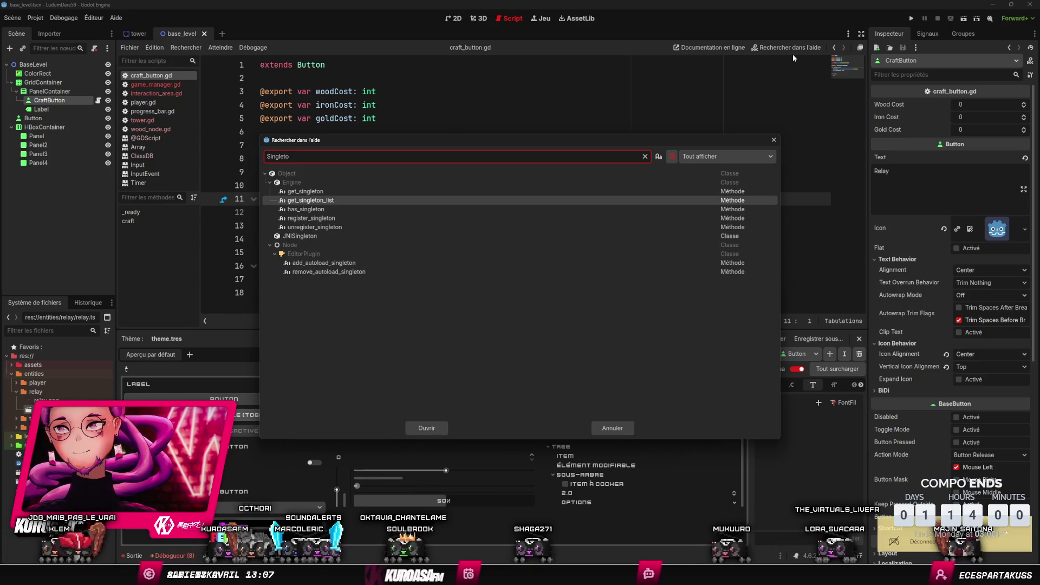
pyautogui.doubleClick(317, 227)
pyautogui.scroll(1, 597, 249)
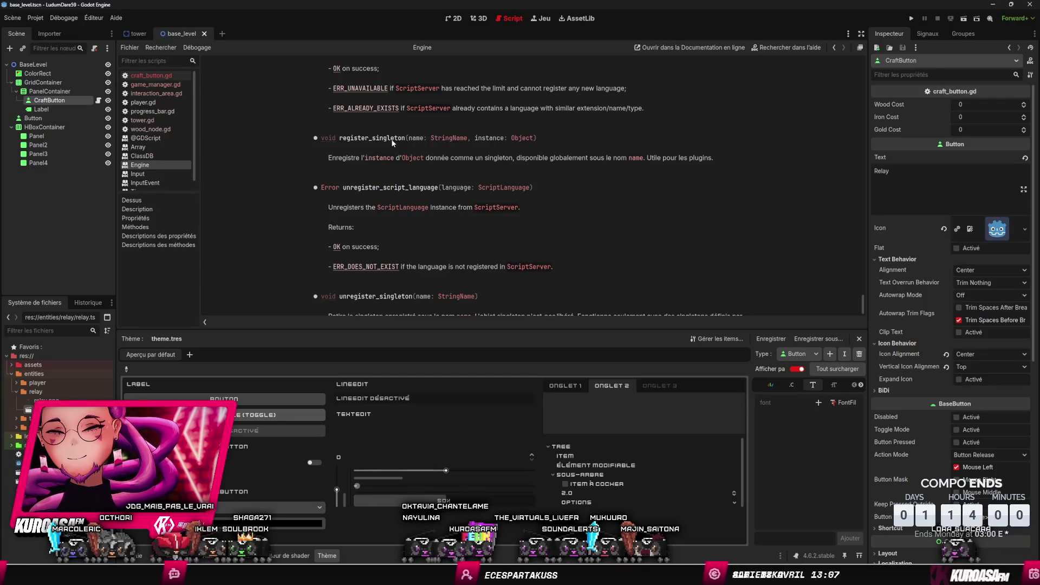
# Read through the register_singleton method description in the Engine reference
pyautogui.moveTo(406, 138); pyautogui.dragTo(477, 158)
pyautogui.click(538, 170)
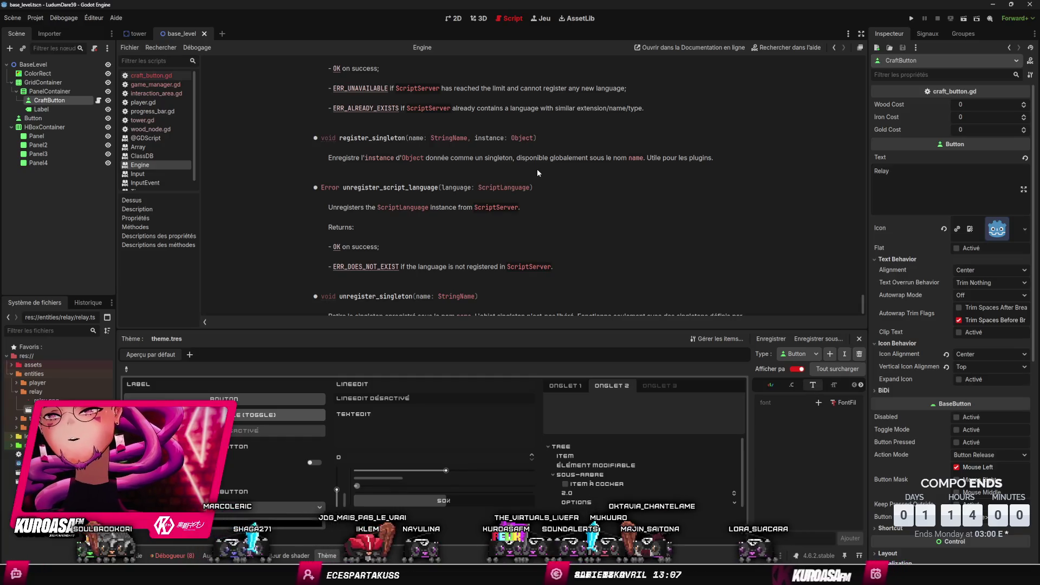
pyautogui.moveTo(537, 164); pyautogui.dragTo(325, 131)
pyautogui.click(352, 130)
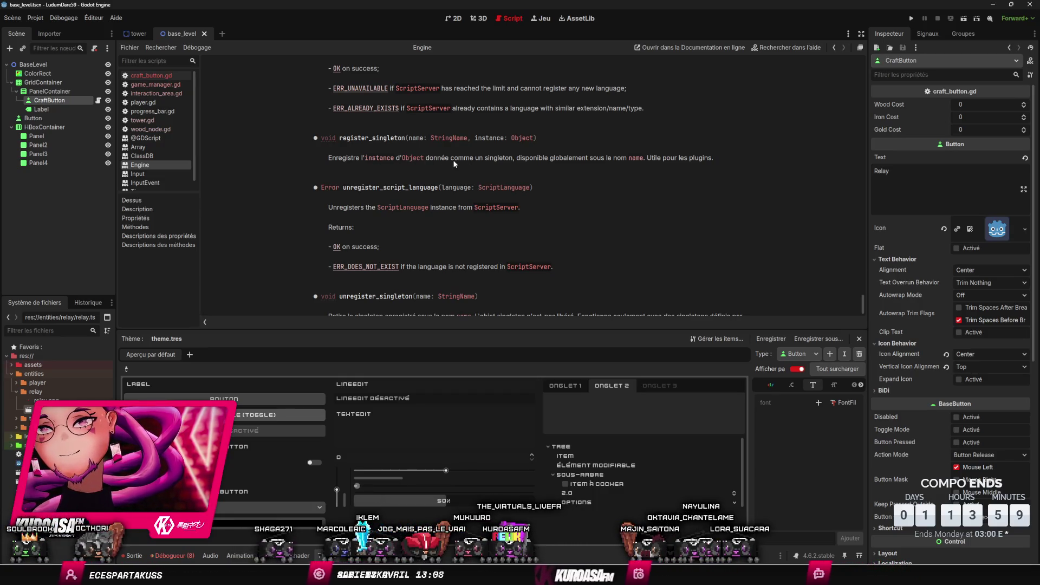
pyautogui.moveTo(496, 161)
pyautogui.mouseDown()
pyautogui.moveTo(594, 160)
pyautogui.moveTo(329, 158)
pyautogui.moveTo(713, 158)
pyautogui.moveTo(611, 159)
pyautogui.mouseUp()
pyautogui.click(615, 161)
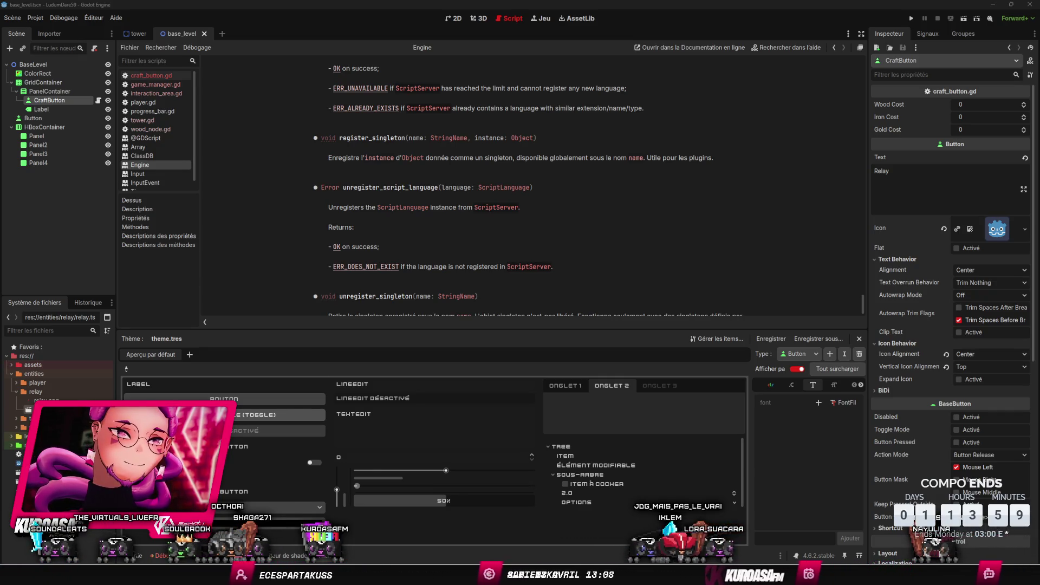
# Open Project Settings at the Autoload tab
pyautogui.click(35, 18)
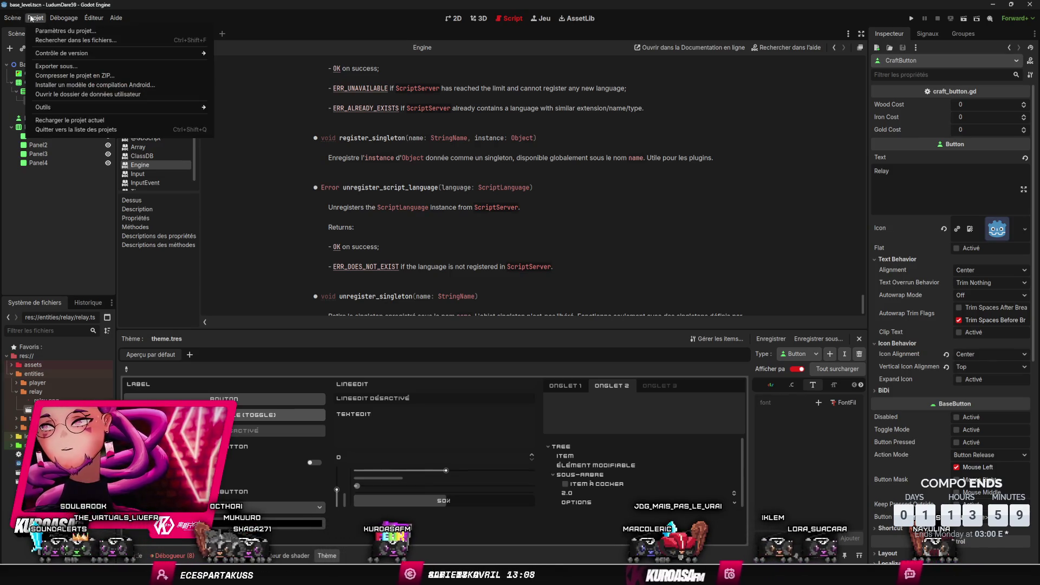
pyautogui.click(60, 31)
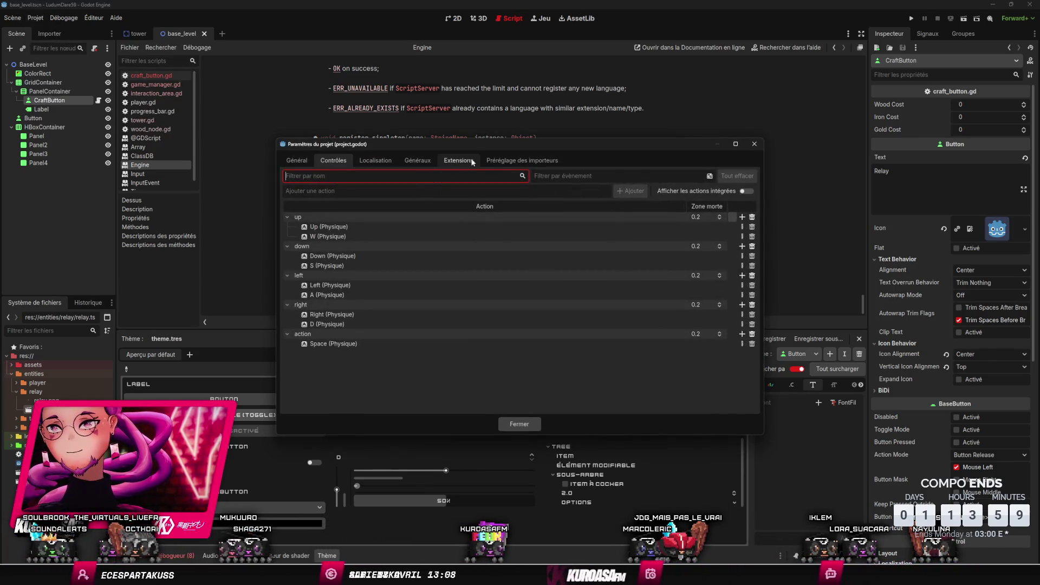
pyautogui.click(514, 161)
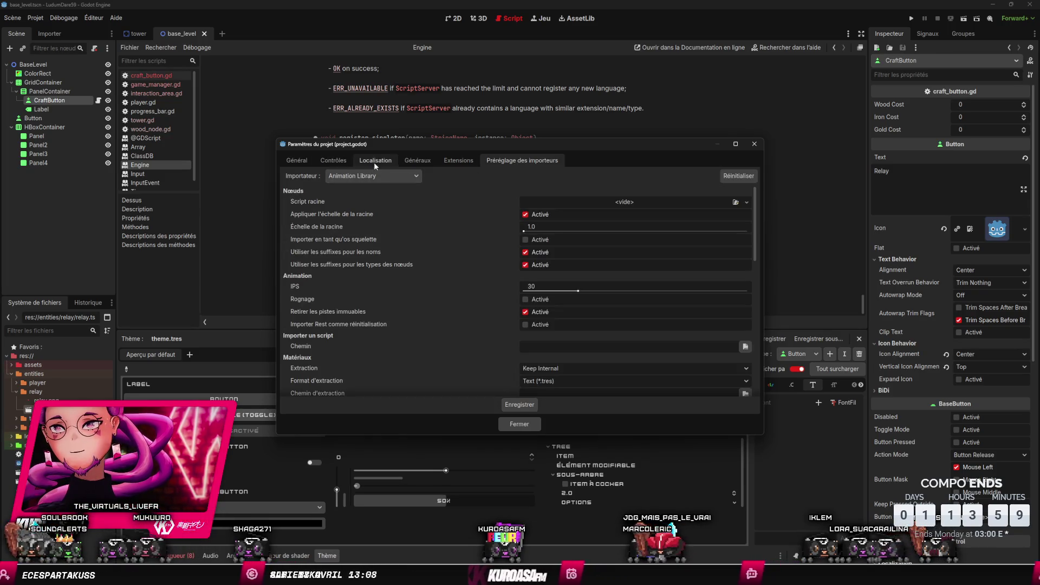
pyautogui.click(419, 160)
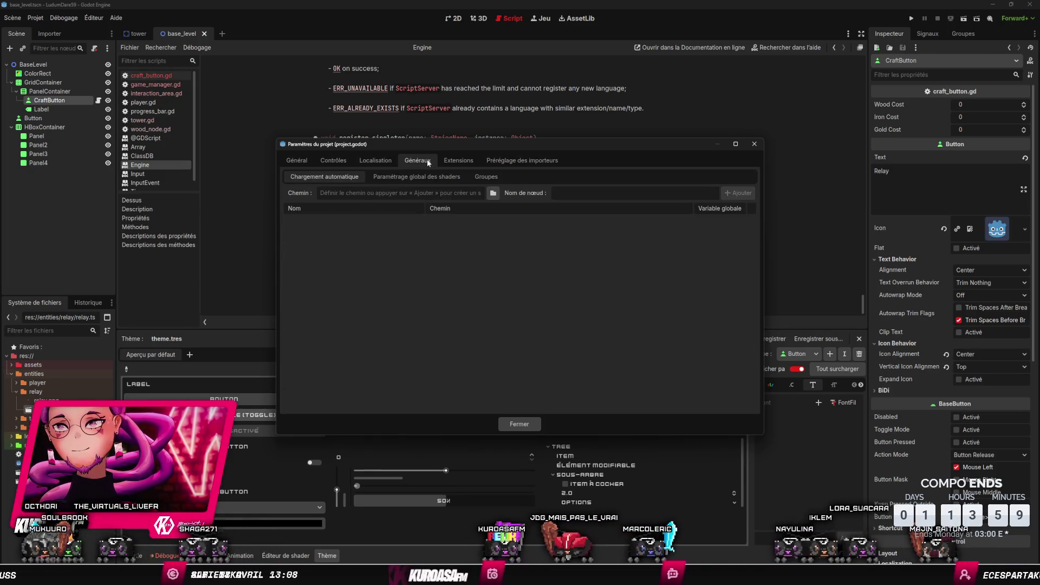
# Pick managers/game_manager.gd as the autoload path, try adding it, and dismiss the class-name clash warning
pyautogui.click(381, 190)
pyautogui.click(493, 193)
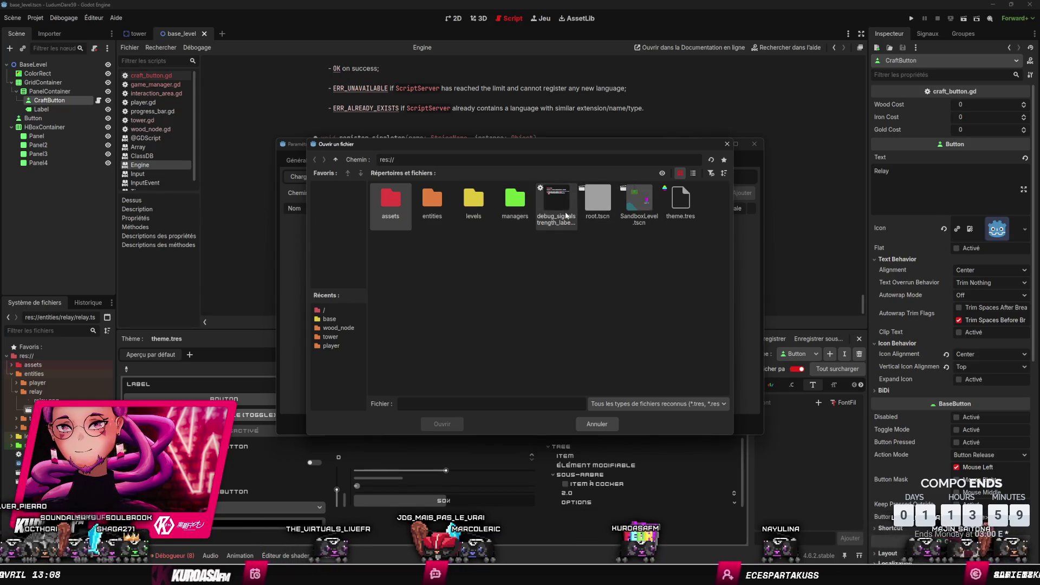
pyautogui.click(699, 404)
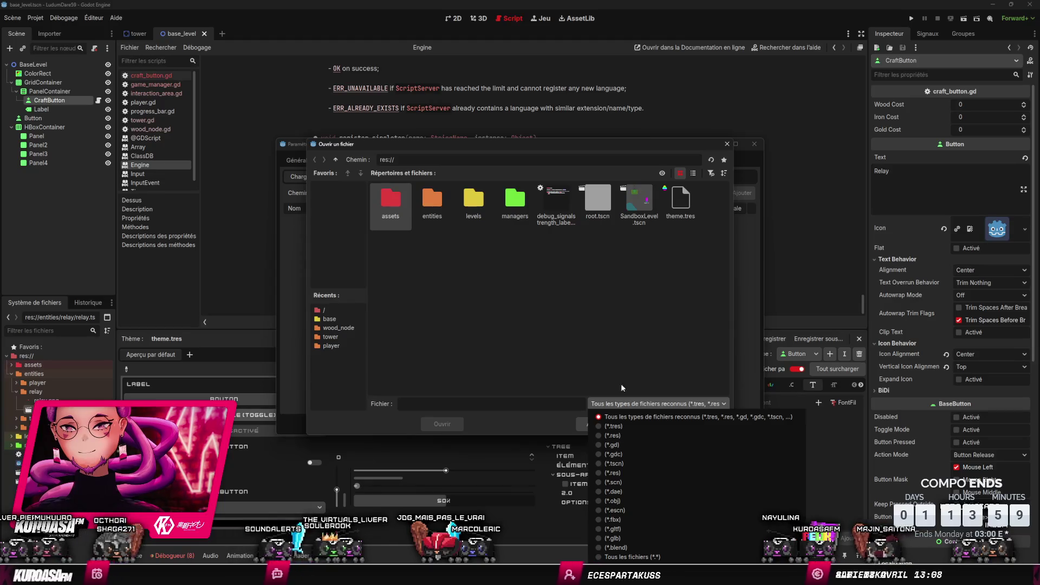
pyautogui.click(617, 354)
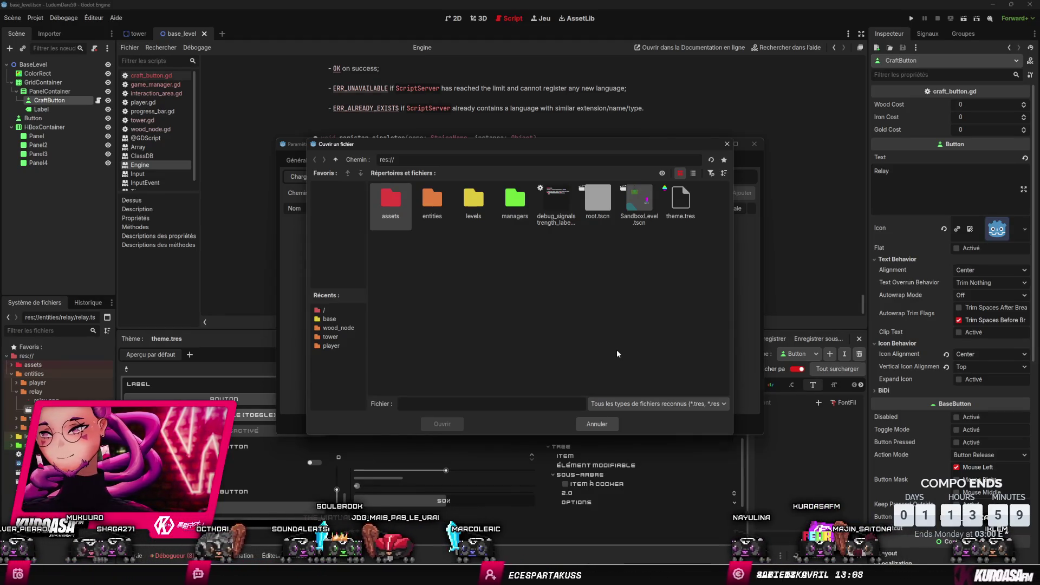
pyautogui.doubleClick(514, 199)
pyautogui.doubleClick(388, 211)
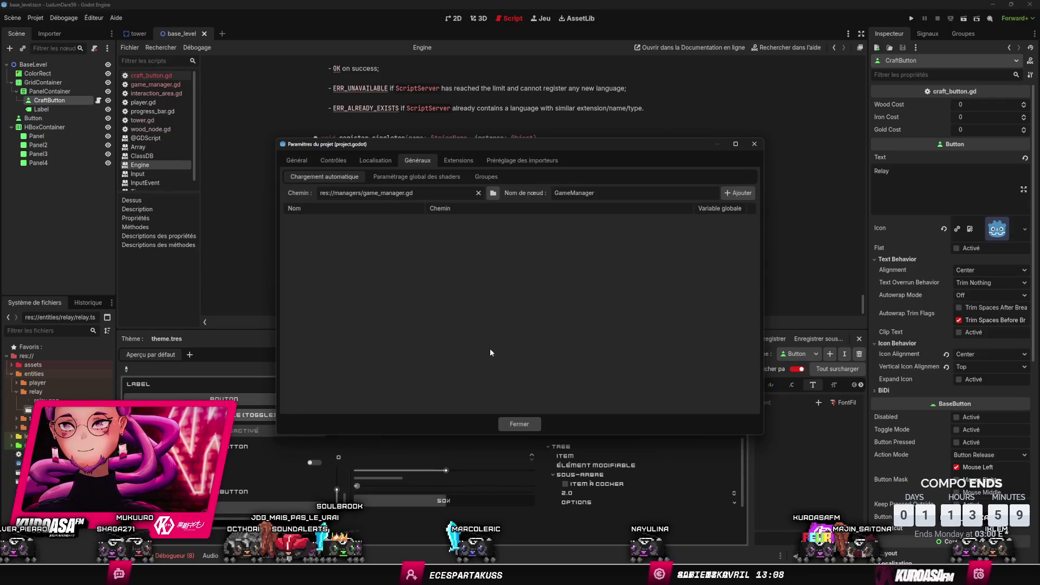
pyautogui.click(749, 196)
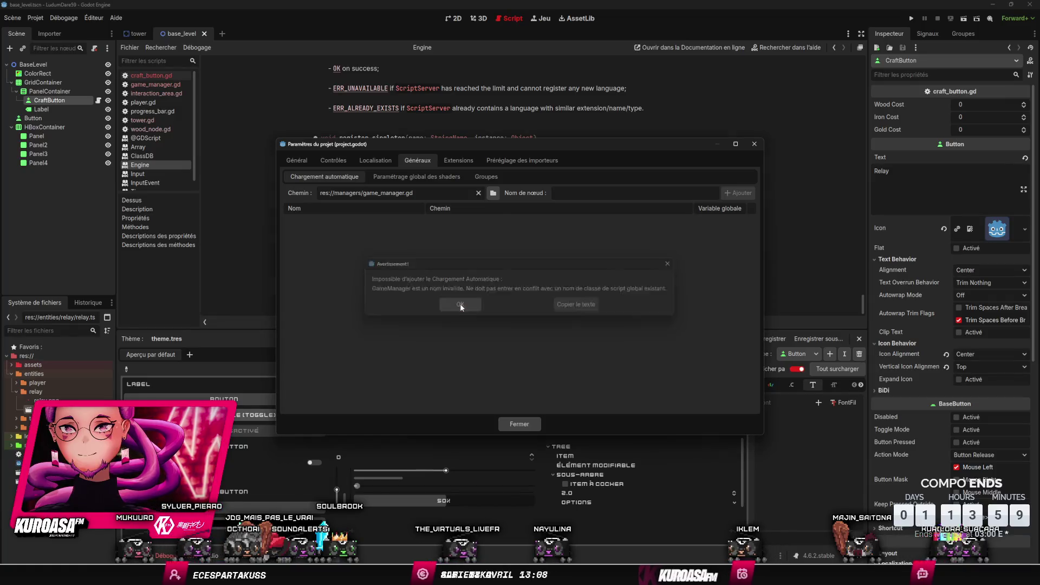
pyautogui.click(460, 303)
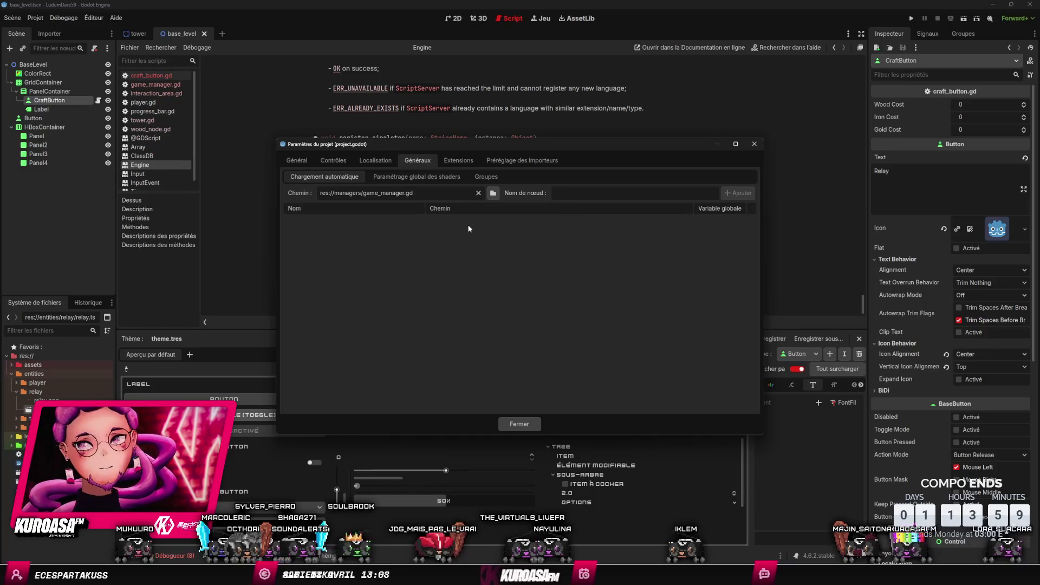
# Close Project Settings, open root.tscn, and delete its GameManager node
pyautogui.click(755, 144)
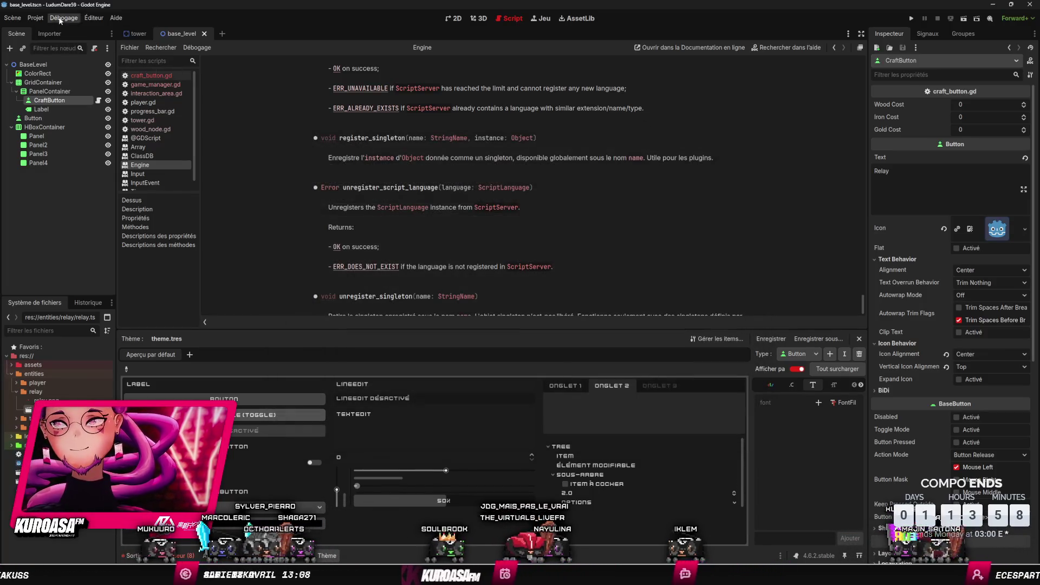
pyautogui.click(49, 33)
pyautogui.click(15, 34)
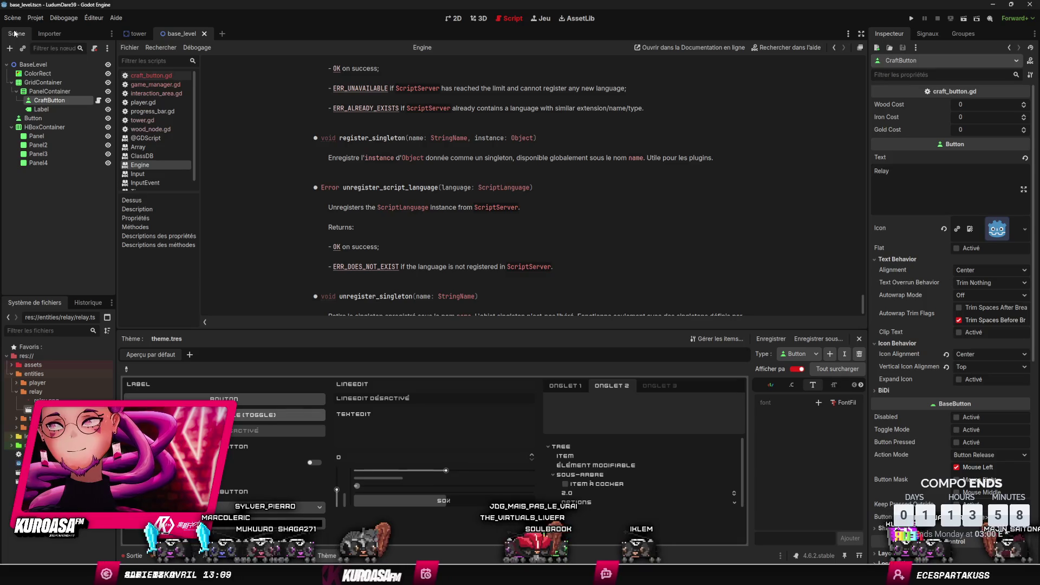
pyautogui.scroll(3, 155, 61)
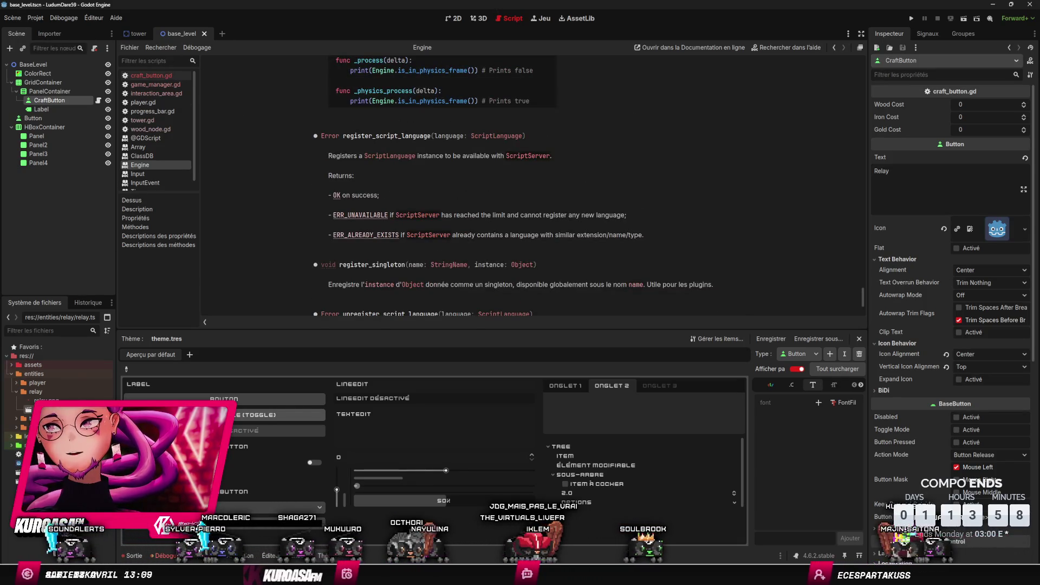
pyautogui.hotkey('ctrl', 'shift', 't')
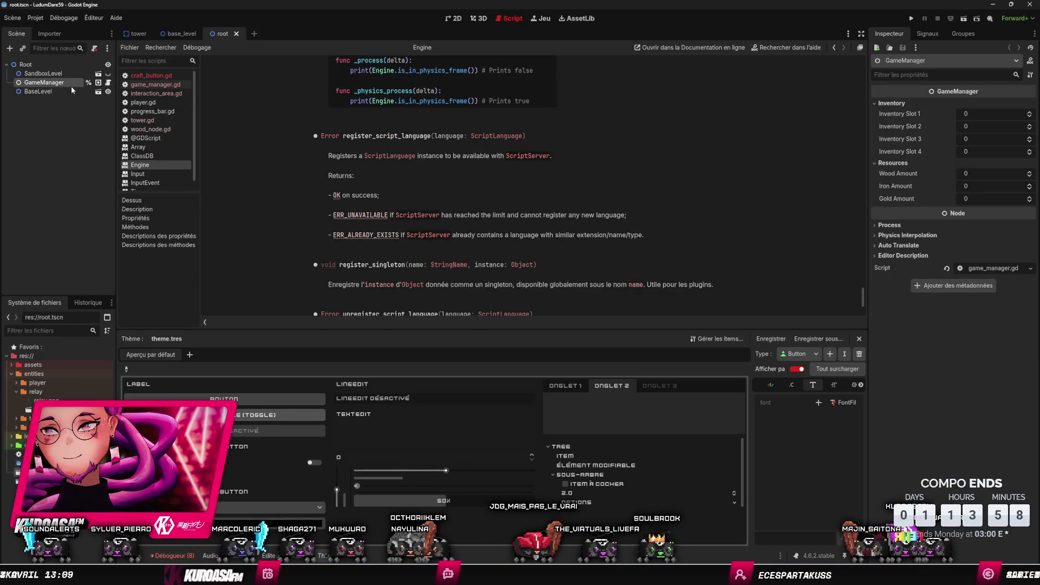
pyautogui.press('Delete')
pyautogui.press('Return')
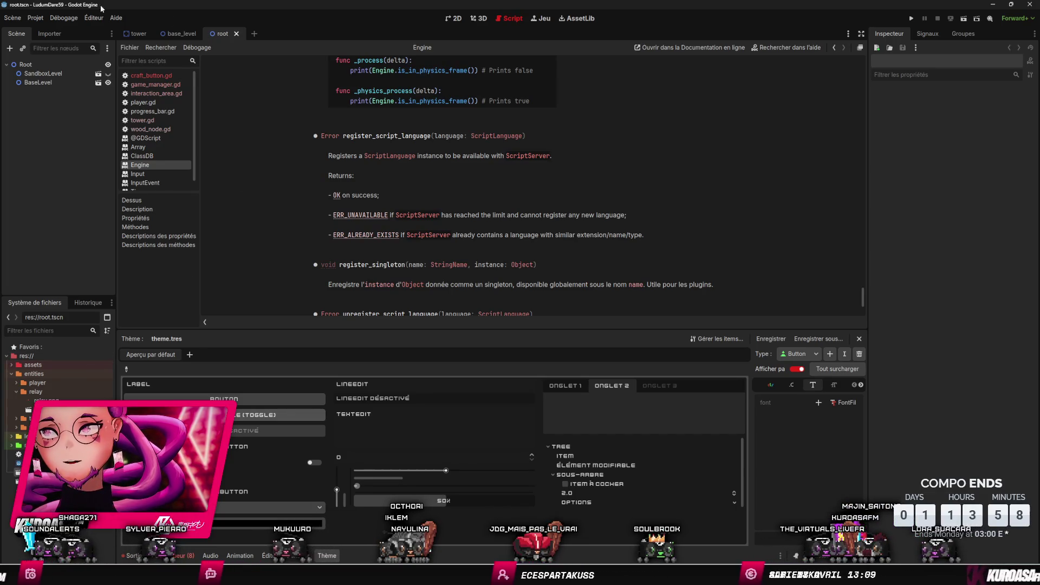
# Retry adding game_manager.gd as the GameManager autoload, dismiss the invalid-name warning, and close settings
pyautogui.click(35, 18)
pyautogui.click(63, 31)
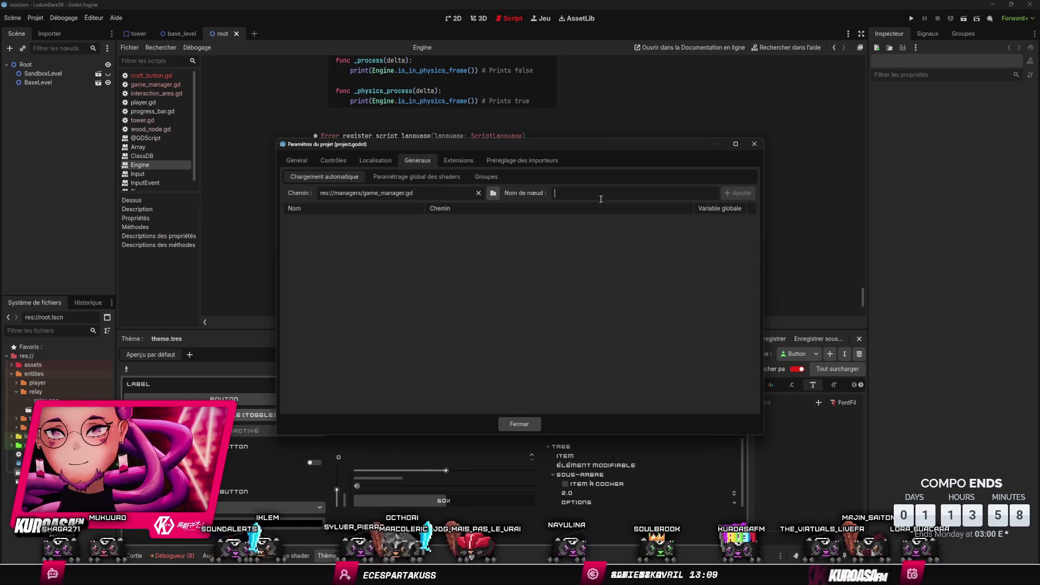
pyautogui.click(493, 193)
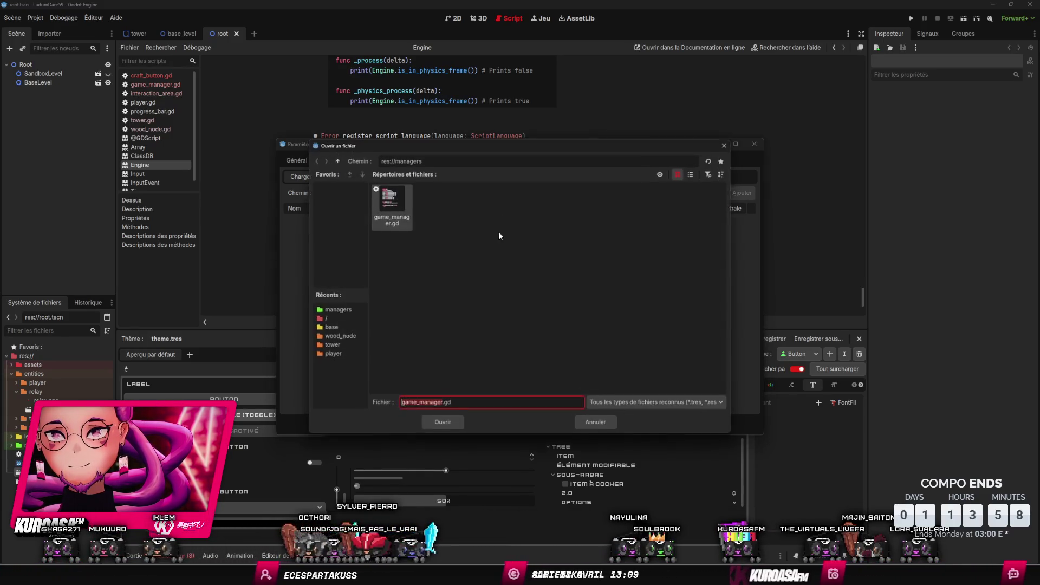
pyautogui.click(424, 420)
pyautogui.click(738, 194)
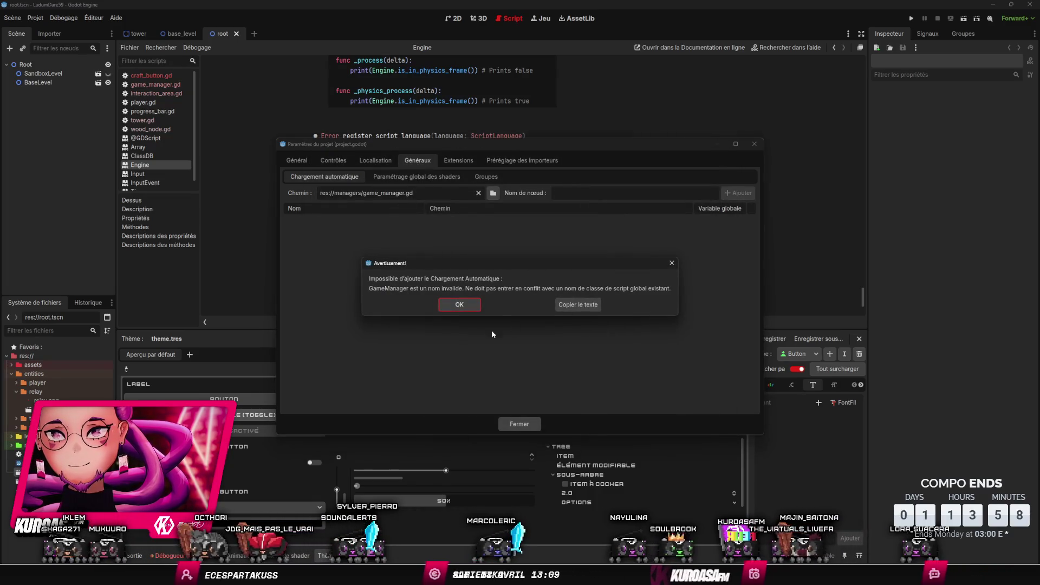
pyautogui.click(463, 309)
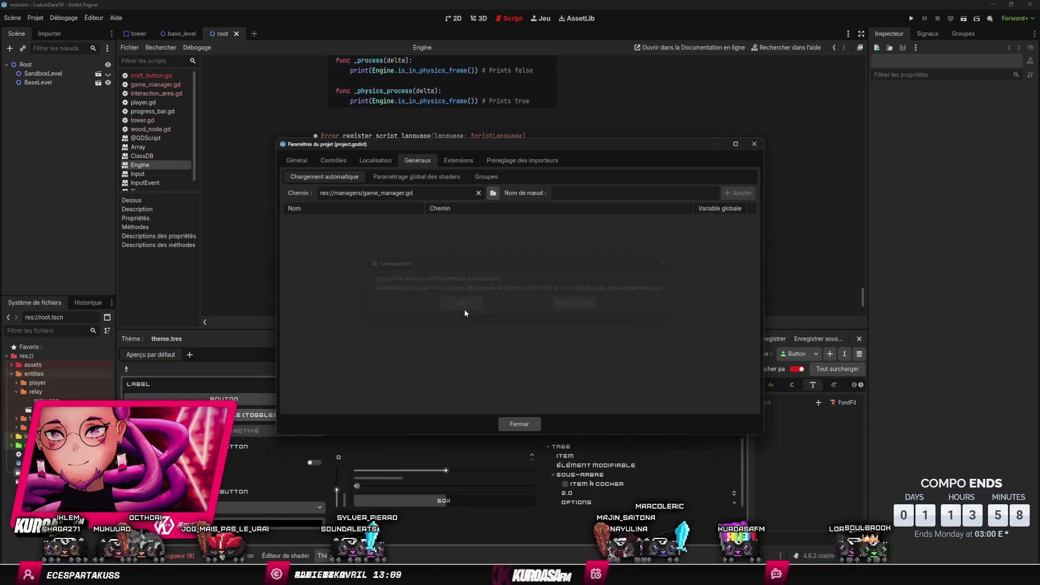
pyautogui.click(754, 143)
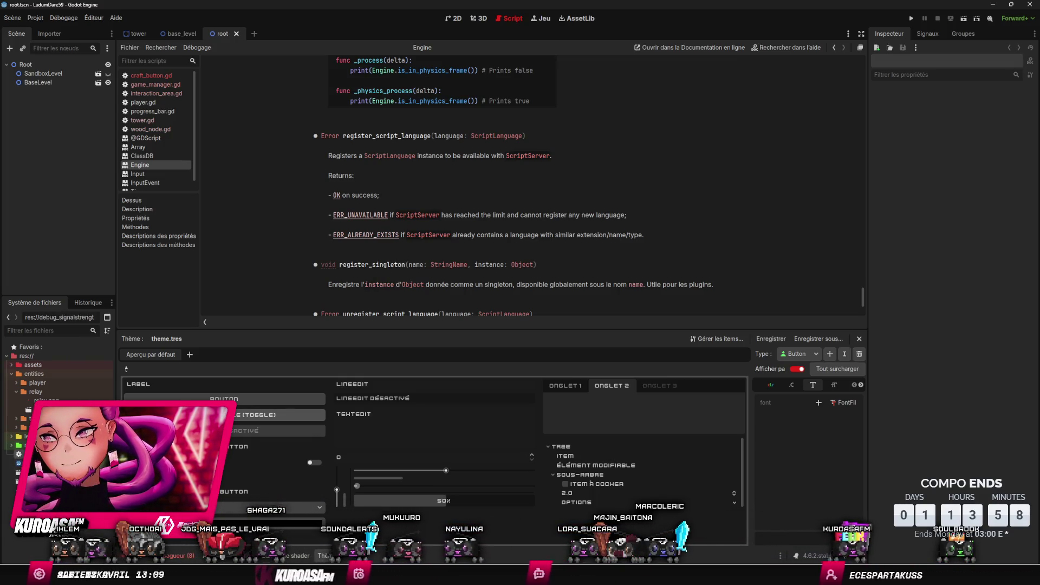
# Comment out the class_name GameManager line in game_manager.gd
pyautogui.click(155, 85)
pyautogui.scroll(2, 352, 162)
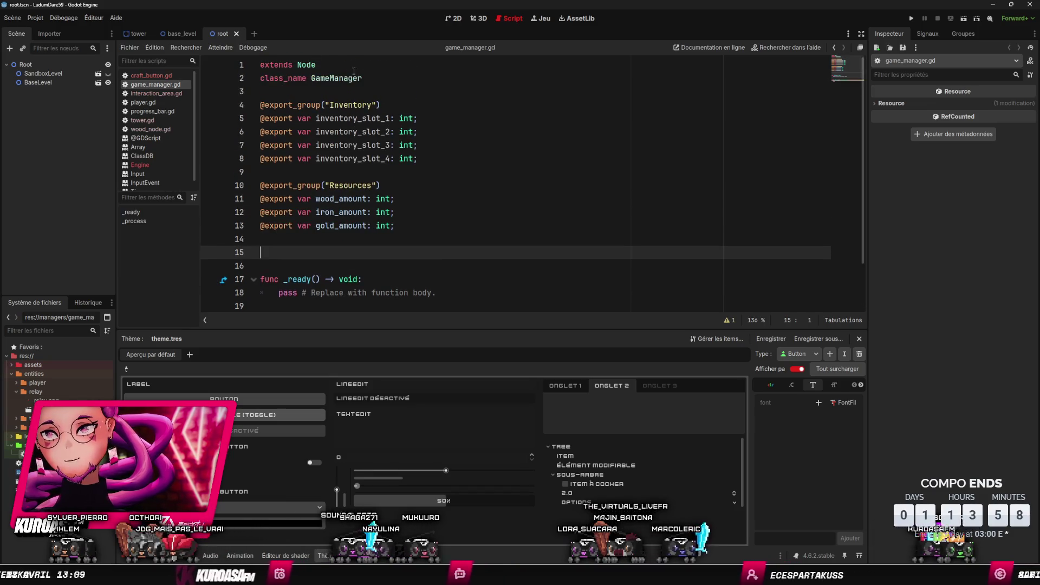
pyautogui.click(352, 79)
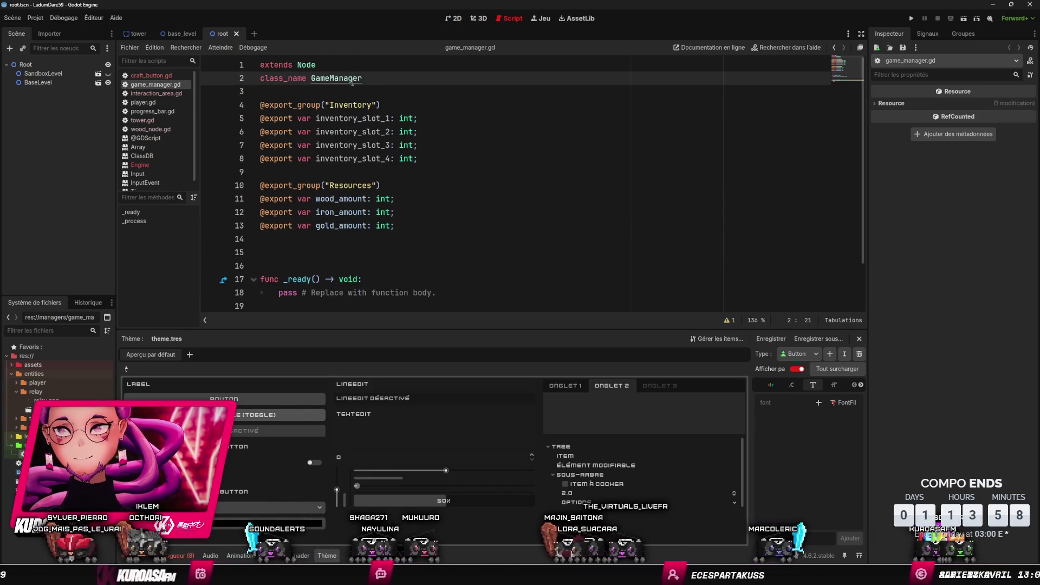
pyautogui.press('Left')
pyautogui.press('Left')
pyautogui.press('Left')
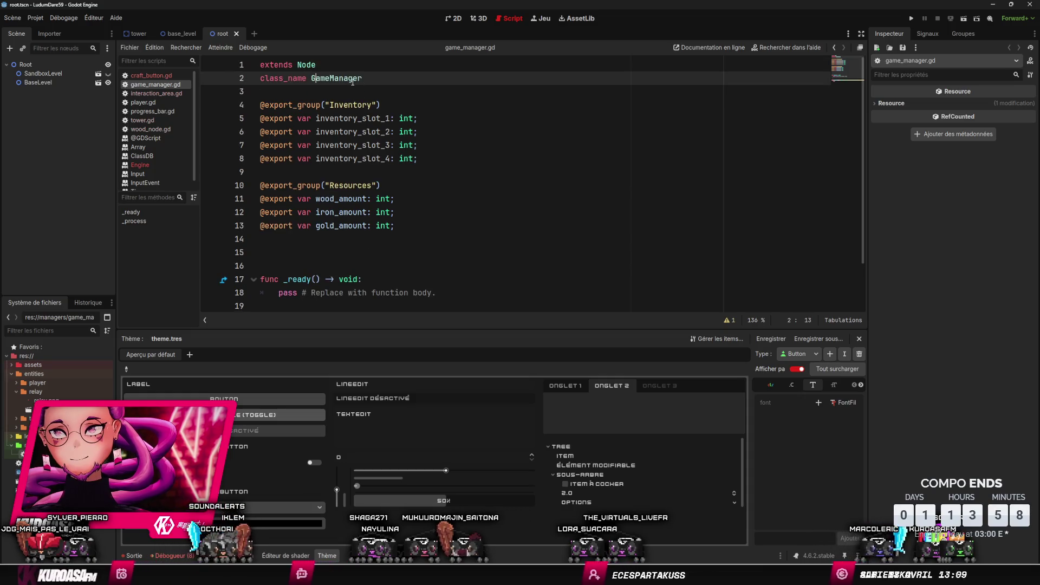
pyautogui.press('Home')
pyautogui.write('#')
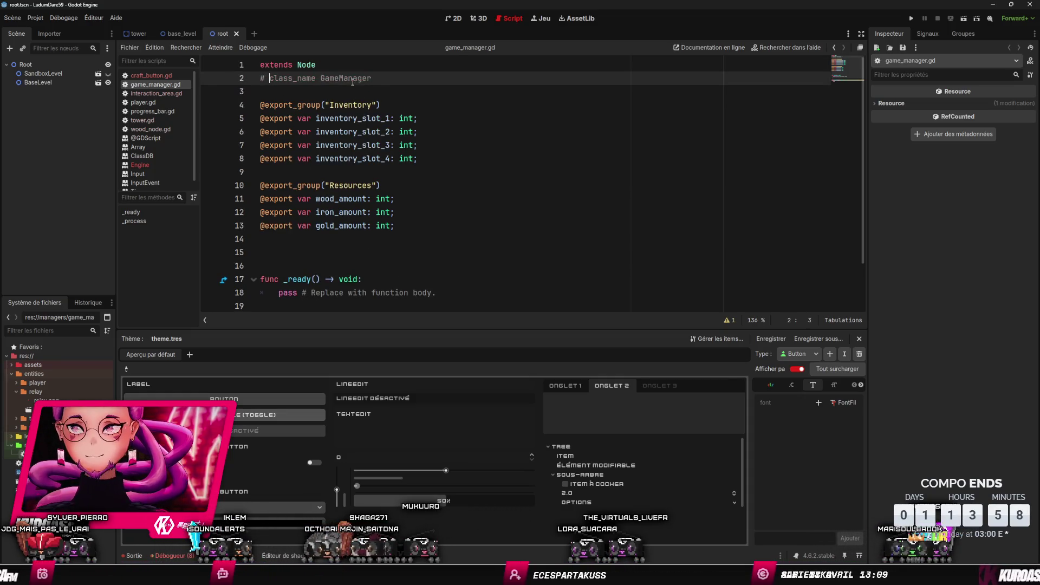
# Register res://managers/game_manager.gd as the GameManager autoload, then glance at the Groupes settings
pyautogui.click(35, 17)
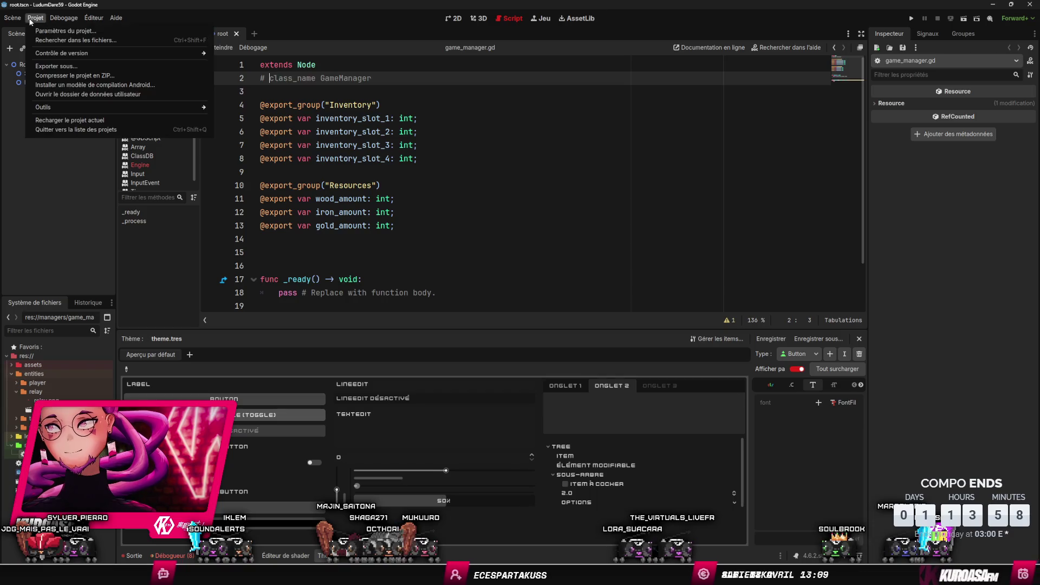
pyautogui.click(72, 38)
pyautogui.click(493, 193)
pyautogui.doubleClick(390, 205)
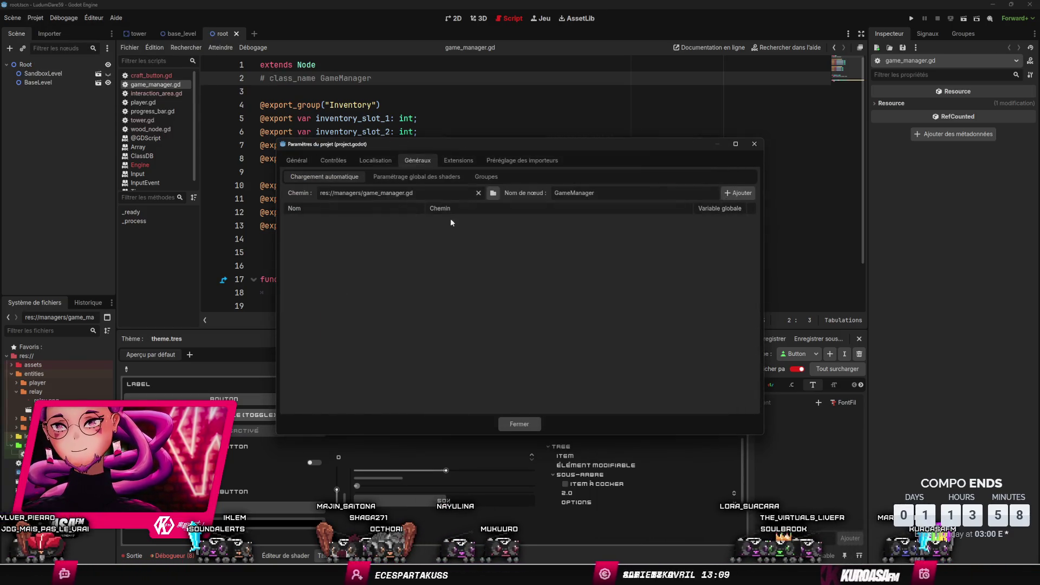
pyautogui.click(739, 194)
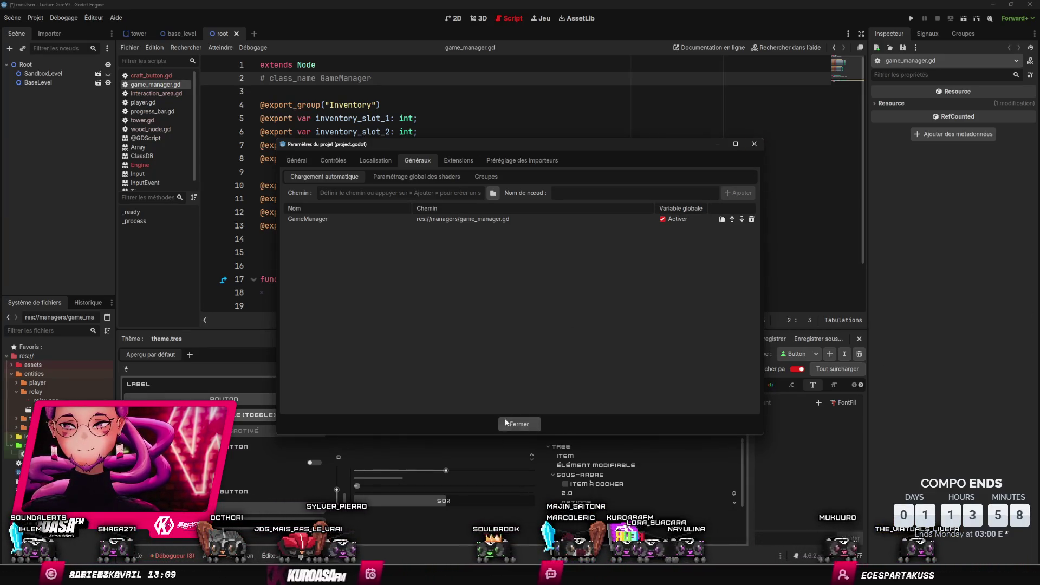
pyautogui.click(486, 177)
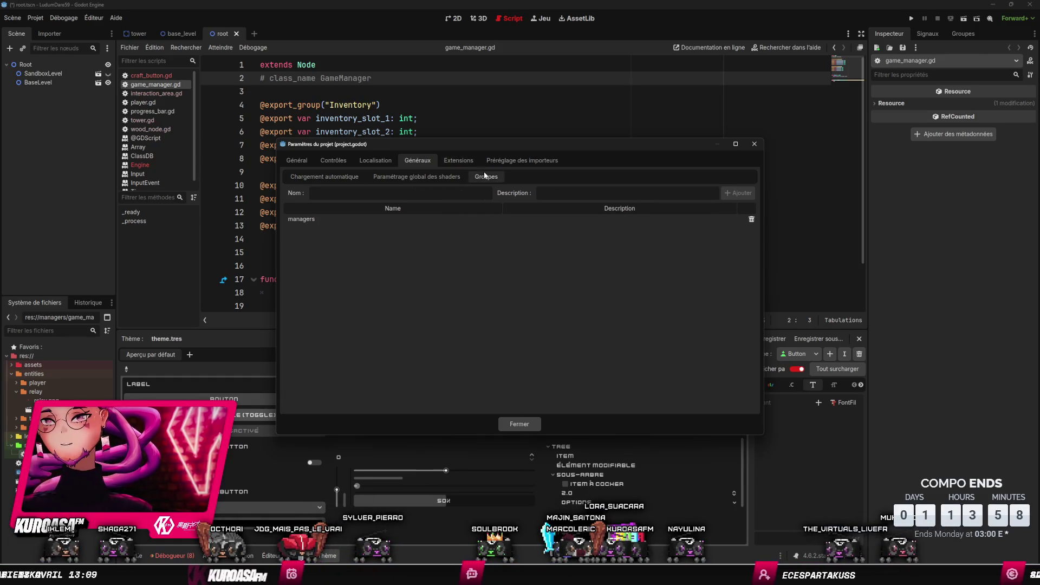
pyautogui.click(319, 177)
# Remove wood_node.gd's _ready managers-group lookup, save, and switch to the Singletons (Autoload) docs
pyautogui.click(518, 424)
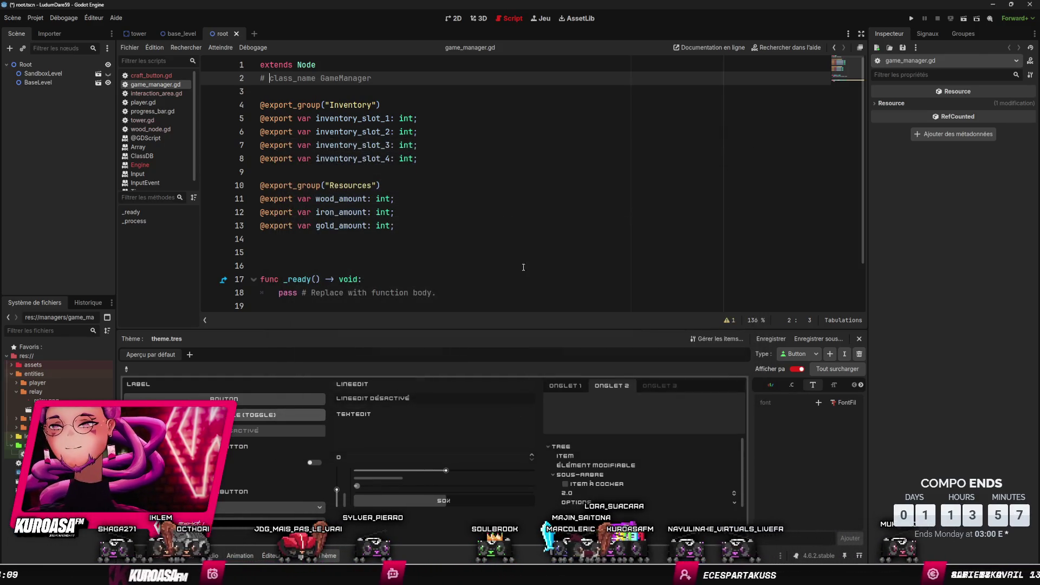
pyautogui.click(173, 130)
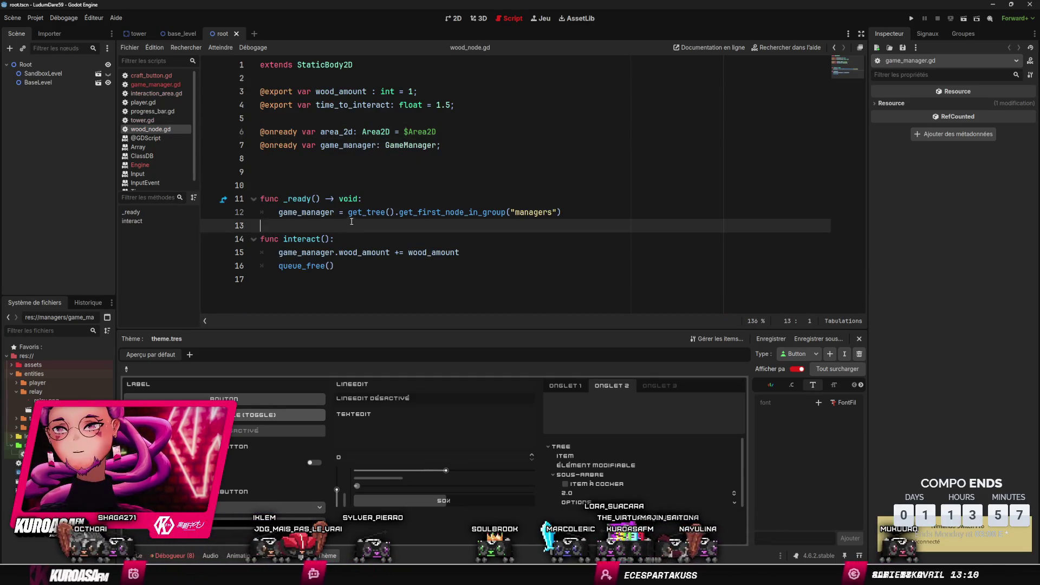
pyautogui.click(334, 211)
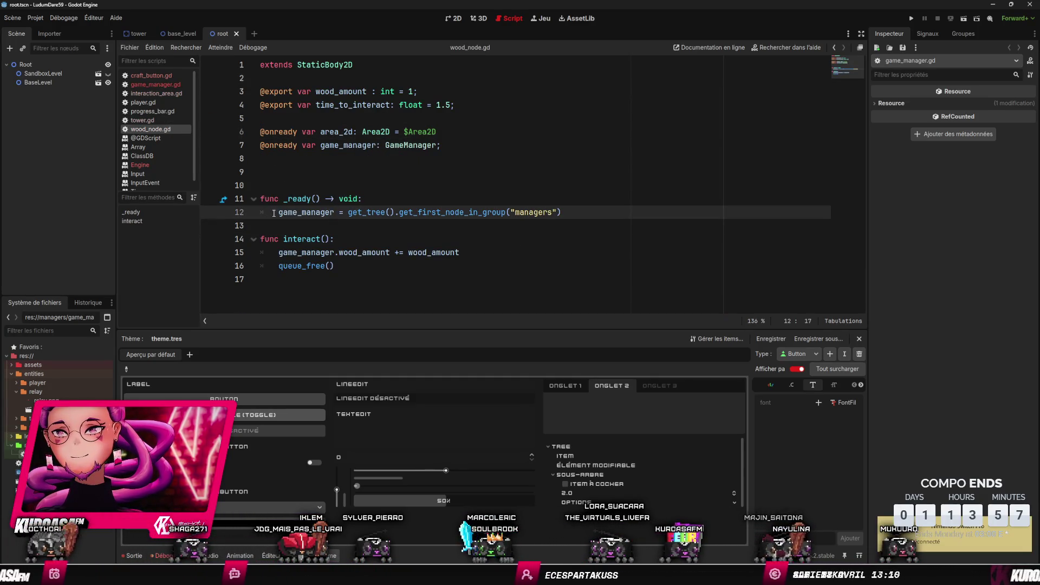
pyautogui.moveTo(492, 212); pyautogui.dragTo(259, 185)
pyautogui.press('BackSpace')
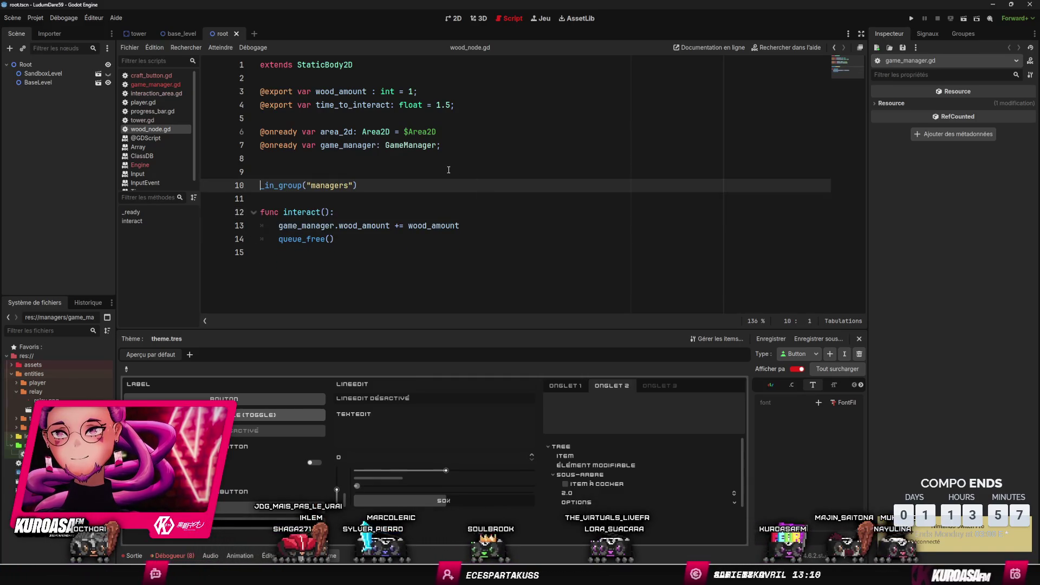
pyautogui.hotkey('ctrl', 'x')
pyautogui.hotkey('ctrl', 's')
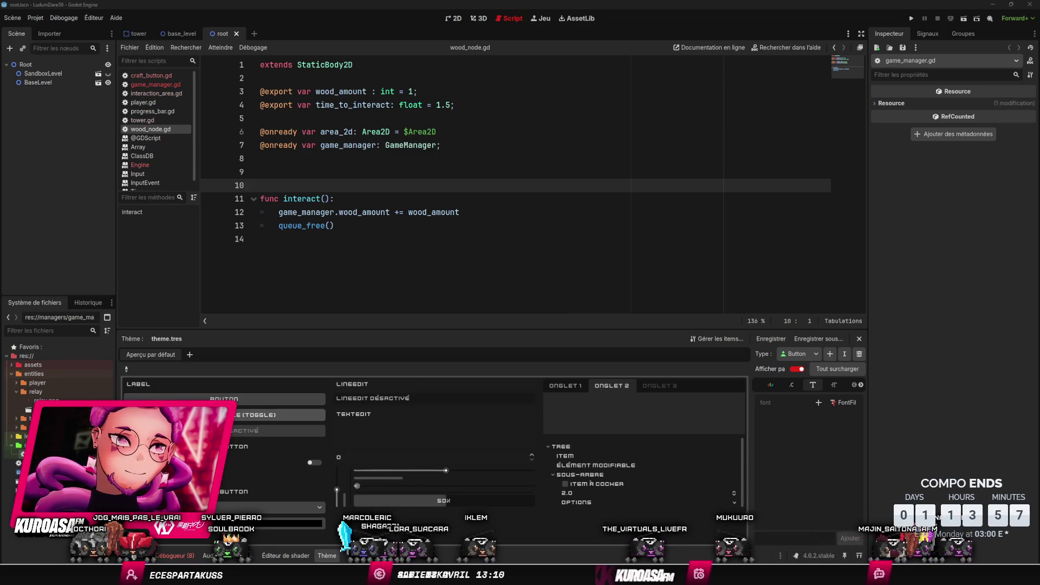
pyautogui.hotkey('alt', 'Tab')
pyautogui.scroll(-9, 646, 264)
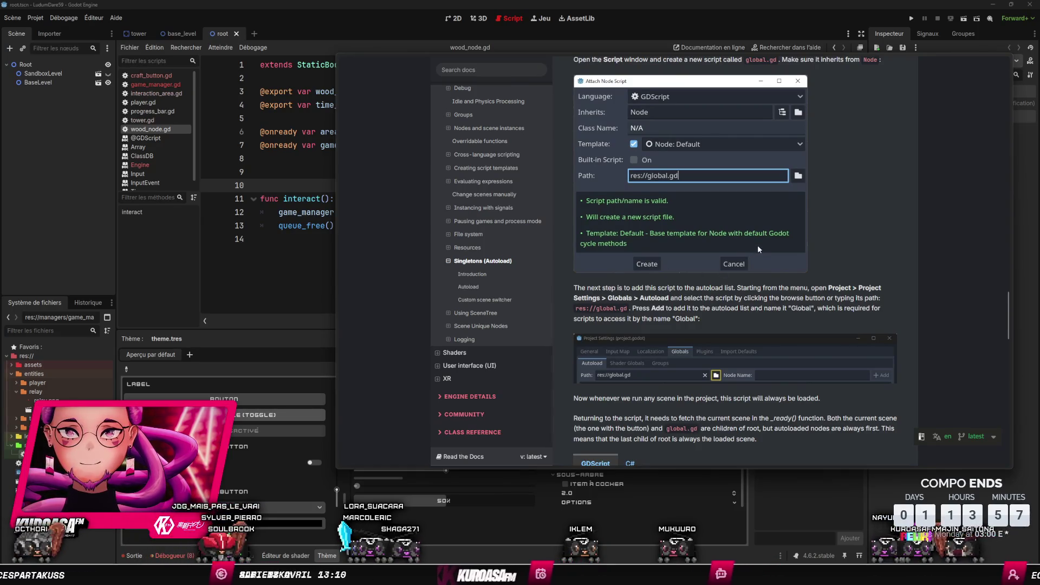
# Read the Singletons (Autoload) page, including the root-children passage and scene-switching code, then close it
pyautogui.scroll(2, 757, 245)
pyautogui.scroll(-10, 757, 244)
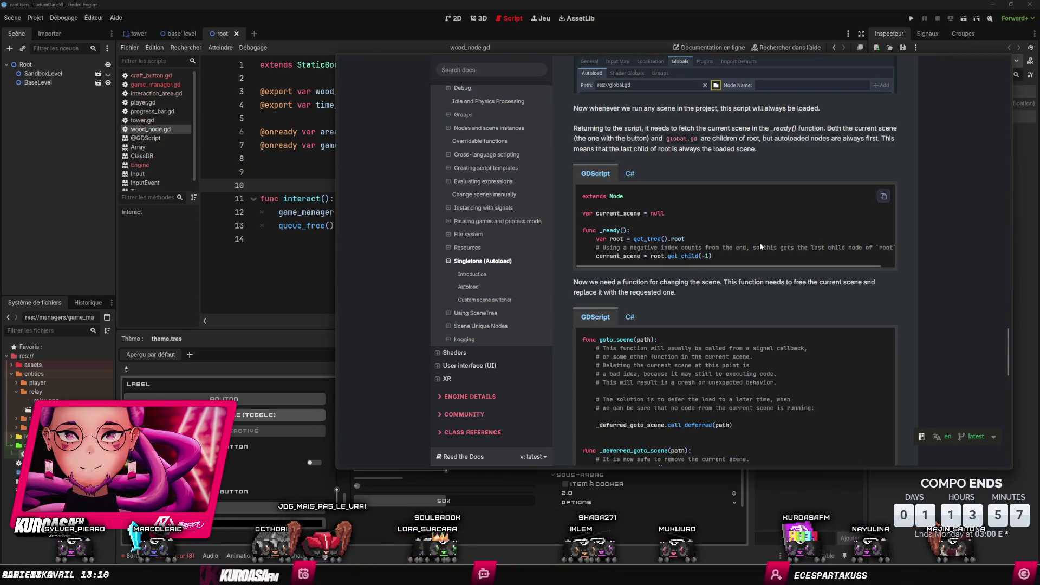
pyautogui.moveTo(624, 129); pyautogui.dragTo(768, 149)
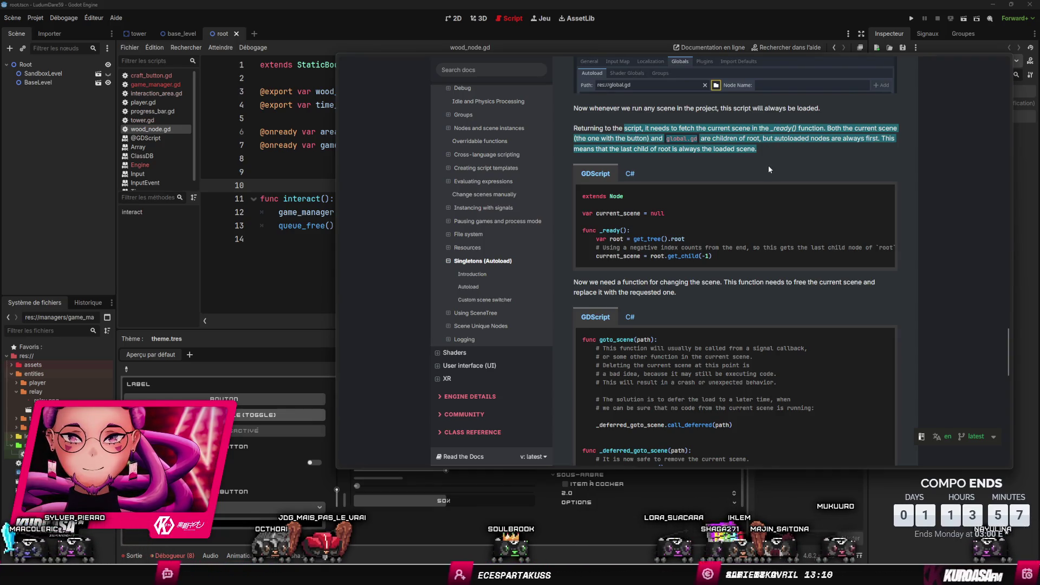
pyautogui.click(752, 160)
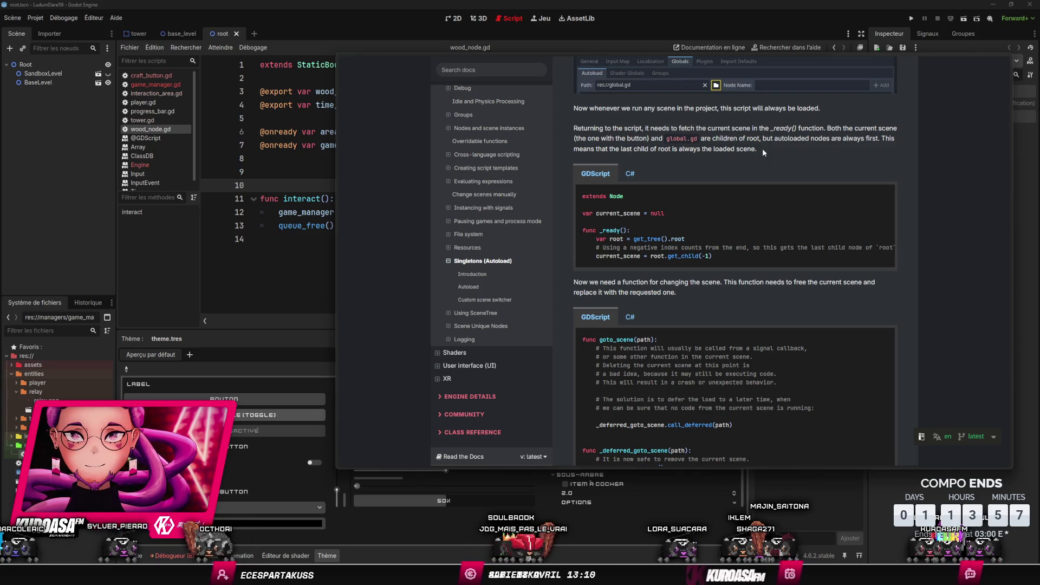
pyautogui.scroll(-3, 759, 176)
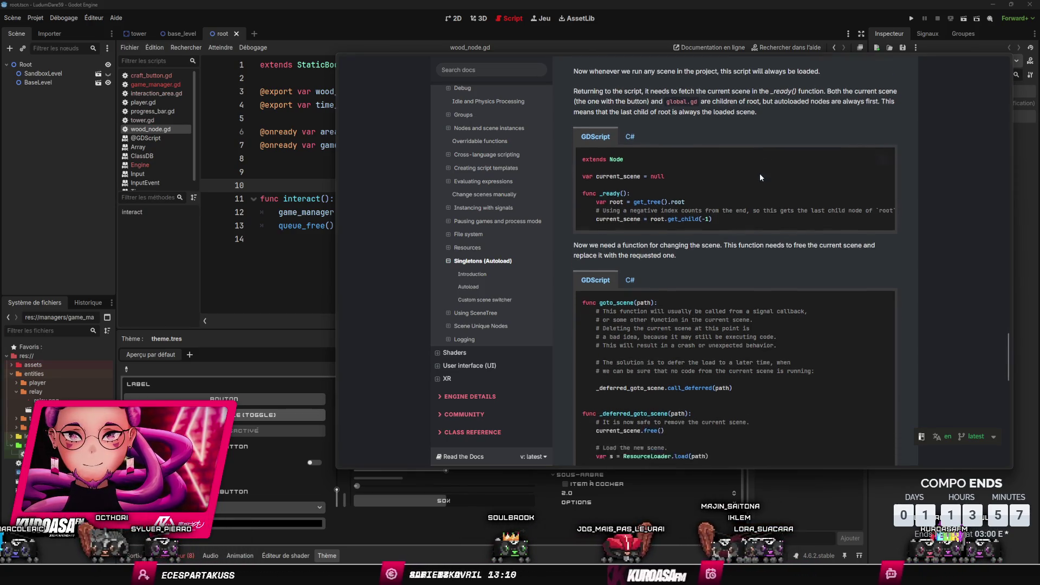
pyautogui.scroll(-4, 759, 174)
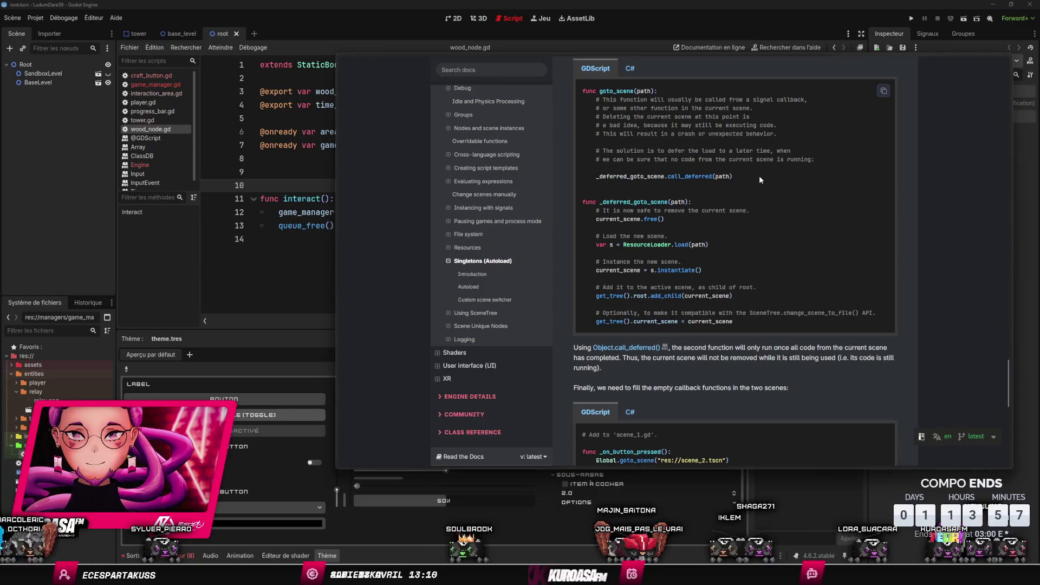
pyautogui.scroll(-8, 759, 176)
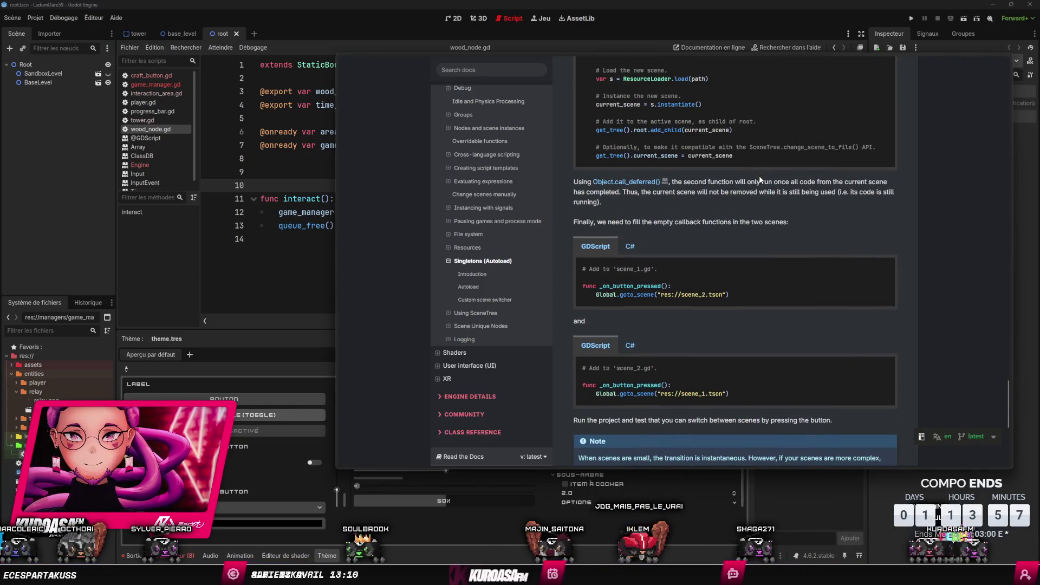
pyautogui.scroll(3, 760, 178)
pyautogui.scroll(15, 758, 177)
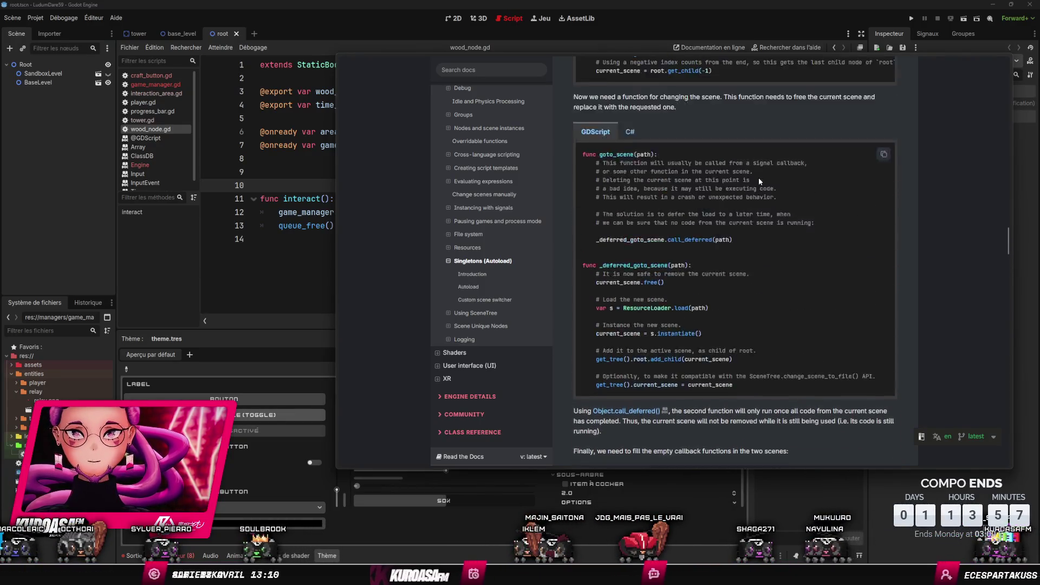
pyautogui.scroll(10, 758, 177)
pyautogui.scroll(-15, 759, 178)
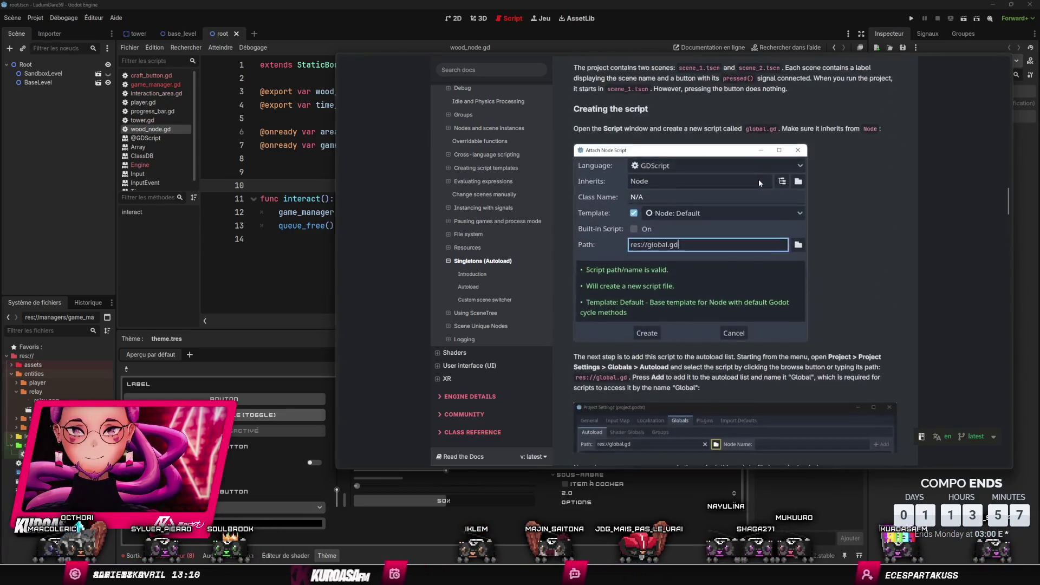
pyautogui.scroll(-10, 758, 181)
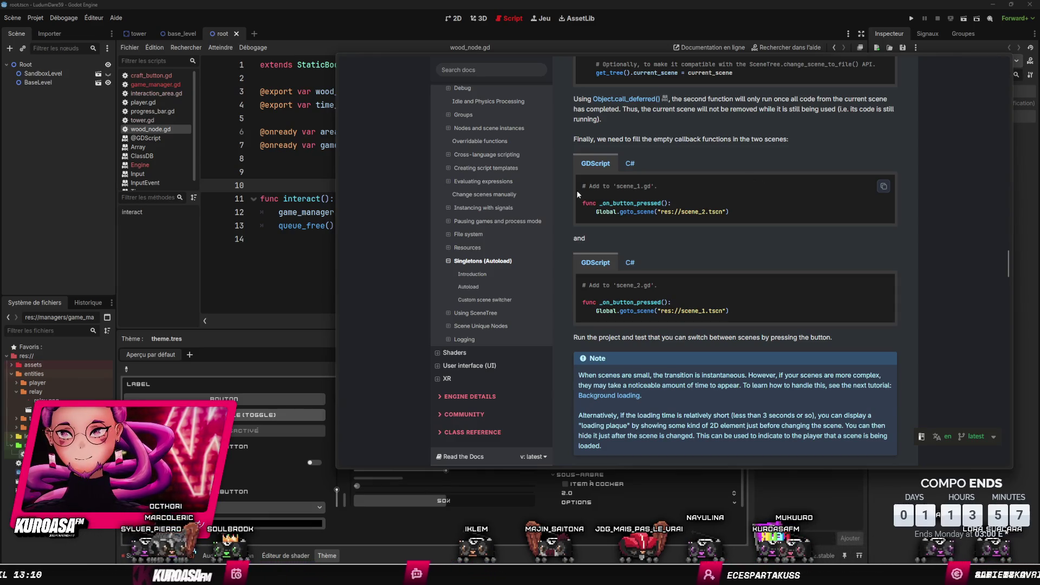
pyautogui.click(249, 162)
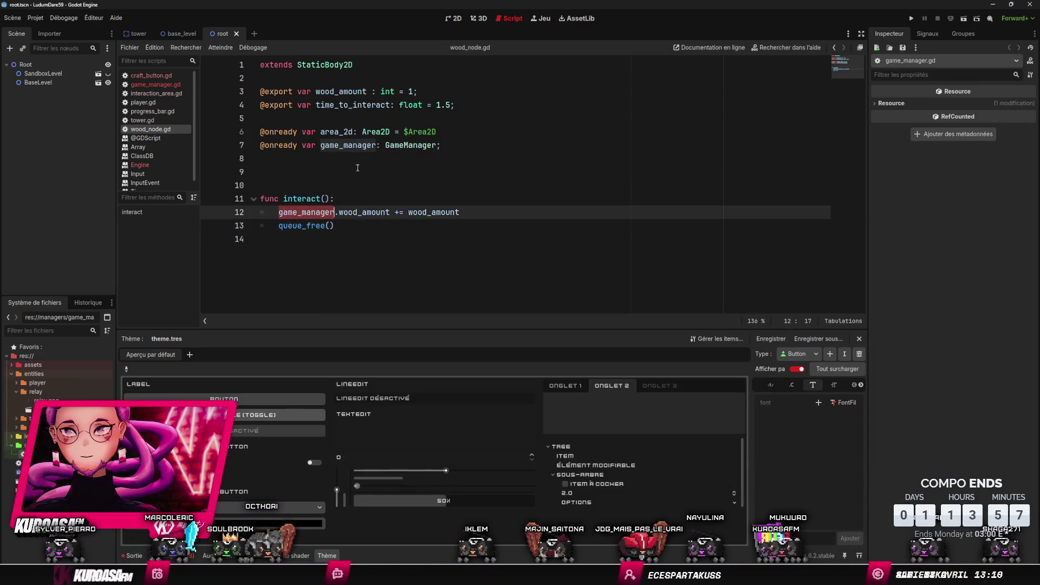
pyautogui.keyDown('ctrl'); pyautogui.click(310, 216); pyautogui.keyUp('ctrl')
pyautogui.doubleClick(310, 217)
pyautogui.write('GameManager')
pyautogui.click(340, 177)
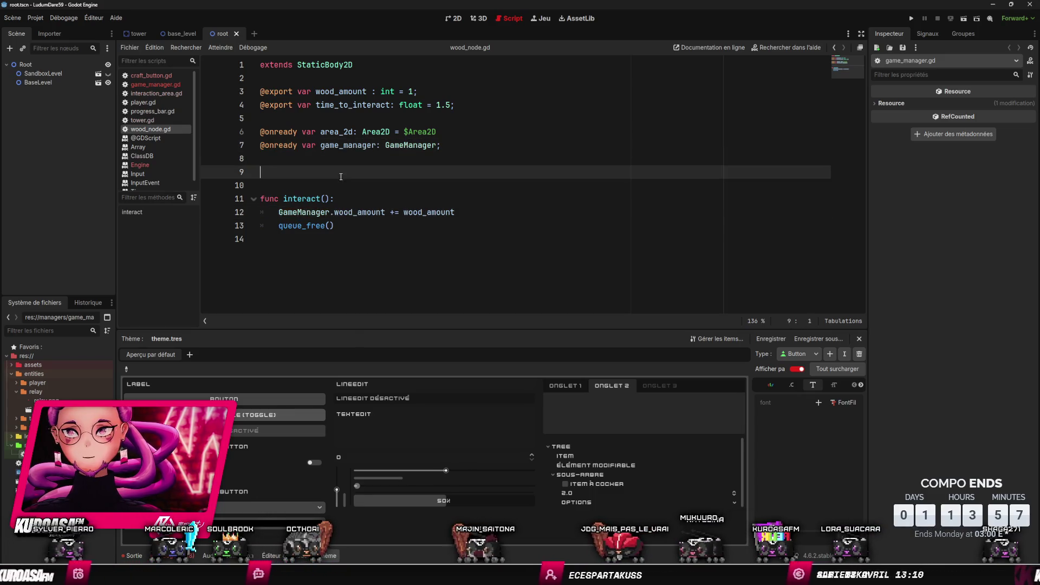
pyautogui.click(336, 145)
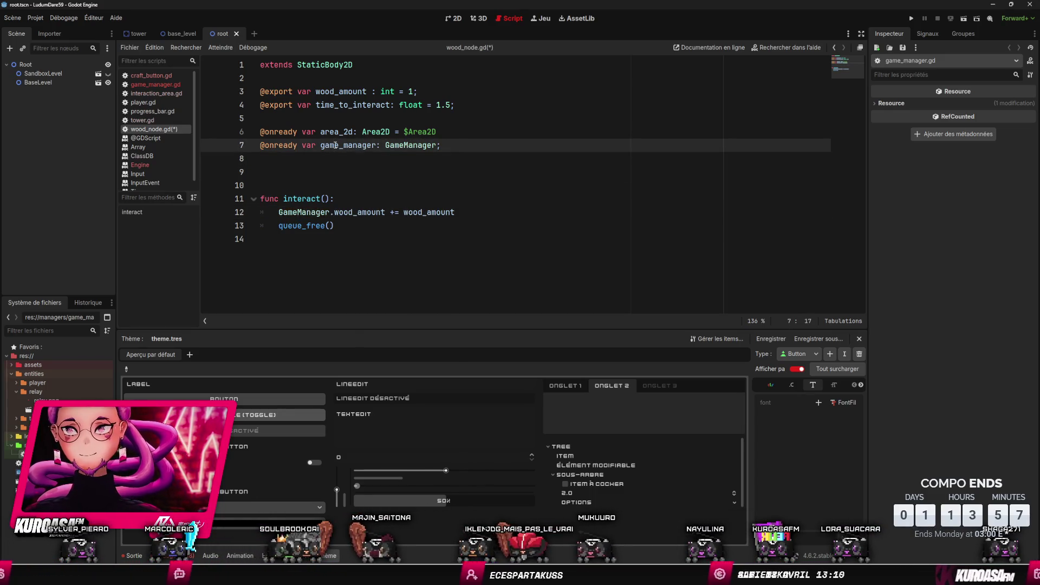
pyautogui.moveTo(441, 146); pyautogui.dragTo(259, 147)
pyautogui.press('BackSpace')
pyautogui.hotkey('ctrl', 's')
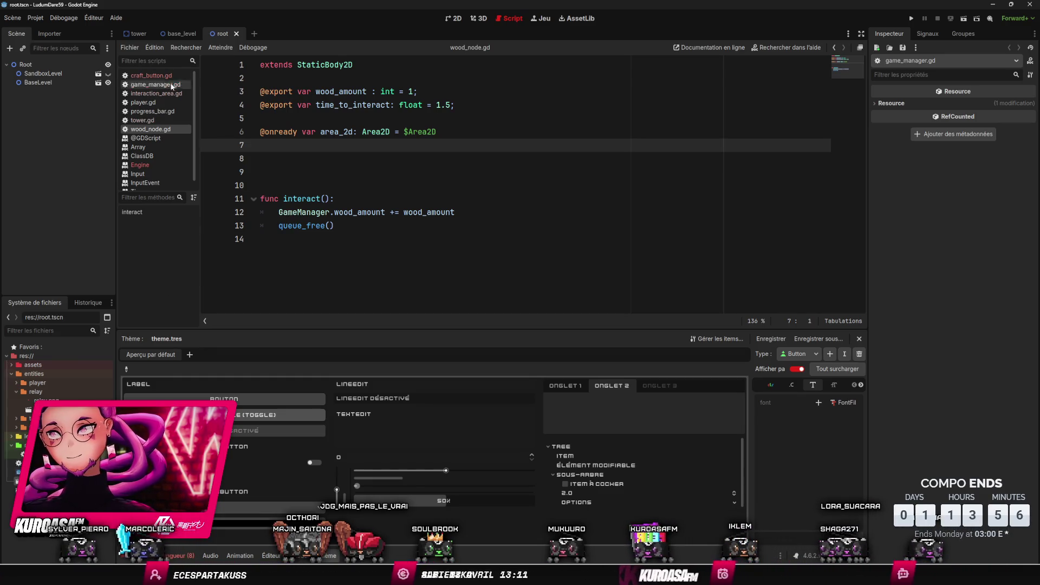
# Hide SandboxLevel and show BaseLevel by toggling their visibility icons
pyautogui.click(51, 72)
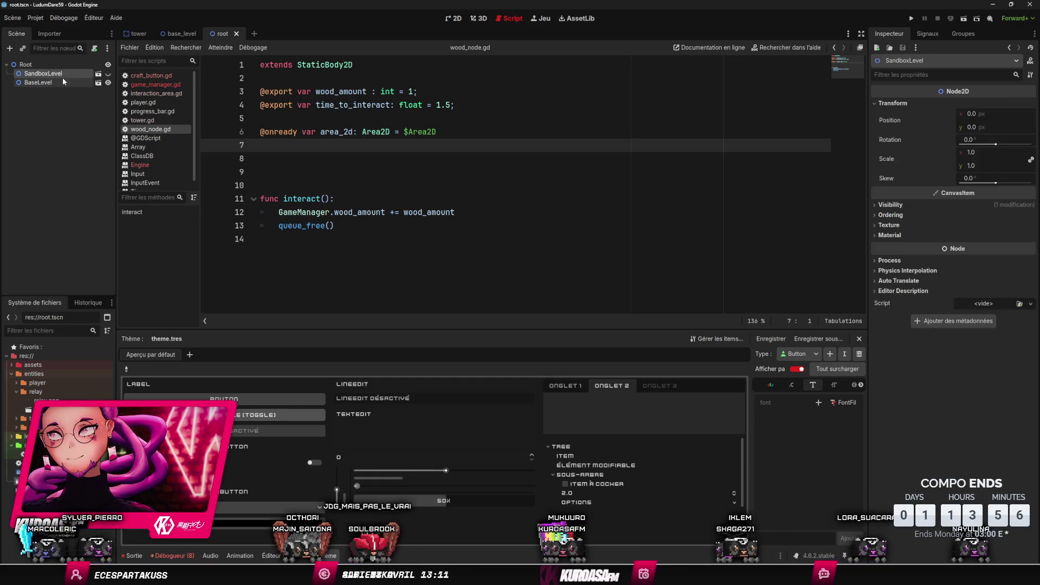
pyautogui.click(108, 73)
pyautogui.click(108, 82)
pyautogui.click(910, 18)
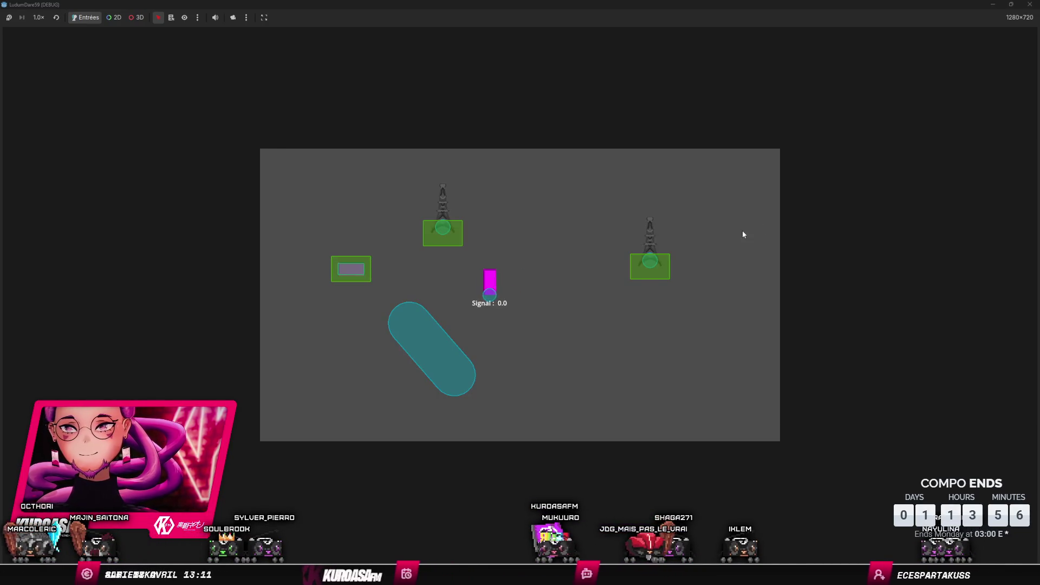
pyautogui.press('Left')
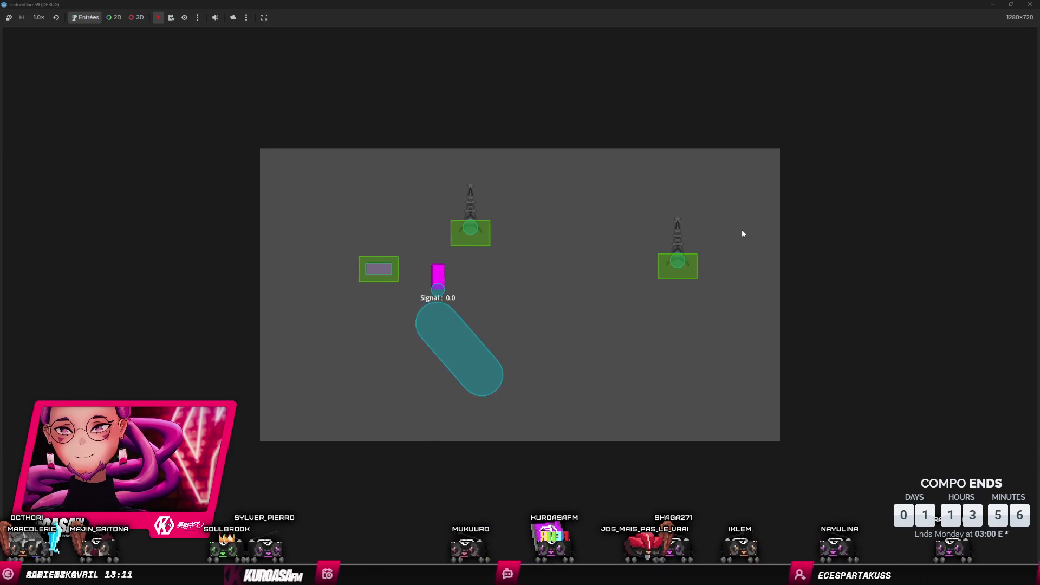
pyautogui.press('Left')
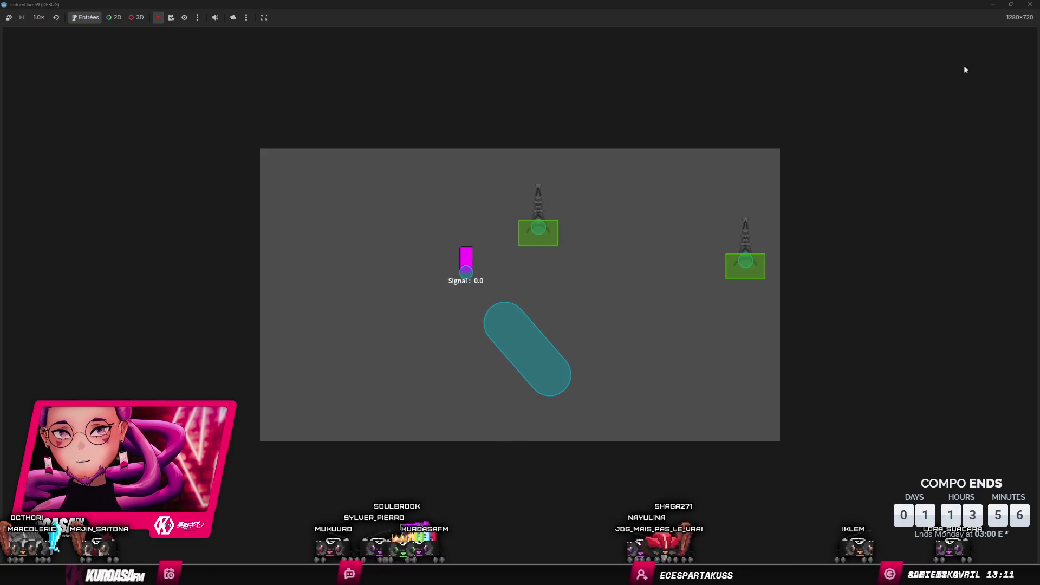
pyautogui.hotkey('alt', 'Tab')
pyautogui.click(24, 61)
pyautogui.click(33, 87)
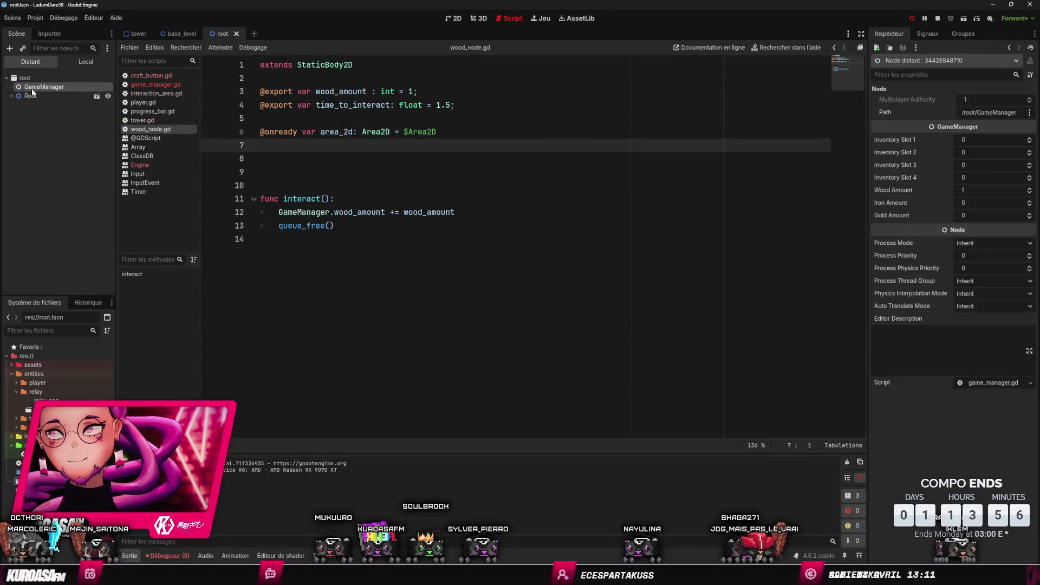
pyautogui.moveTo(976, 188); pyautogui.dragTo(941, 189)
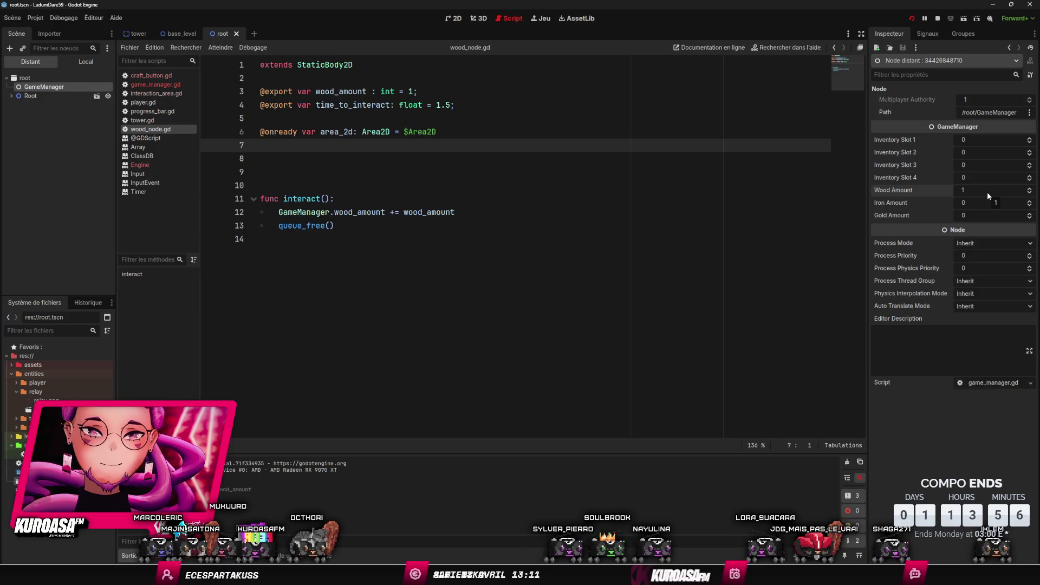
# Stop the running game and delete the extra blank lines in wood_node.gd
pyautogui.click(937, 18)
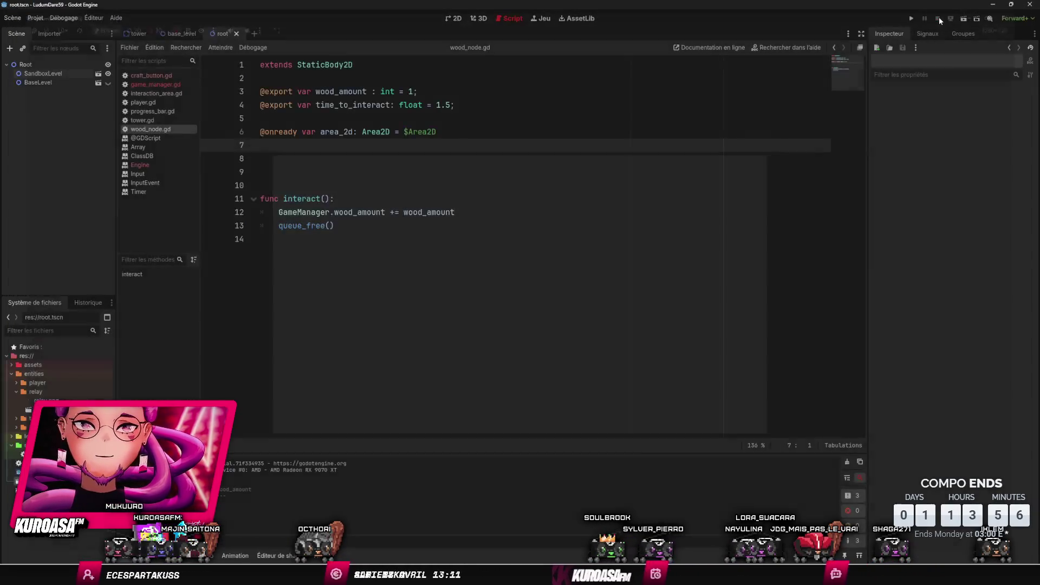
pyautogui.click(719, 162)
pyautogui.click(552, 118)
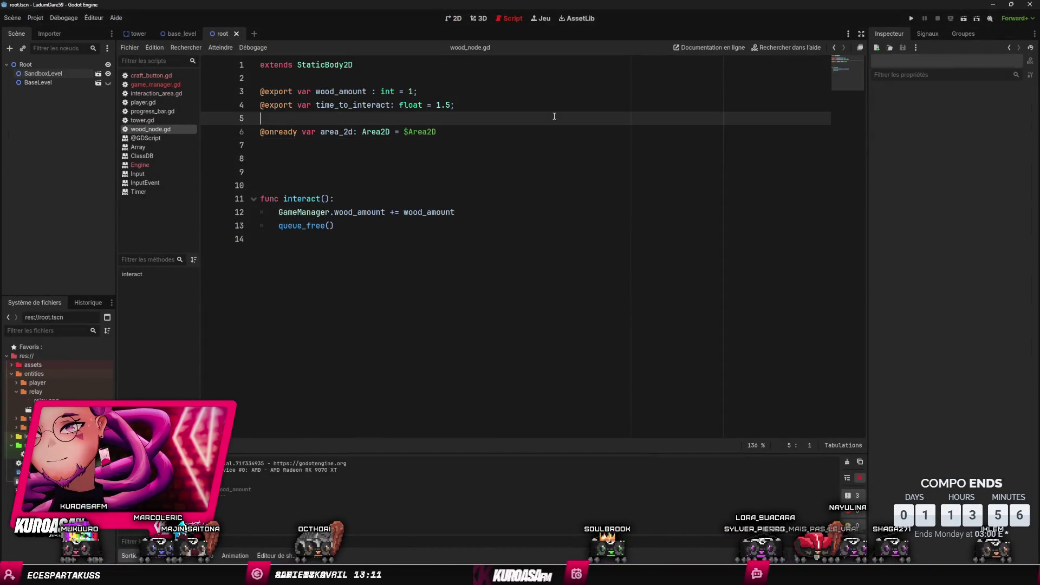
pyautogui.press('Delete')
pyautogui.click(541, 145)
pyautogui.press('Delete')
pyautogui.press('Delete')
pyautogui.press('Delete')
pyautogui.click(486, 159)
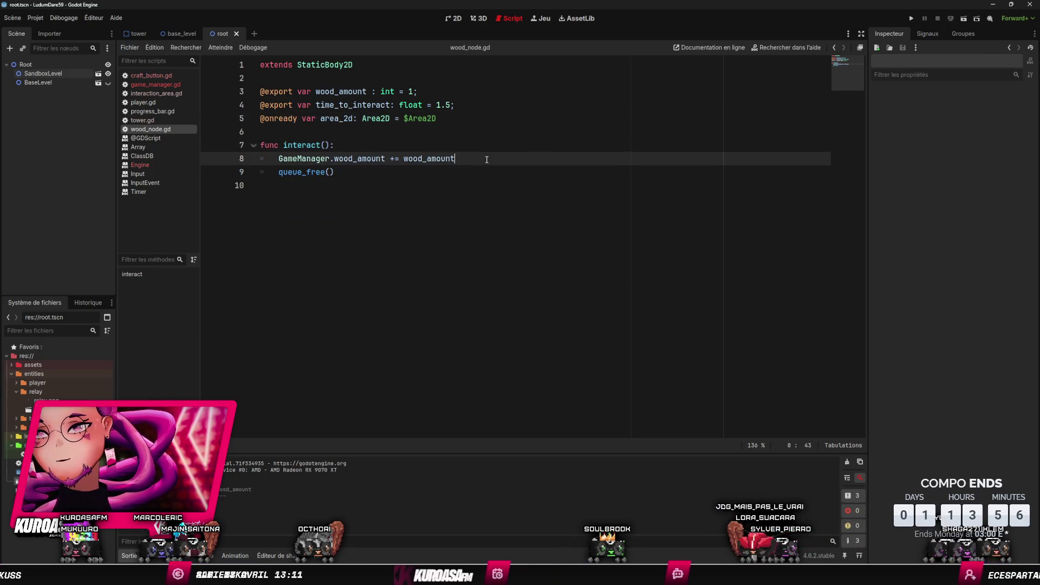
pyautogui.click(151, 75)
pyautogui.click(565, 238)
pyautogui.moveTo(261, 212)
pyautogui.mouseDown()
pyautogui.moveTo(406, 225)
pyautogui.moveTo(567, 209)
pyautogui.mouseUp()
pyautogui.hotkey('ctrl', 'x')
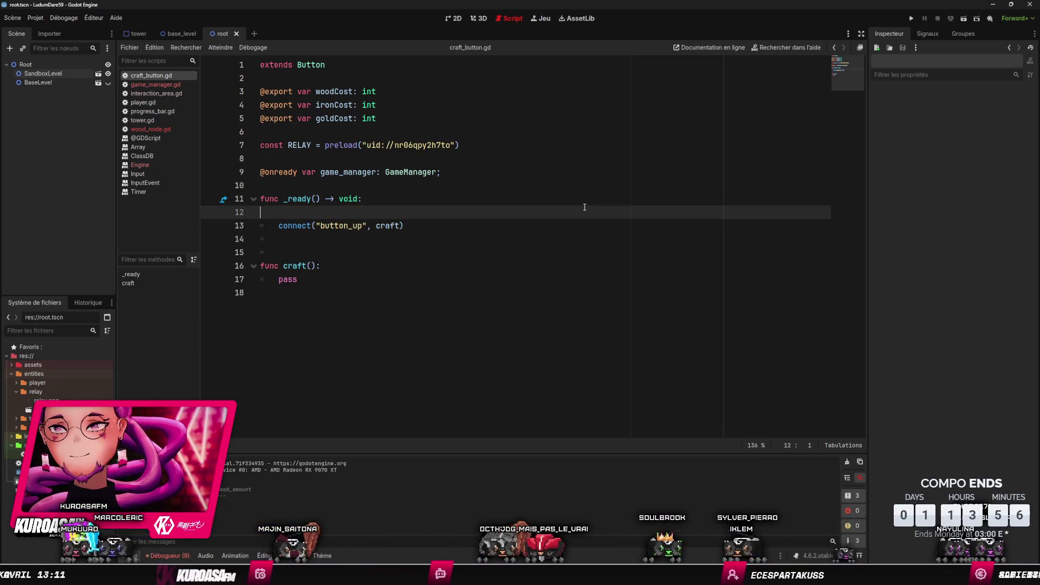
pyautogui.click(510, 172)
pyautogui.hotkey('ctrl', 'BackSpace')
pyautogui.hotkey('ctrl', 'BackSpace')
pyautogui.hotkey('ctrl', 'BackSpace')
pyautogui.hotkey('ctrl', 'BackSpace')
pyautogui.hotkey('ctrl', 'BackSpace')
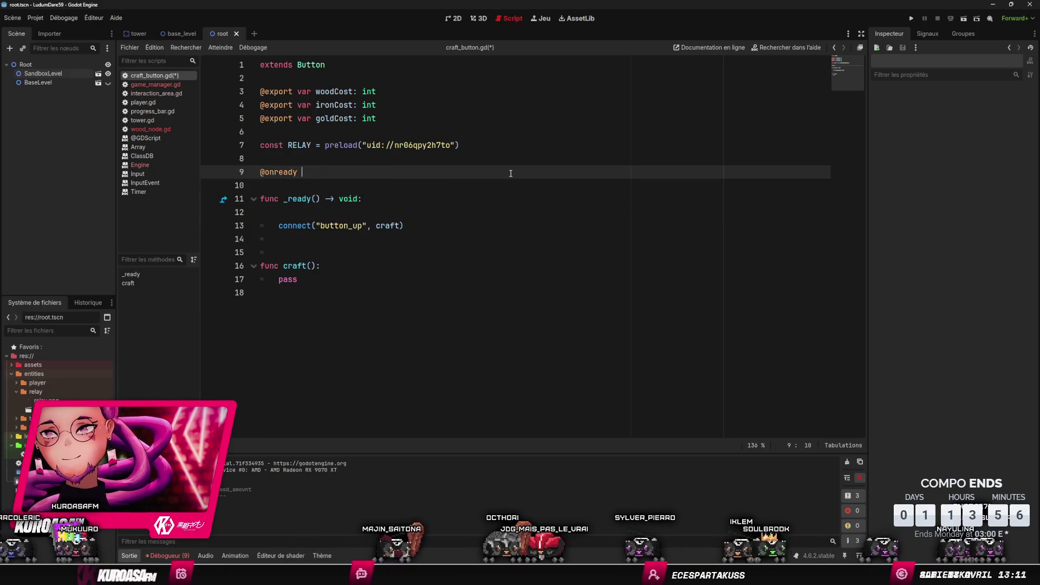
# Paste the wood-adding line into craft(), adjust its indentation, then undo it
pyautogui.click(406, 280)
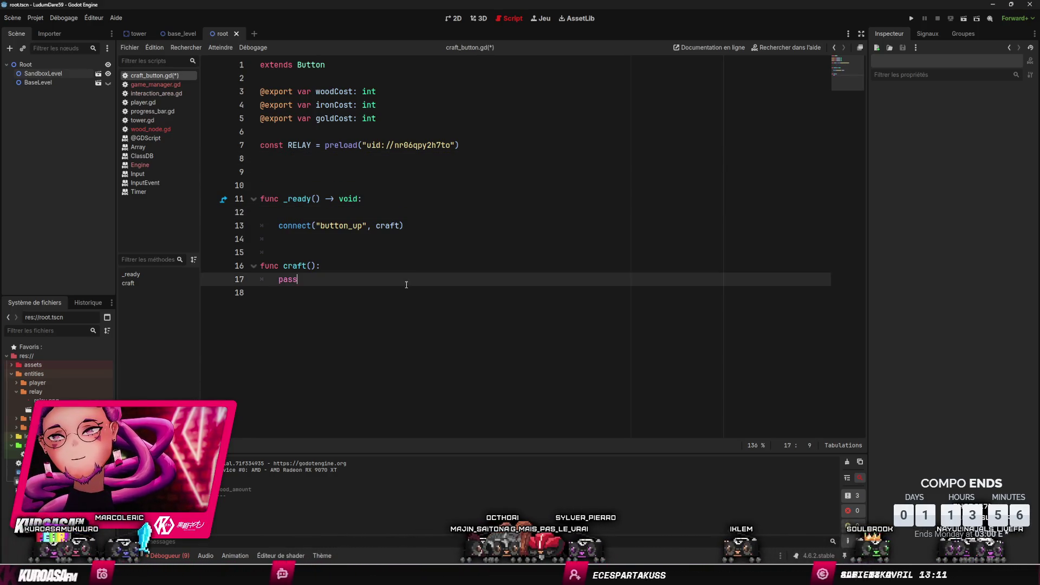
pyautogui.click(414, 262)
pyautogui.press('Return')
pyautogui.press('Return')
pyautogui.press('Return')
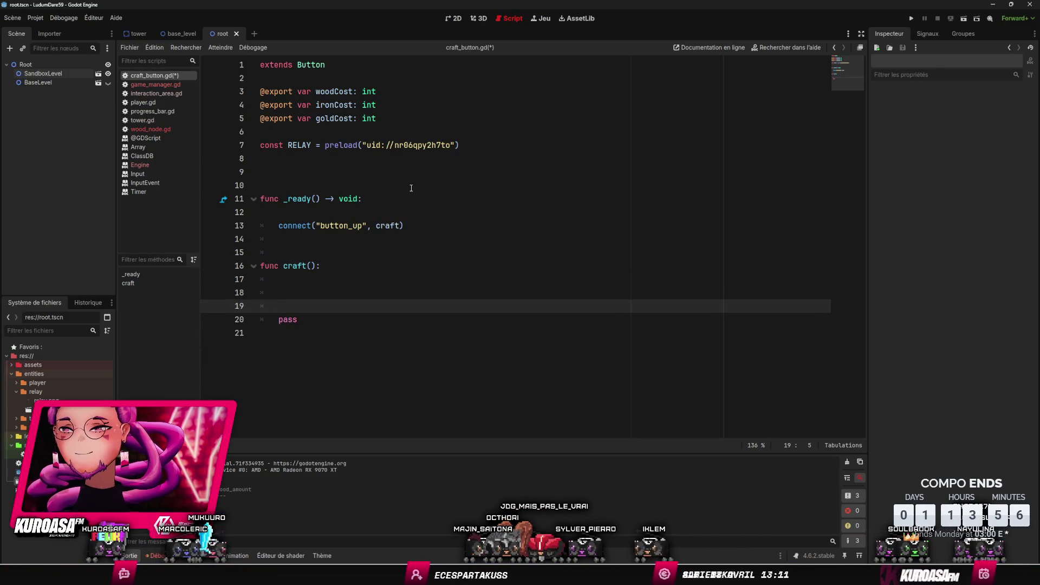
pyautogui.hotkey('ctrl', 'v')
pyautogui.click(299, 306)
pyautogui.press('BackSpace')
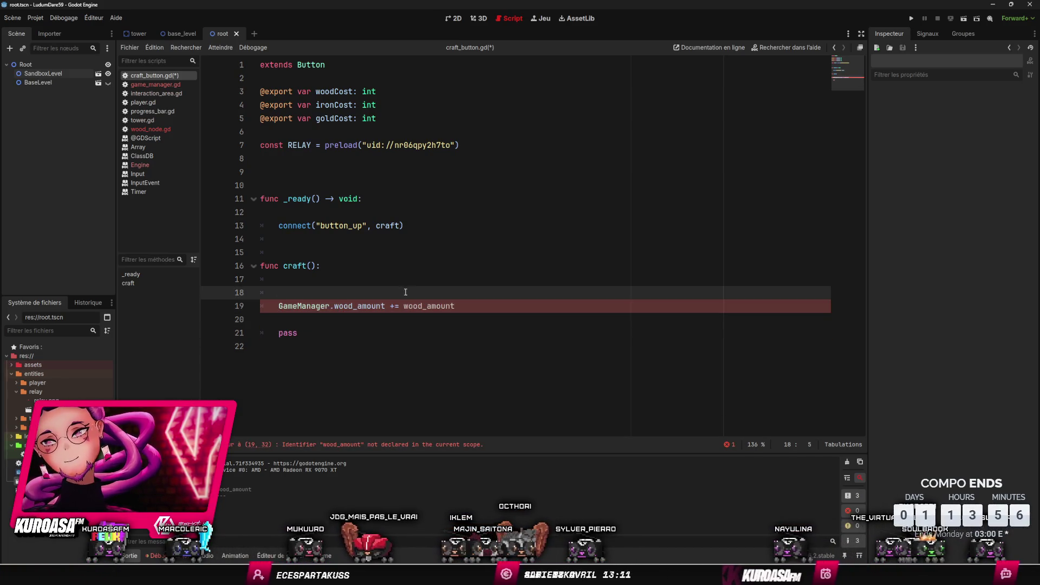
pyautogui.click(450, 307)
pyautogui.click(335, 307)
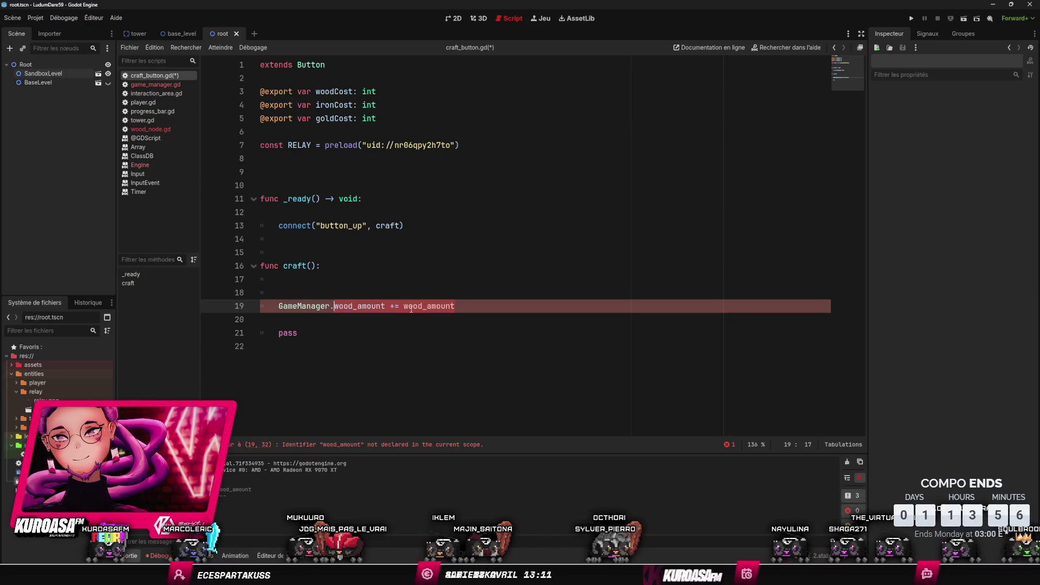
pyautogui.hotkey('ctrl', 'z')
pyautogui.hotkey('ctrl', 'z')
pyautogui.hotkey('ctrl', 'z')
# Open game_manager.gd, tidy the last line, and save the script
pyautogui.click(171, 86)
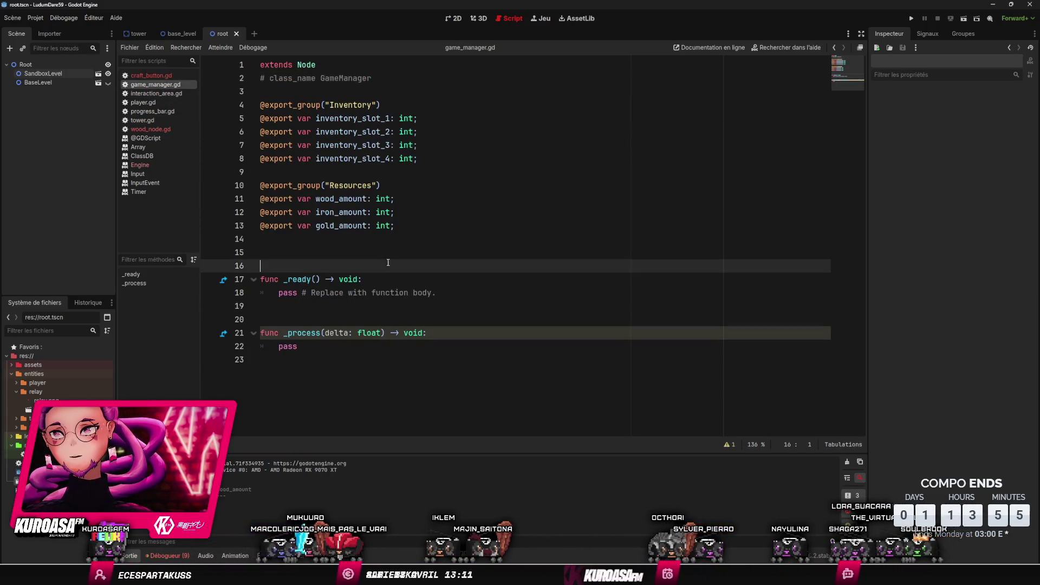
pyautogui.click(403, 360)
pyautogui.click(403, 372)
pyautogui.press('Delete')
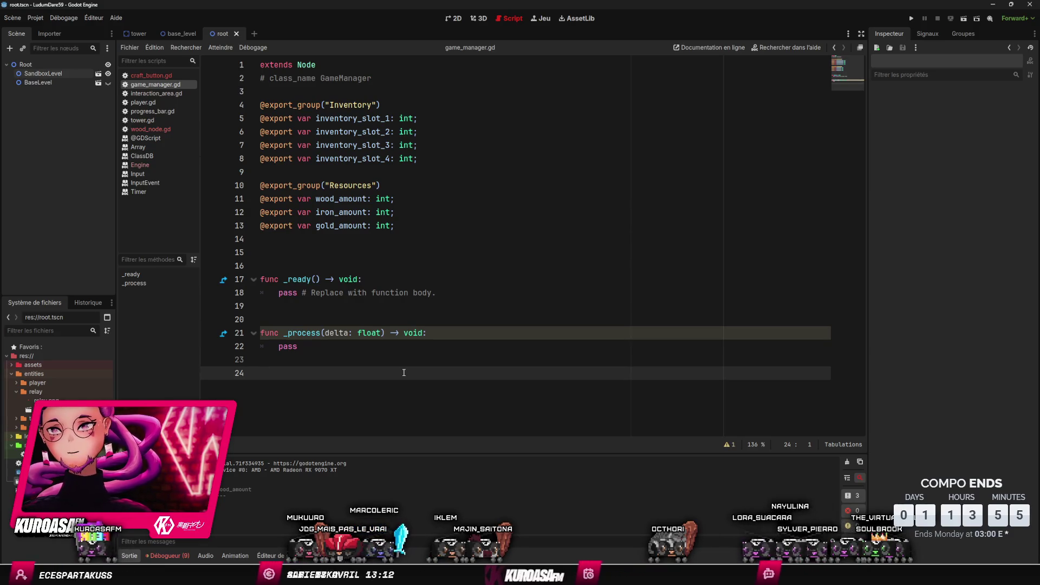
pyautogui.hotkey('ctrl', 's')
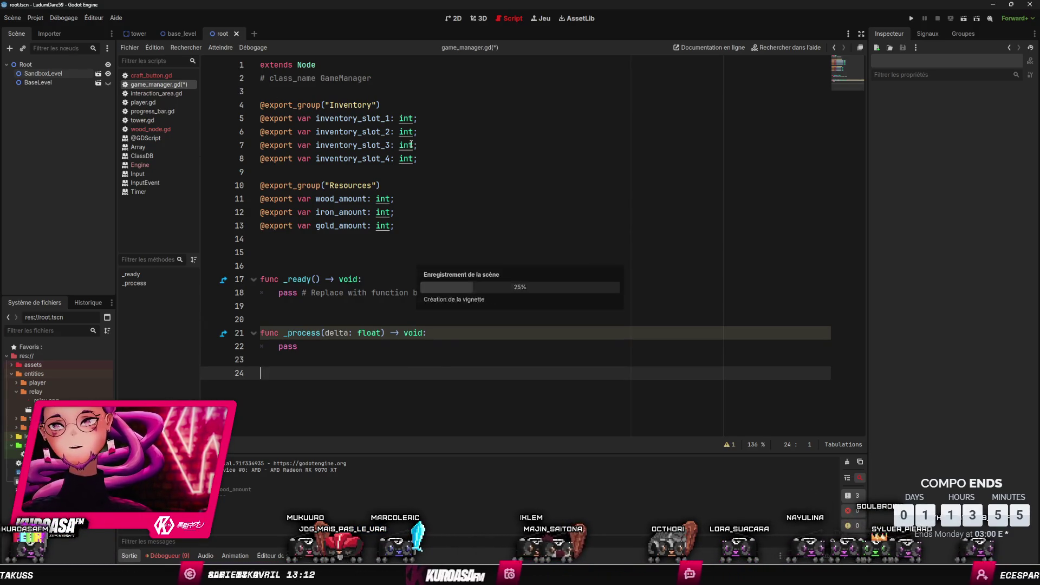
# Retype inventory_slot_1 from int to Object, then Resource, save, and show base_level
pyautogui.doubleClick(406, 118)
pyautogui.press('BackSpace')
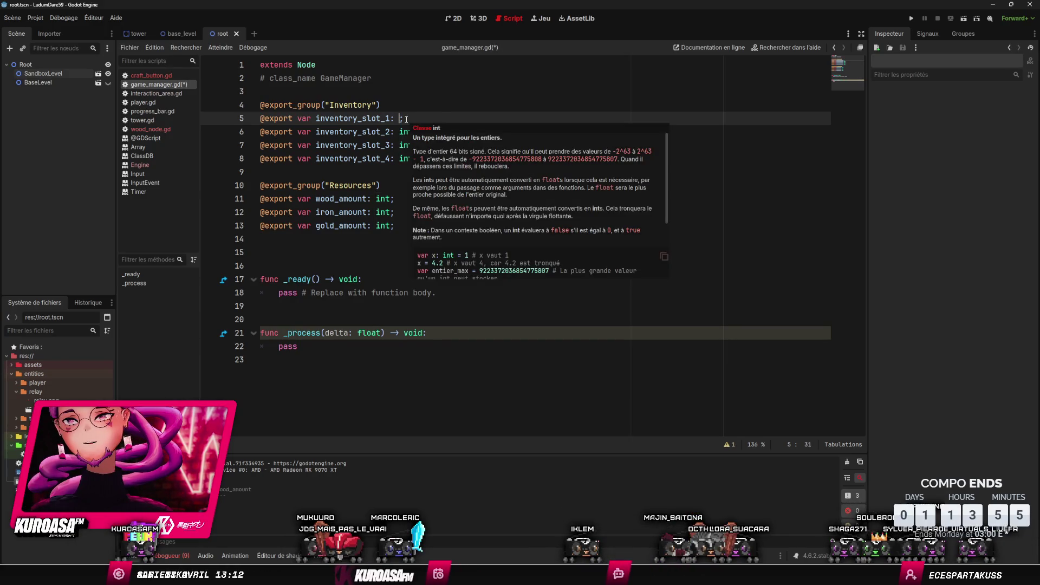
pyautogui.write('Ob')
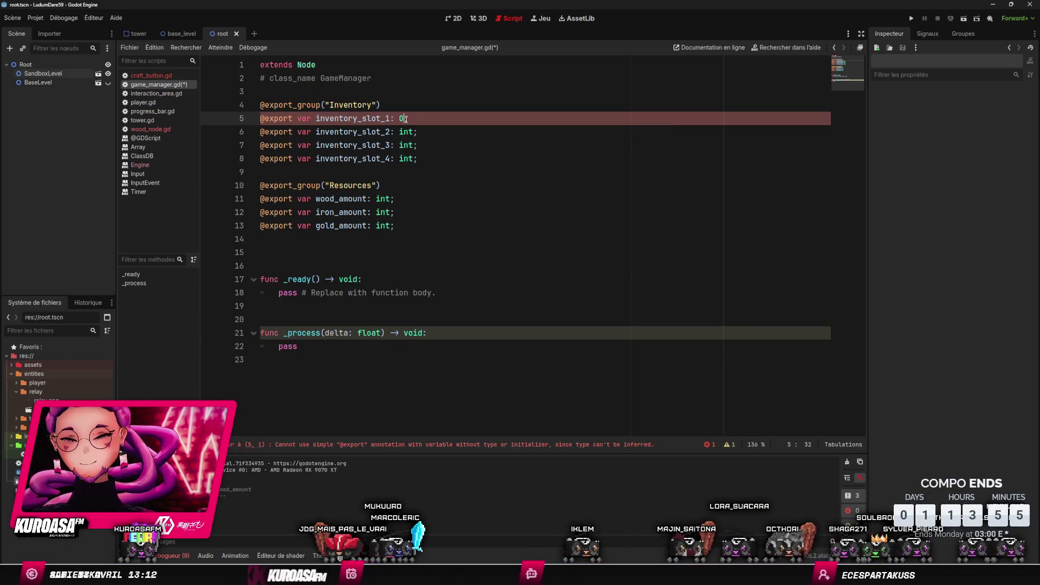
pyautogui.press('Return')
pyautogui.hotkey('ctrl', 's')
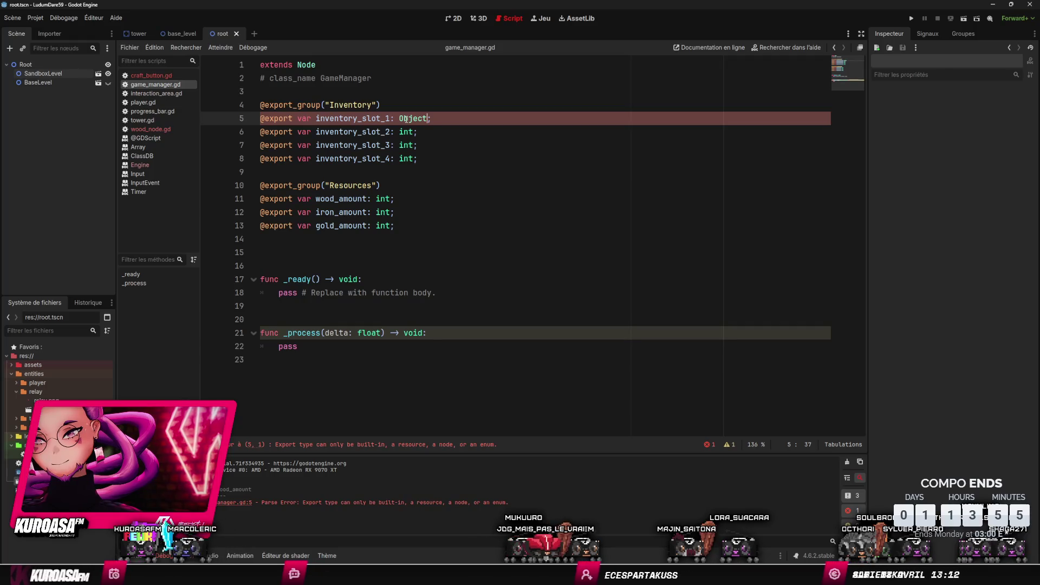
pyautogui.hotkey('ctrl', 'BackSpace')
pyautogui.write('Res')
pyautogui.press('Return')
pyautogui.hotkey('ctrl', 's')
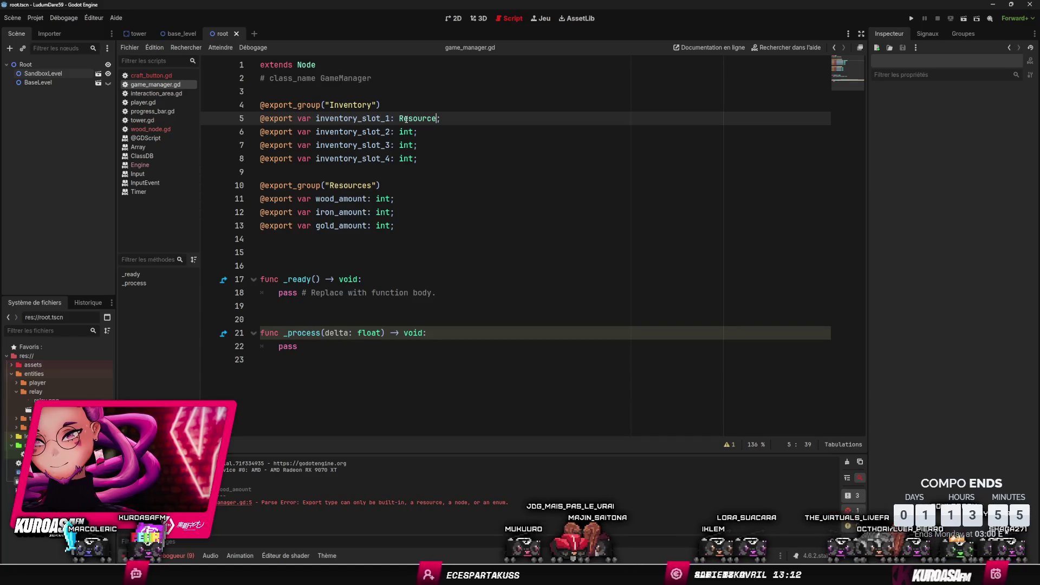
pyautogui.click(183, 34)
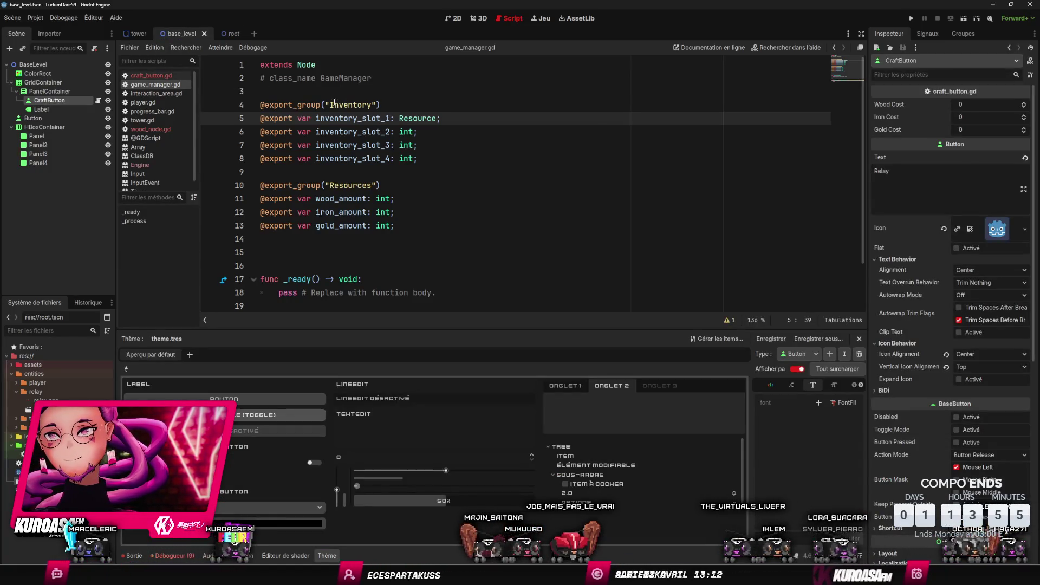
# From the root scene, open craft_button.gd and add a pass line inside craft()
pyautogui.click(232, 34)
pyautogui.click(154, 75)
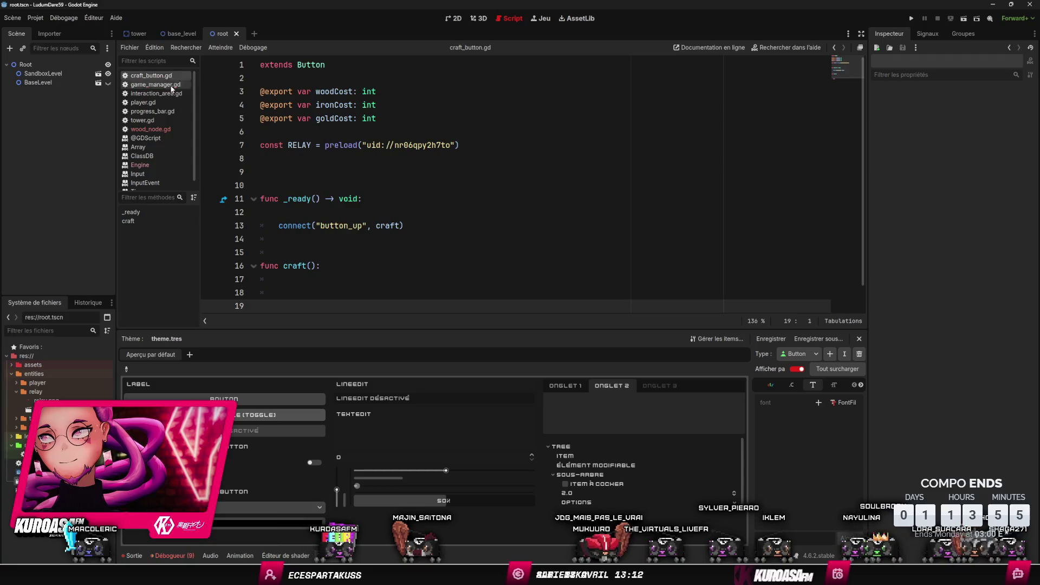
pyautogui.press('Return')
pyautogui.press('Tab')
pyautogui.write('pass')
pyautogui.press('Return')
# Begin the line GameManager.inventory_slot_1 = in craft() using autocomplete
pyautogui.click(337, 264)
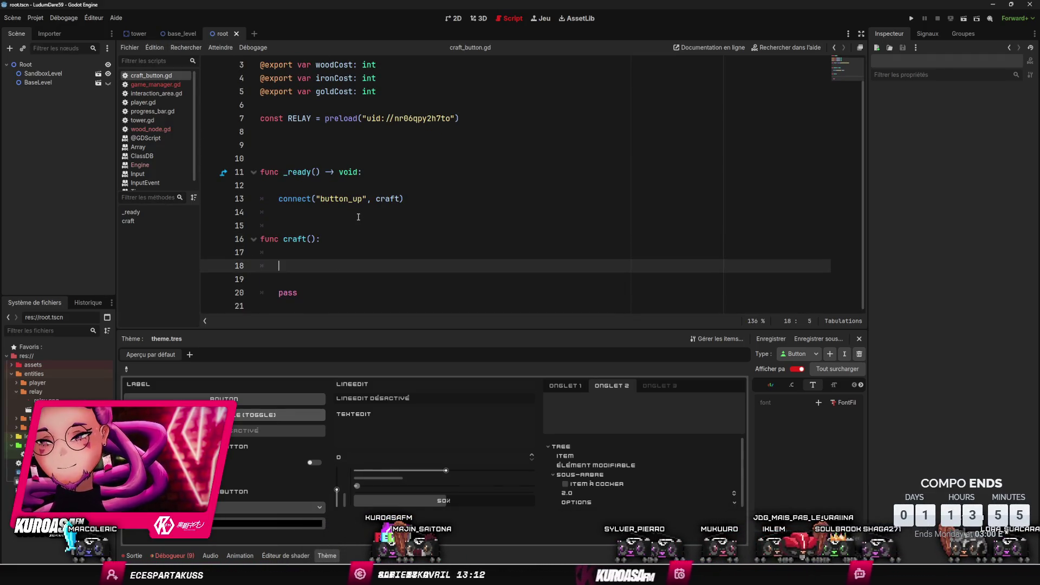
pyautogui.press('Return')
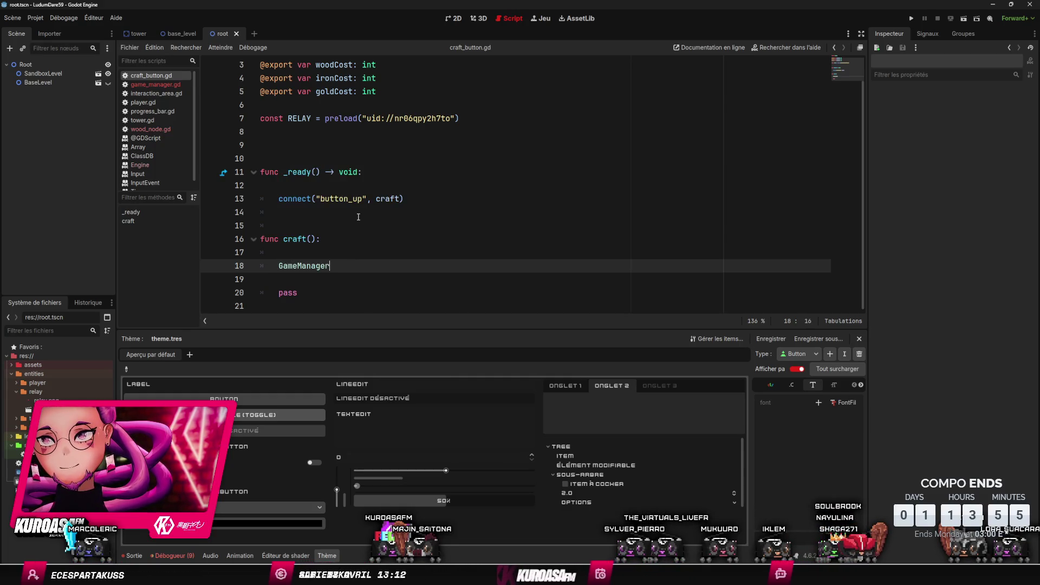
pyautogui.write('.')
pyautogui.press('Down')
pyautogui.press('Return')
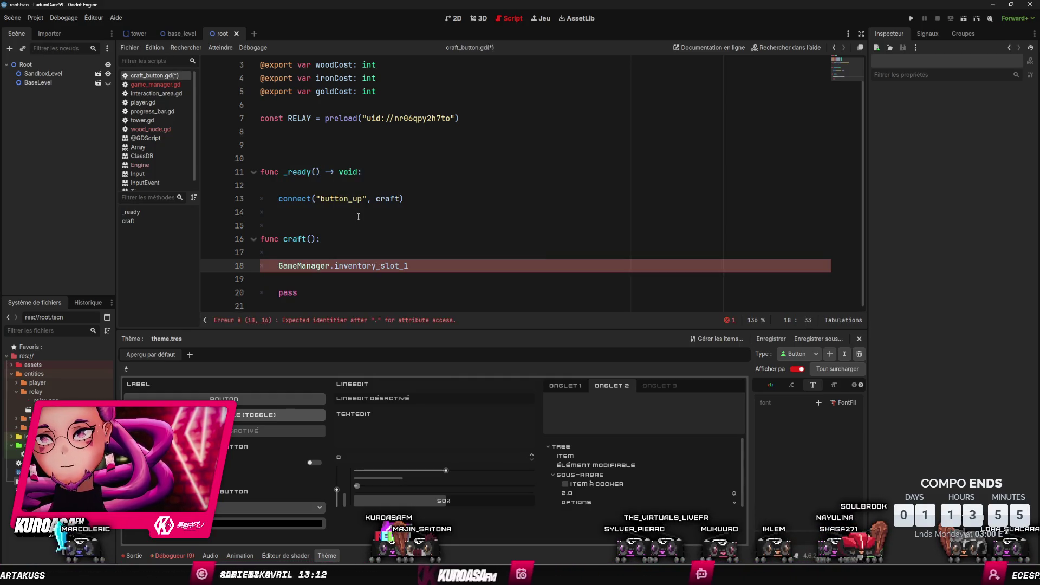
pyautogui.write('=')
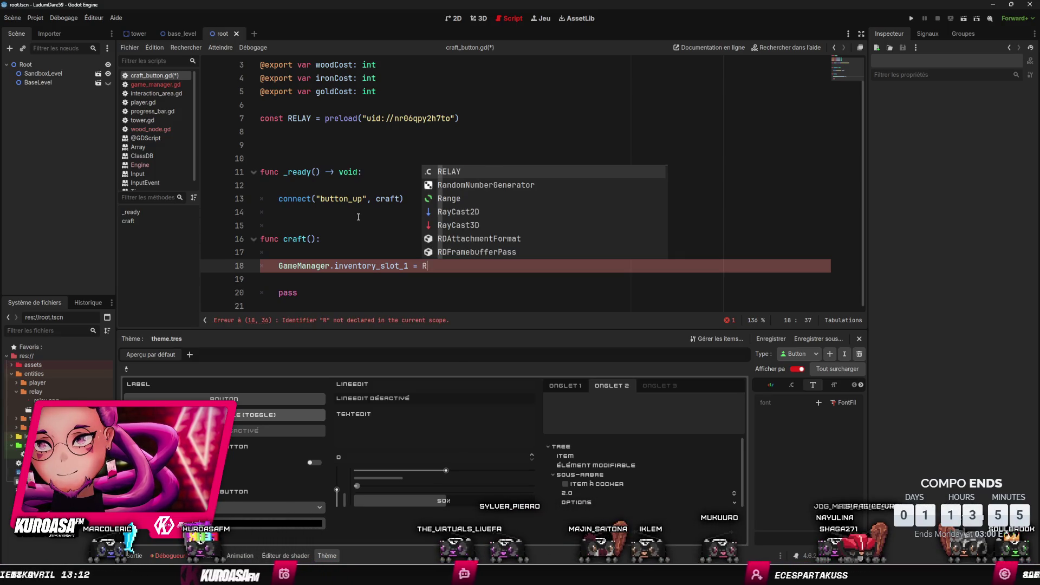
pyautogui.click(390, 172)
pyautogui.doubleClick(300, 118)
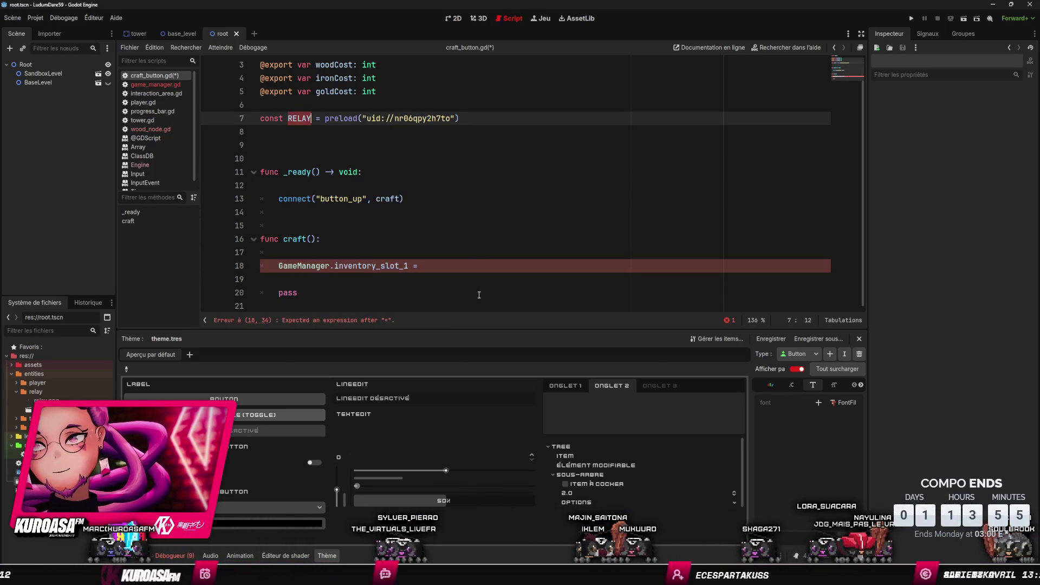
pyautogui.scroll(1, 474, 215)
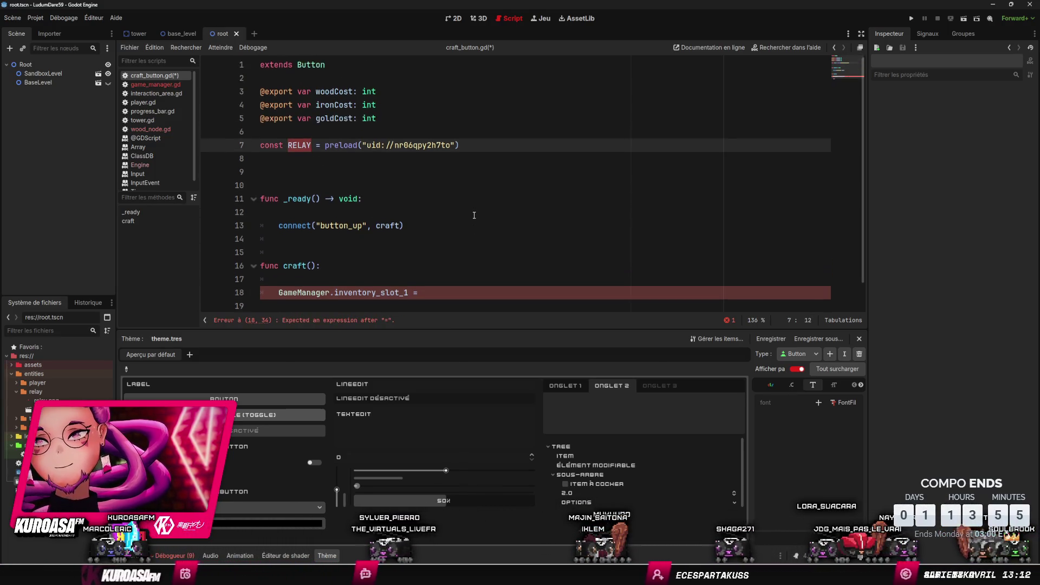
pyautogui.click(265, 147)
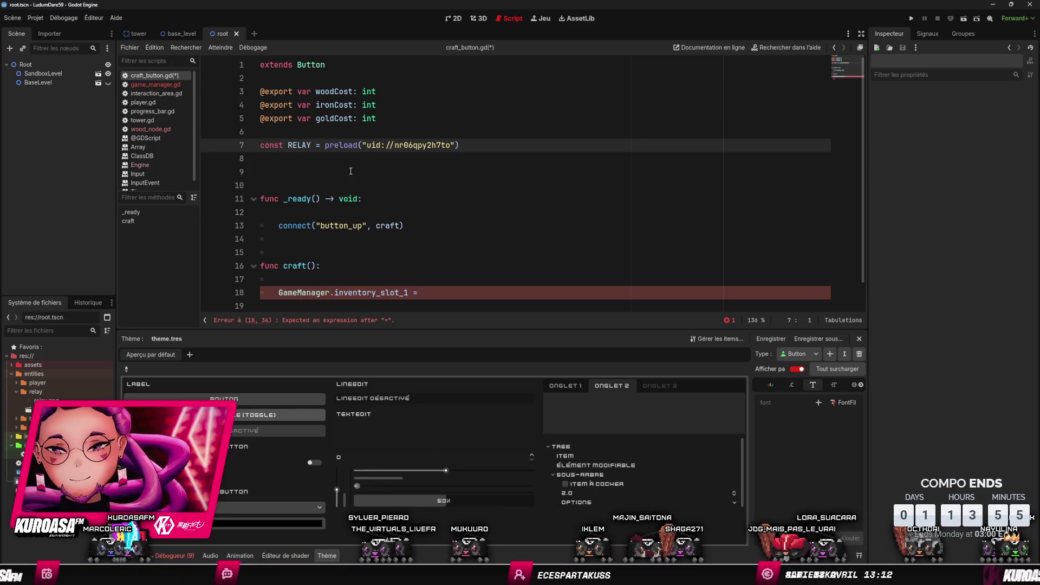
pyautogui.write('@export')
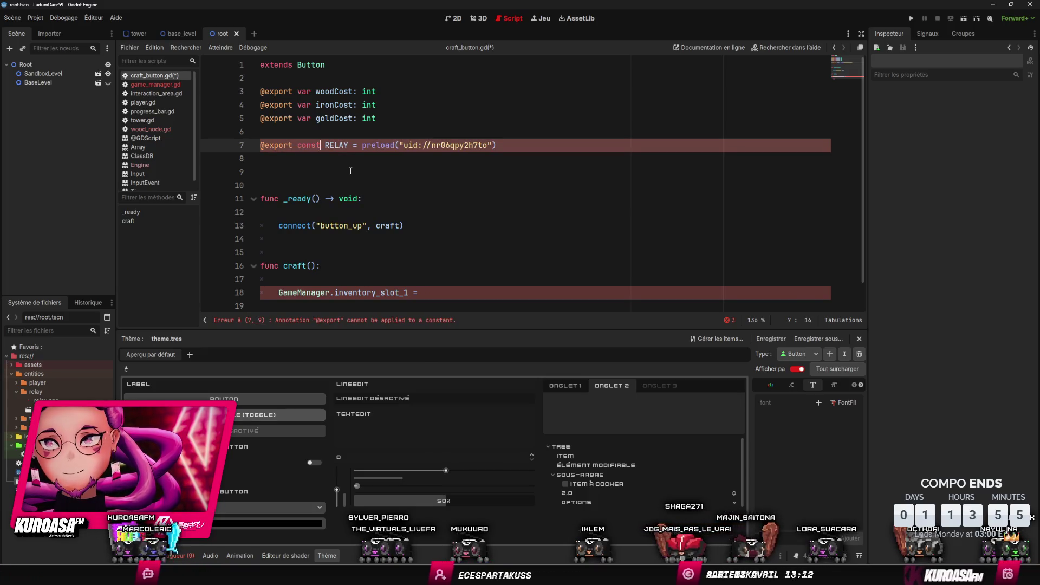
pyautogui.press('BackSpace')
pyautogui.press('BackSpace')
pyautogui.press('BackSpace')
pyautogui.write('var')
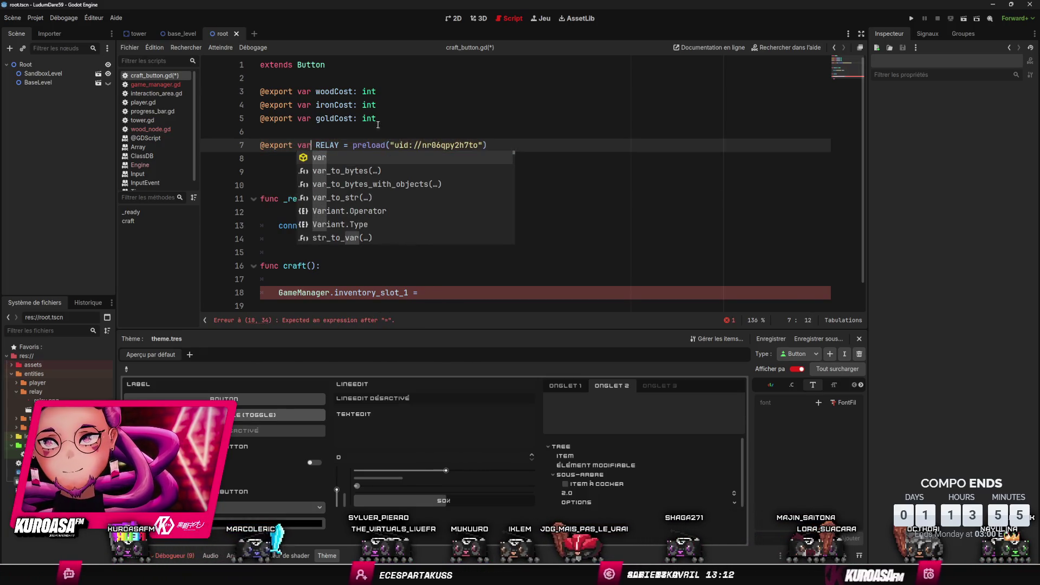
pyautogui.click(378, 125)
pyautogui.doubleClick(327, 145)
pyautogui.write('item')
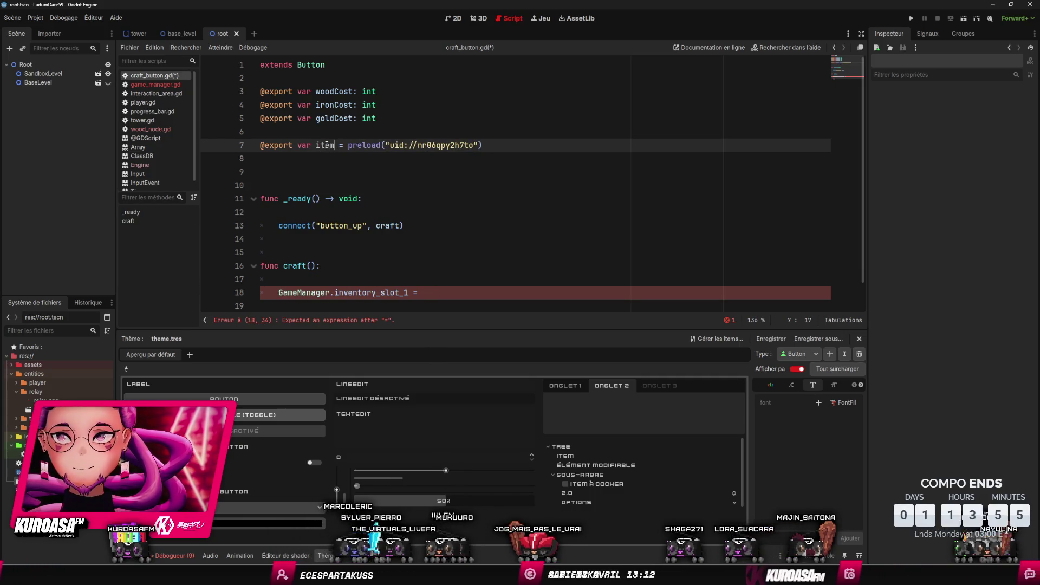
pyautogui.click(389, 126)
pyautogui.hotkey('ctrl', 's')
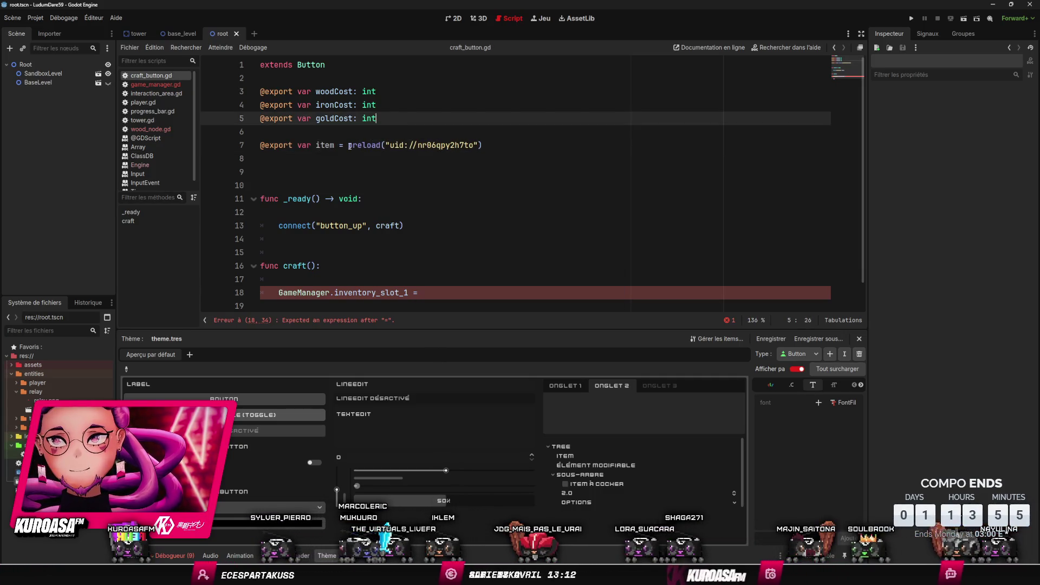
# Replace the preload value with a Resource type on item, then show base_level
pyautogui.moveTo(350, 146)
pyautogui.moveTo(348, 145); pyautogui.dragTo(545, 147)
pyautogui.press('BackSpace')
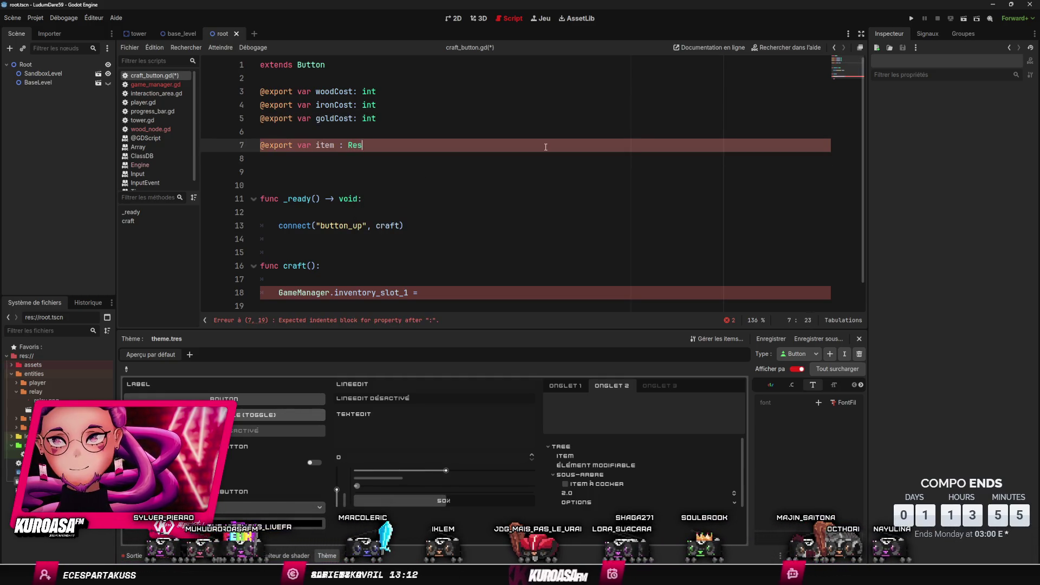
pyautogui.press('Return')
pyautogui.write(';')
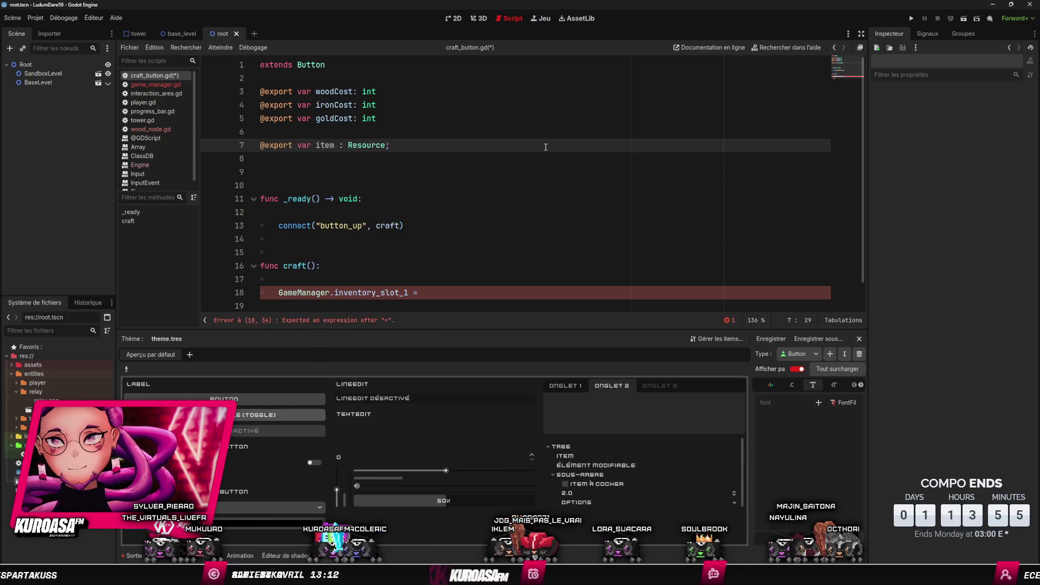
pyautogui.write('Resource')
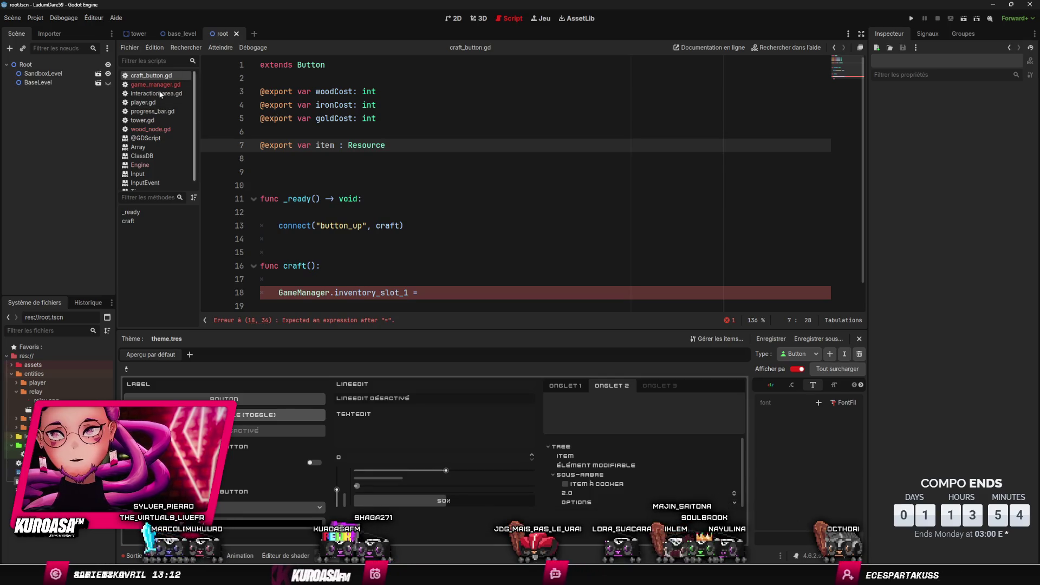
pyautogui.click(178, 34)
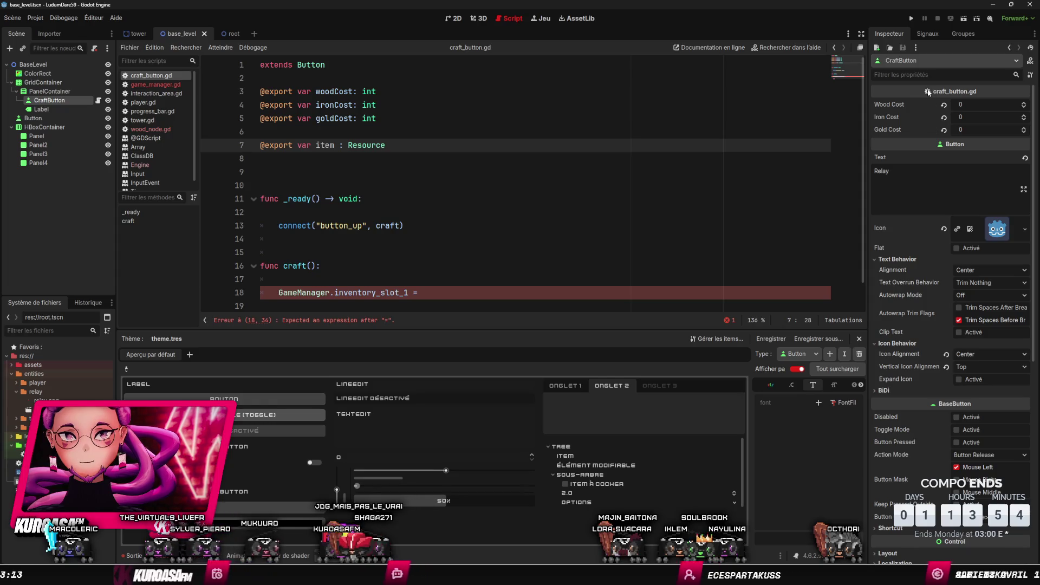
# Remove the empty line above the item export and save craft_button.gd
pyautogui.click(437, 138)
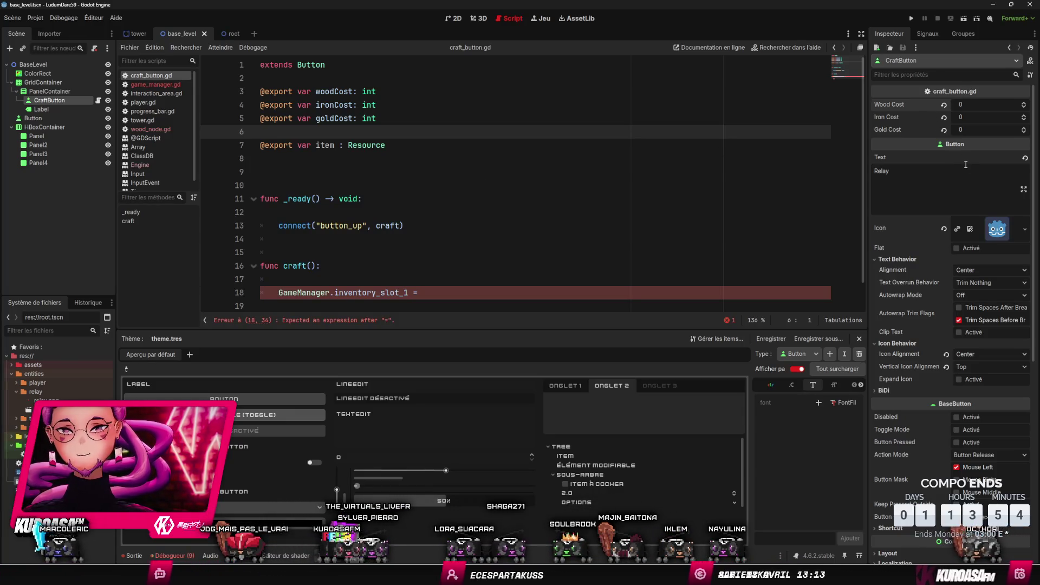
pyautogui.press('Delete')
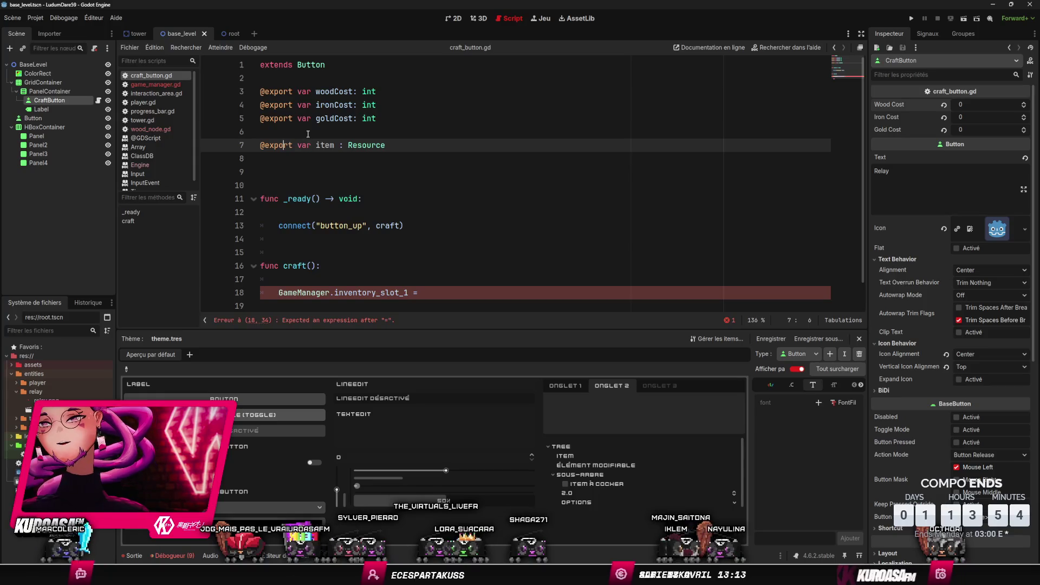
pyautogui.hotkey('ctrl', 's')
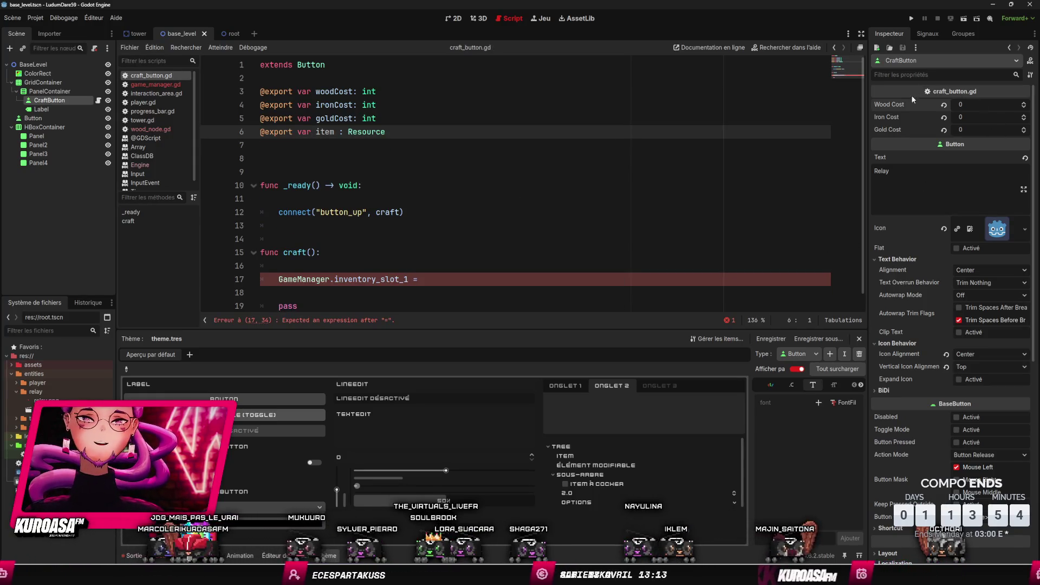
# Revert CraftButton's Wood Cost and Iron Cost to their defaults
pyautogui.click(943, 105)
pyautogui.click(944, 117)
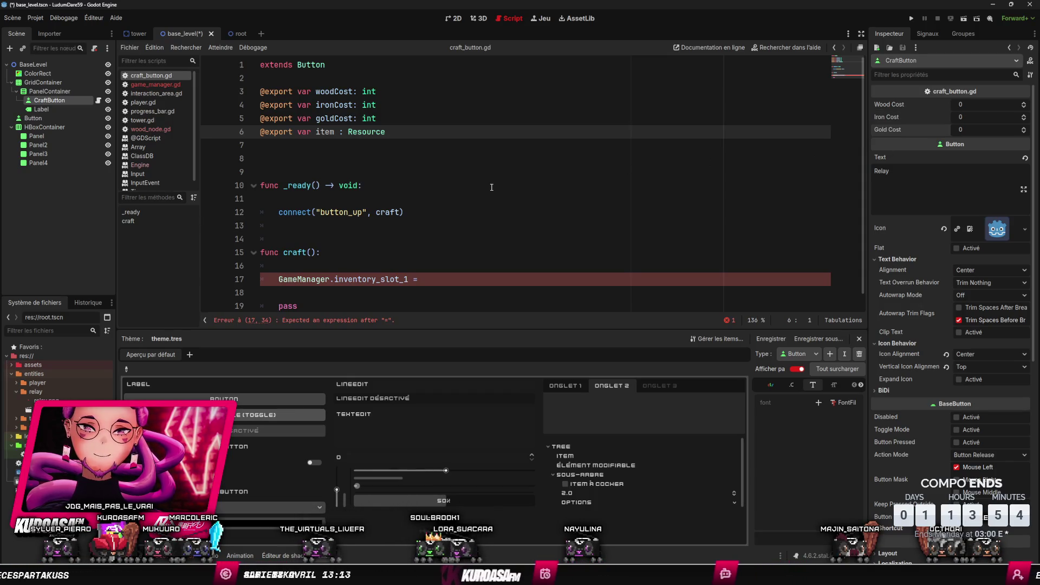
pyautogui.click(421, 155)
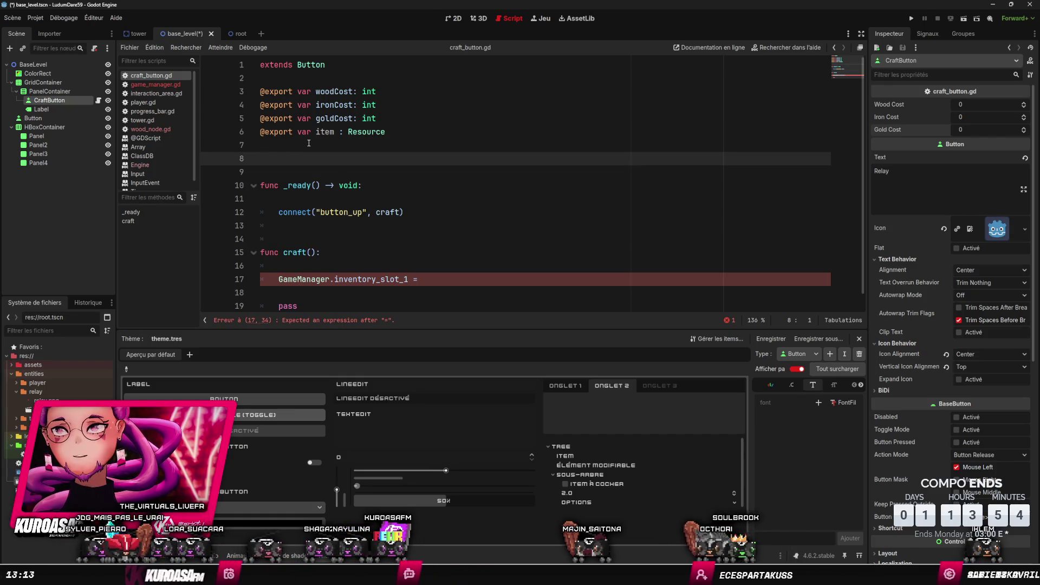
# Change the item export's type on line 6 from Resource to Node2D and save
pyautogui.doubleClick(359, 132)
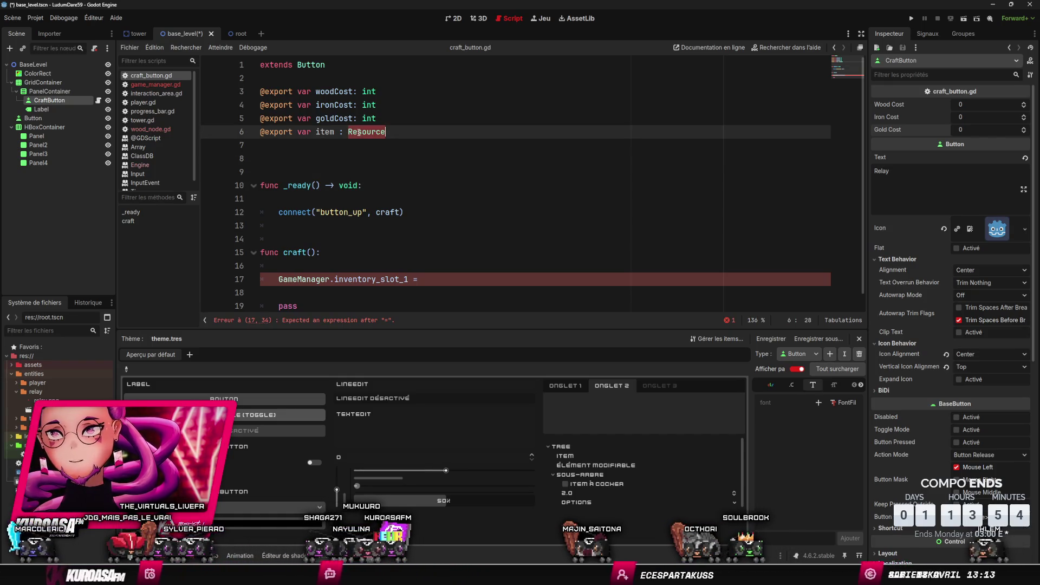
pyautogui.click(325, 135)
pyautogui.doubleClick(366, 132)
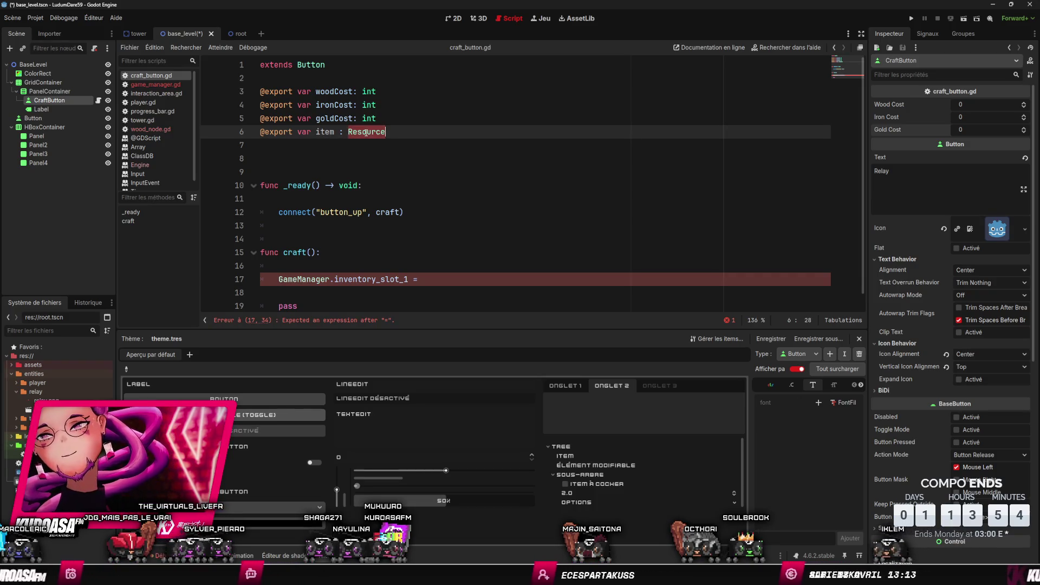
pyautogui.press('BackSpace')
pyautogui.press('Escape')
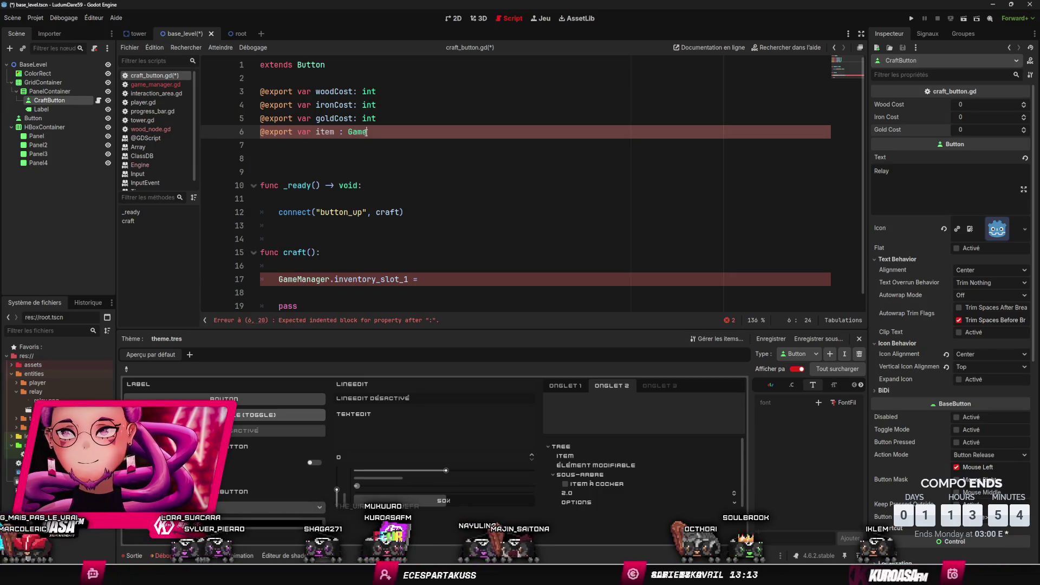
pyautogui.write('Ob')
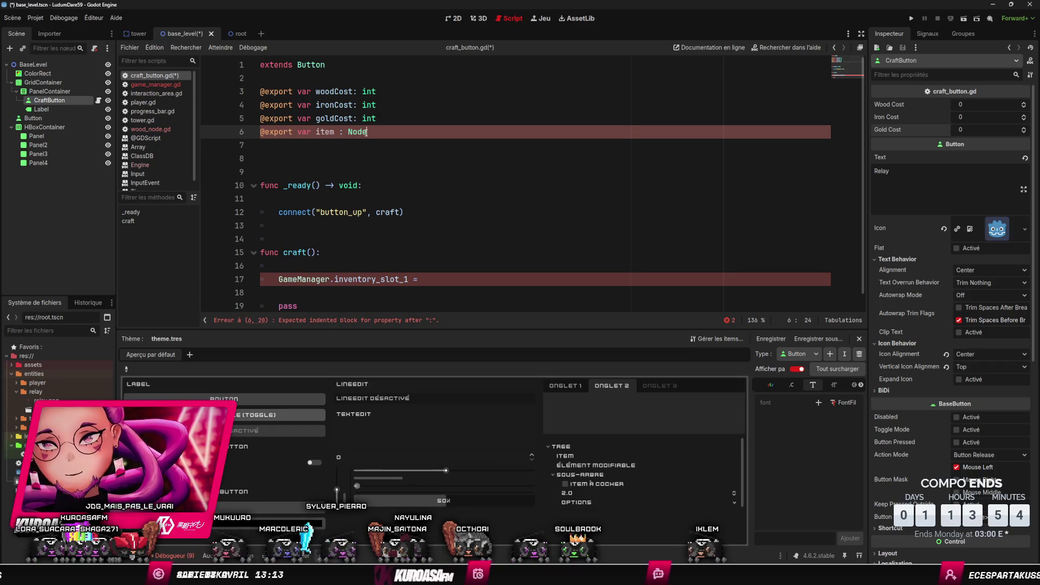
pyautogui.write('2D')
pyautogui.hotkey('ctrl', 's')
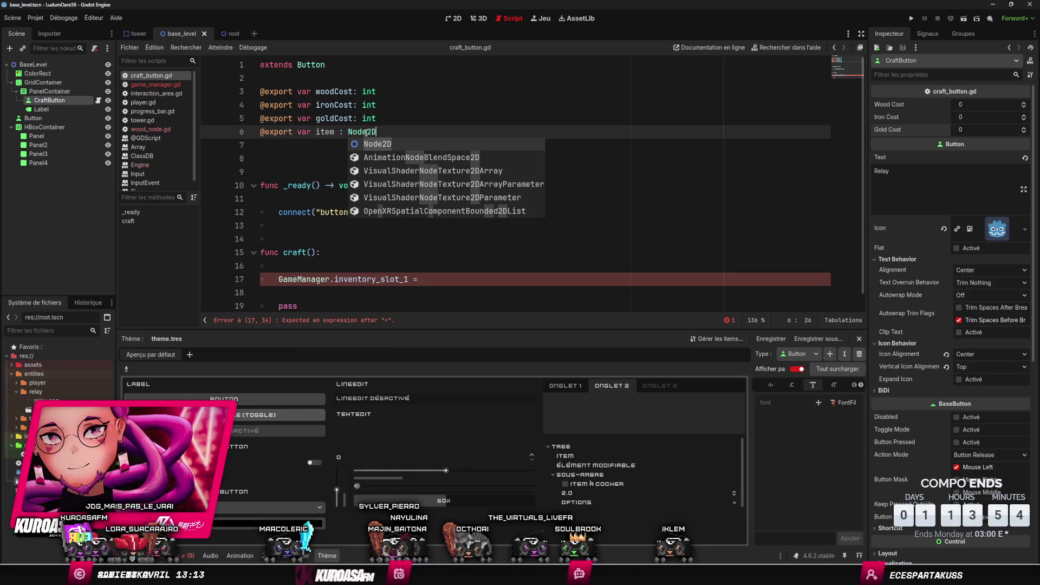
# Retype the item variable name on line 6 and save
pyautogui.click(553, 105)
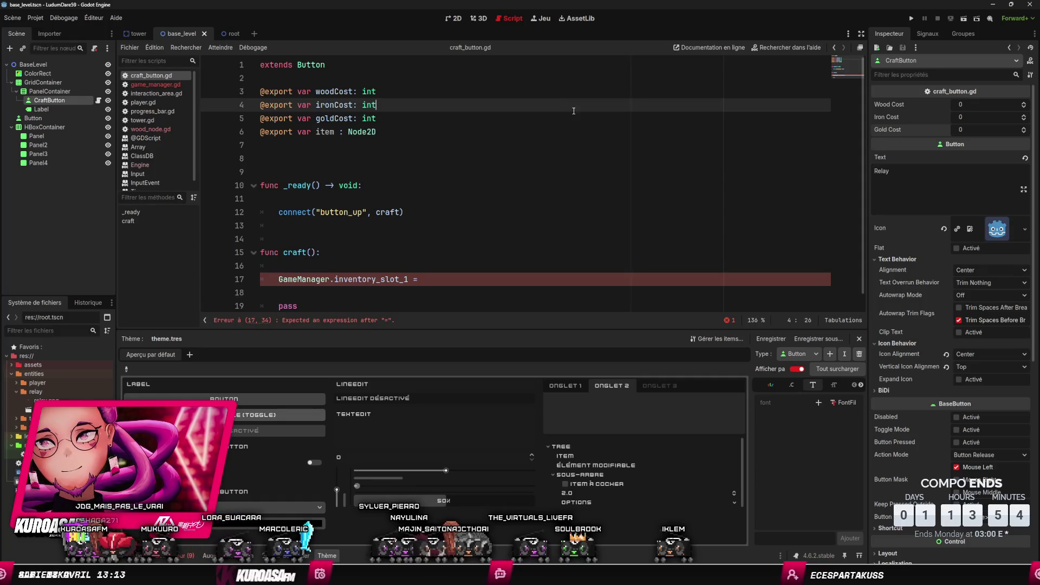
pyautogui.press('Down')
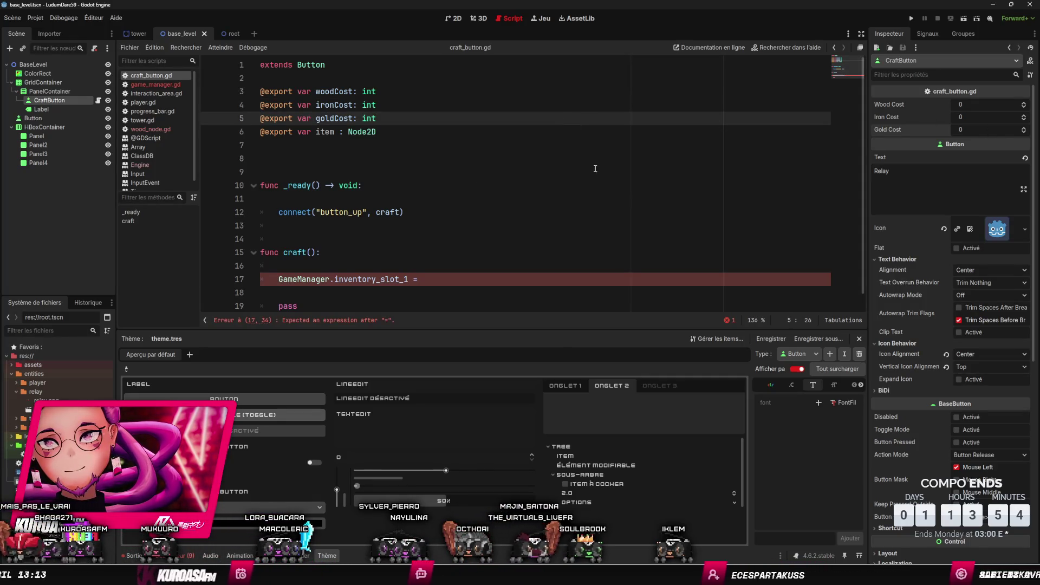
pyautogui.doubleClick(325, 132)
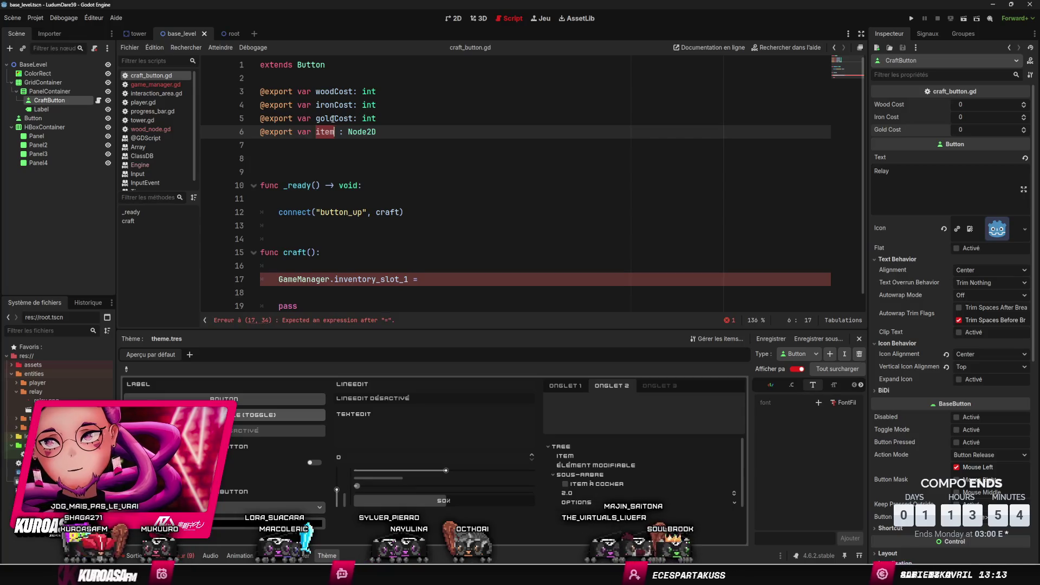
pyautogui.write('a')
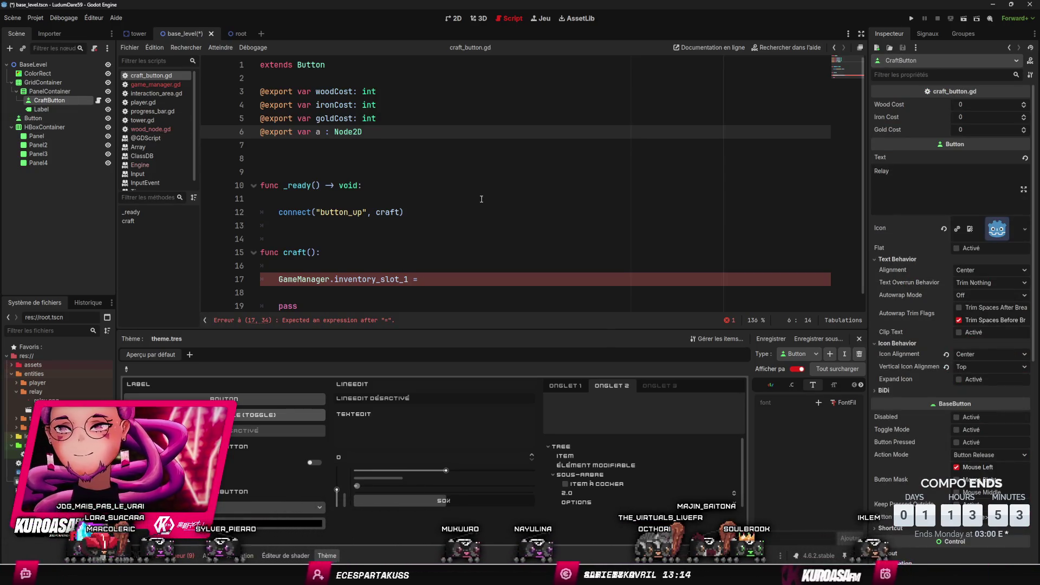
pyautogui.press('BackSpace')
pyautogui.write('item')
pyautogui.hotkey('ctrl', 's')
pyautogui.click(595, 104)
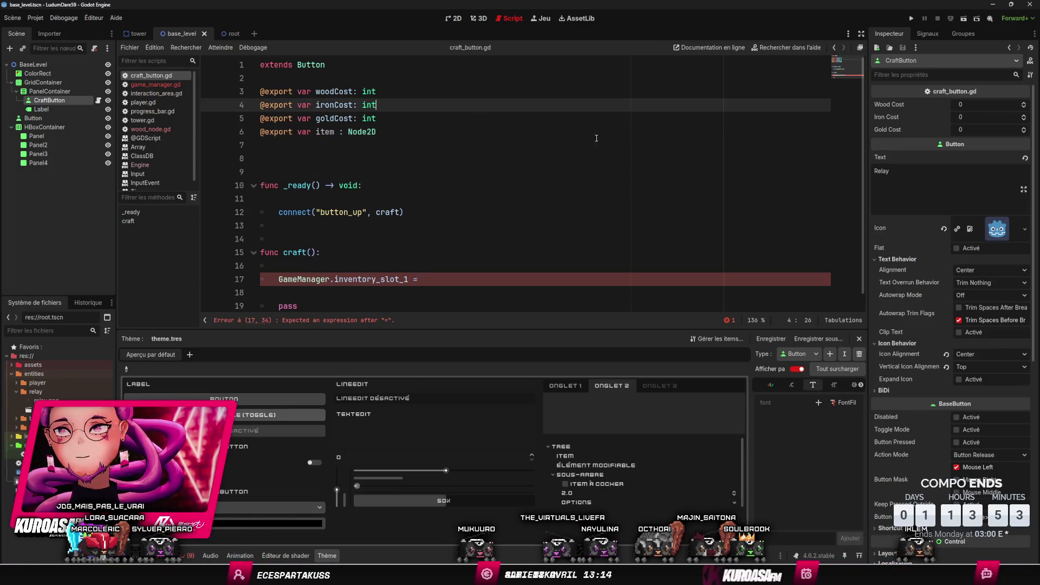
pyautogui.doubleClick(369, 132)
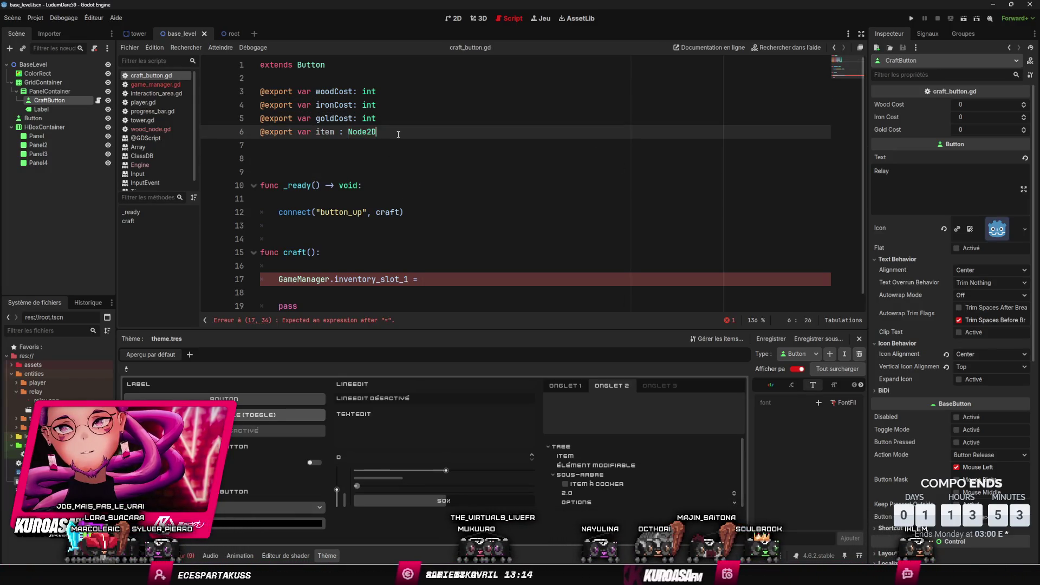
pyautogui.write('_')
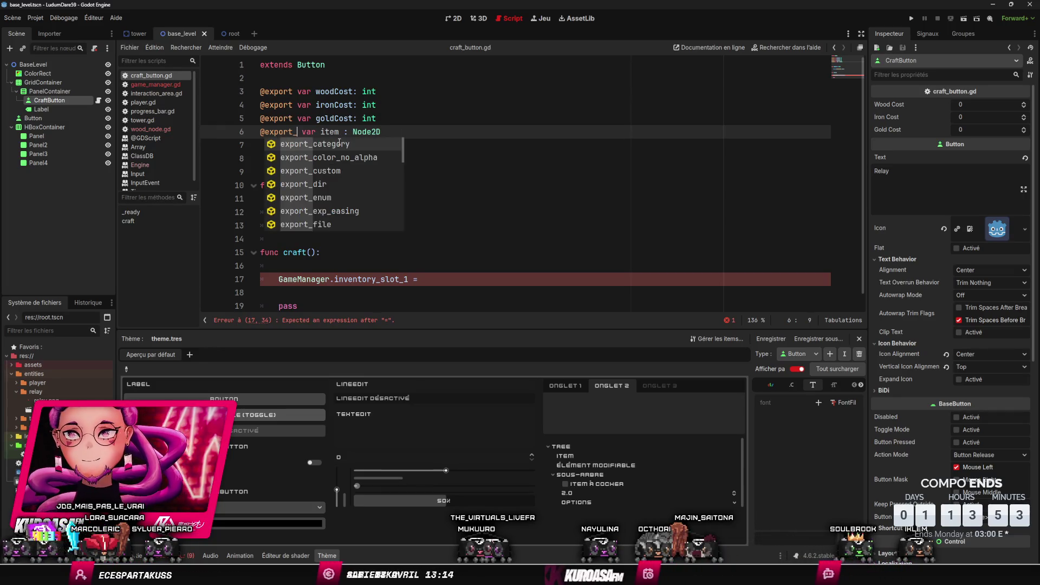
pyautogui.press('Down')
pyautogui.press('Down')
pyautogui.press('Down')
pyautogui.press('Down')
pyautogui.press('Down')
pyautogui.press('Down')
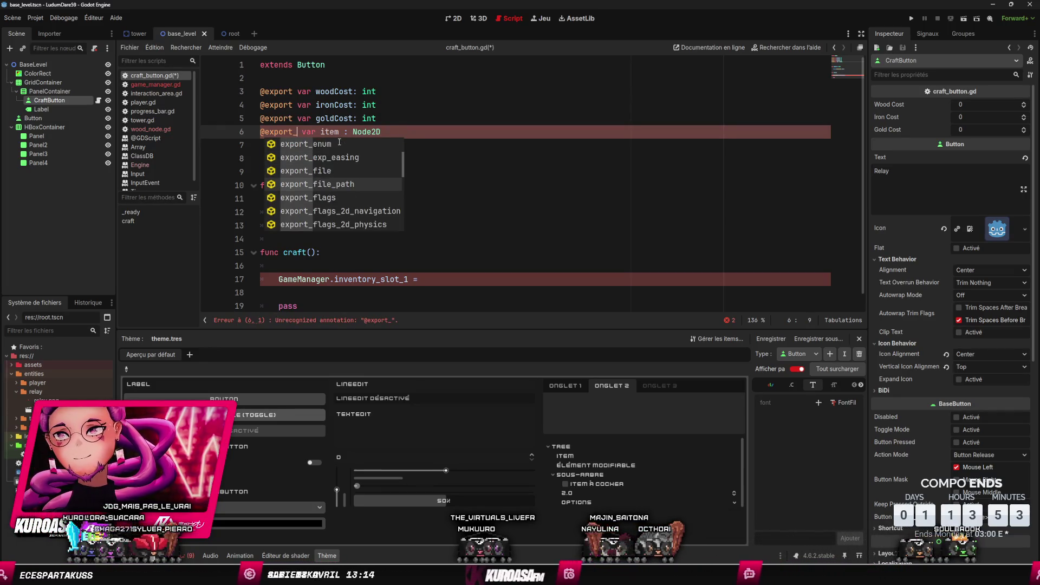
pyautogui.press('Up')
pyautogui.press('Up')
pyautogui.press('Up')
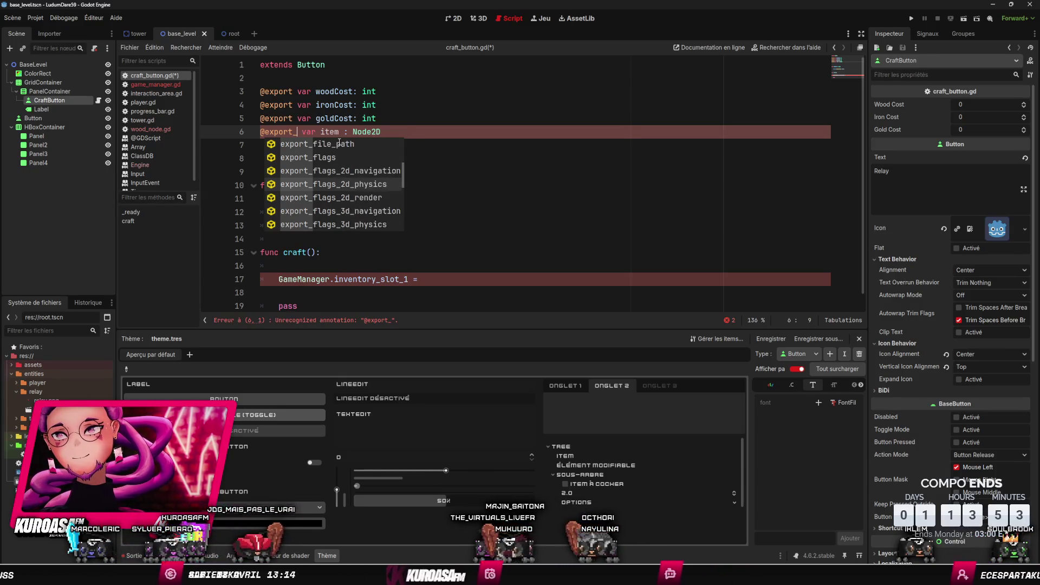
pyautogui.press('Return')
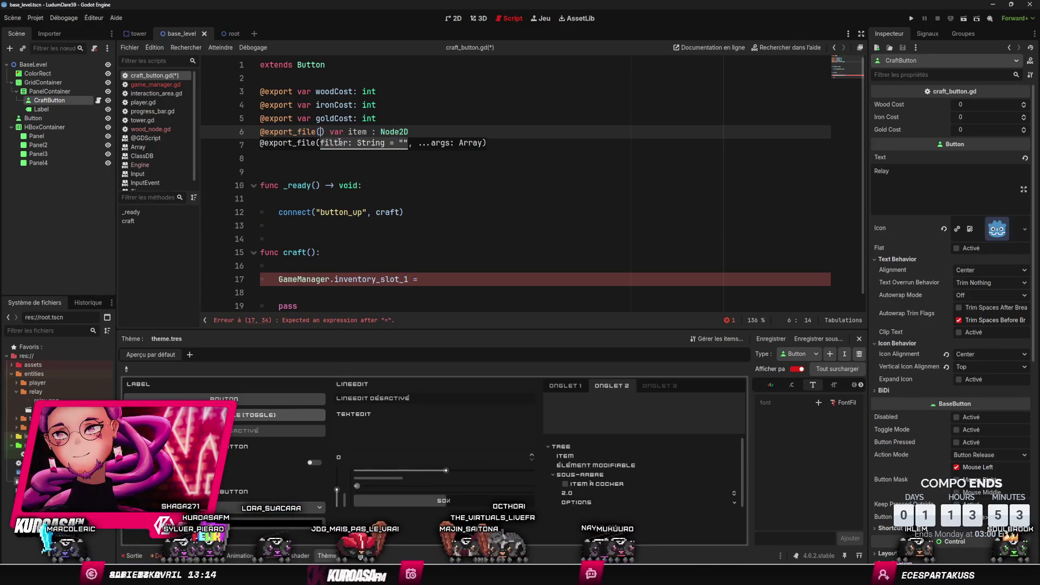
pyautogui.hotkey('ctrl', 's')
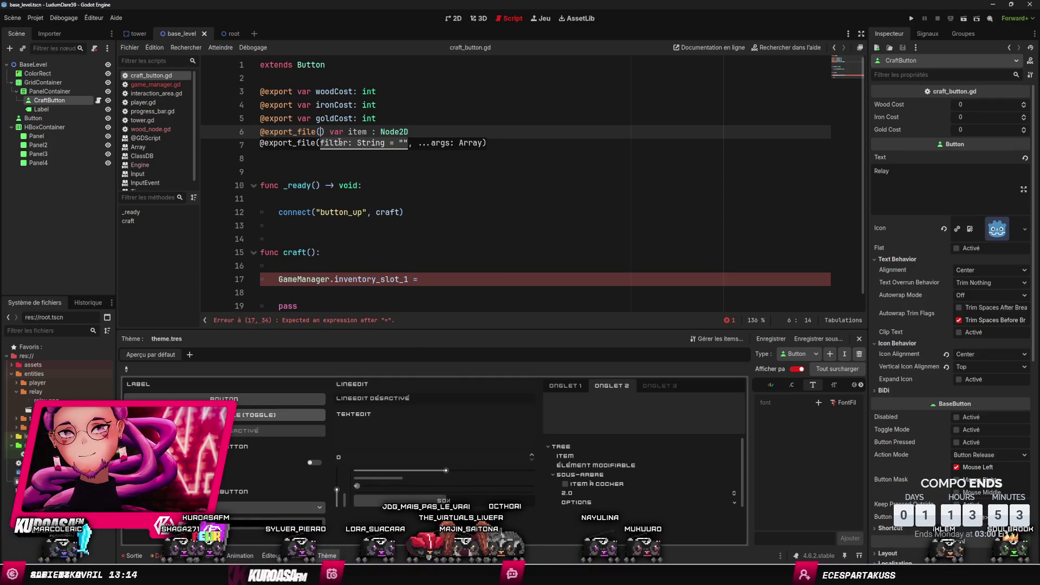
pyautogui.click(507, 112)
pyautogui.doubleClick(410, 132)
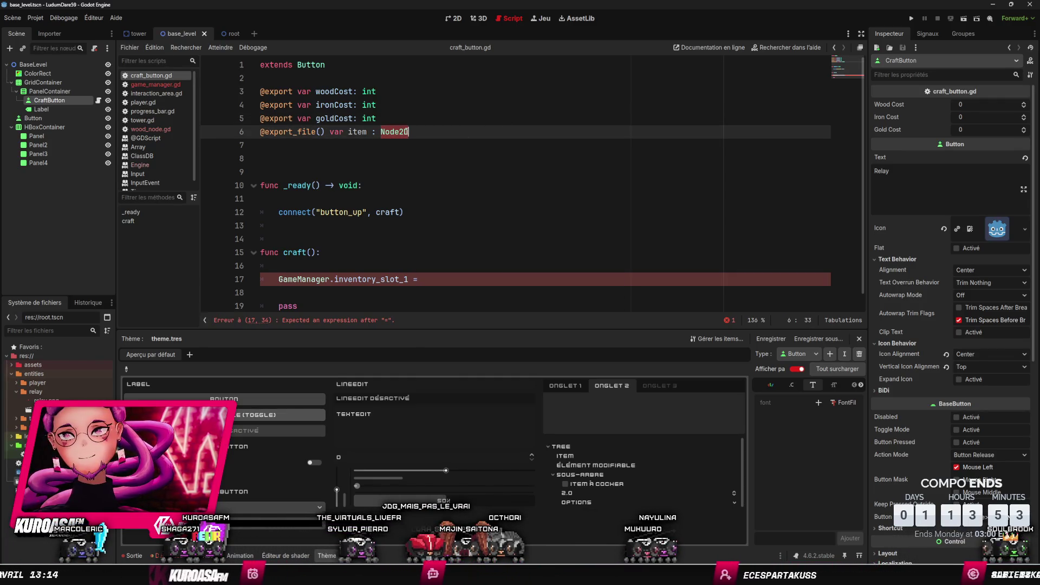
pyautogui.press('BackSpace')
pyautogui.press('BackSpace')
pyautogui.press('BackSpace')
pyautogui.hotkey('ctrl', 's')
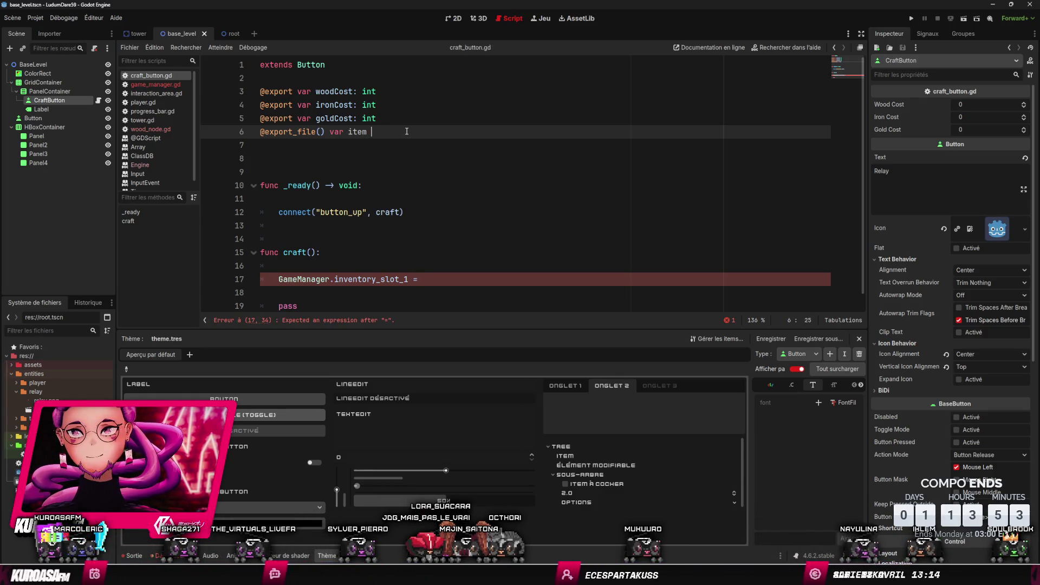
pyautogui.write(':')
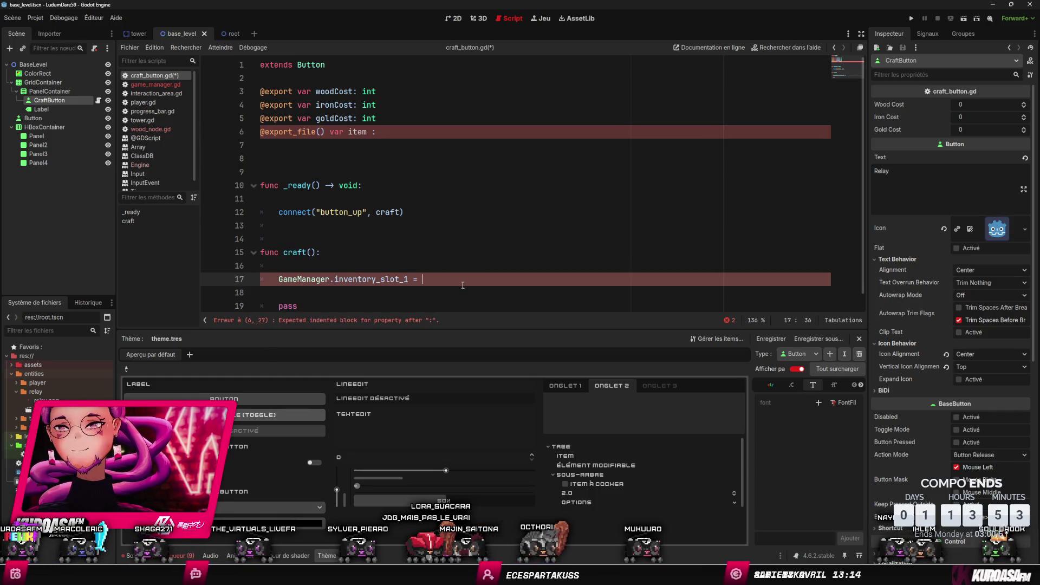
# Cut the unfinished GameManager assignment from craft() and set item's type back to Node2D
pyautogui.click(463, 283)
pyautogui.hotkey('ctrl', 'x')
pyautogui.click(400, 132)
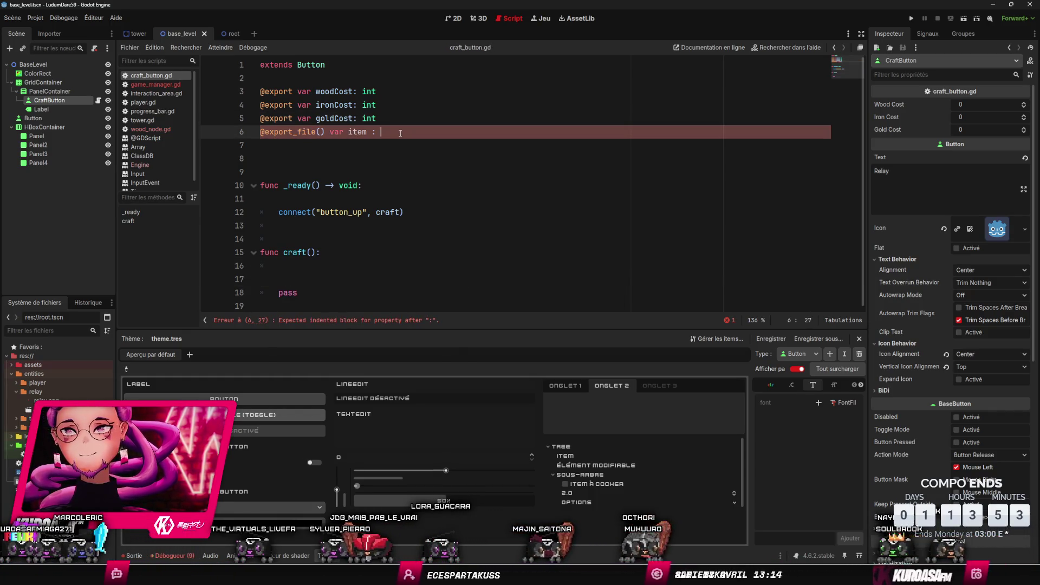
pyautogui.write('e')
pyautogui.press('Down')
pyautogui.press('Return')
pyautogui.hotkey('ctrl', 's')
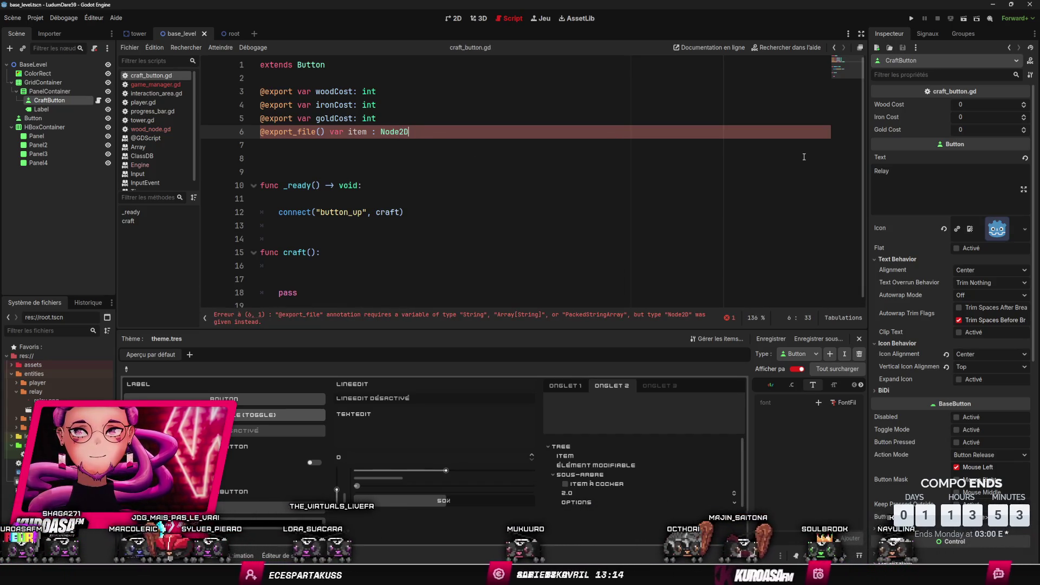
pyautogui.press('Left')
pyautogui.press('BackSpace')
pyautogui.press('BackSpace')
pyautogui.press('BackSpace')
pyautogui.hotkey('ctrl', 's')
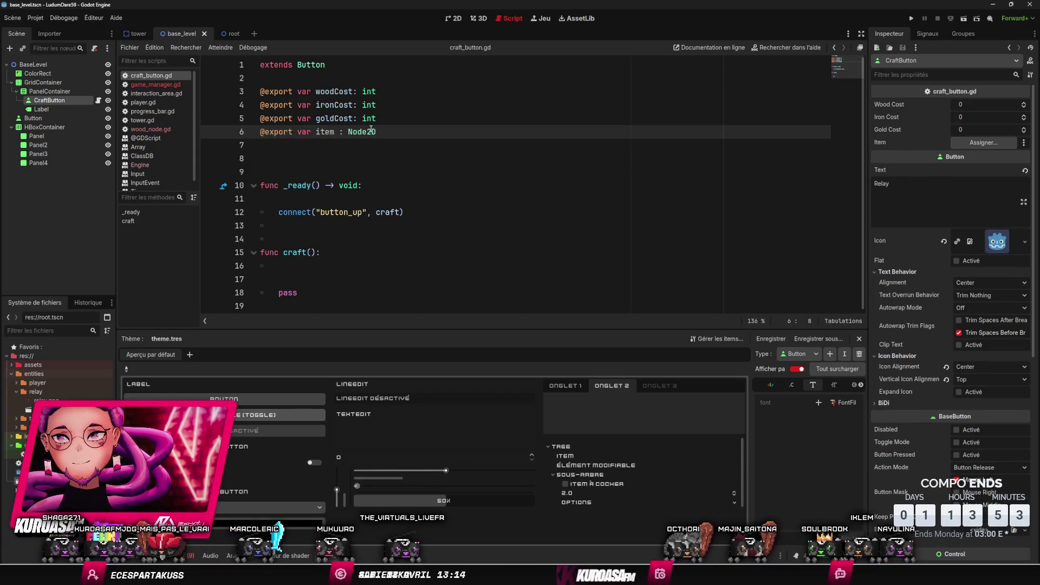
# Type item as Resource and drag the relay scene onto the Item property
pyautogui.press('Return')
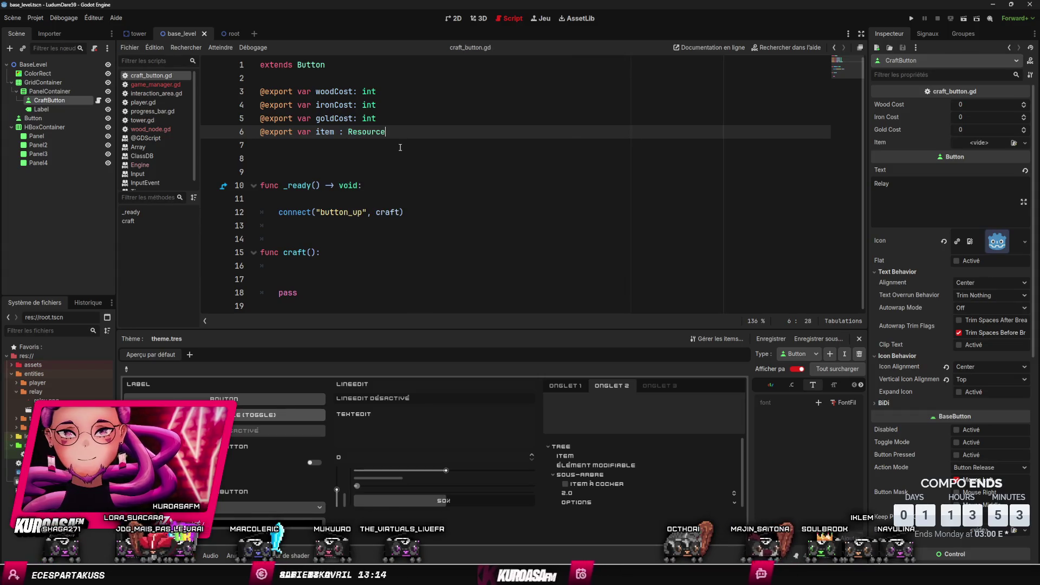
pyautogui.click(960, 144)
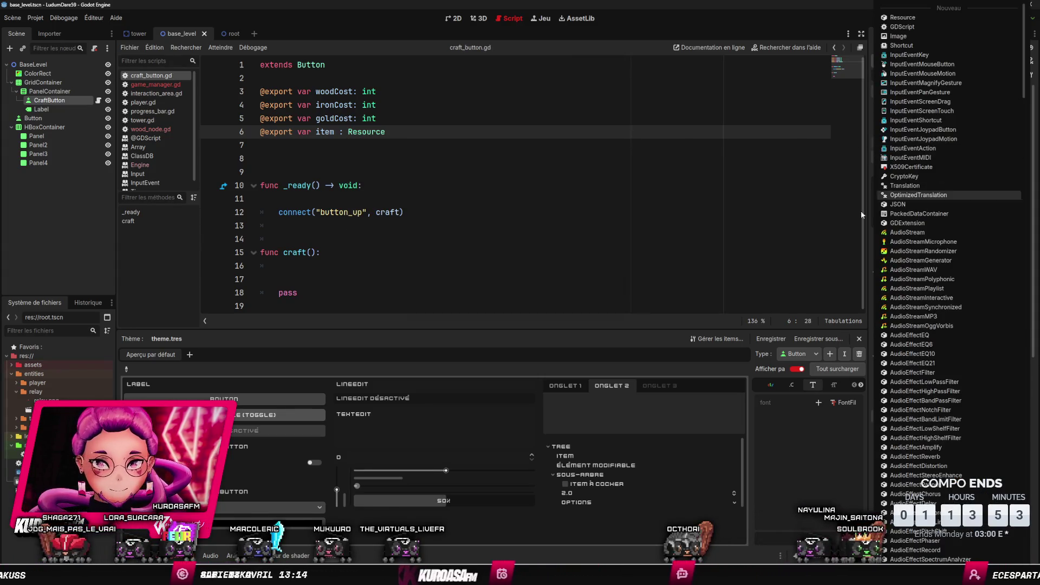
pyautogui.click(800, 237)
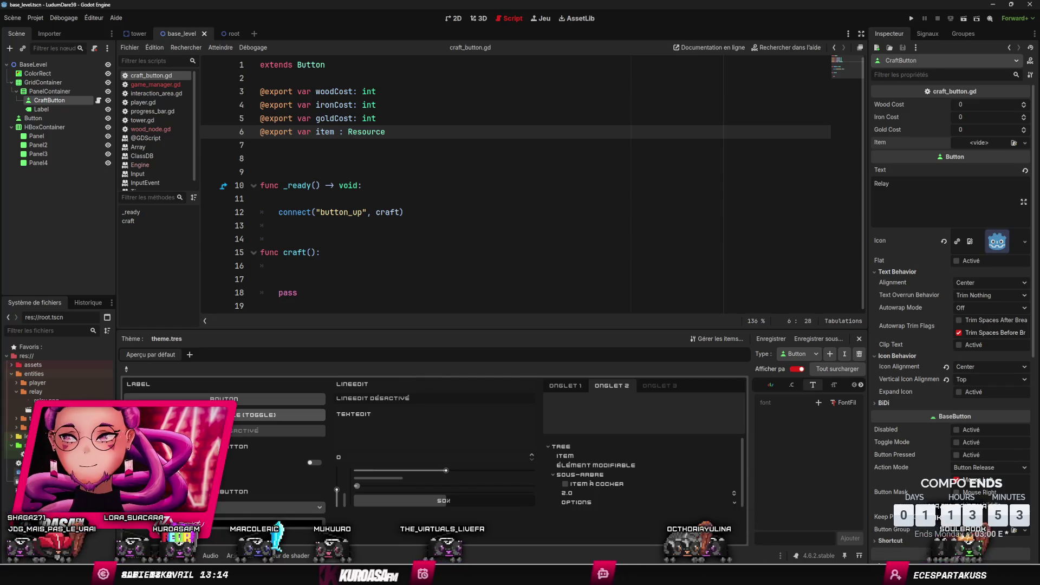
pyautogui.moveTo(40, 401)
pyautogui.mouseDown()
pyautogui.moveTo(488, 239)
pyautogui.moveTo(704, 239)
pyautogui.moveTo(982, 152)
pyautogui.mouseUp()
# Try SceneTree as item's type, undo it, and restore Node2D
pyautogui.hotkey('ctrl', 'shift', 'Left')
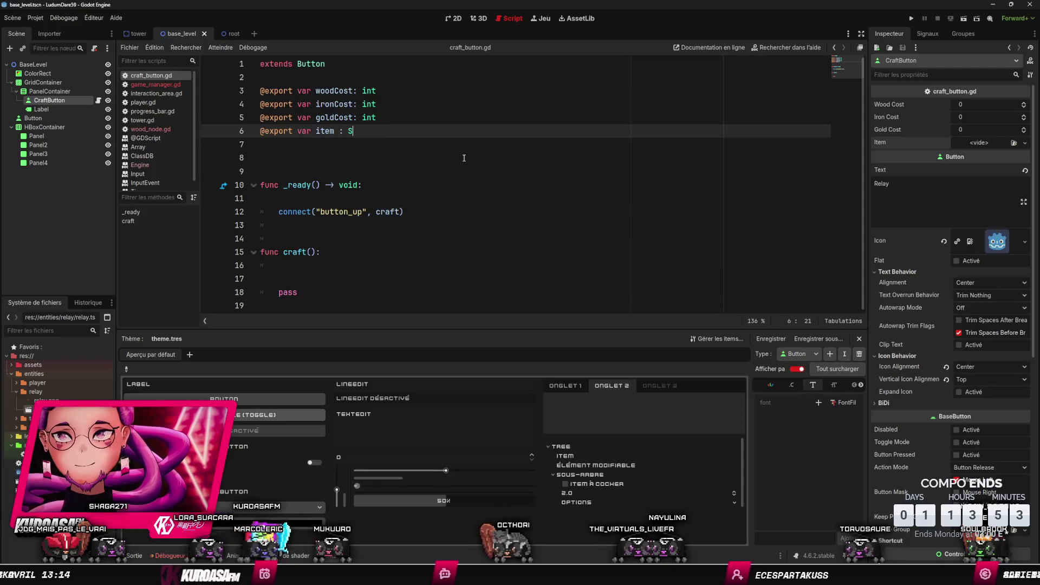
pyautogui.write('Sce')
pyautogui.press('Down')
pyautogui.press('Down')
pyautogui.press('Down')
pyautogui.press('Return')
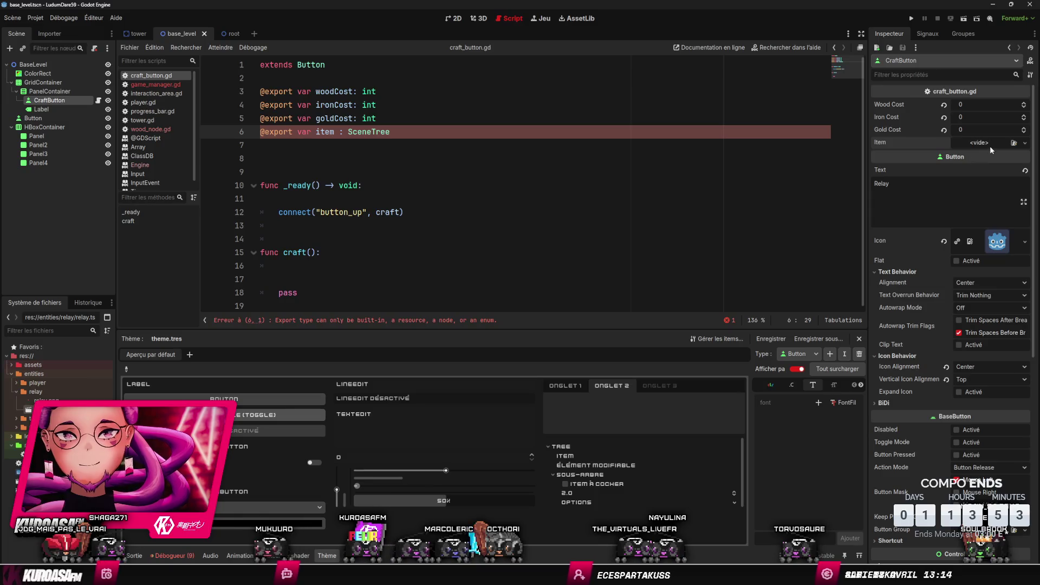
pyautogui.hotkey('ctrl', 'z')
pyautogui.hotkey('ctrl', 'z')
pyautogui.hotkey('ctrl', 'shift', 'Left')
pyautogui.write('Node2D')
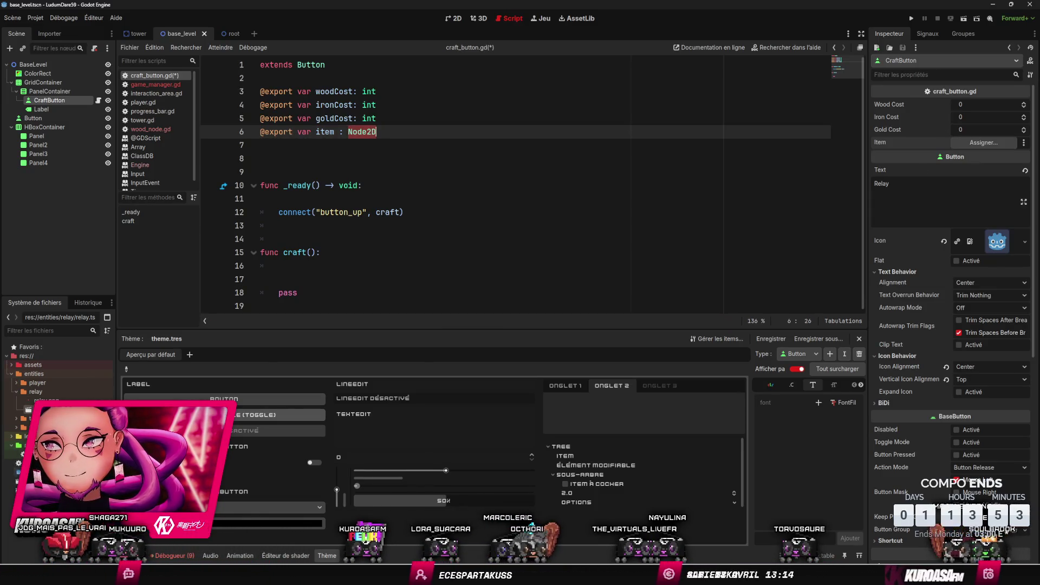
# Drop the relay.tscn path to add a RELAY preload and relay export, then save
pyautogui.moveTo(38, 477); pyautogui.dragTo(302, 160)
pyautogui.press('Return')
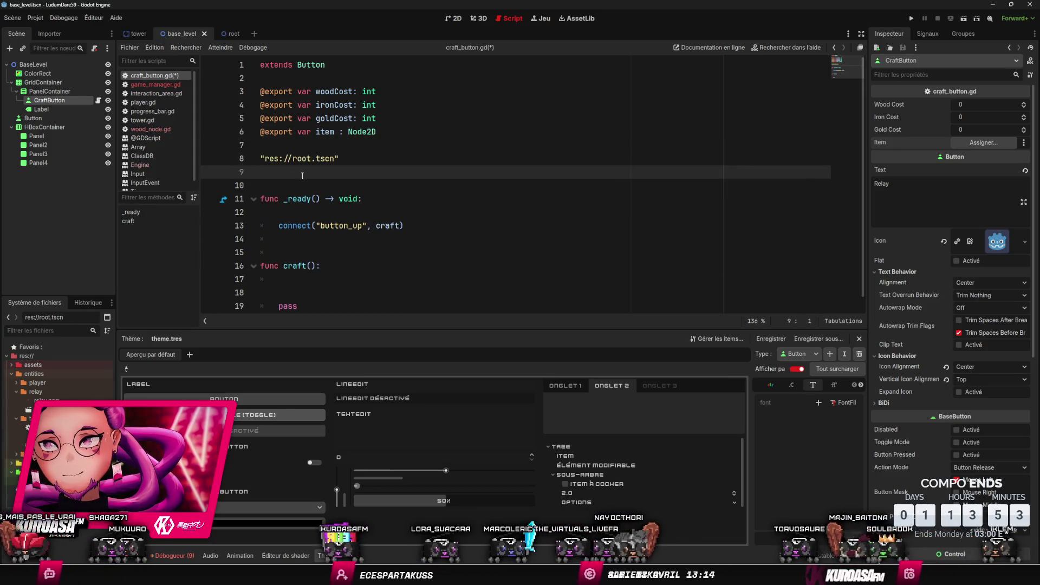
pyautogui.hotkey('ctrl', 'z')
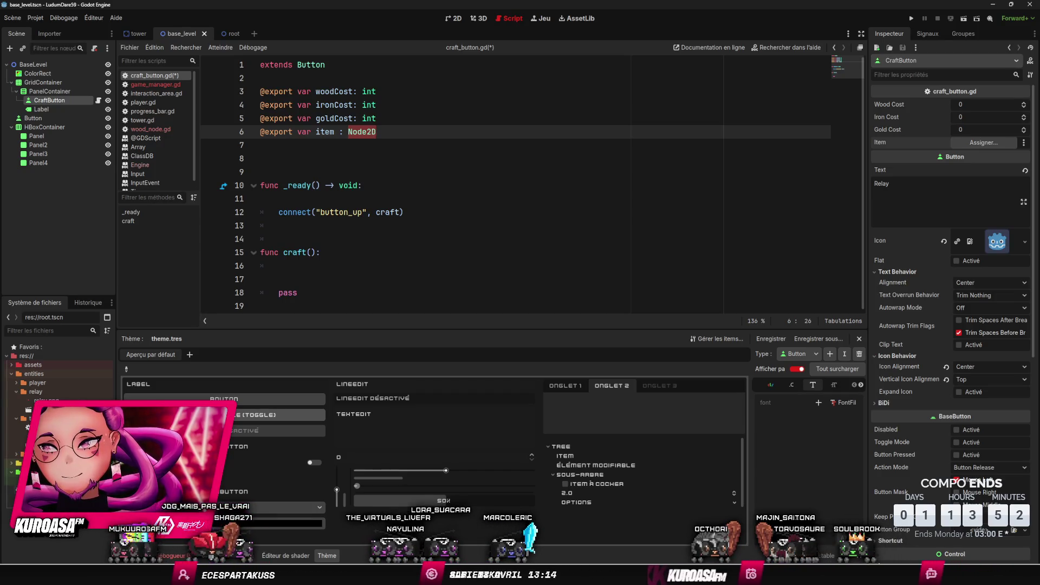
pyautogui.moveTo(48, 410)
pyautogui.mouseDown()
pyautogui.moveTo(264, 237)
pyautogui.moveTo(260, 159)
pyautogui.mouseUp()
pyautogui.hotkey('ctrl', 'z')
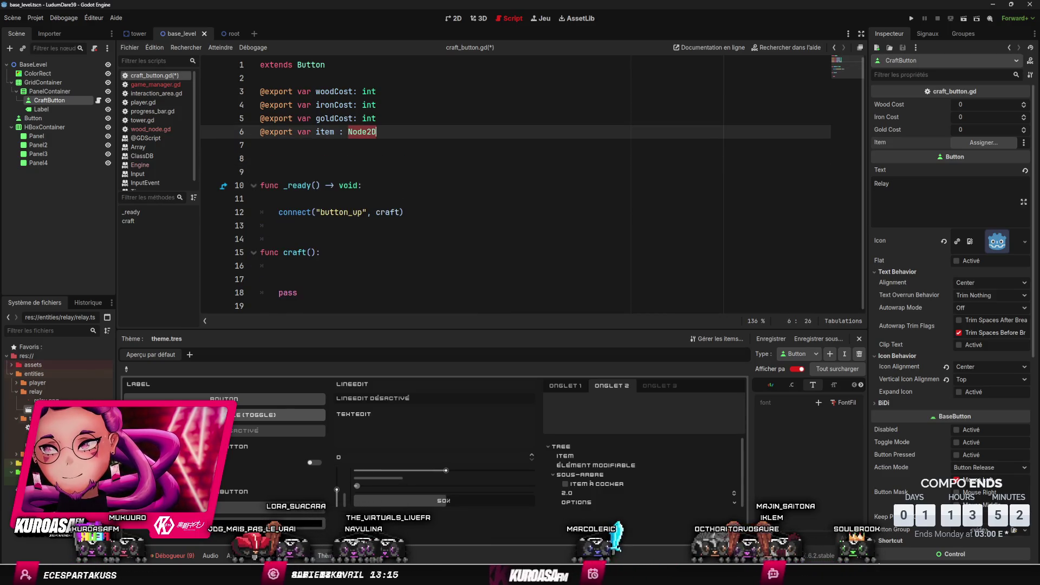
pyautogui.moveTo(49, 409)
pyautogui.mouseDown()
pyautogui.moveTo(271, 174)
pyautogui.moveTo(263, 155)
pyautogui.mouseUp()
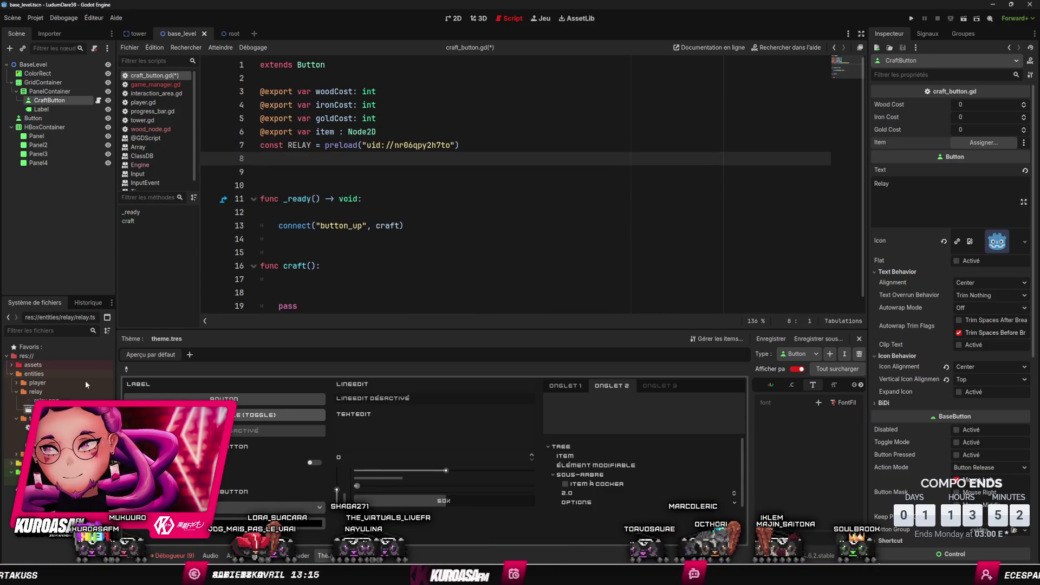
pyautogui.hotkey('ctrl', 'v')
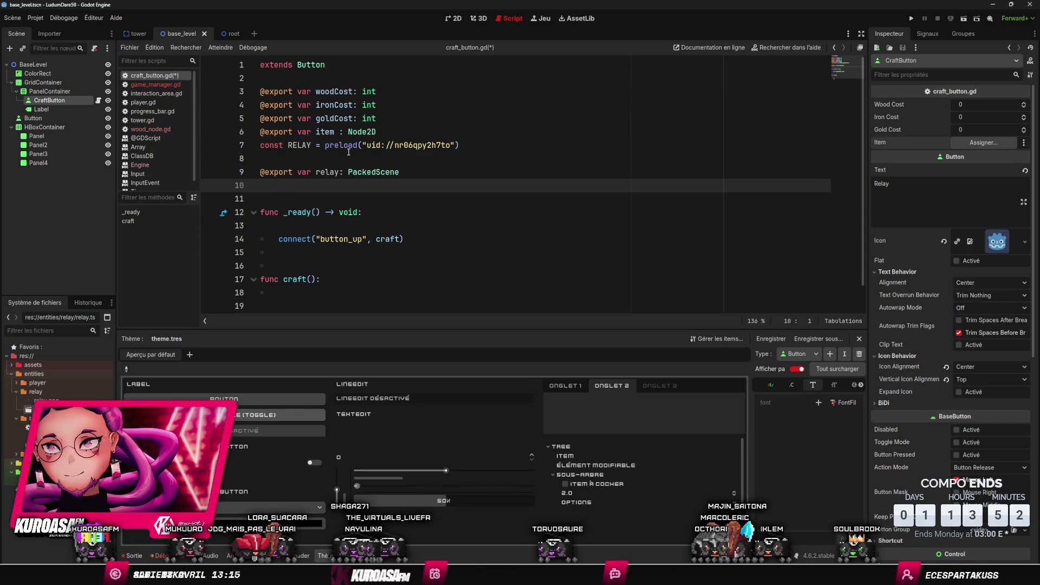
pyautogui.hotkey('ctrl', 's')
# Remove the RELAY preload and relay export lines and start retyping item as PackedScene
pyautogui.click(409, 146)
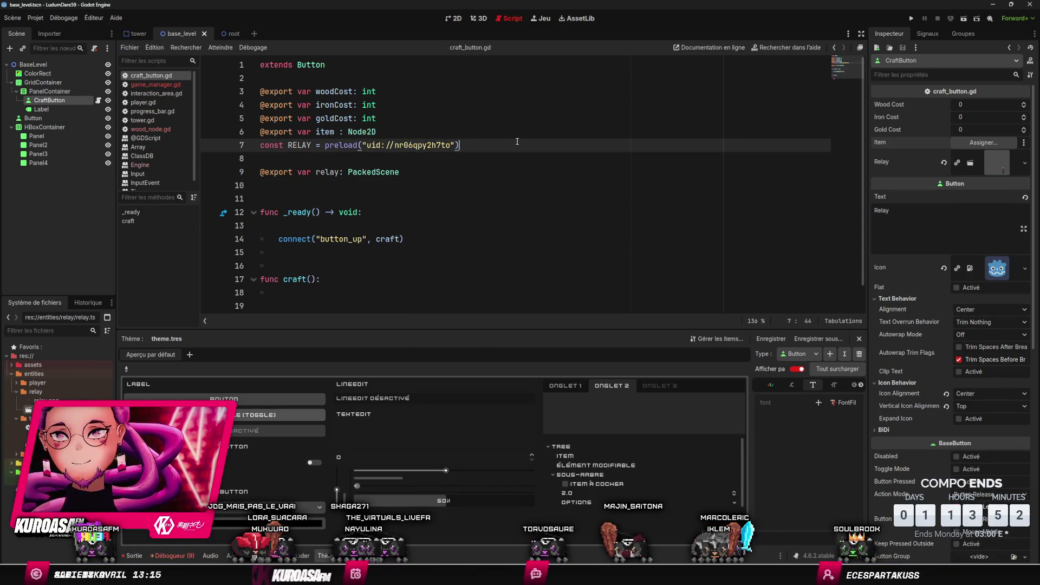
pyautogui.hotkey('ctrl', 'z')
pyautogui.hotkey('ctrl', 'z')
pyautogui.write('PackedS')
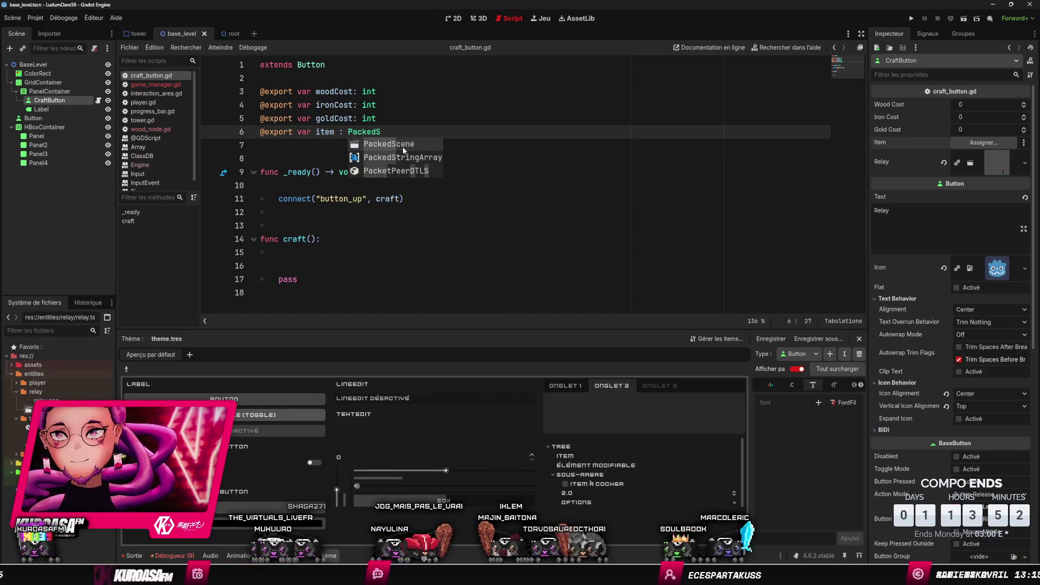
# Type the craft button's item export as PackedScene and assign relay.tscn via Quick Load, saving
pyautogui.press('Return')
pyautogui.hotkey('ctrl', 's')
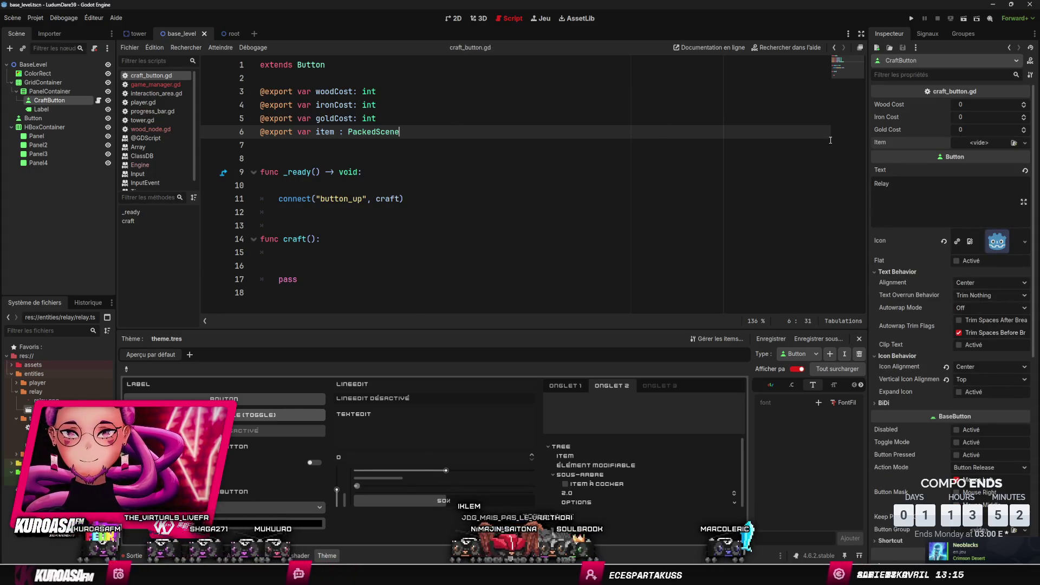
pyautogui.click(1024, 143)
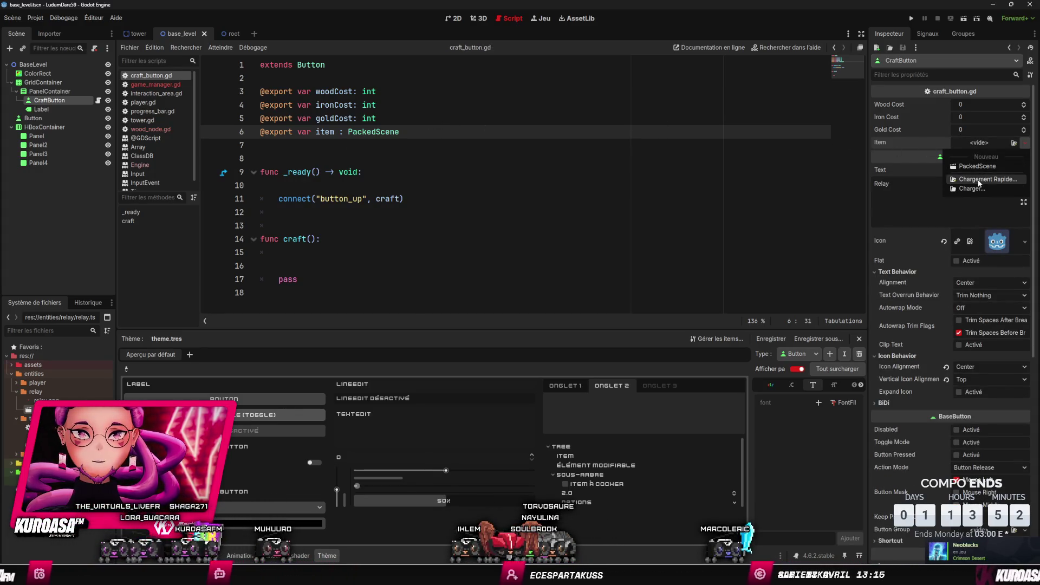
pyautogui.click(987, 179)
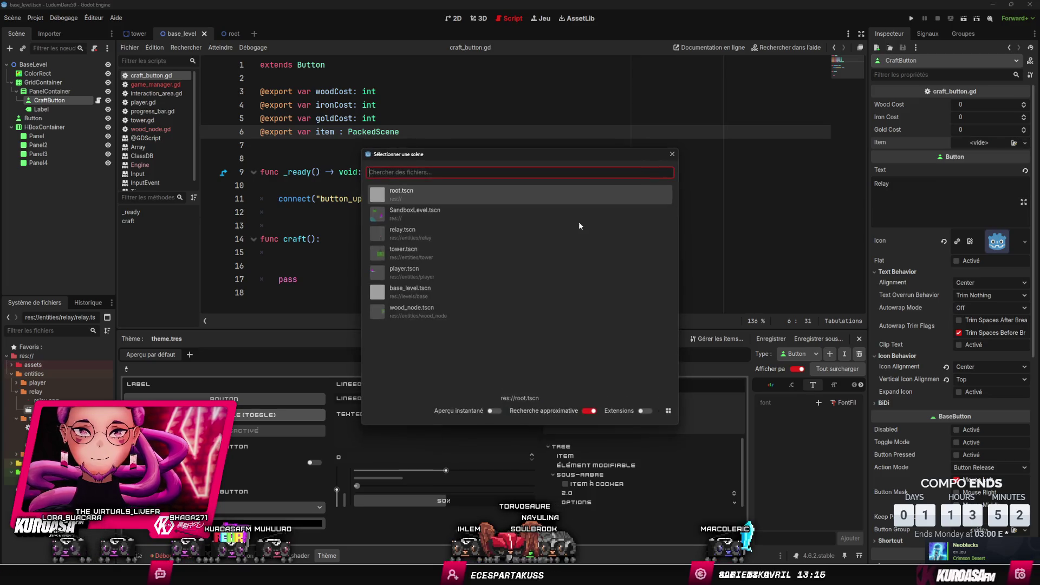
pyautogui.write('relay')
pyautogui.doubleClick(467, 197)
pyautogui.hotkey('ctrl', 's')
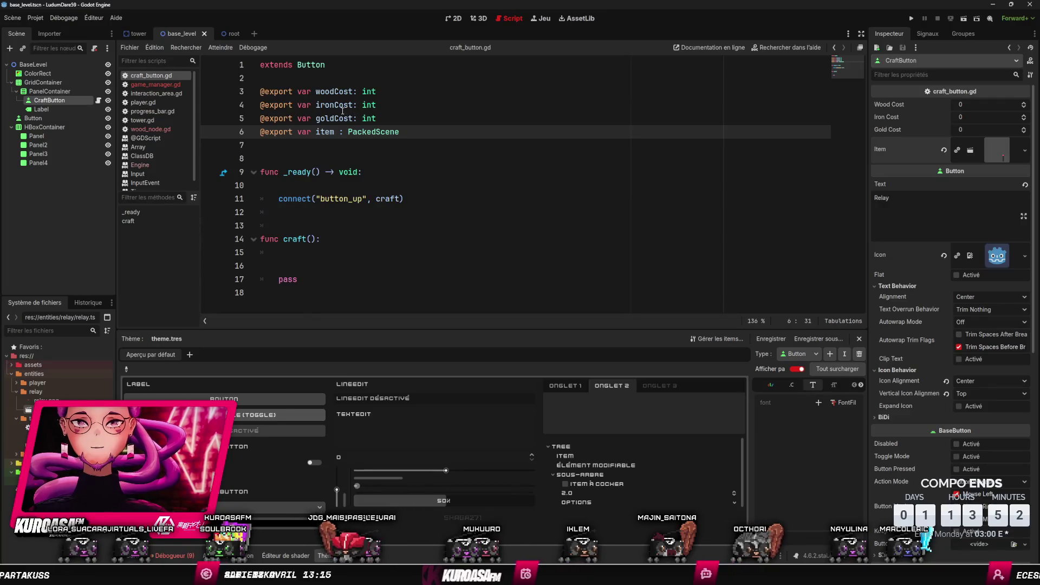
# Set the craft button's Wood Cost to 1
pyautogui.click(973, 104)
pyautogui.click(638, 236)
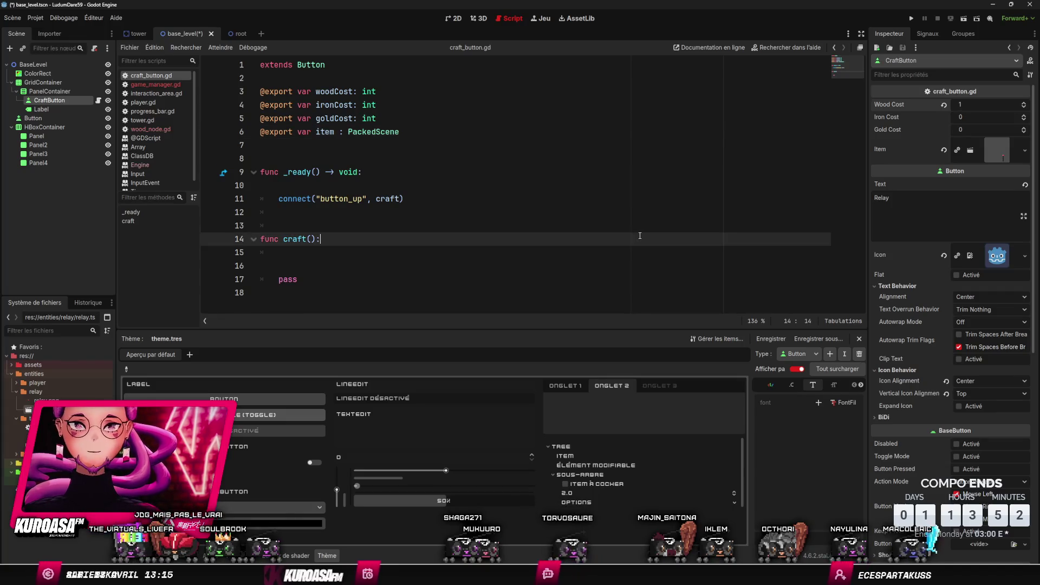
pyautogui.click(449, 199)
pyautogui.click(435, 265)
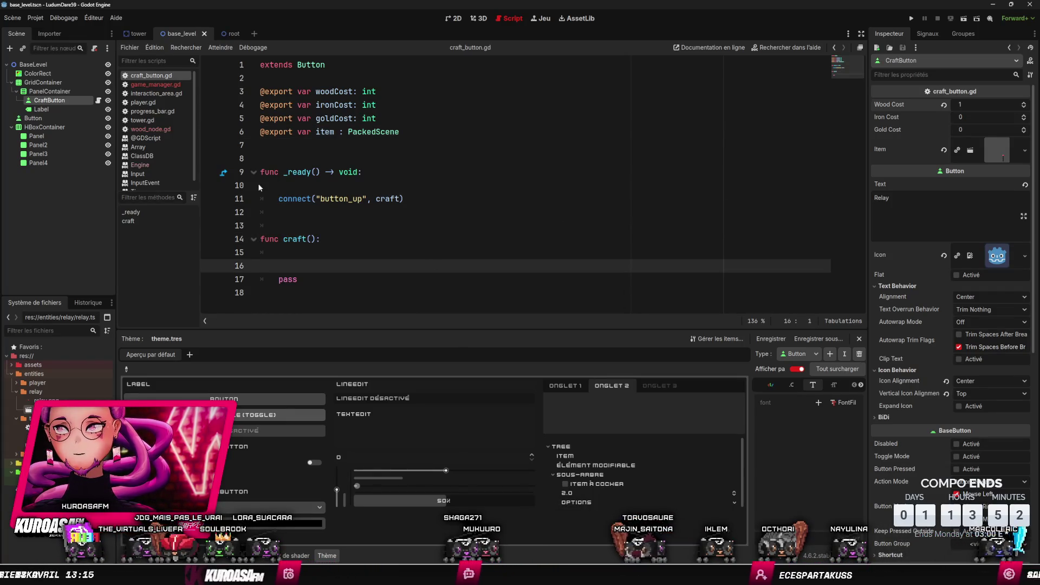
# Close the unneeded open scripts and documentation pages, including the Timer docs
pyautogui.middleClick(167, 94)
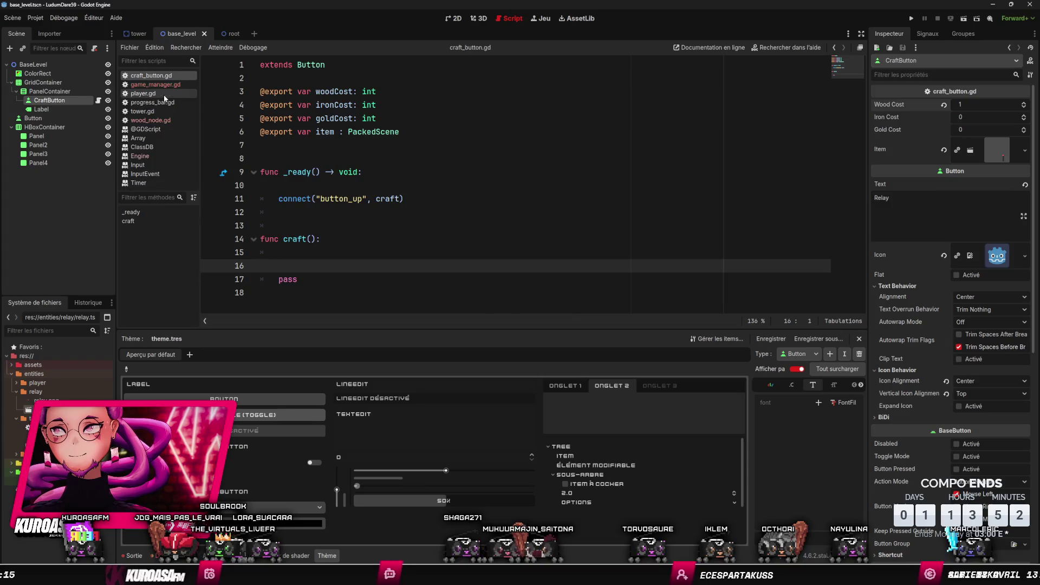
pyautogui.middleClick(164, 94)
pyautogui.middleClick(163, 94)
pyautogui.middleClick(164, 94)
pyautogui.middleClick(162, 95)
# In game_manager.gd, change inventory_slot_1's type to PackedScene
pyautogui.click(155, 84)
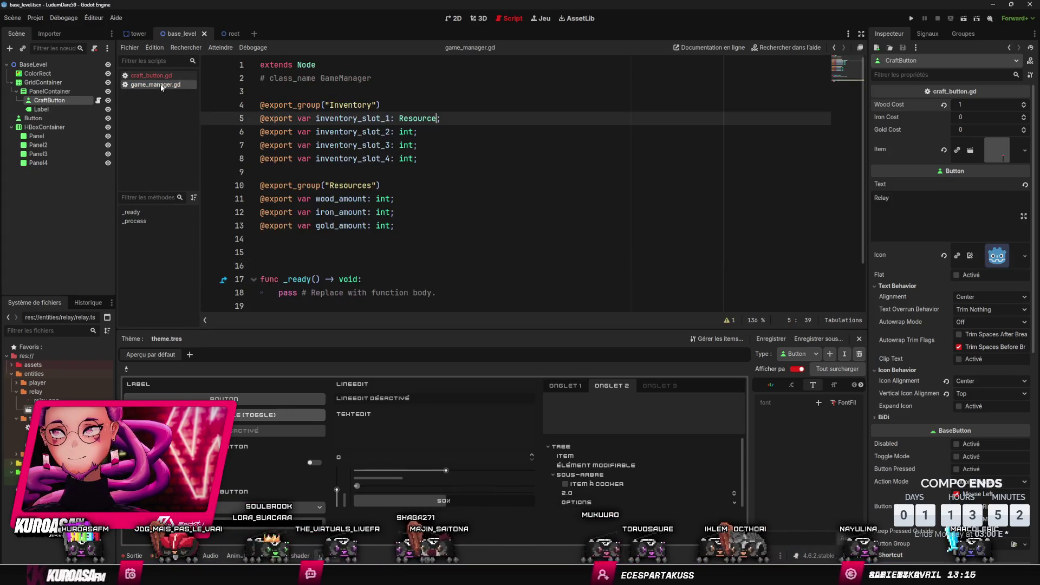
pyautogui.doubleClick(418, 118)
pyautogui.write('Pac')
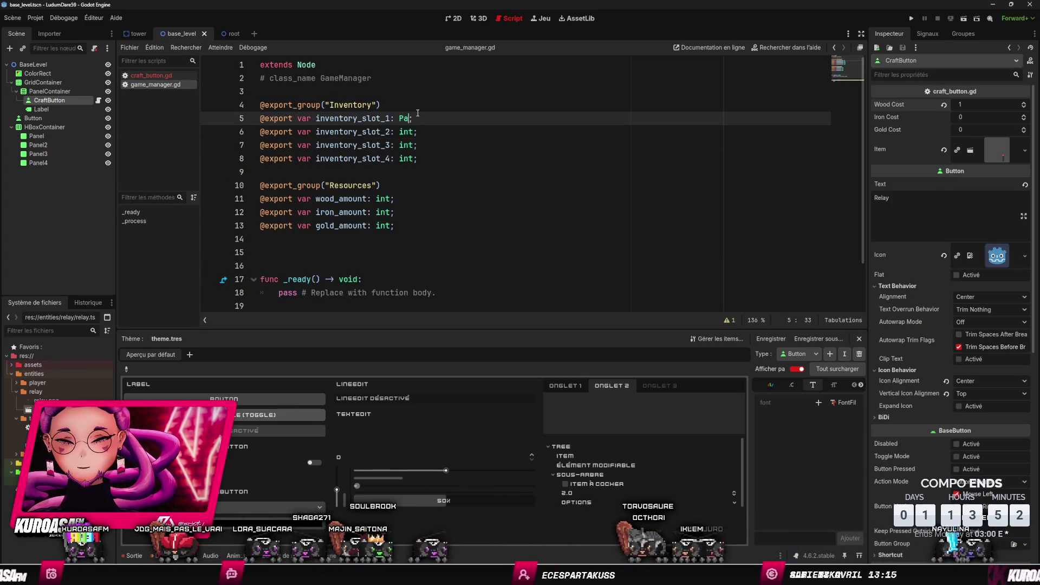
pyautogui.write('kedS')
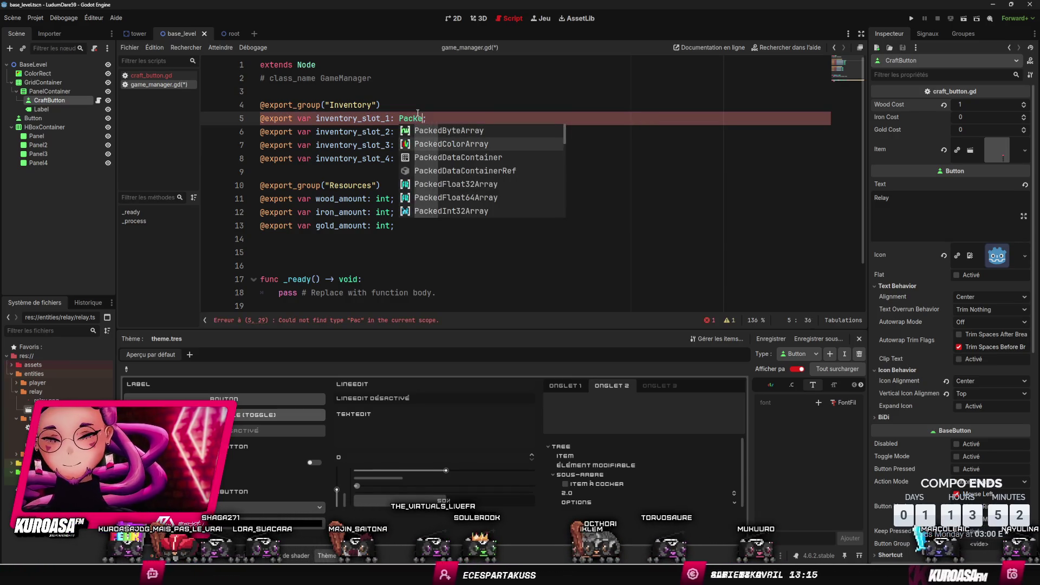
pyautogui.press('Return')
# Paste PackedScene as the type of inventory_slot_2, 3 and 4, and save game_manager.gd
pyautogui.doubleClick(424, 118)
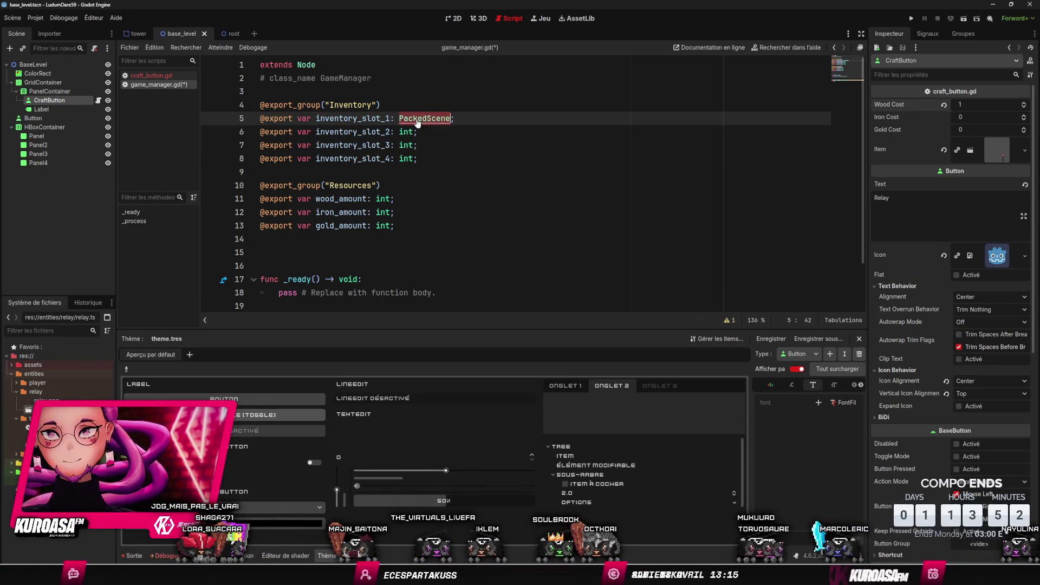
pyautogui.hotkey('ctrl', 'c')
pyautogui.doubleClick(406, 131)
pyautogui.hotkey('ctrl', 'v')
pyautogui.doubleClick(406, 145)
pyautogui.hotkey('ctrl', 'v')
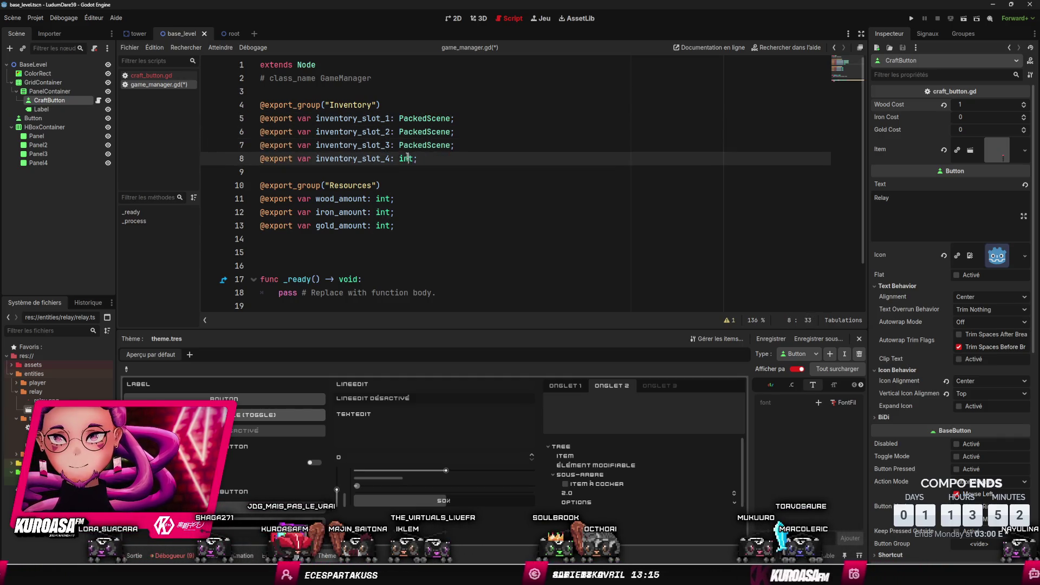
pyautogui.doubleClick(406, 159)
pyautogui.hotkey('ctrl', 'v')
pyautogui.hotkey('ctrl', 's')
# Review the inventory slot lines, glancing between the tower and base_level scenes
pyautogui.click(522, 178)
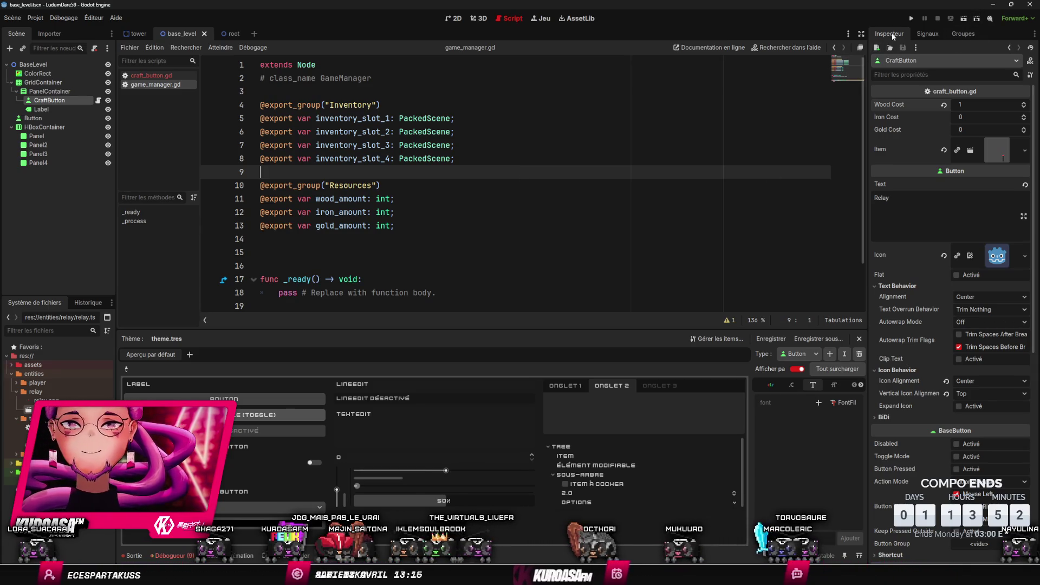
pyautogui.click(453, 118)
pyautogui.click(441, 105)
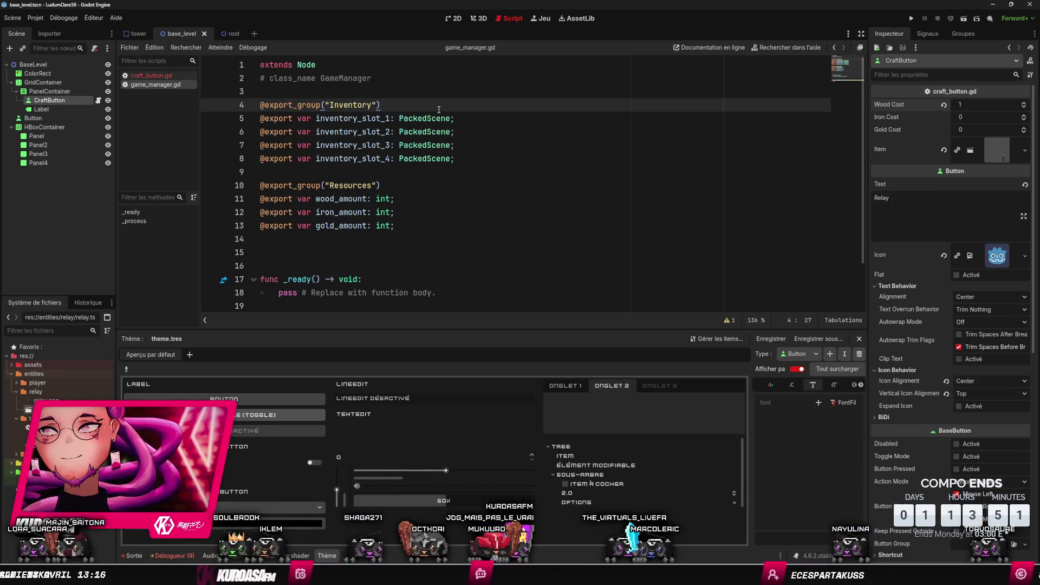
pyautogui.click(442, 119)
pyautogui.click(534, 157)
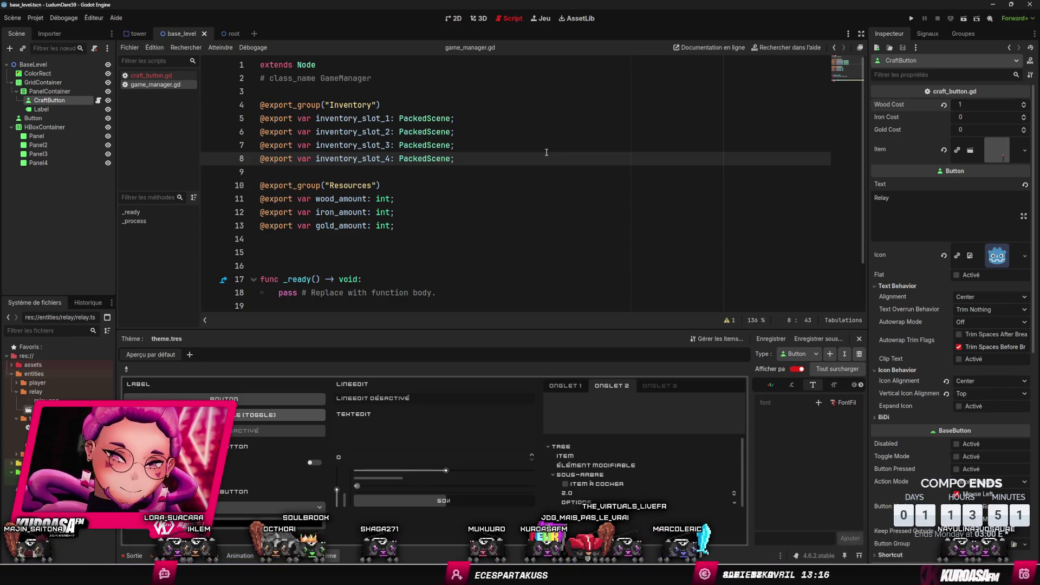
pyautogui.click(507, 168)
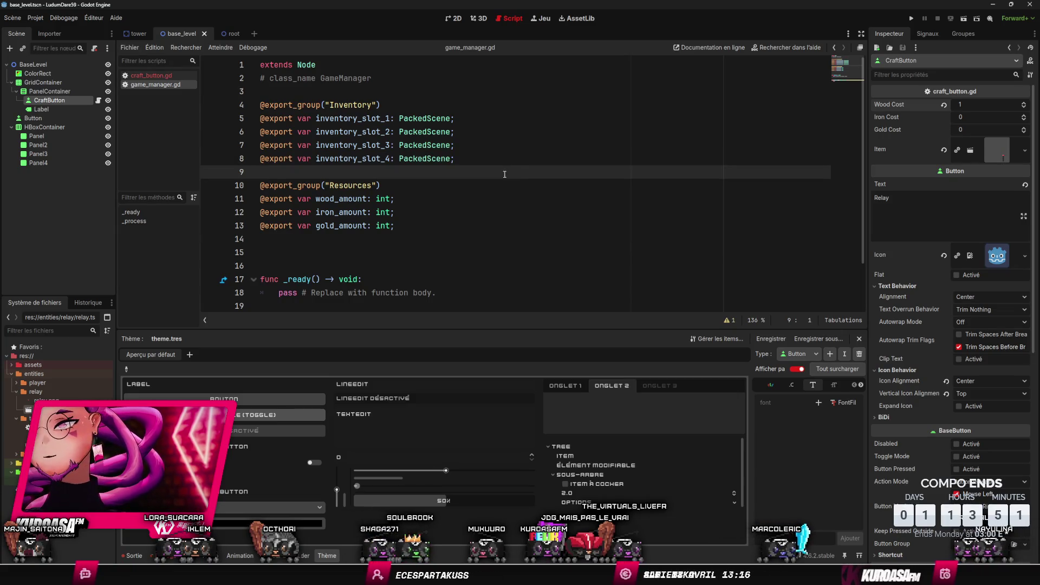
pyautogui.click(138, 33)
pyautogui.click(181, 33)
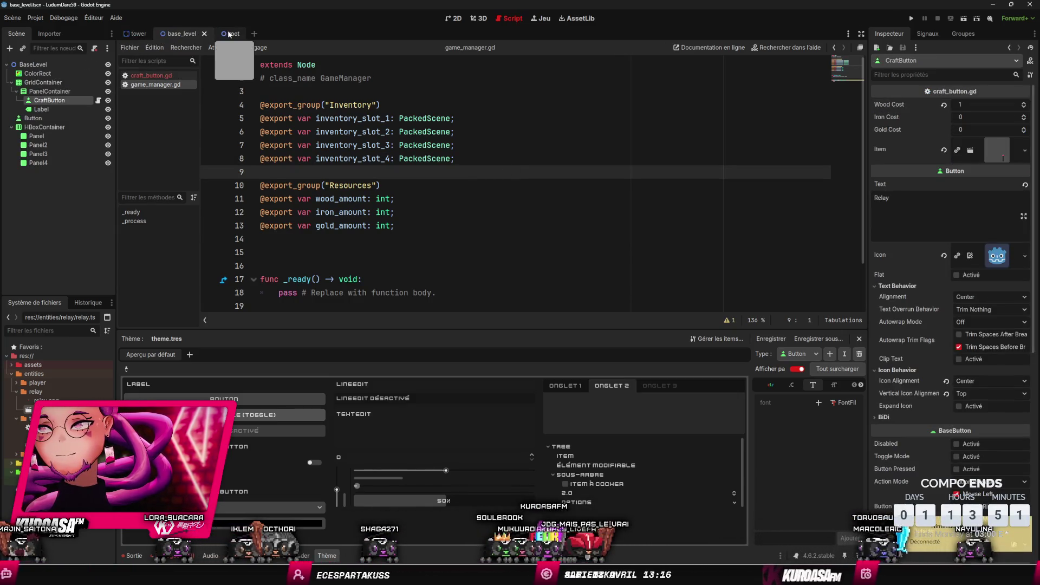
pyautogui.click(477, 142)
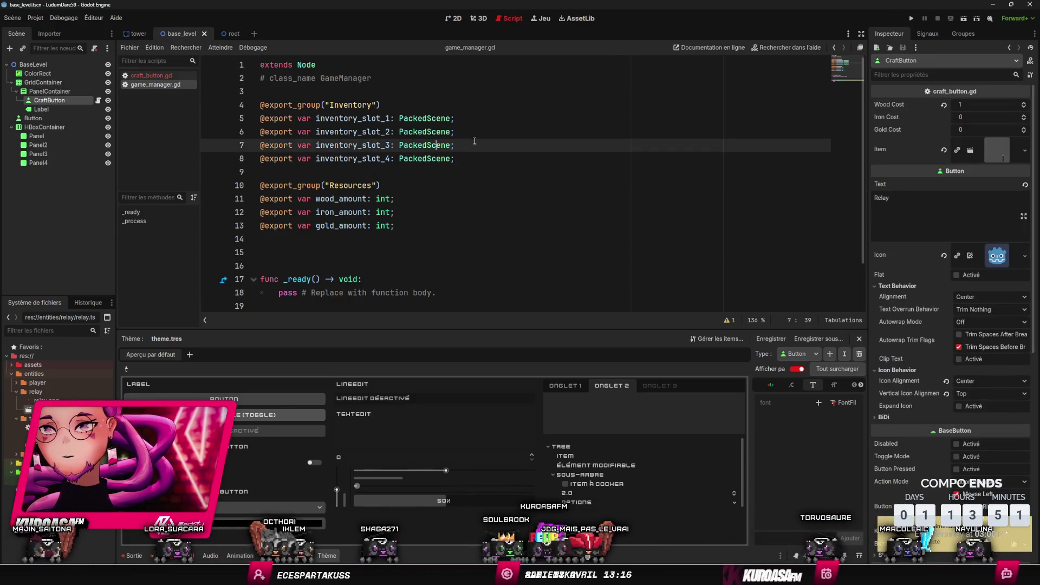
pyautogui.click(136, 33)
pyautogui.click(183, 33)
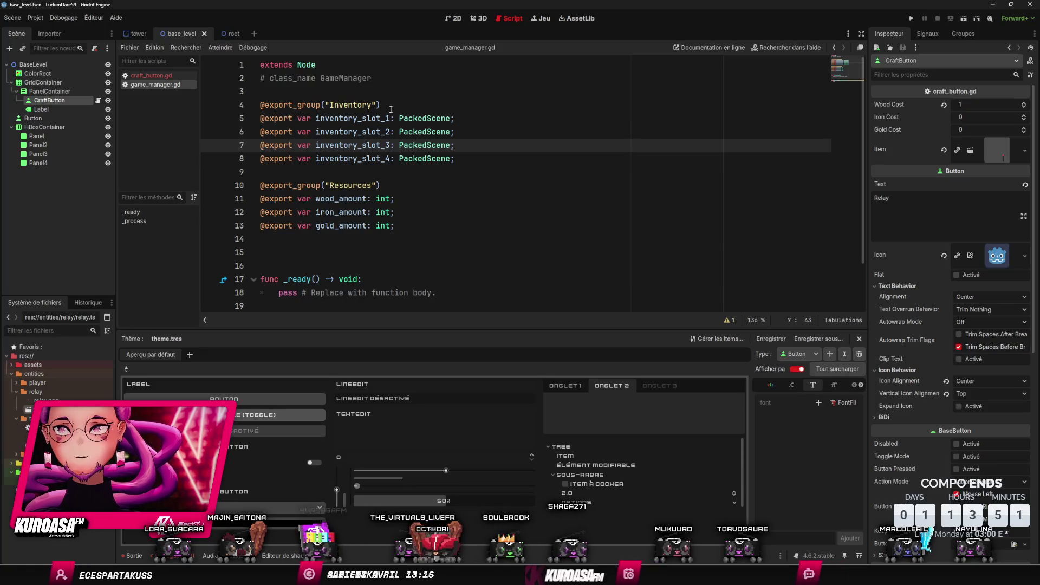
# Return to craft_button.gd with the caret inside the craft function
pyautogui.click(151, 75)
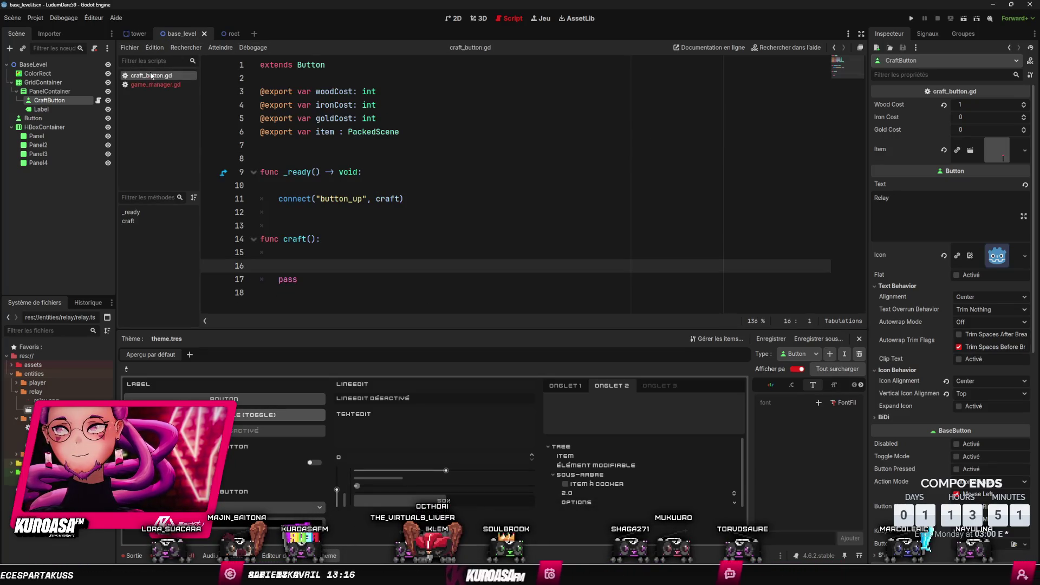
pyautogui.click(363, 137)
pyautogui.click(325, 256)
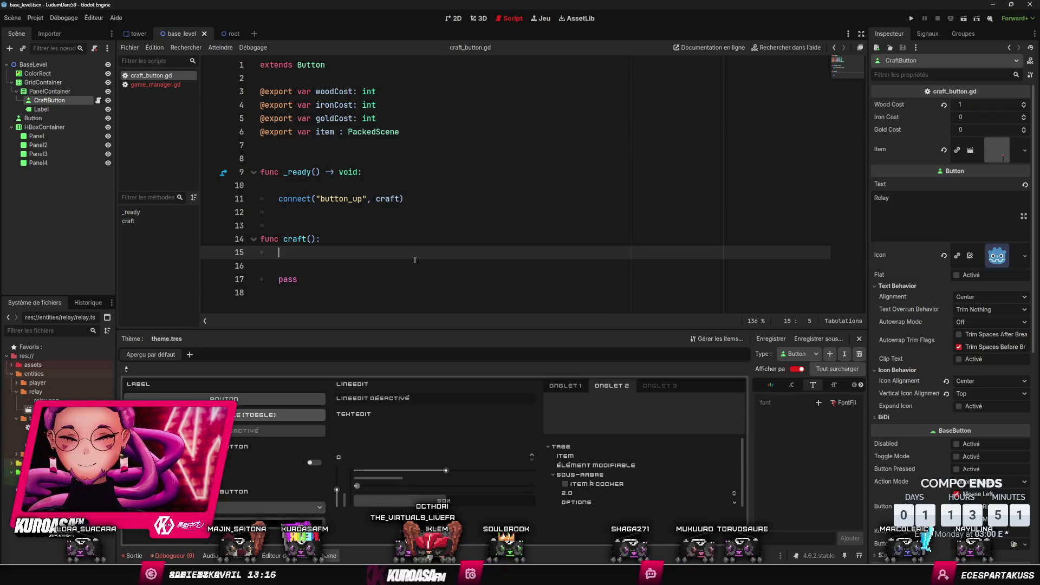
# Write 'GameManager.inventory_slot_1 = item;' in craft() using autocomplete
pyautogui.write('eManager.')
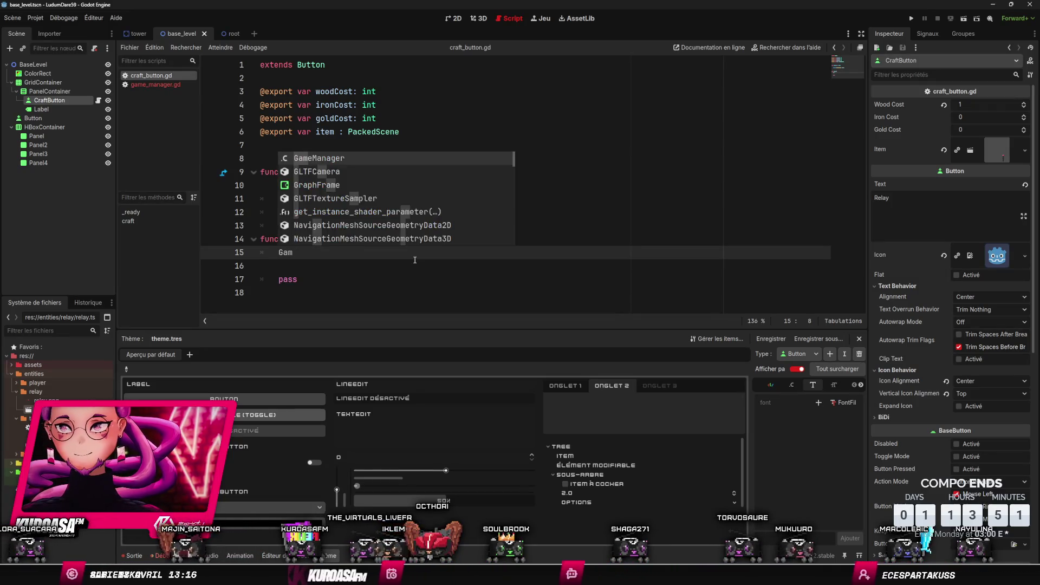
pyautogui.press('Down')
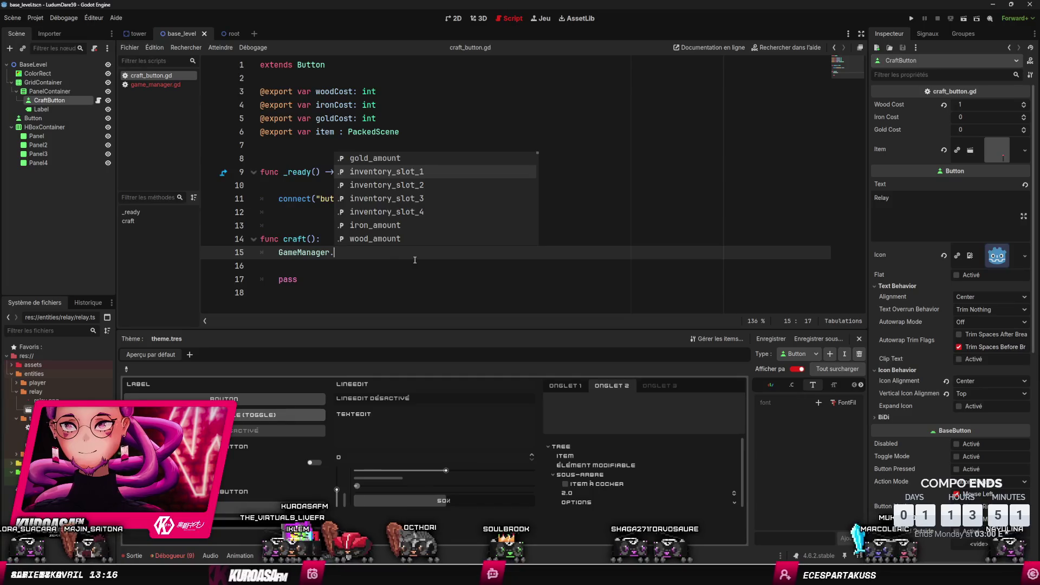
pyautogui.press('Return')
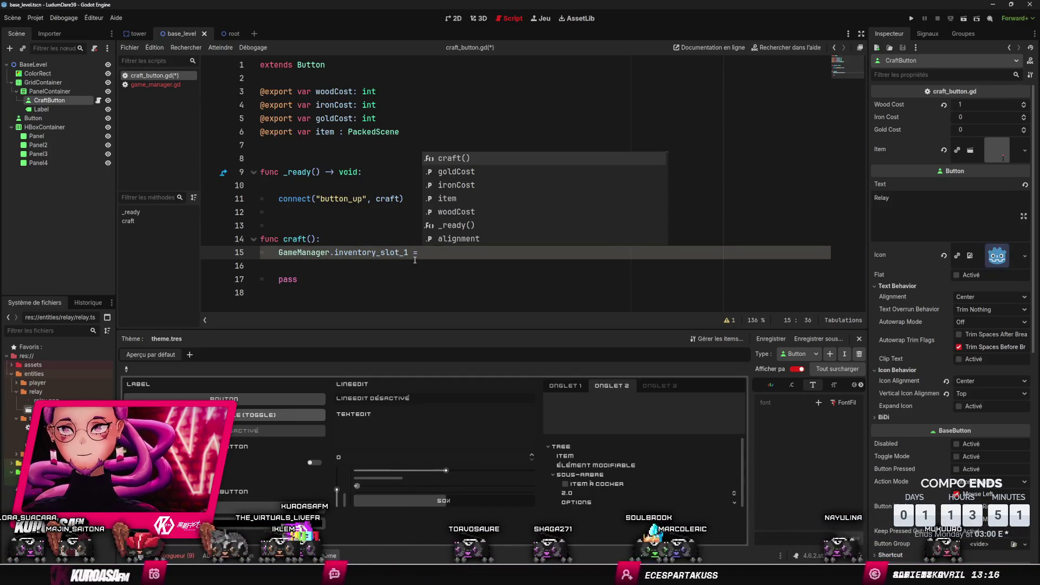
pyautogui.write('item;')
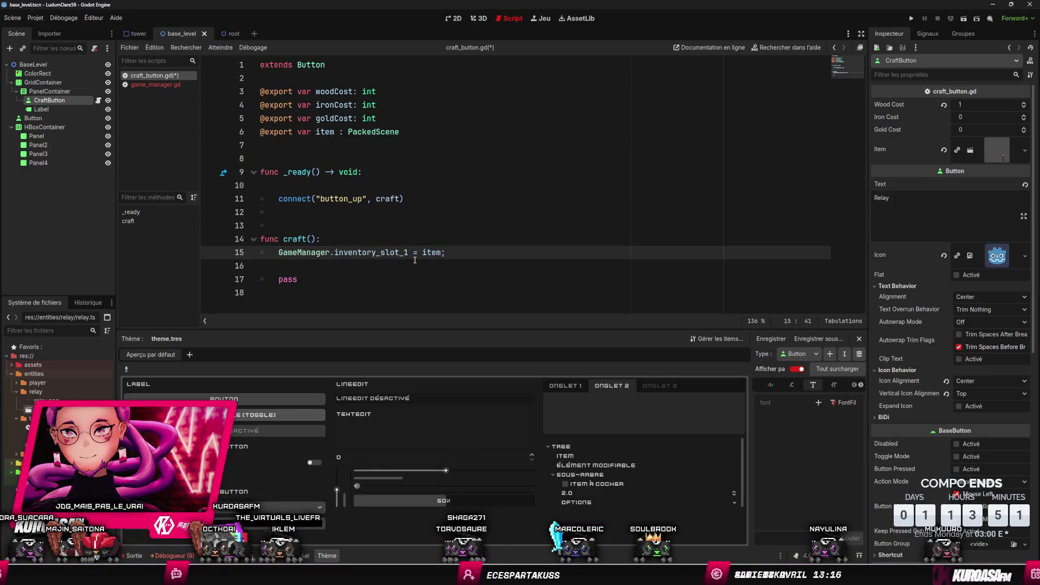
# Remove the surplus blank lines above pass and above connect, and save craft_button.gd
pyautogui.press('Down')
pyautogui.press('Delete')
pyautogui.hotkey('ctrl', 's')
pyautogui.press('Up')
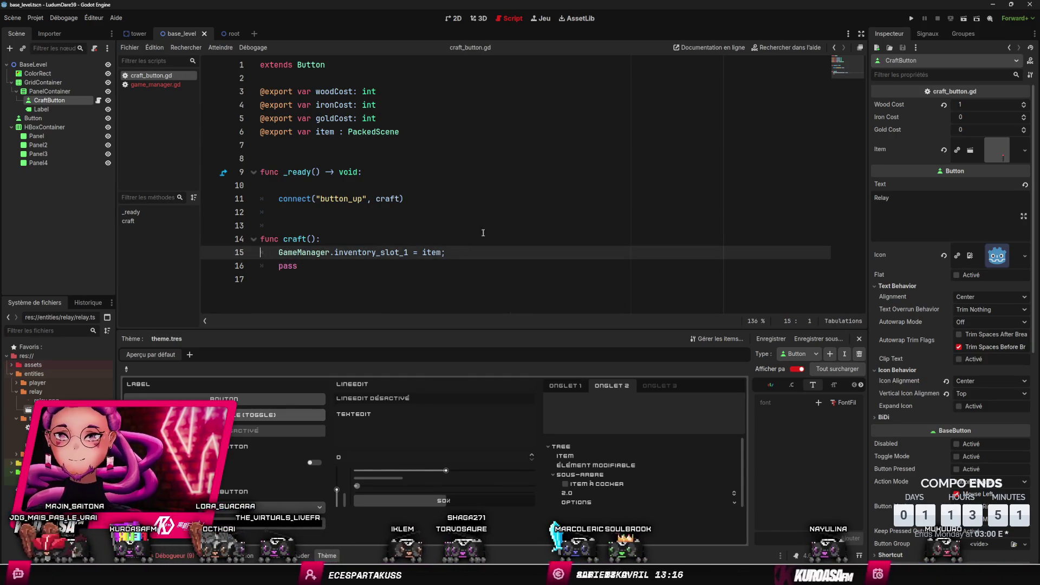
pyautogui.click(614, 155)
pyautogui.click(569, 170)
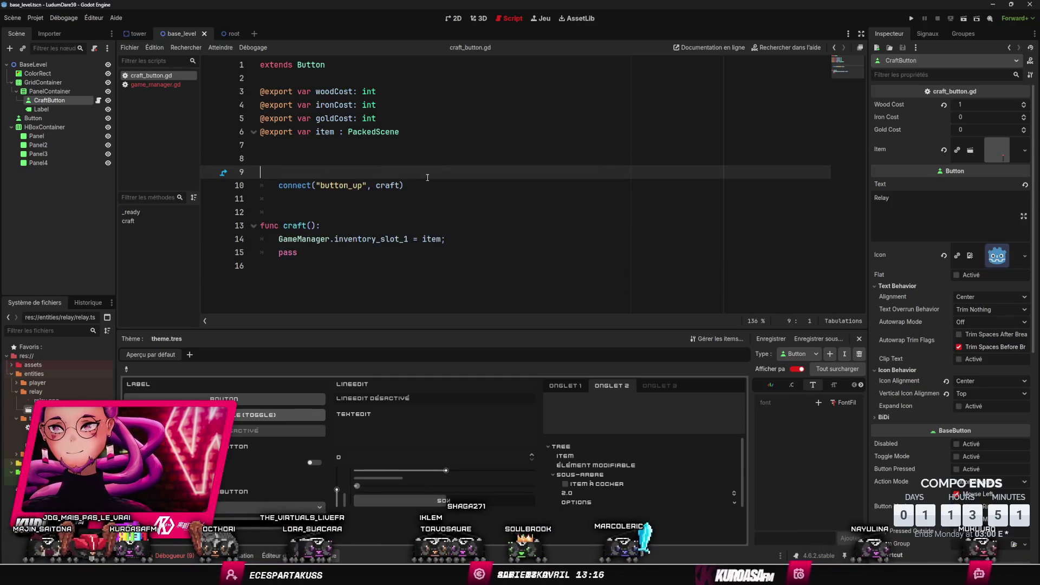
pyautogui.click(426, 184)
pyautogui.press('Delete')
pyautogui.click(435, 163)
pyautogui.press('Down')
pyautogui.press('Down')
pyautogui.press('Down')
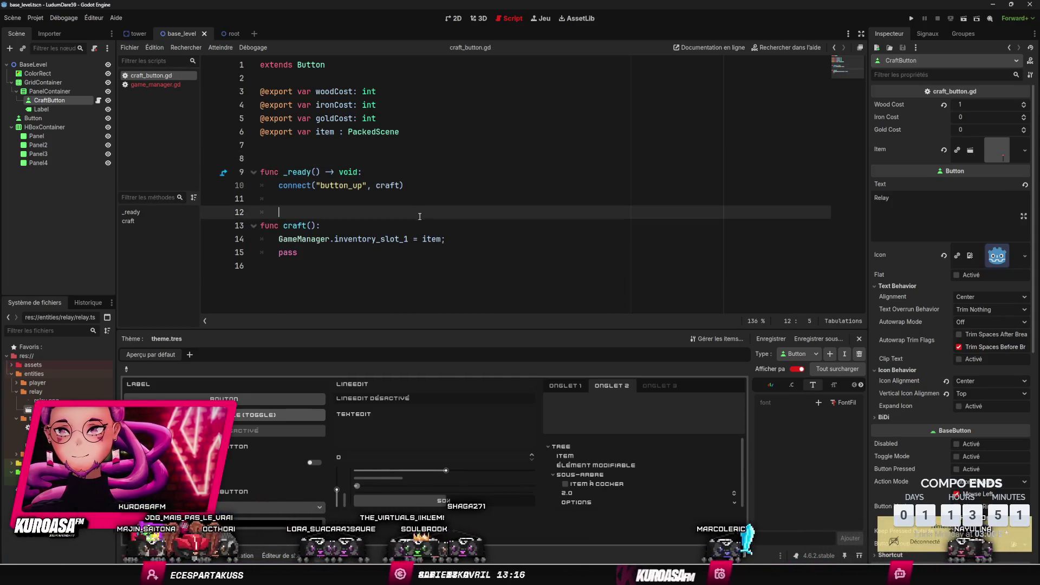
pyautogui.press('End')
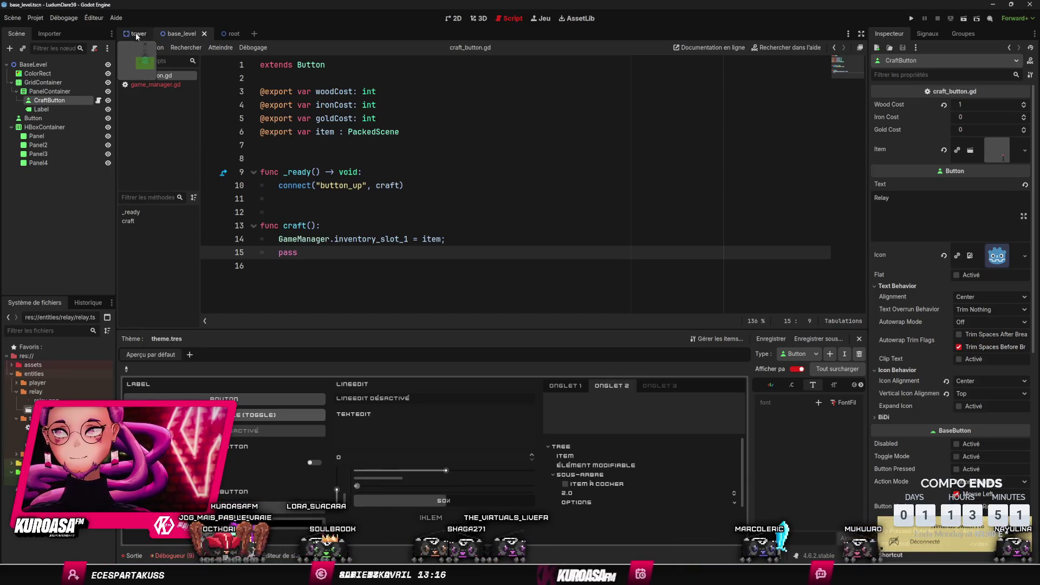
# Run the root scene, craft Relay, confirm GameManager's Inventory Slot 1 in the Remote tree, then stop
pyautogui.click(222, 33)
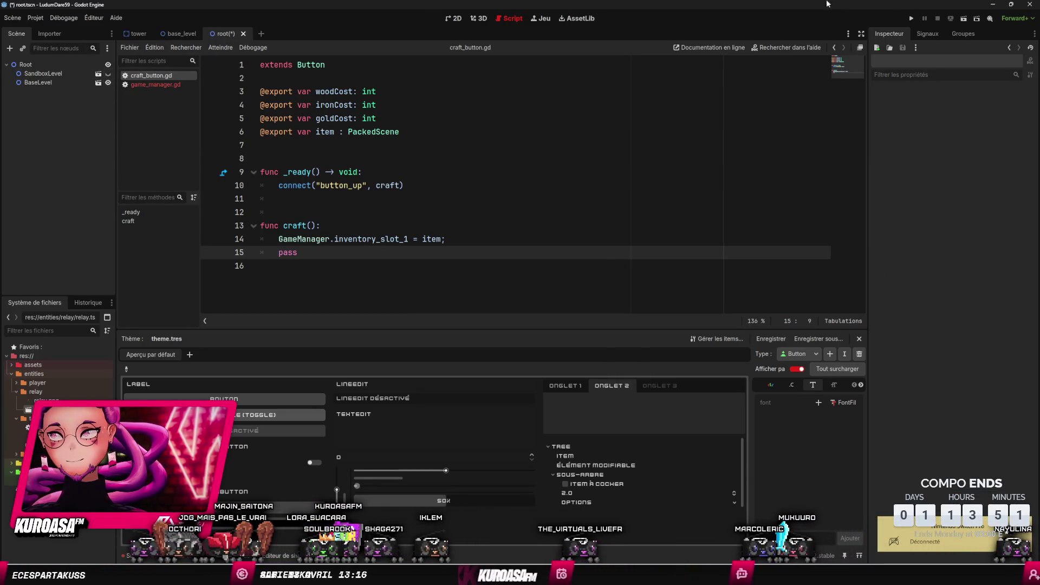
pyautogui.click(911, 18)
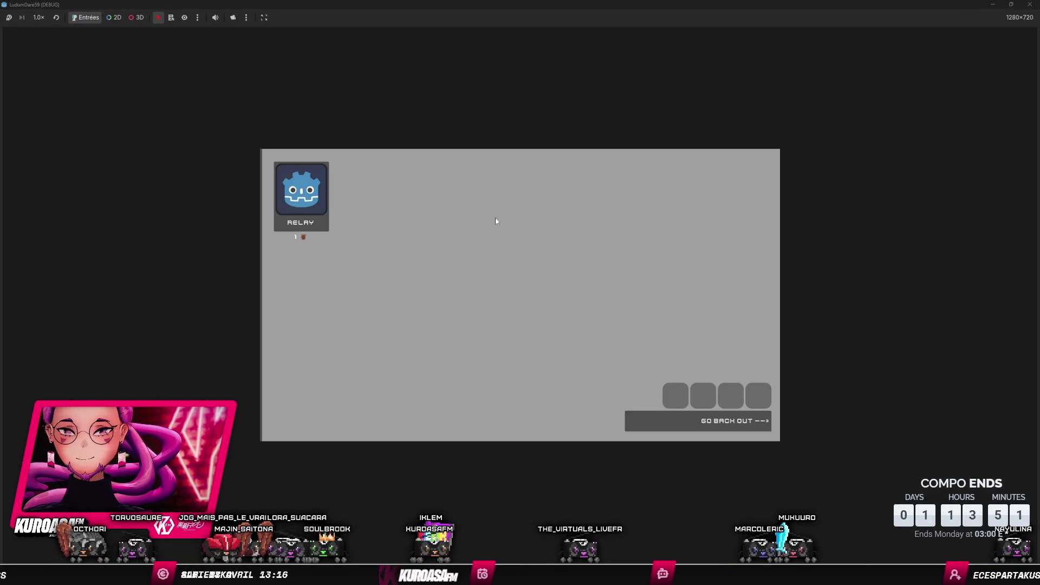
pyautogui.click(302, 203)
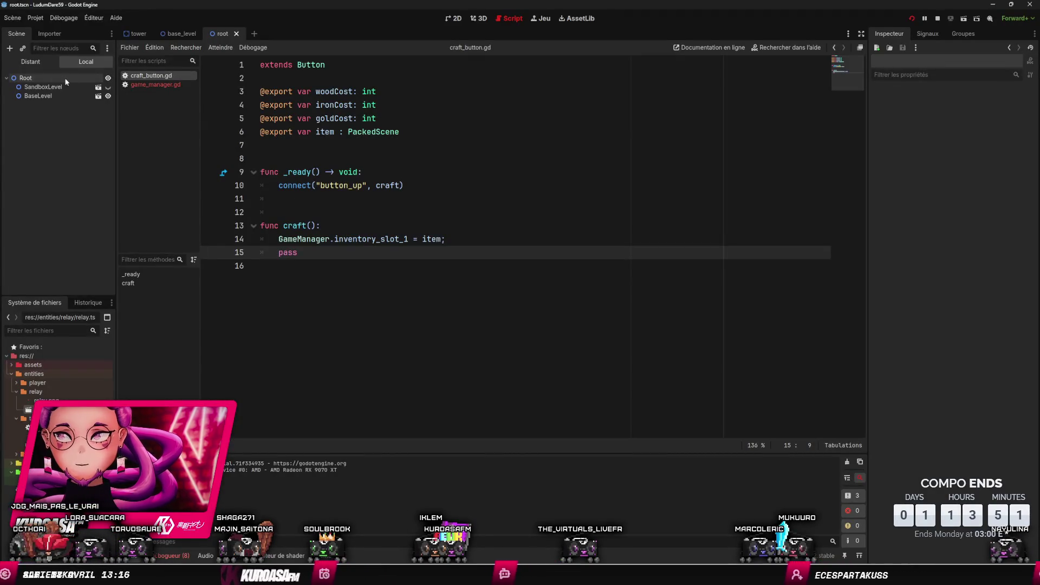
pyautogui.click(22, 60)
pyautogui.click(35, 87)
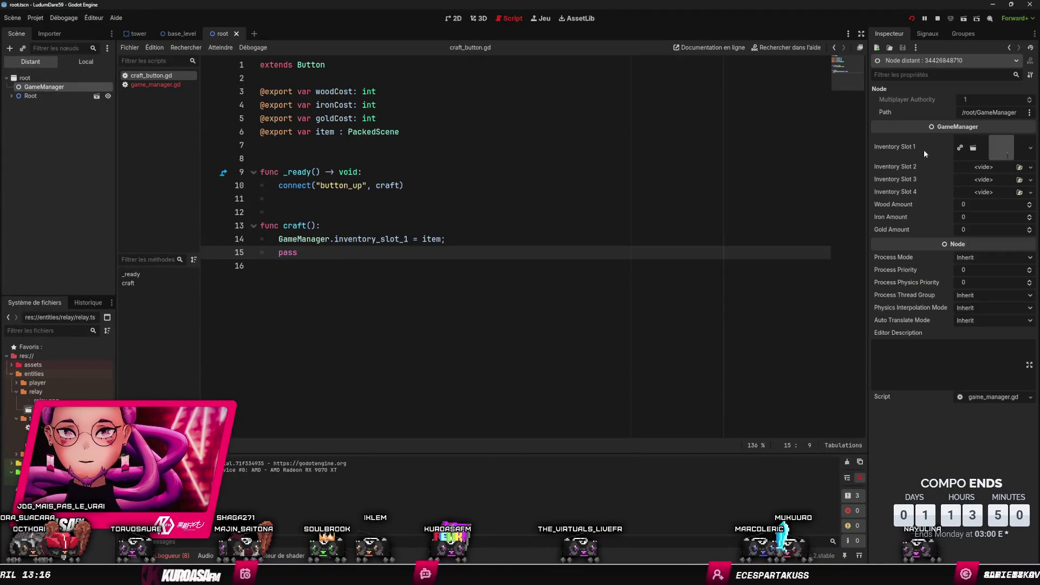
pyautogui.hotkey('alt', 'Tab')
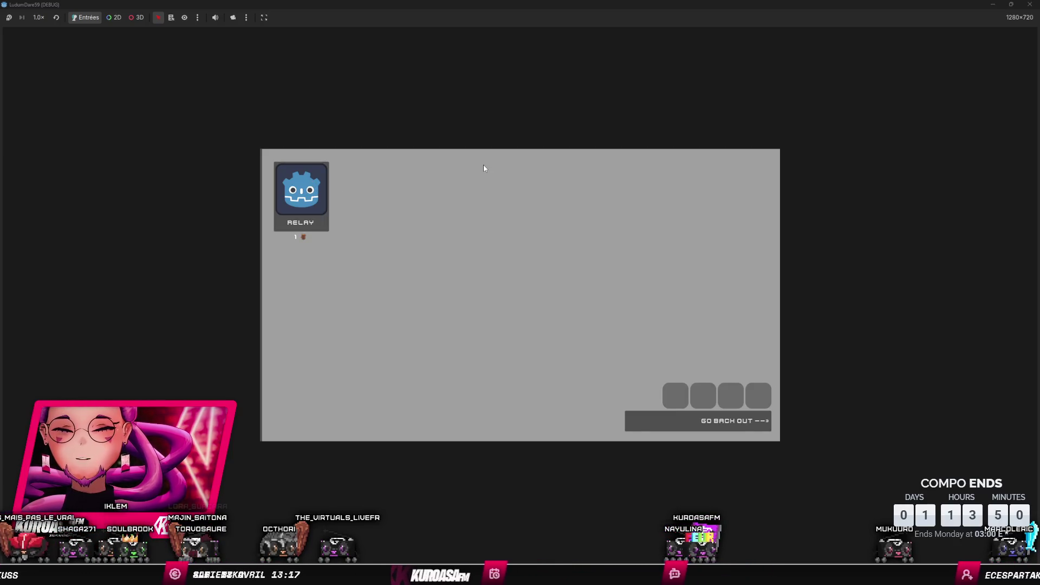
pyautogui.hotkey('alt', 'Tab')
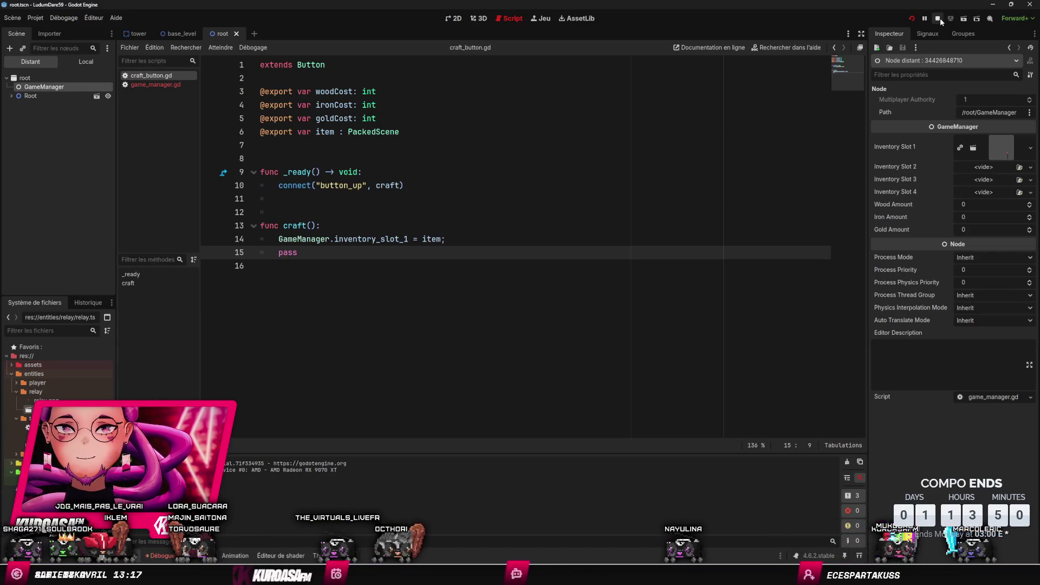
pyautogui.click(940, 18)
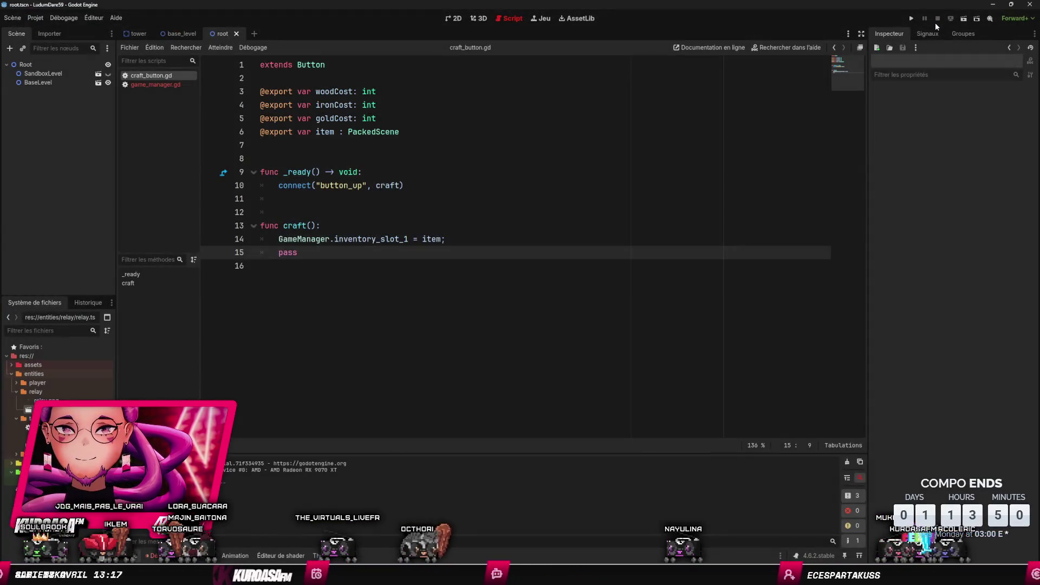
# Delete the '# class_name GameManager' line from game_manager.gd and save
pyautogui.click(320, 147)
pyautogui.click(151, 85)
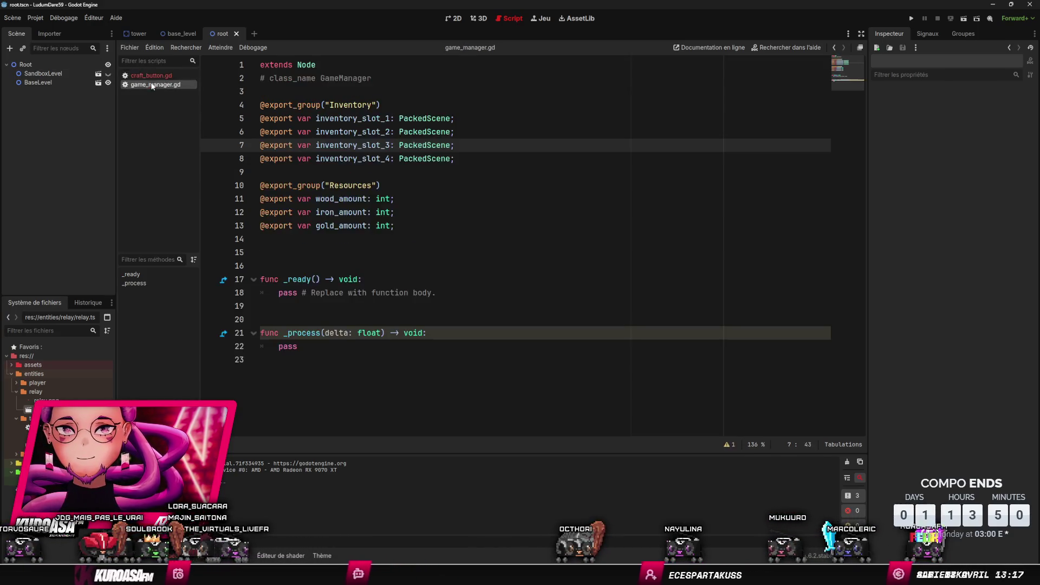
pyautogui.click(151, 76)
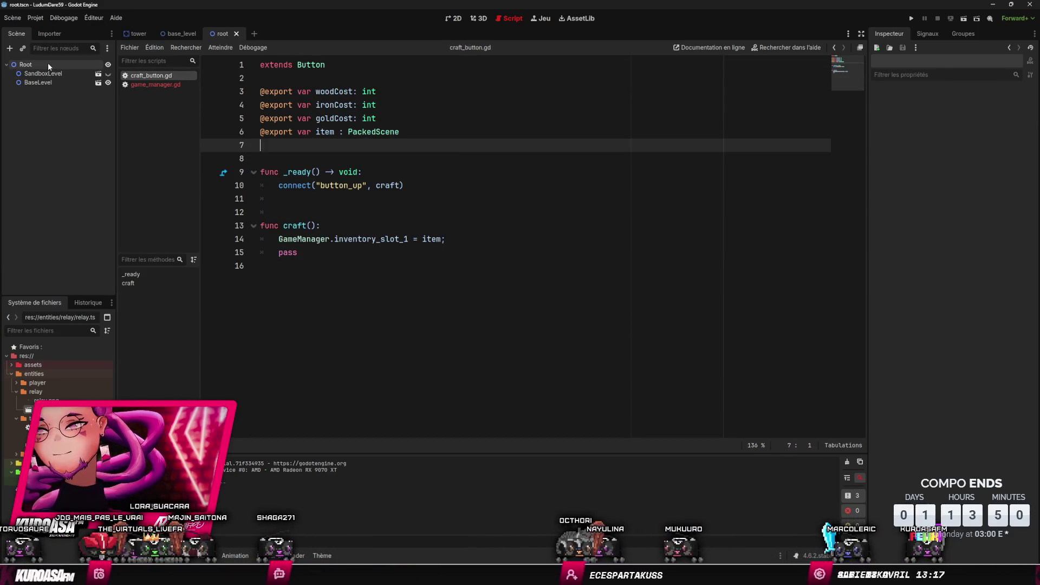
pyautogui.click(47, 63)
pyautogui.click(156, 85)
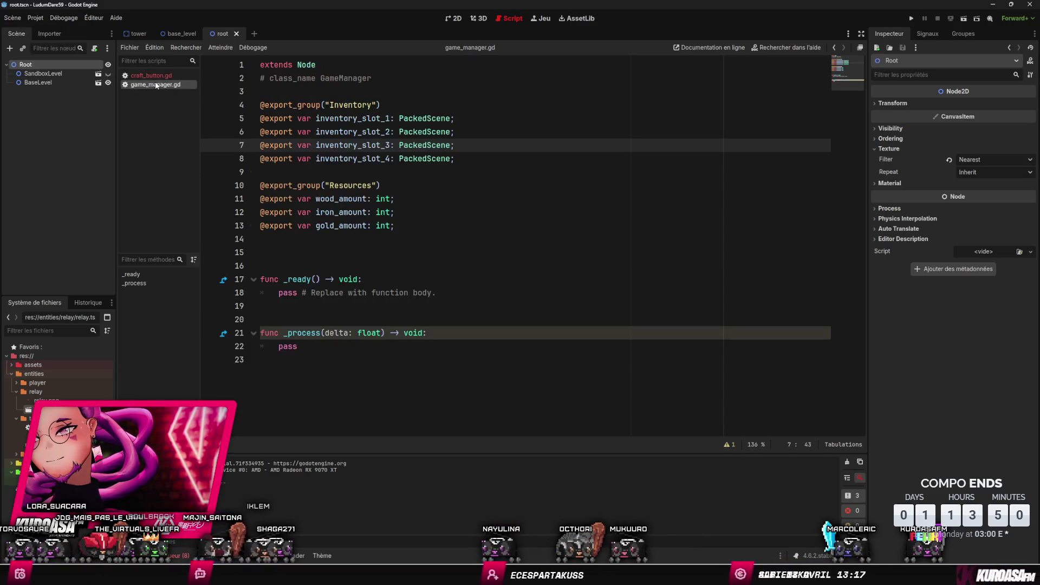
pyautogui.click(483, 123)
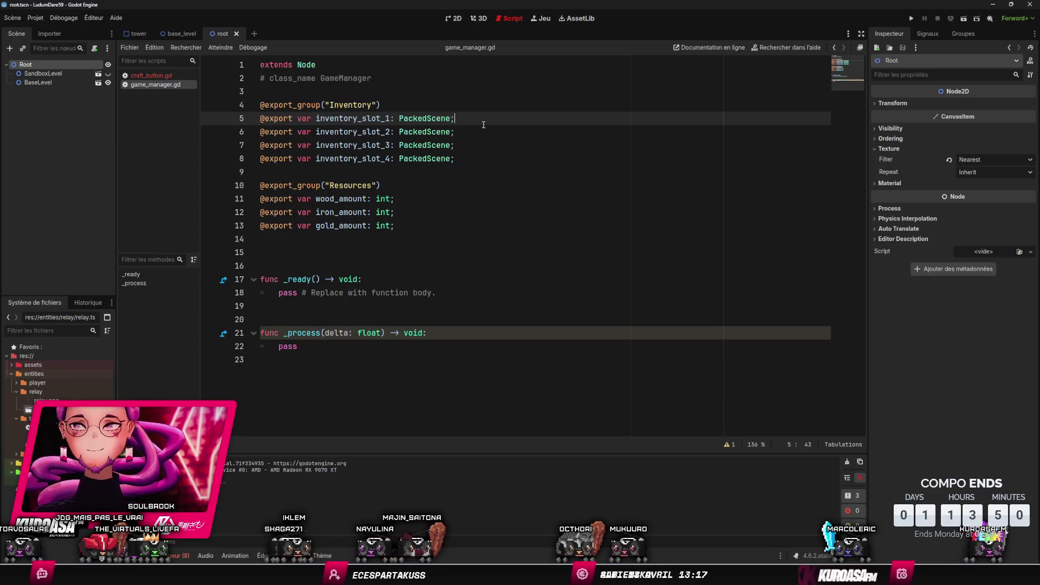
pyautogui.click(417, 79)
pyautogui.hotkey('ctrl', 'x')
pyautogui.hotkey('ctrl', 's')
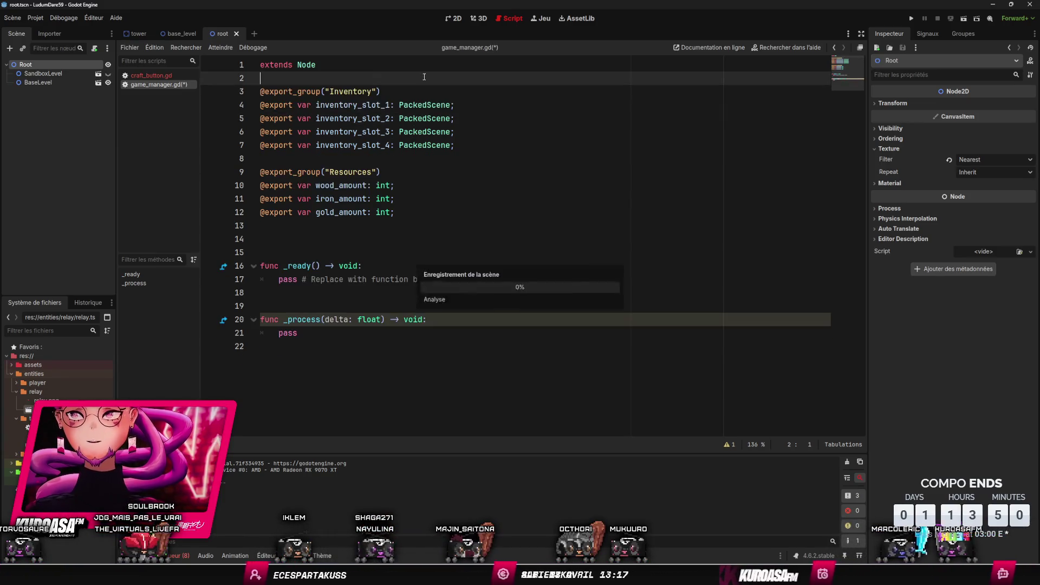
# Delete the extra blank lines before _ready, then return to the base_level scene
pyautogui.click(447, 105)
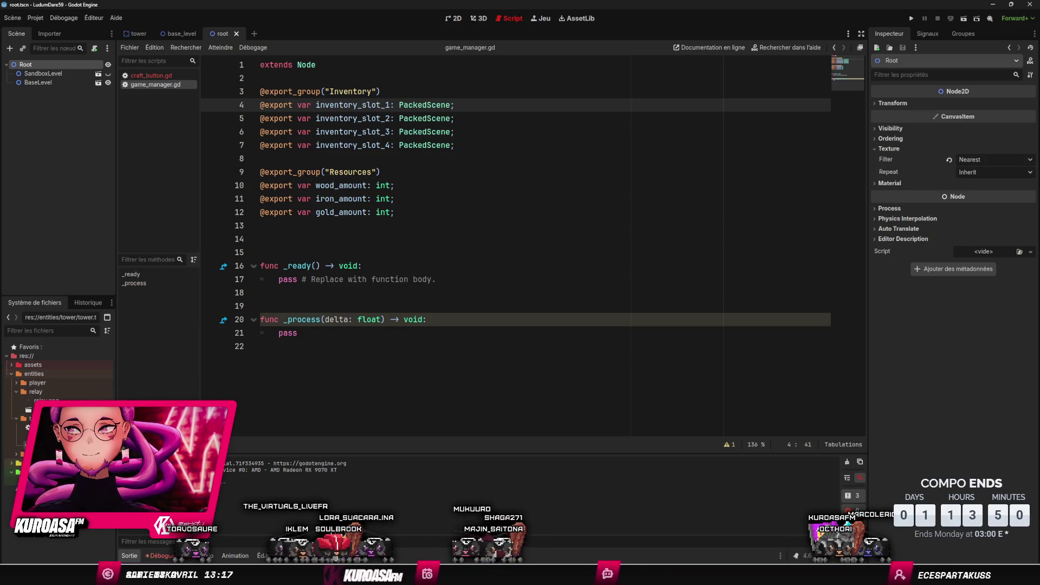
pyautogui.click(43, 490)
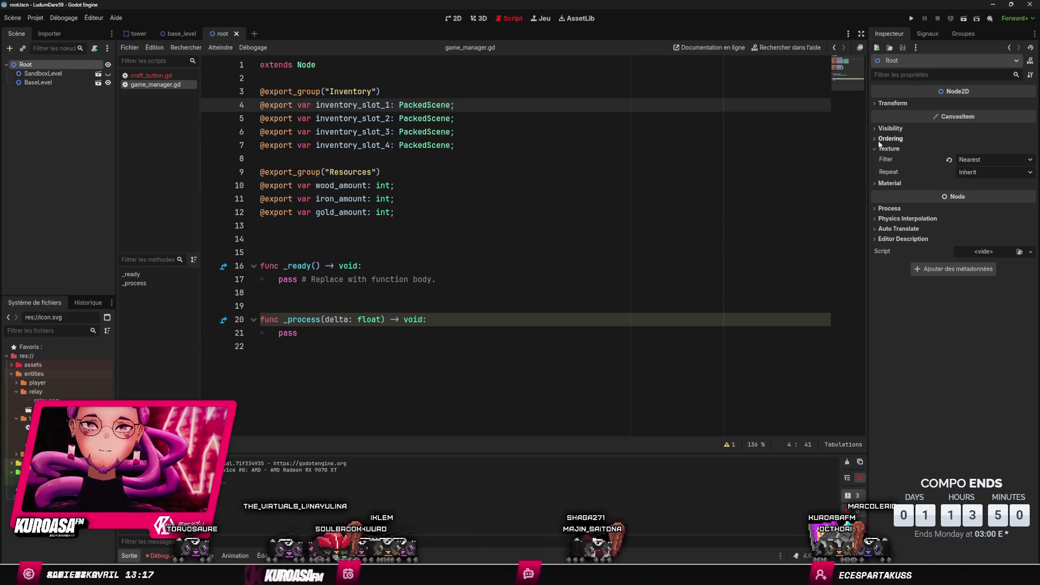
pyautogui.click(492, 155)
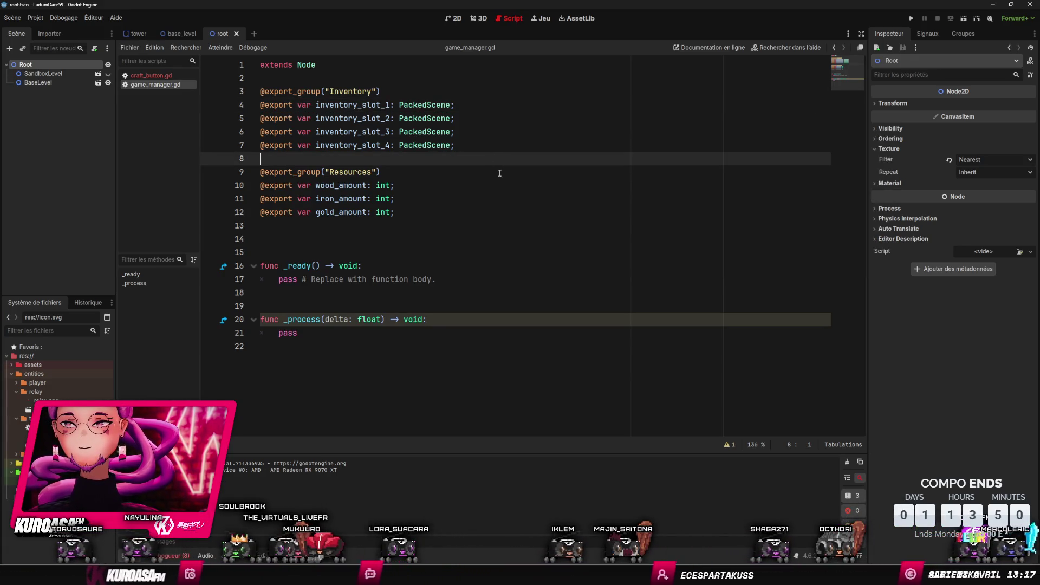
pyautogui.click(449, 240)
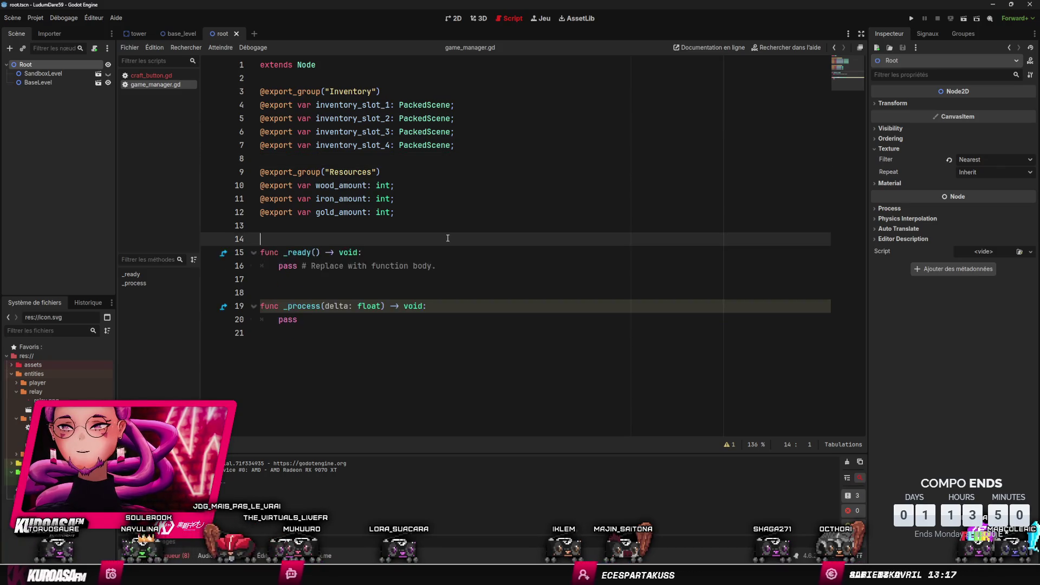
pyautogui.press('Delete')
pyautogui.press('Delete')
pyautogui.click(444, 257)
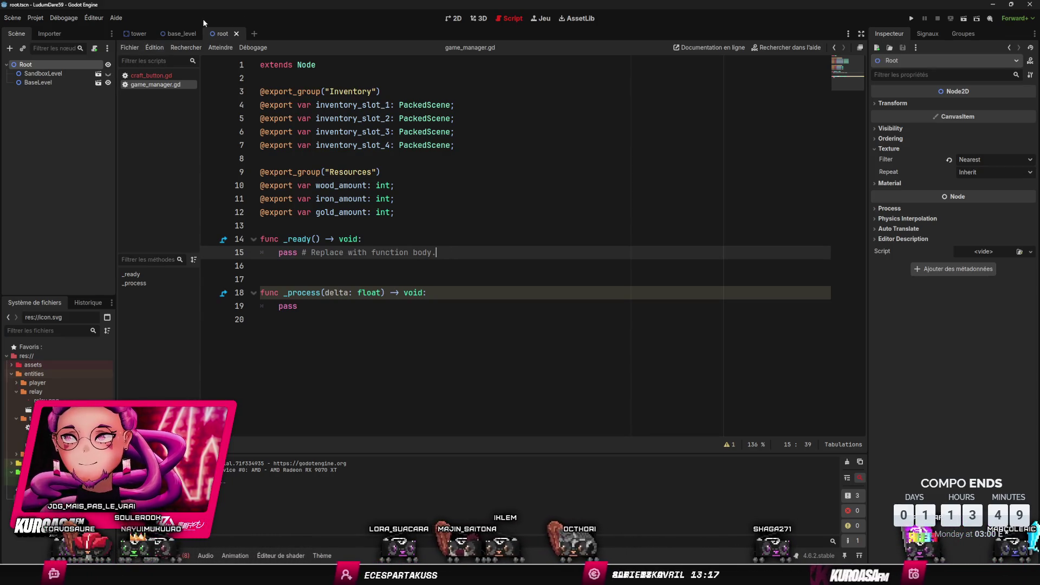
pyautogui.click(139, 77)
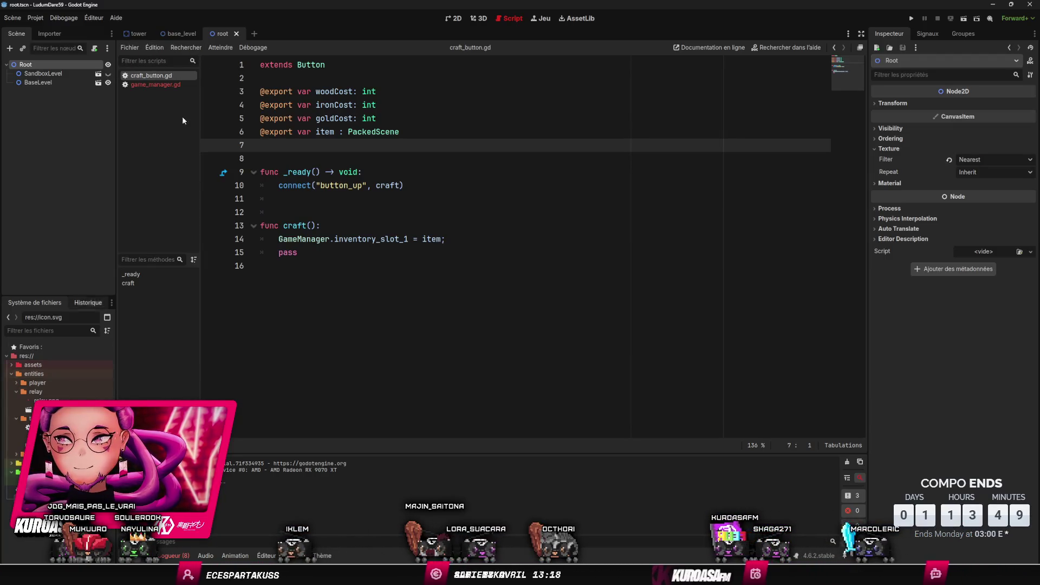
pyautogui.click(185, 35)
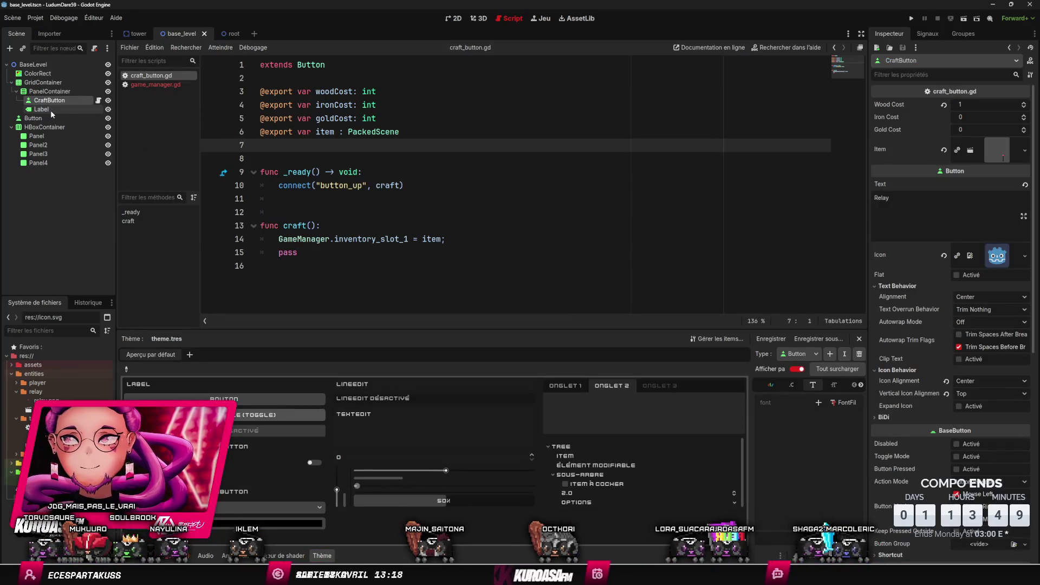
# Rename the first Panel under HBoxContainer to InventoryPanel1 and bring up Attach Script for it
pyautogui.click(38, 136)
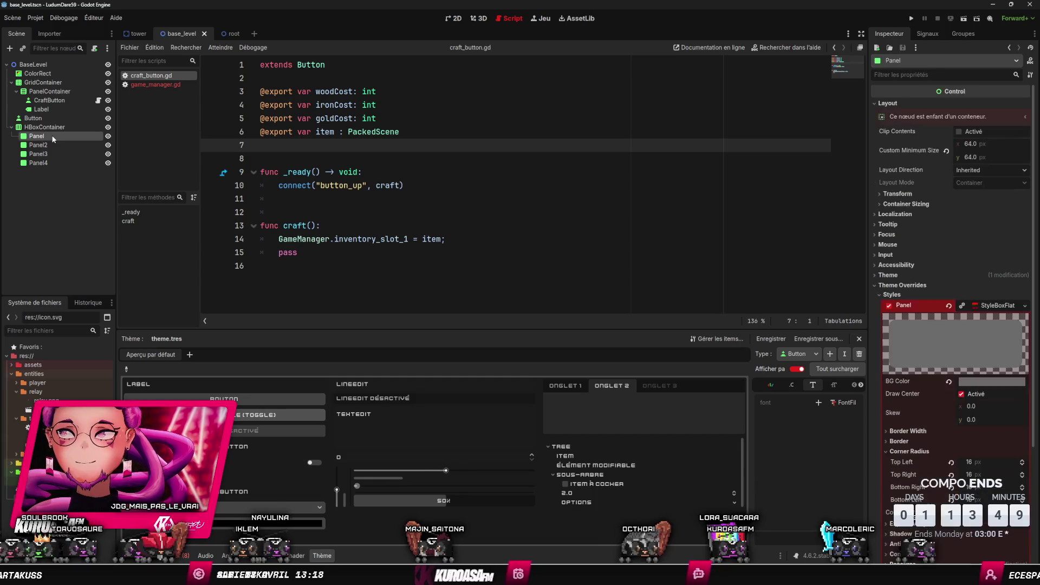
pyautogui.rightClick(39, 139)
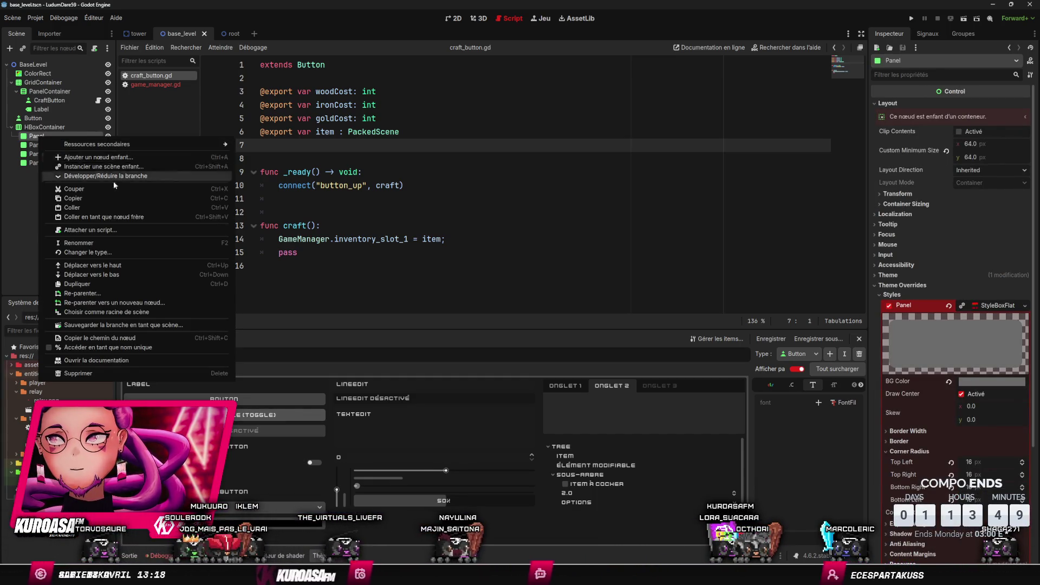
pyautogui.click(34, 136)
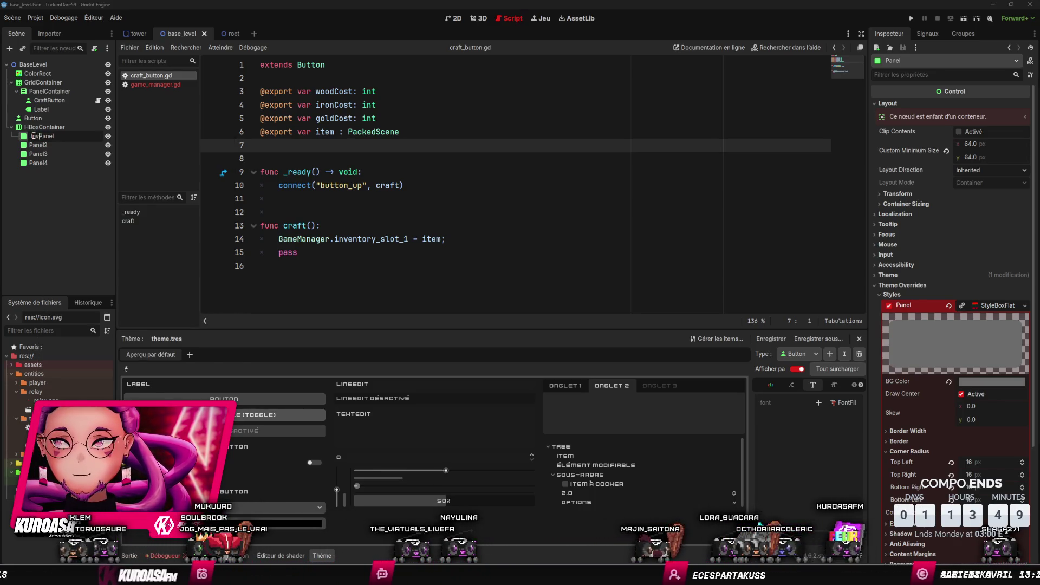
pyautogui.write('Inventr')
pyautogui.press('BackSpace')
pyautogui.write('ory')
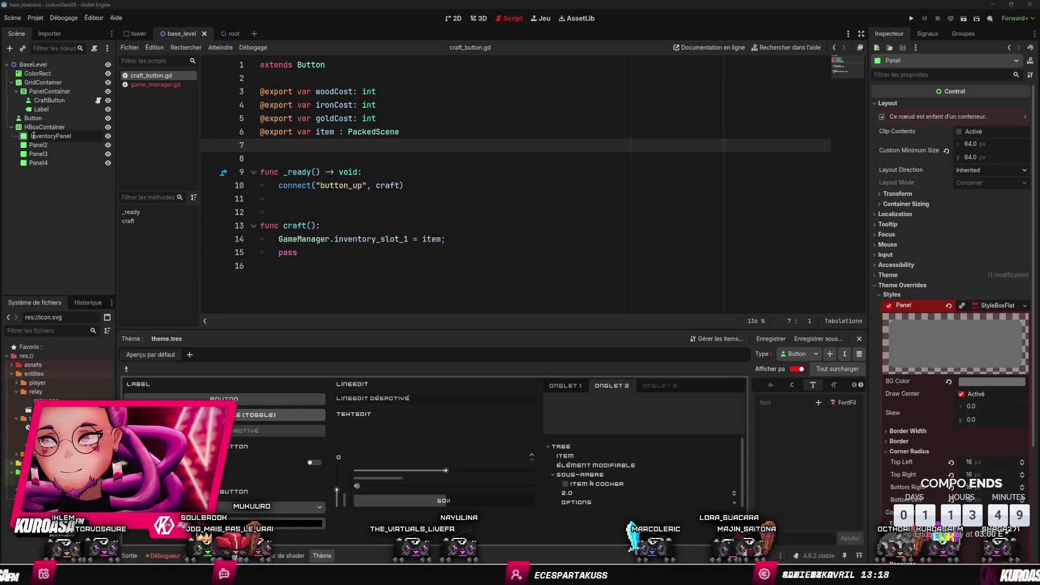
pyautogui.press('Return')
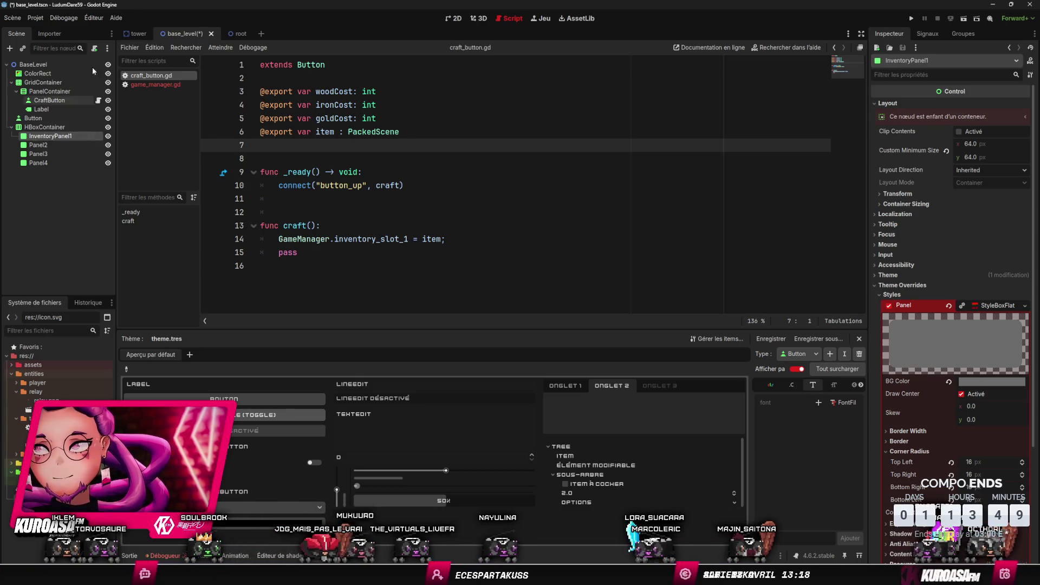
pyautogui.click(94, 48)
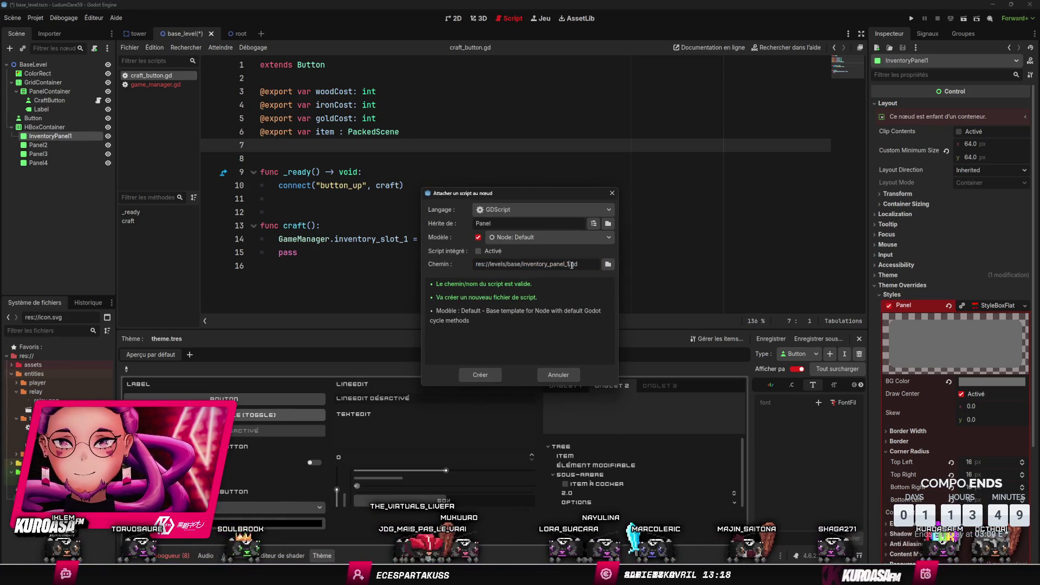
pyautogui.press('BackSpace')
pyautogui.press('BackSpace')
pyautogui.press('Return')
pyautogui.click(317, 83)
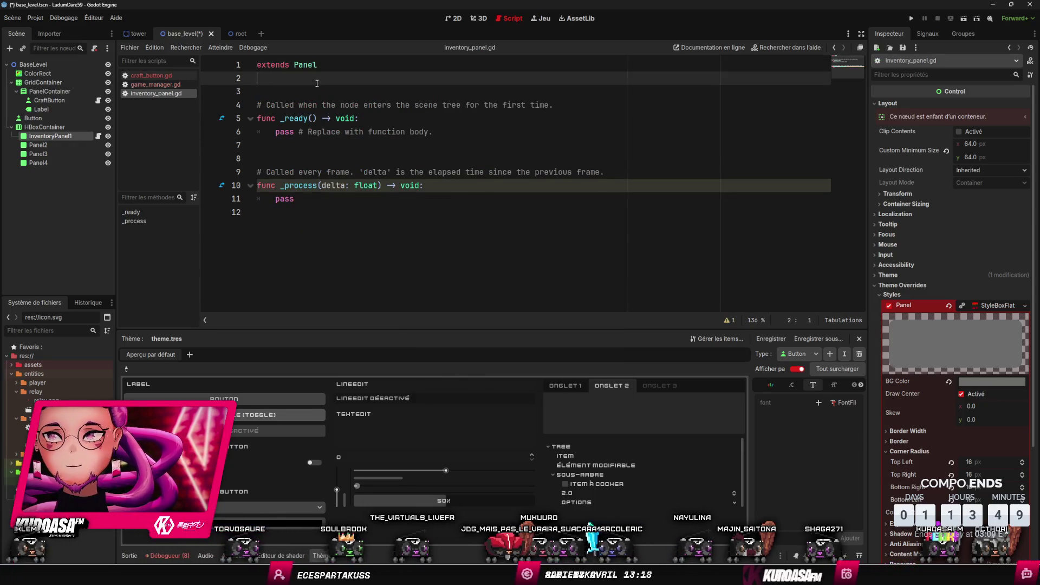
pyautogui.press('Return')
pyautogui.write('export sloi')
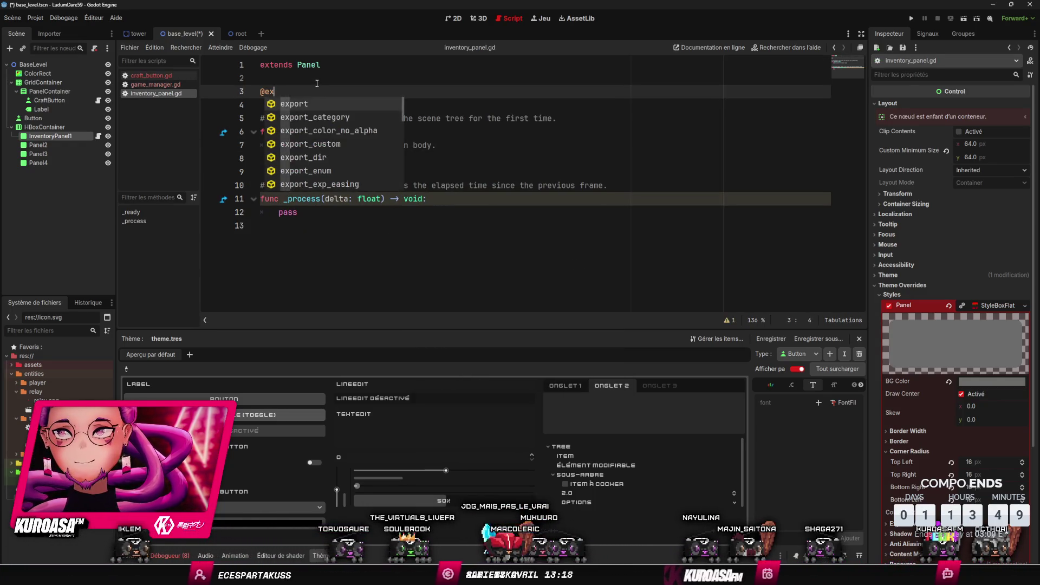
pyautogui.press('BackSpace')
pyautogui.write('t = ')
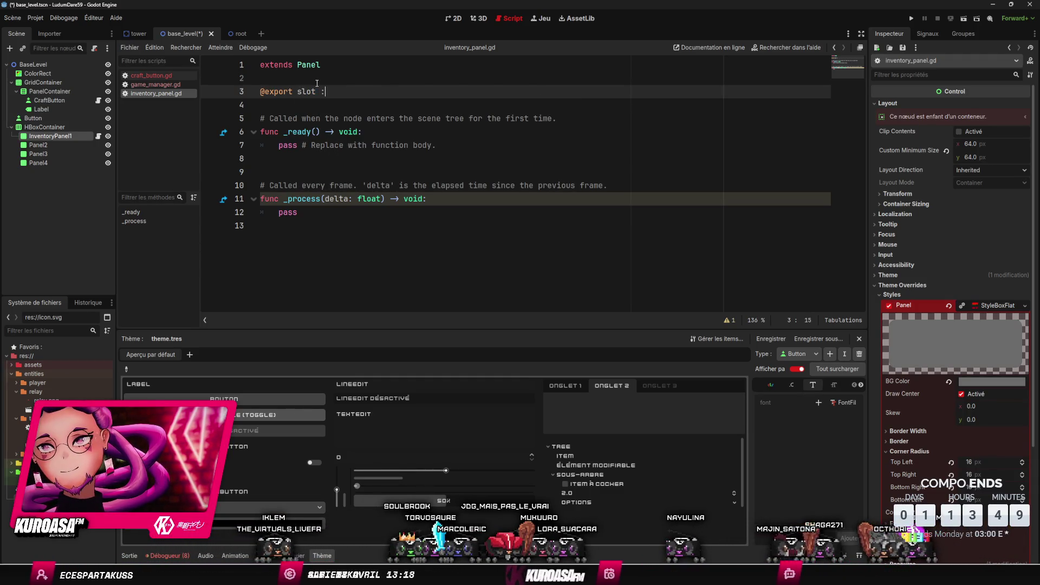
pyautogui.write('var slot')
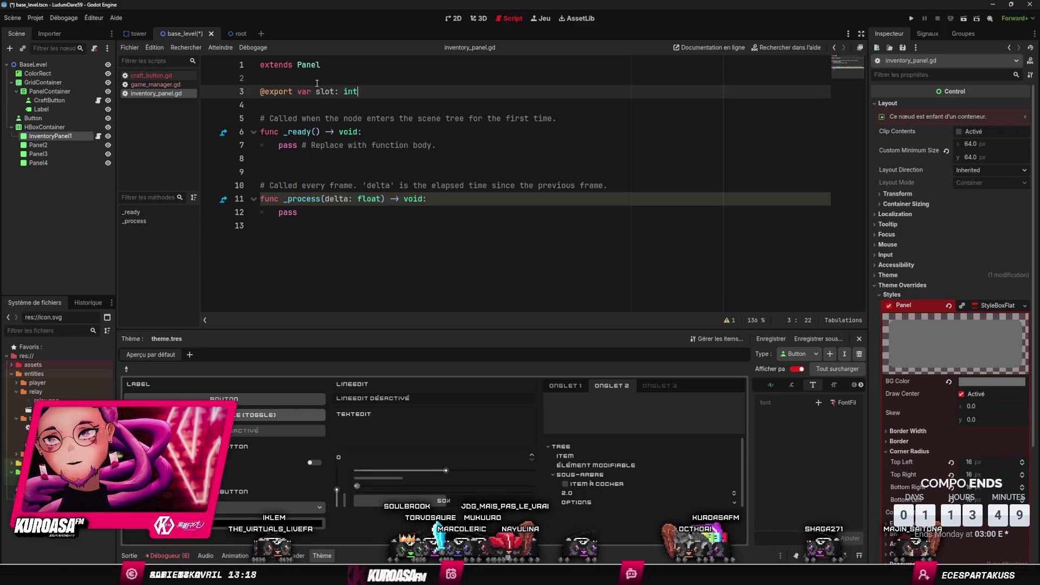
pyautogui.press('Escape')
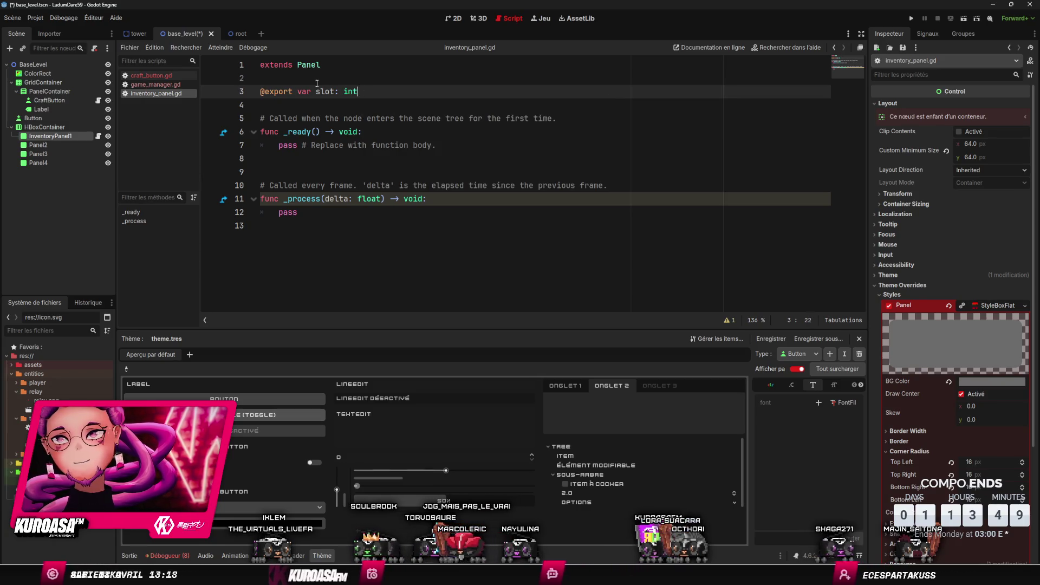
pyautogui.write(';')
pyautogui.hotkey('ctrl', 's')
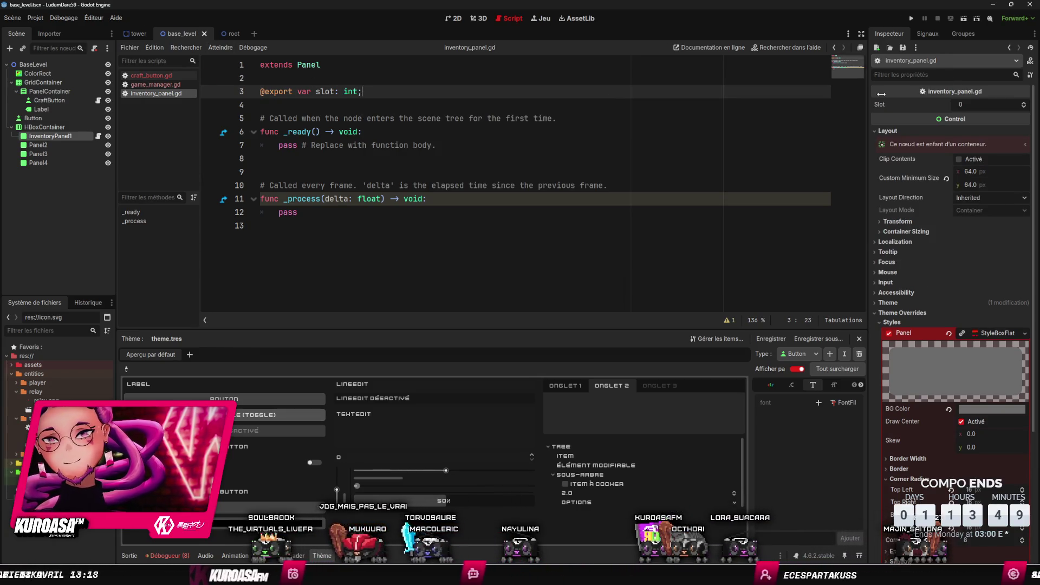
# Set InventoryPanel1's Slot to 1 and delete both '# Called…' template comments
pyautogui.click(967, 105)
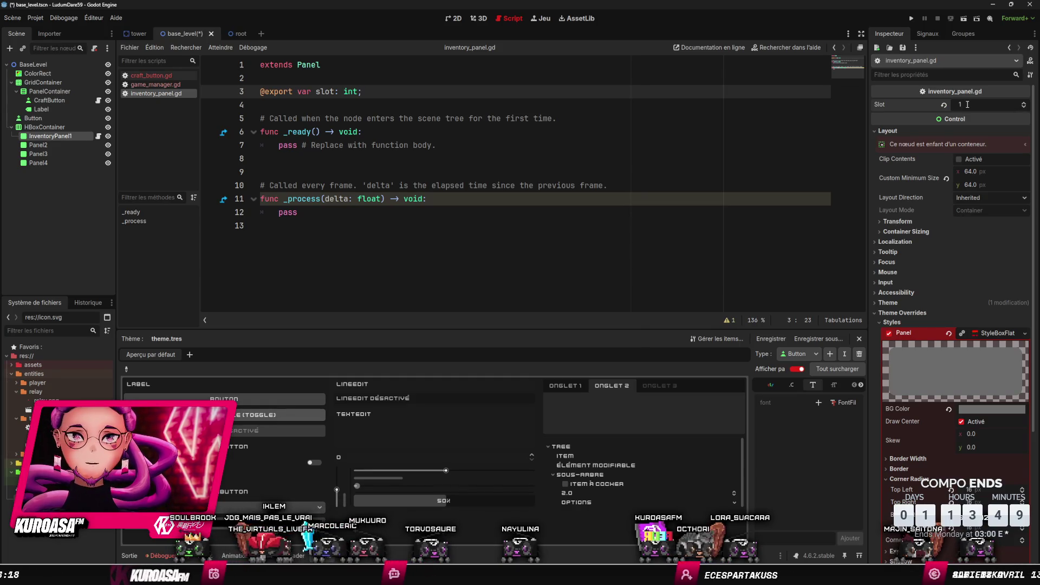
pyautogui.click(506, 130)
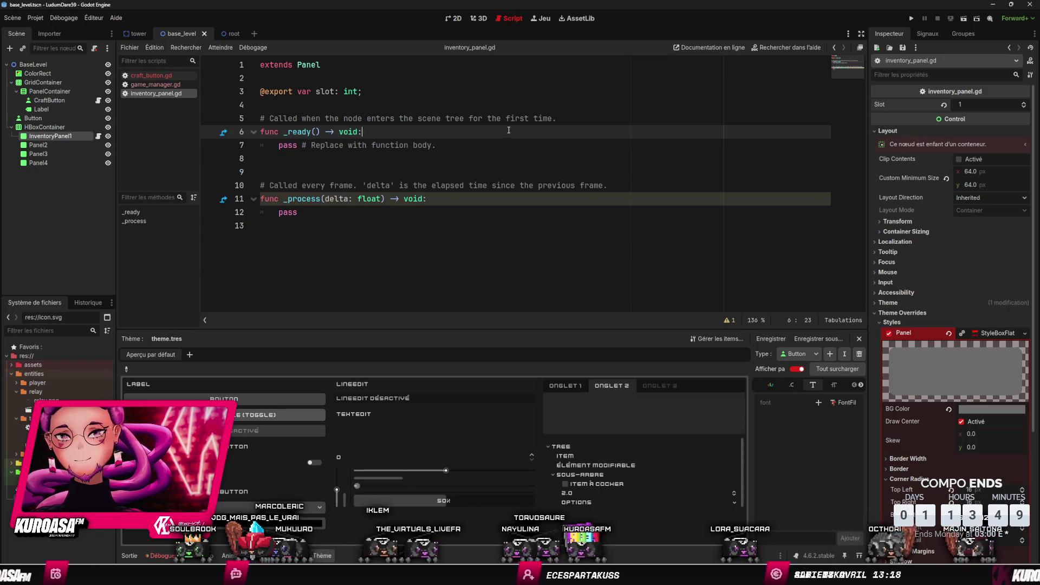
pyautogui.click(448, 109)
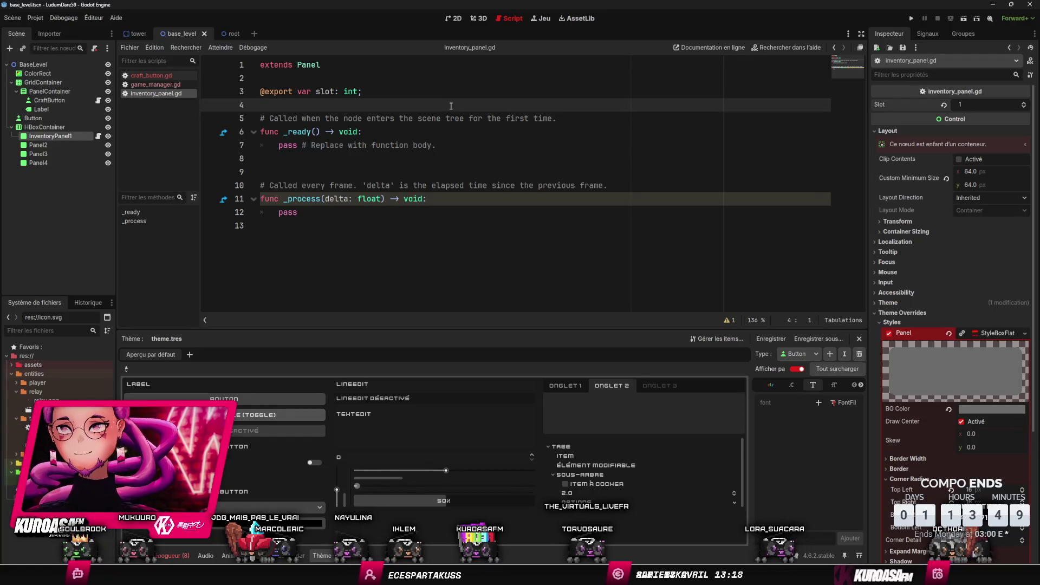
pyautogui.tripleClick(390, 119)
pyautogui.press('BackSpace')
pyautogui.tripleClick(430, 172)
pyautogui.press('BackSpace')
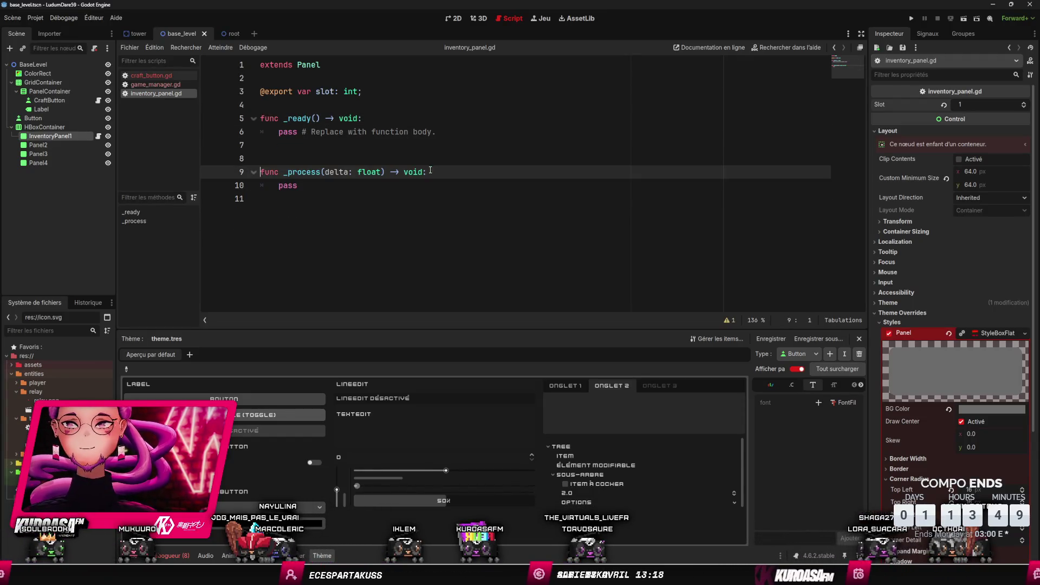
pyautogui.click(424, 131)
pyautogui.click(487, 158)
pyautogui.click(472, 172)
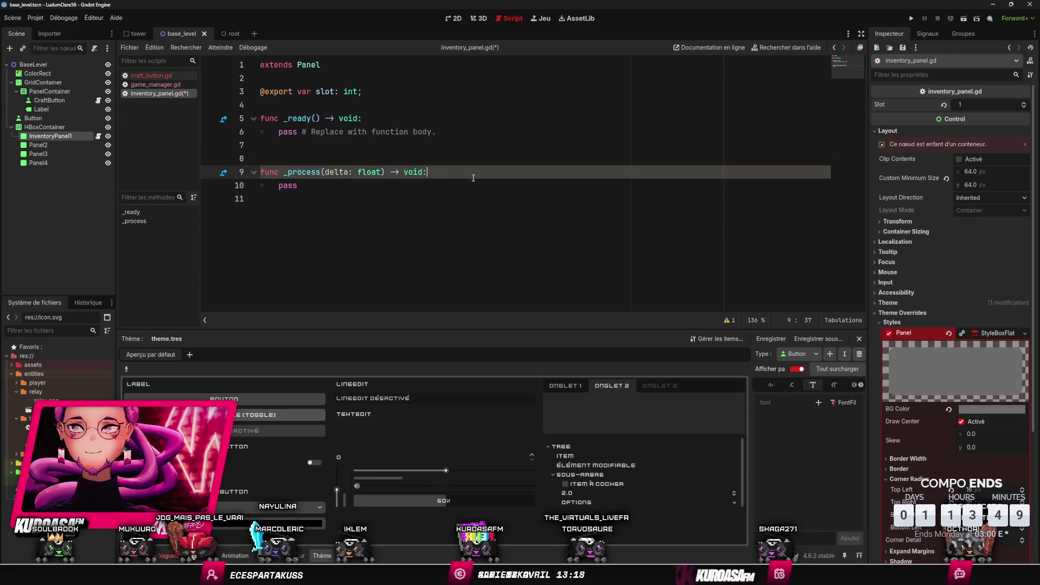
# Add a Label child node under InventoryPanel1
pyautogui.rightClick(68, 137)
pyautogui.click(99, 146)
pyautogui.write('te')
pyautogui.press('BackSpace')
pyautogui.press('BackSpace')
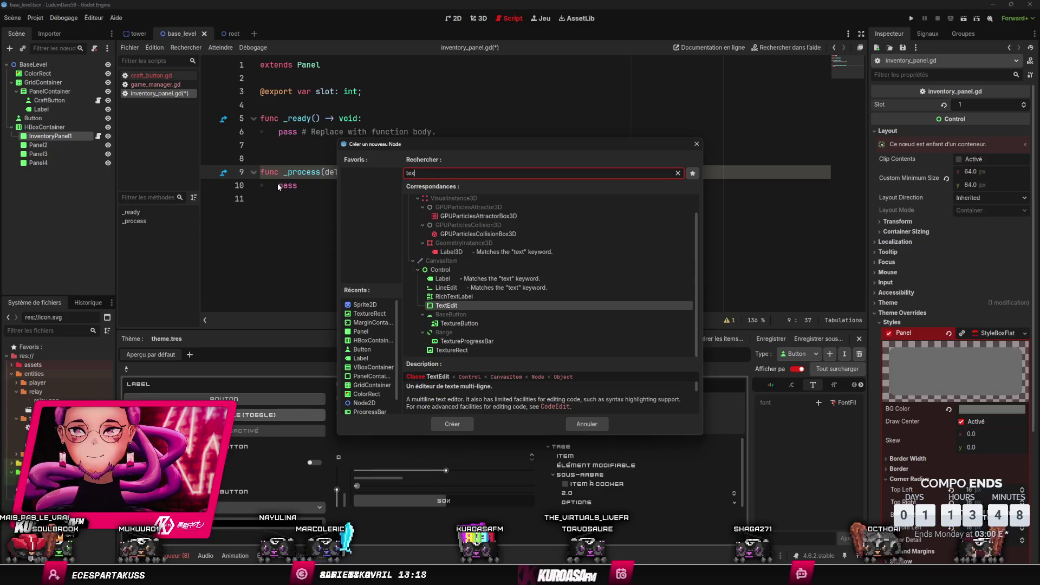
pyautogui.write('lab')
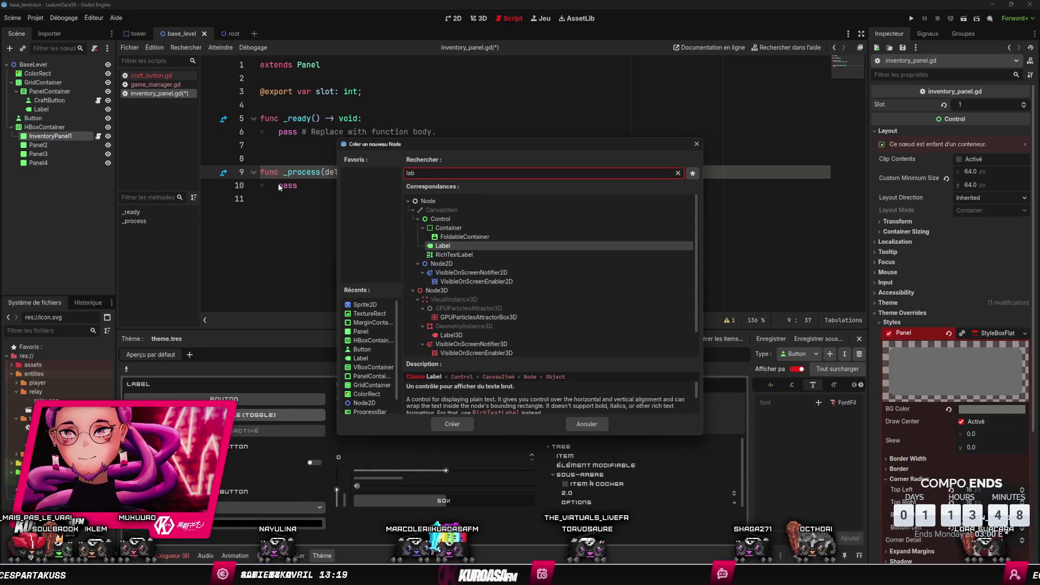
pyautogui.press('Return')
pyautogui.click(453, 19)
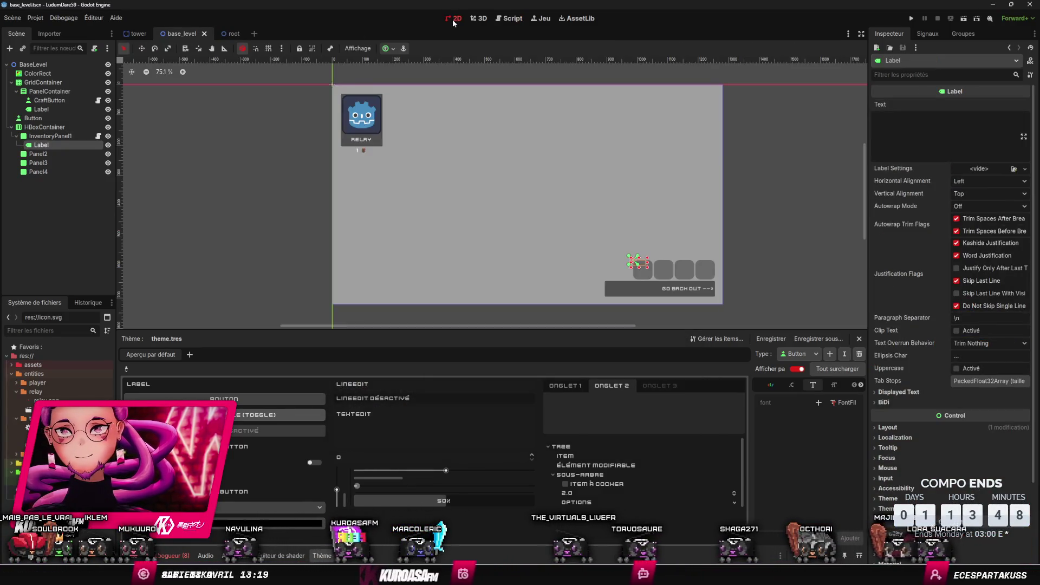
# Set the Label's text to aaaa with Center horizontal and vertical alignment
pyautogui.click(943, 136)
pyautogui.write('aaaa')
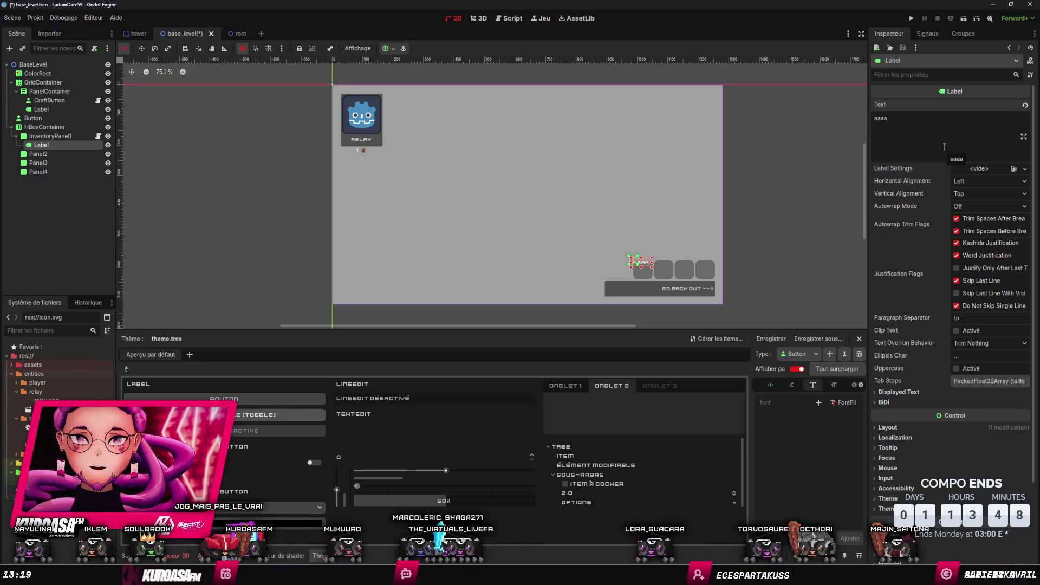
pyautogui.click(992, 184)
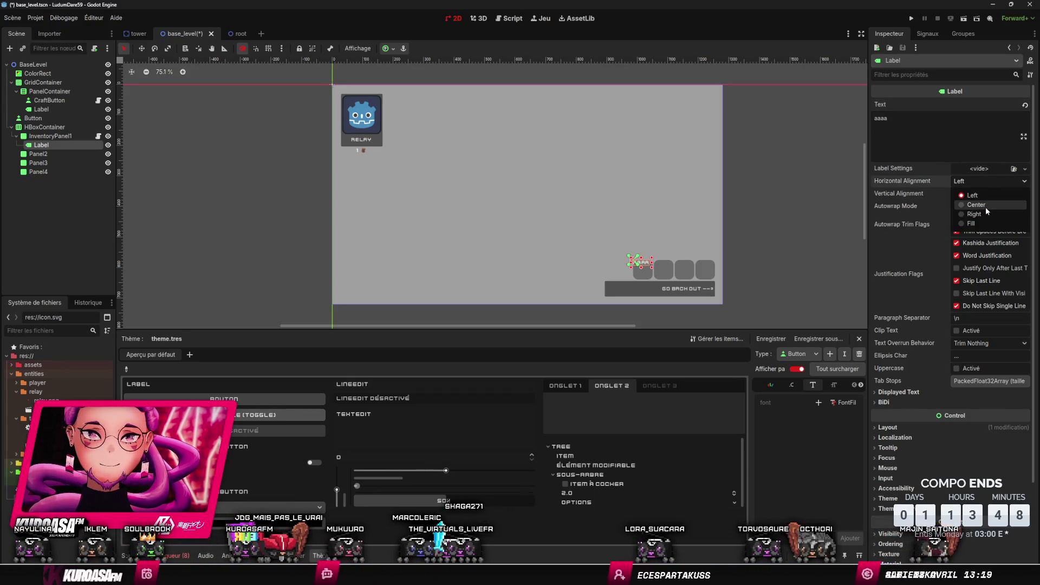
pyautogui.click(986, 207)
pyautogui.click(984, 195)
pyautogui.click(982, 219)
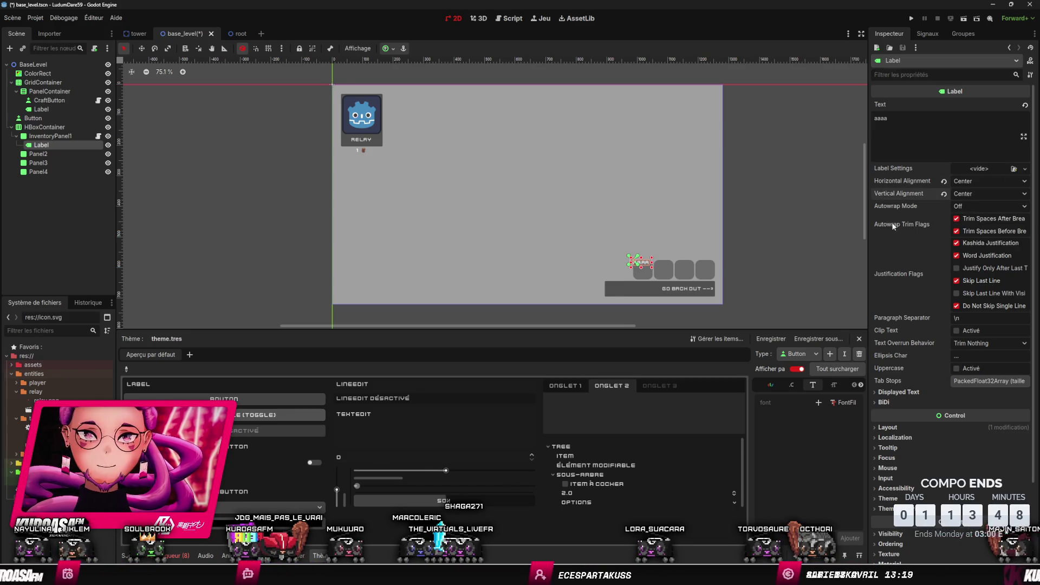
pyautogui.moveTo(640, 265); pyautogui.dragTo(663, 271)
pyautogui.press('Escape')
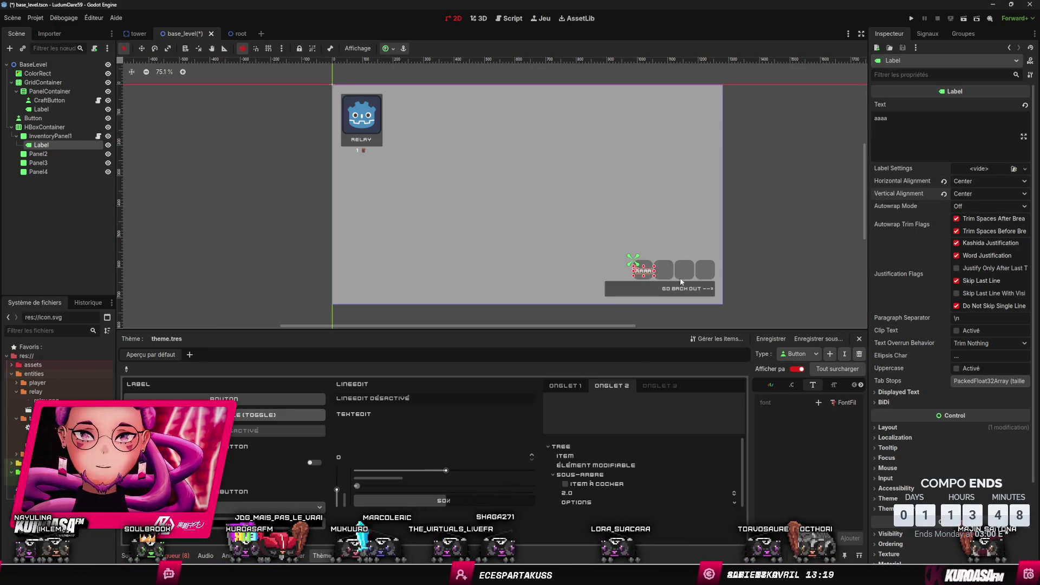
pyautogui.scroll(7, 688, 282)
# Add a CenterContainer child node under InventoryPanel1
pyautogui.rightClick(49, 136)
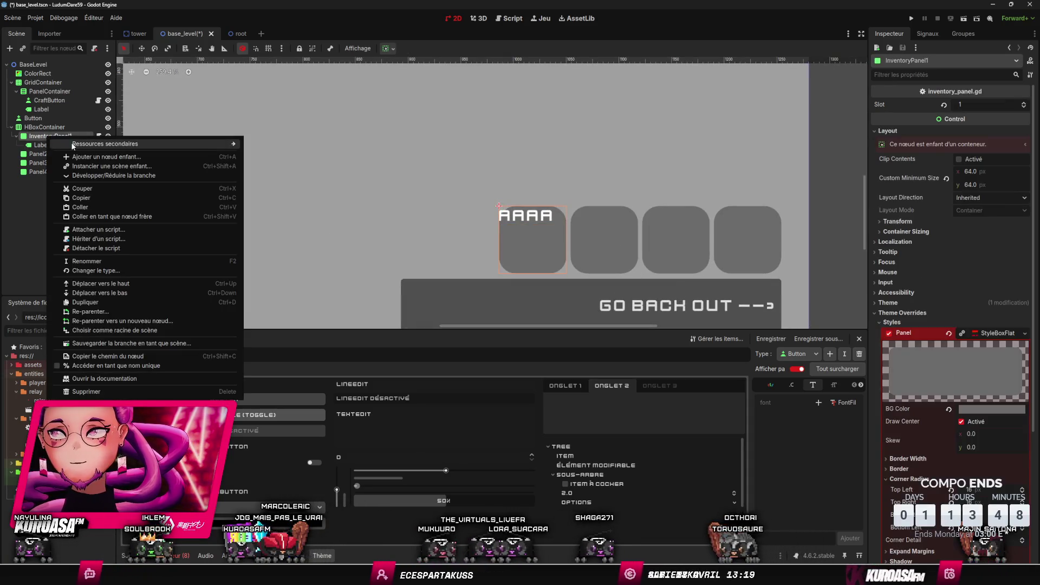
pyautogui.click(70, 142)
pyautogui.write('lab')
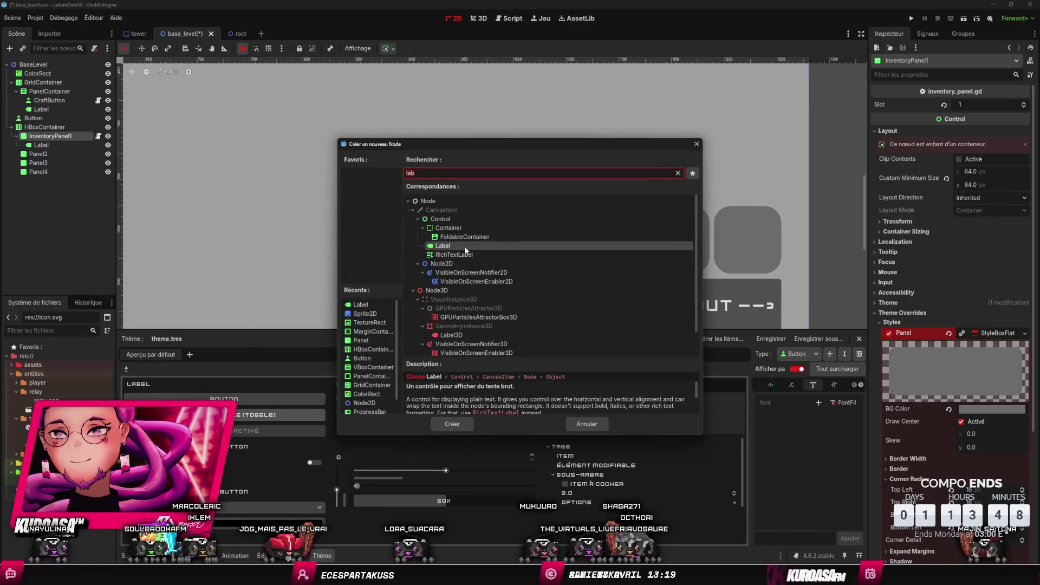
pyautogui.press('BackSpace')
pyautogui.press('BackSpace')
pyautogui.press('BackSpace')
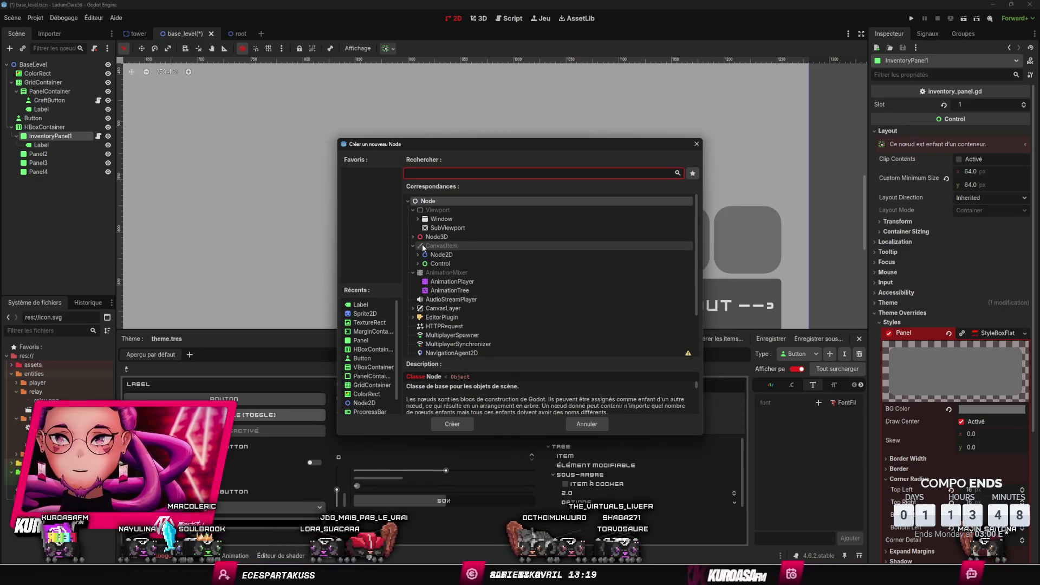
pyautogui.click(422, 273)
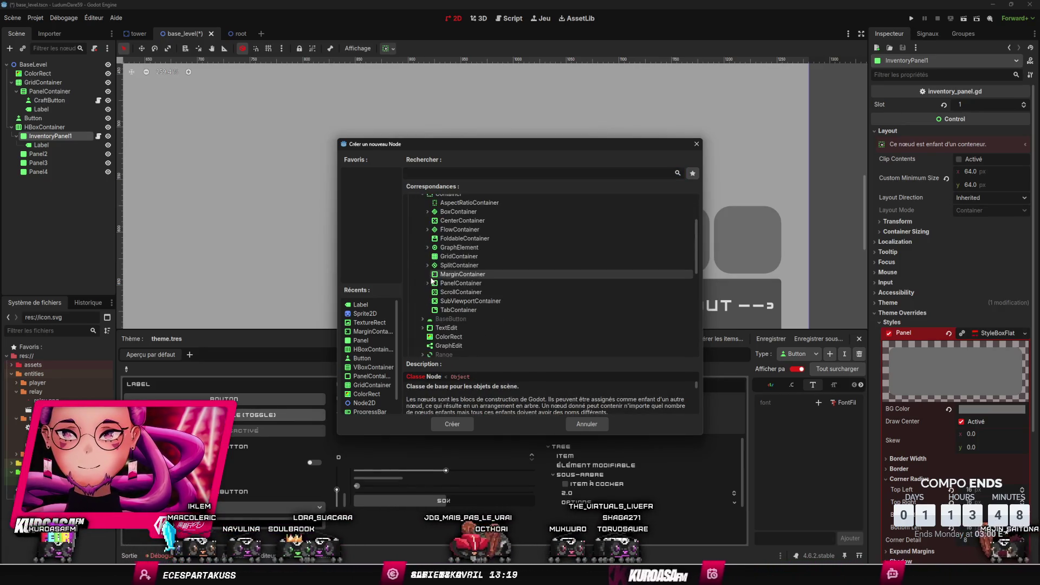
pyautogui.scroll(-3, 449, 255)
pyautogui.click(454, 240)
pyautogui.click(452, 424)
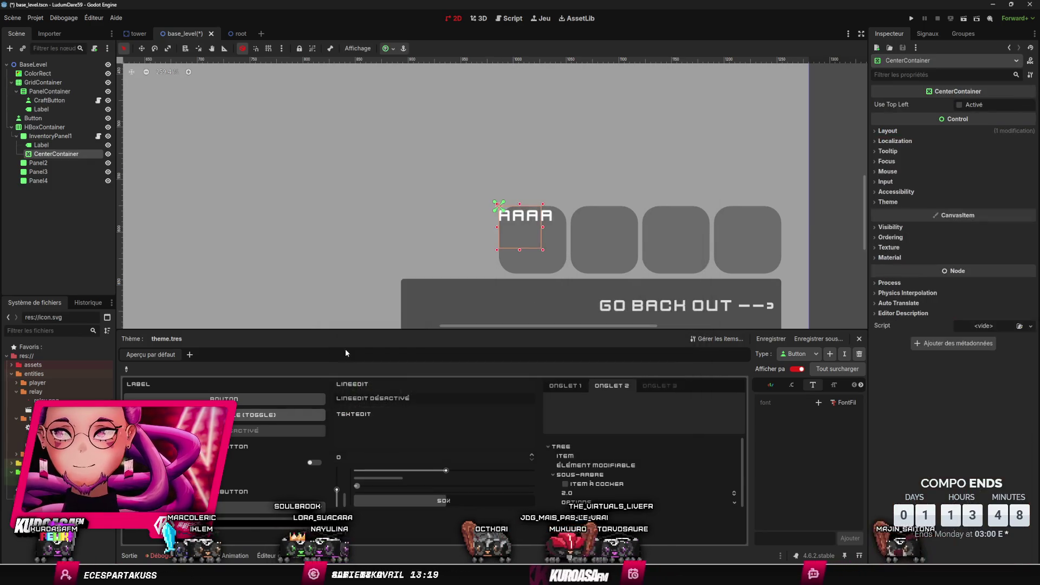
# Move the Label into the CenterContainer and resize it to fill the first slot
pyautogui.moveTo(54, 145); pyautogui.dragTo(66, 154)
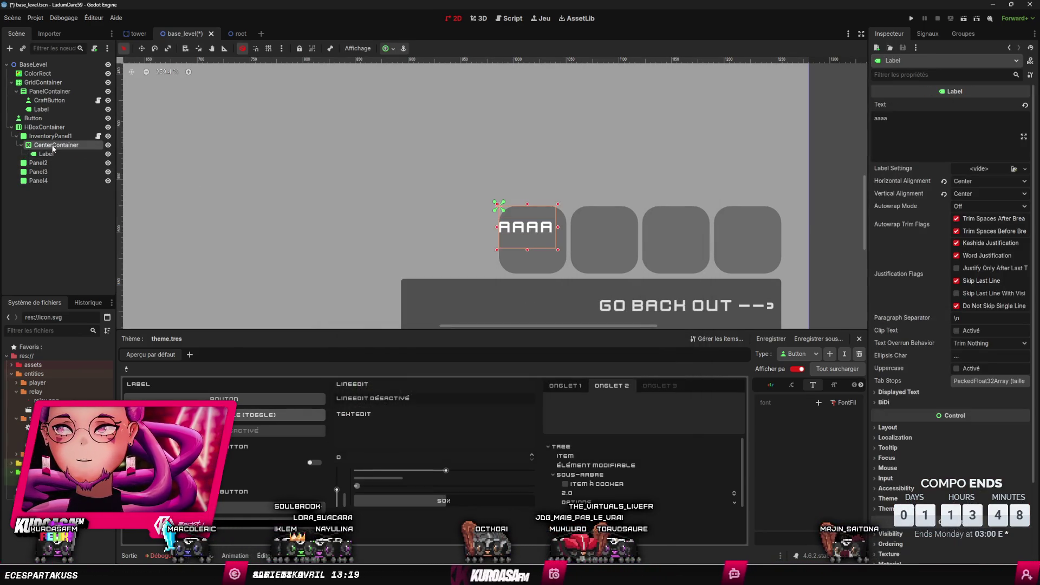
pyautogui.click(527, 245)
pyautogui.moveTo(559, 253); pyautogui.dragTo(566, 274)
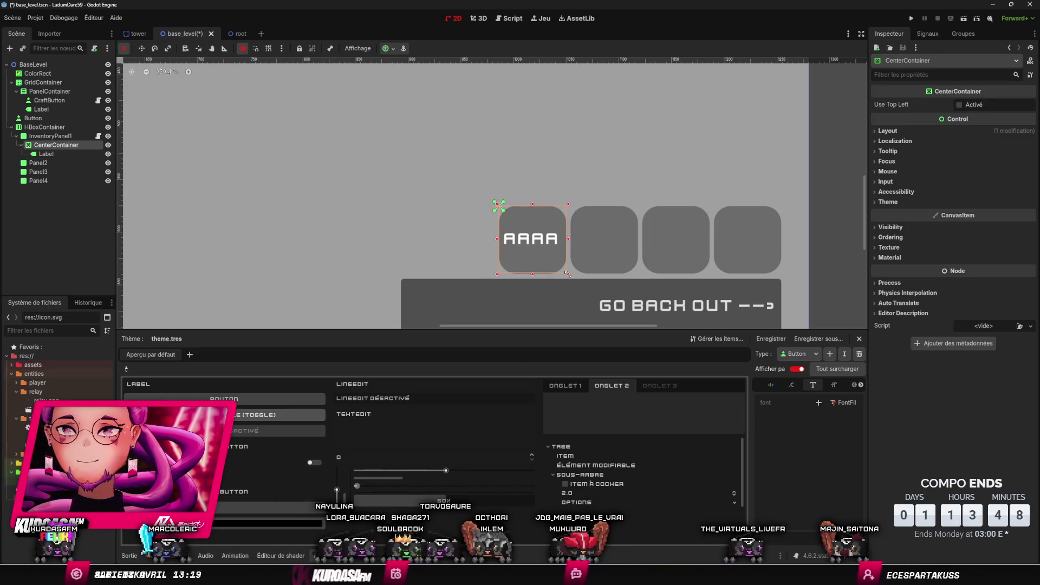
pyautogui.moveTo(567, 275); pyautogui.dragTo(567, 276)
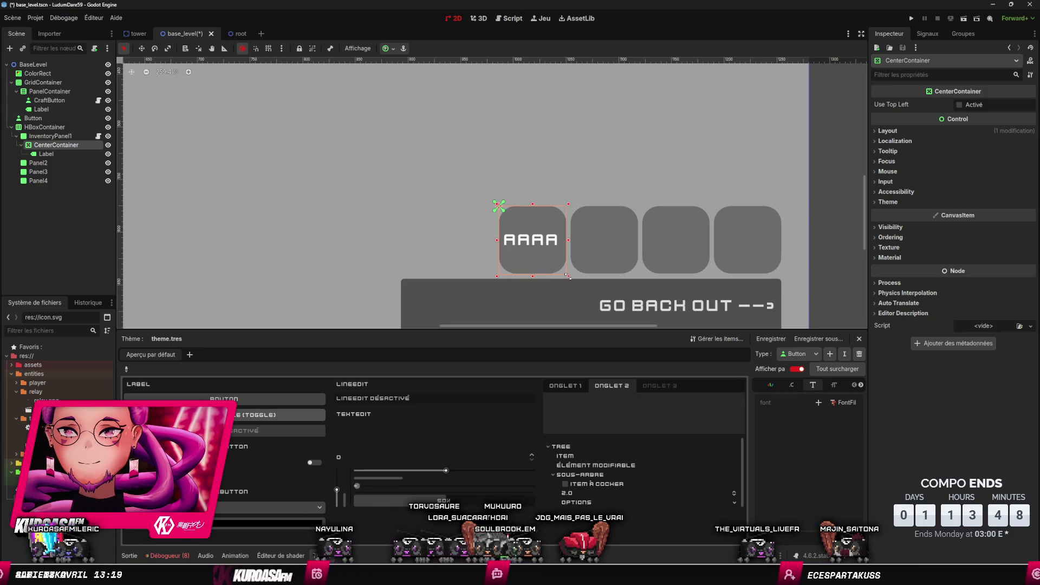
# Clear the Label's text and give it a new LabelSettings resource
pyautogui.click(503, 230)
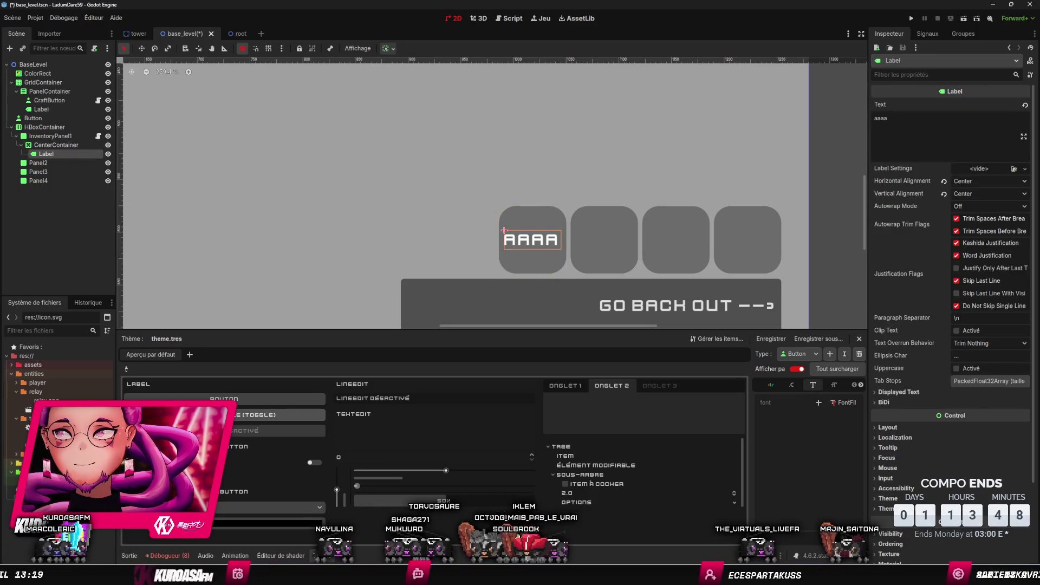
pyautogui.click(964, 136)
pyautogui.press('BackSpace')
pyautogui.press('BackSpace')
pyautogui.press('BackSpace')
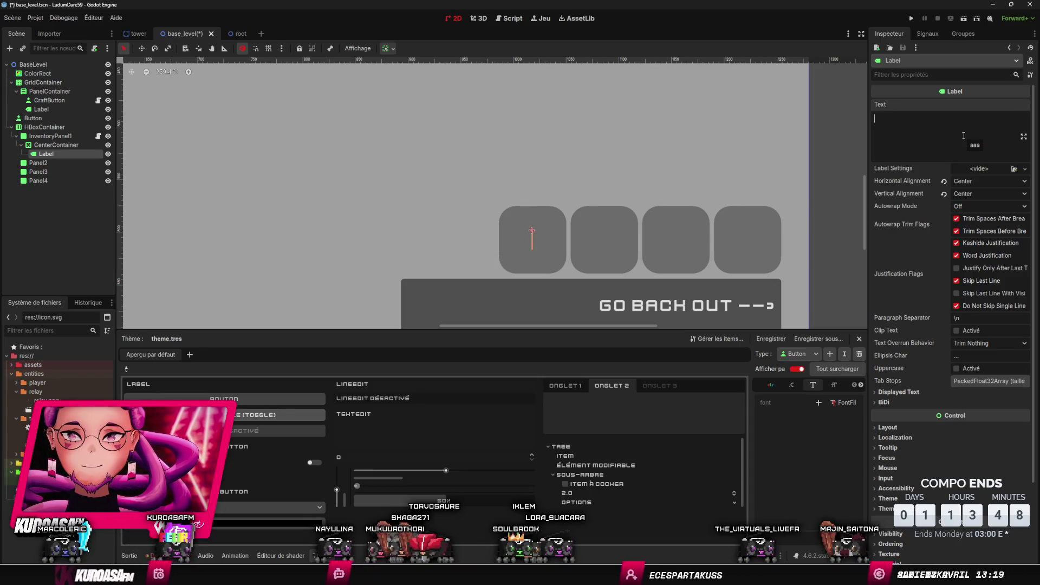
pyautogui.click(960, 165)
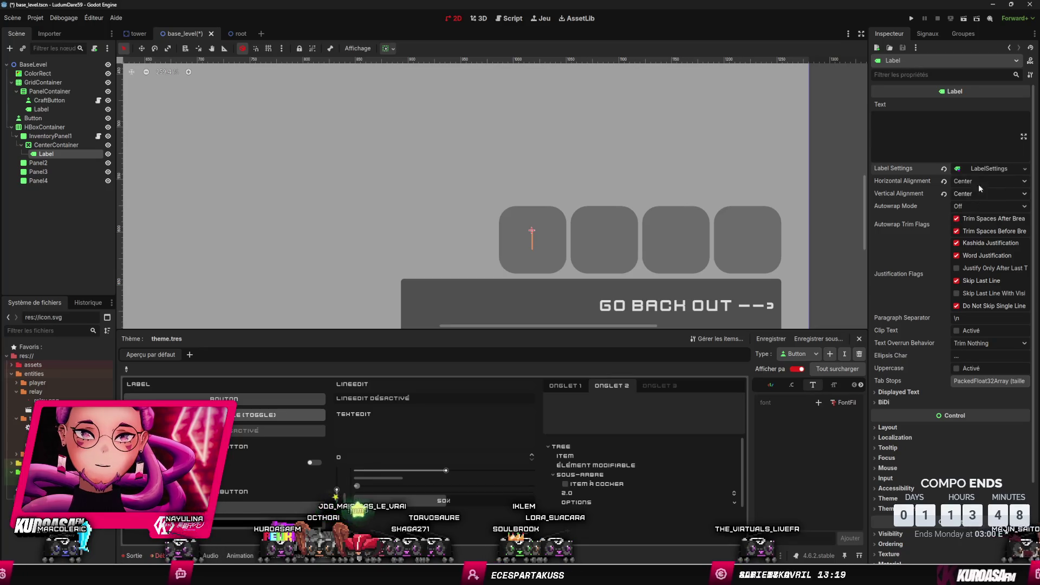
pyautogui.click(976, 191)
# Set the LabelSettings font size to 9 px and save base_level
pyautogui.click(886, 205)
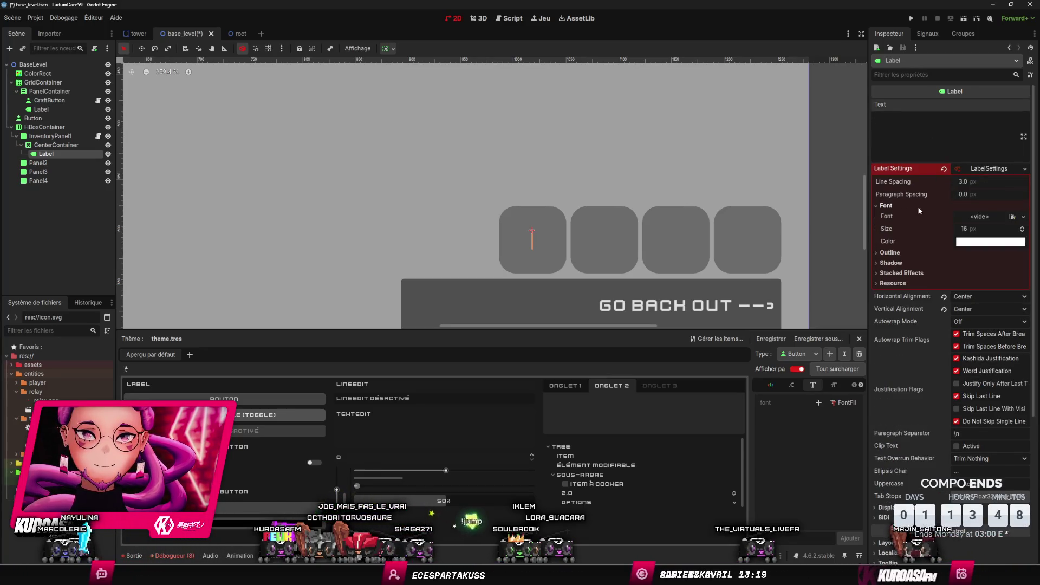
pyautogui.write('12')
pyautogui.press('Return')
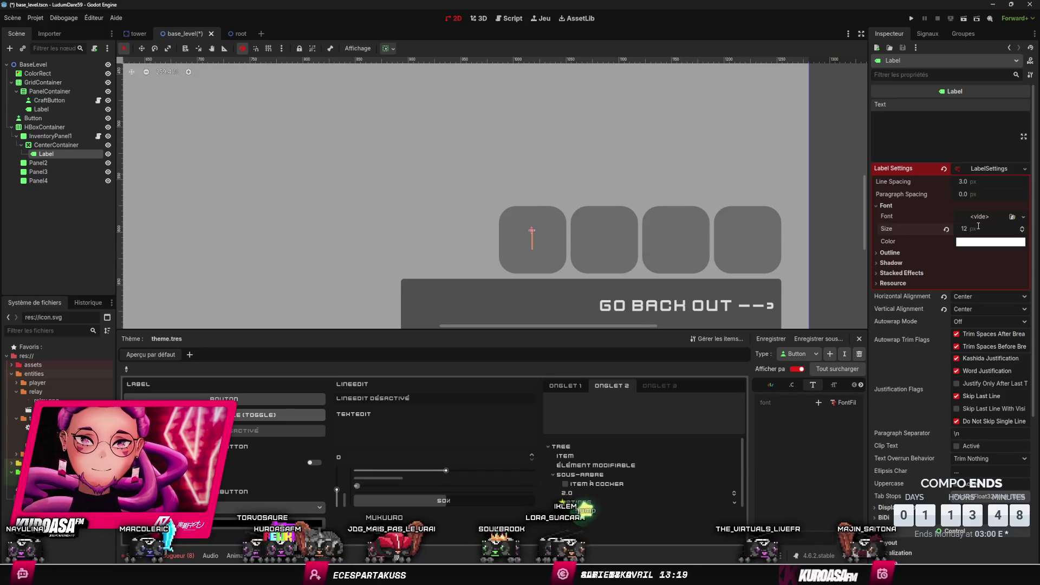
pyautogui.click(921, 122)
pyautogui.write('aaaaa')
pyautogui.moveTo(964, 229); pyautogui.dragTo(963, 232)
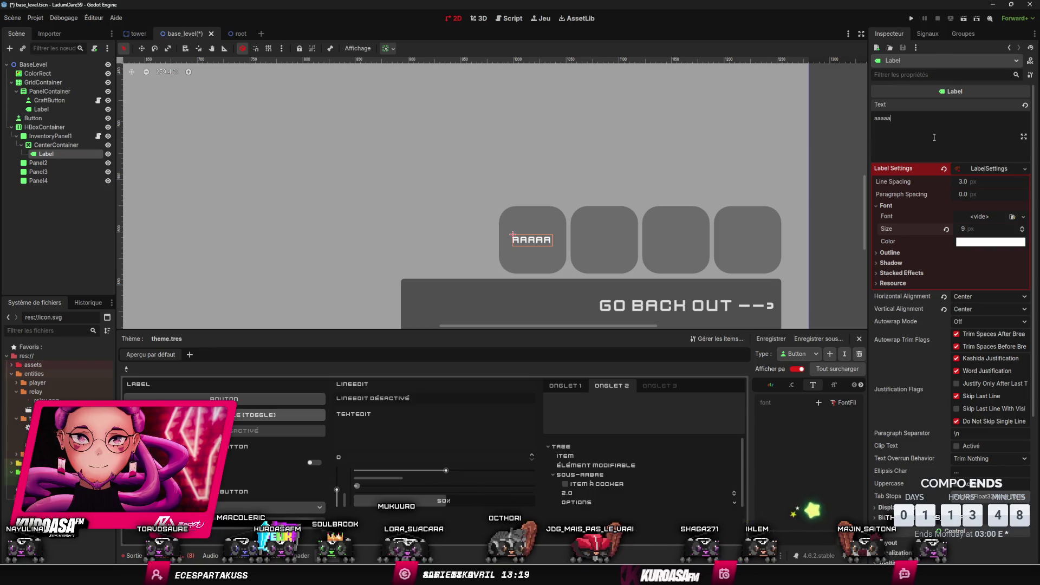
pyautogui.press('BackSpace')
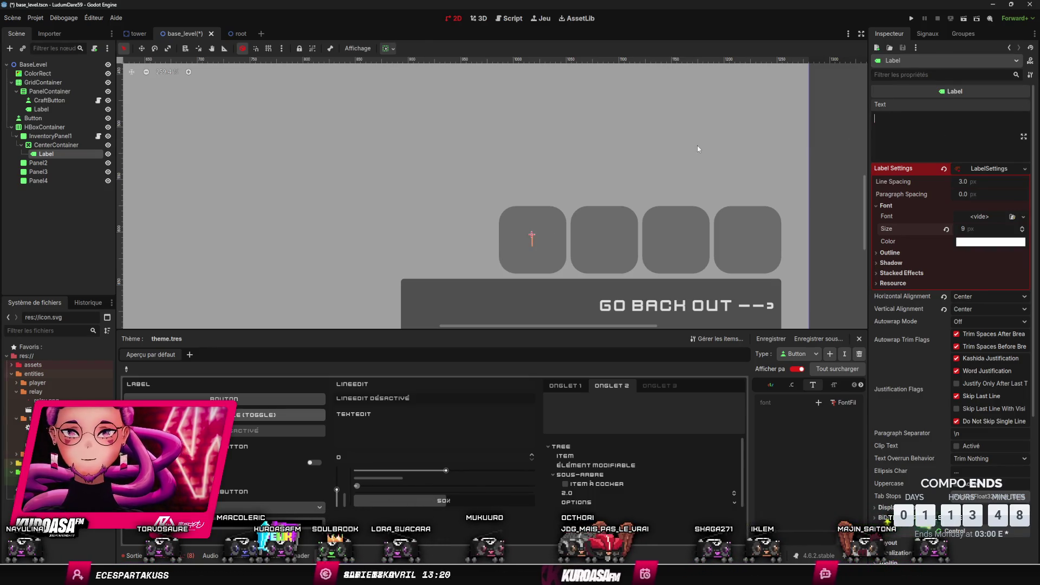
pyautogui.click(697, 145)
pyautogui.hotkey('ctrl', 's')
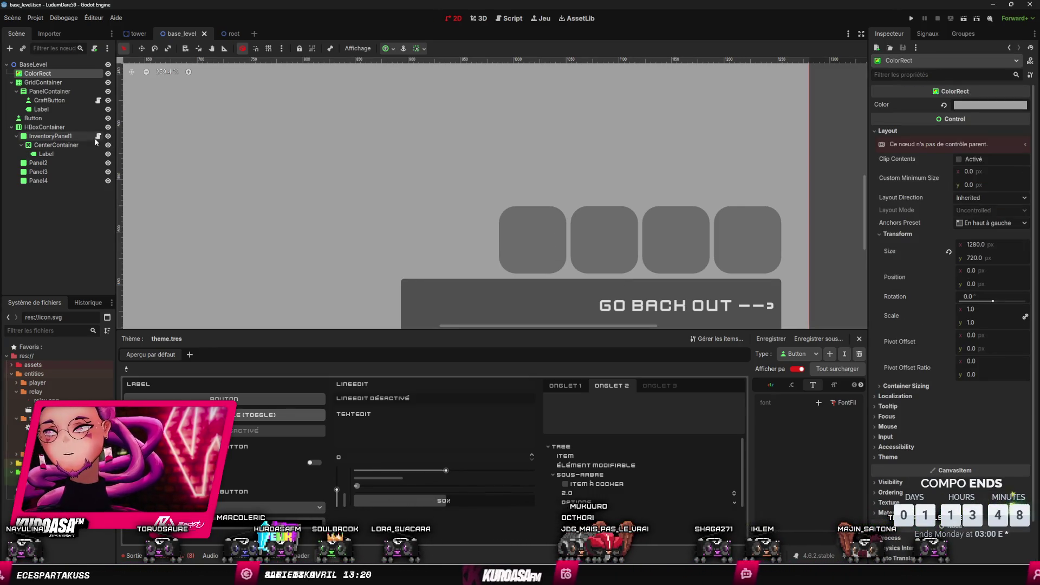
pyautogui.click(97, 136)
pyautogui.moveTo(69, 152)
pyautogui.mouseDown()
pyautogui.moveTo(270, 145)
pyautogui.moveTo(324, 110)
pyautogui.mouseUp()
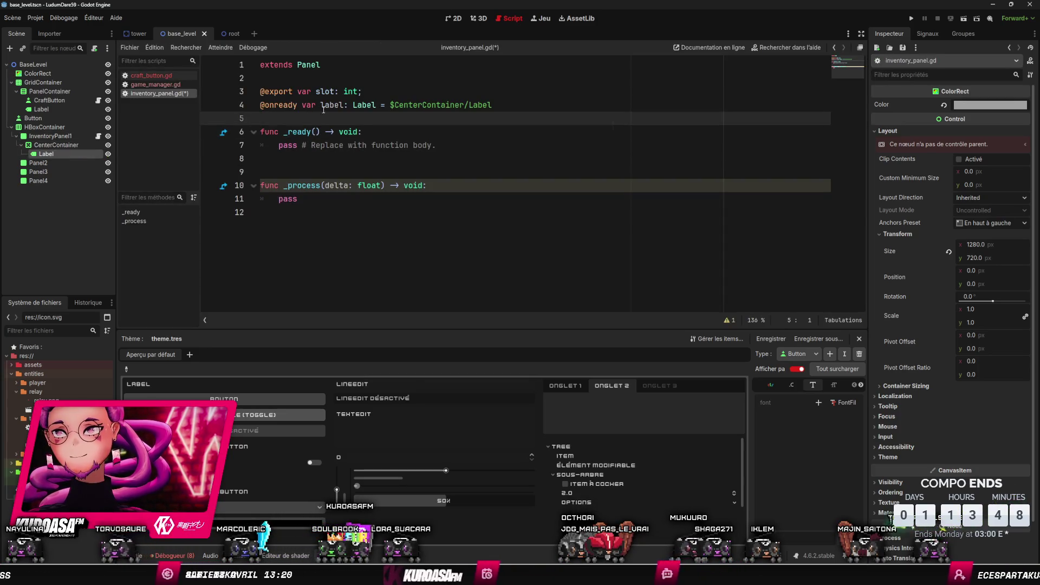
pyautogui.hotkey('ctrl', 's')
pyautogui.click(479, 188)
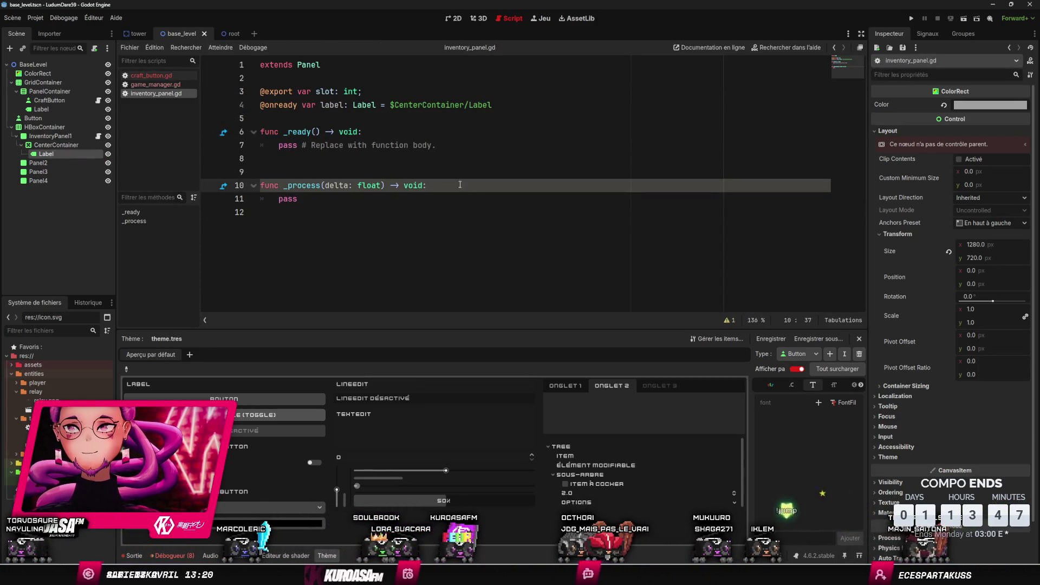
pyautogui.moveTo(460, 200)
pyautogui.mouseDown()
pyautogui.moveTo(458, 187)
pyautogui.moveTo(261, 127)
pyautogui.mouseUp()
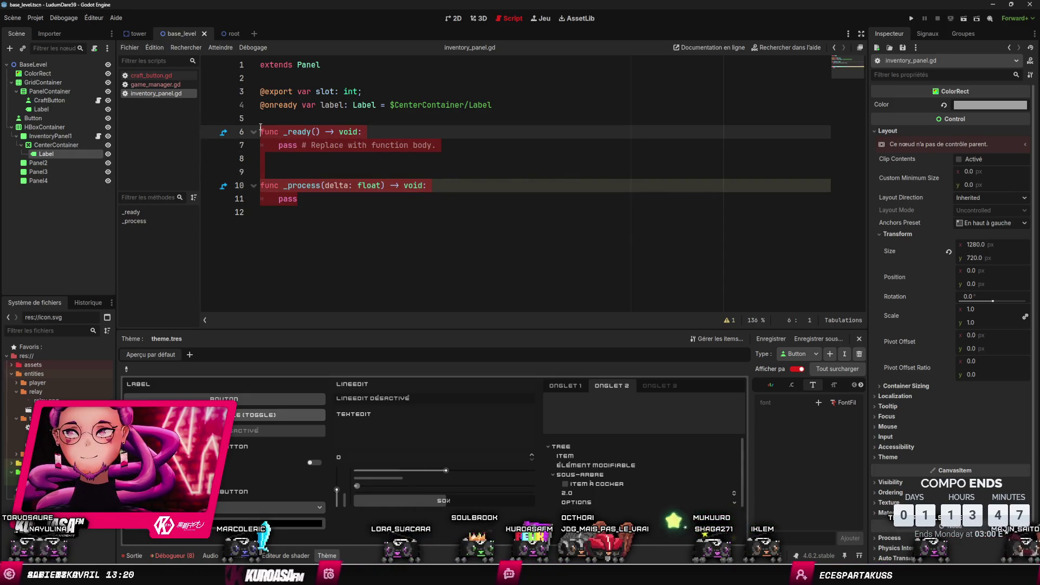
pyautogui.click(467, 185)
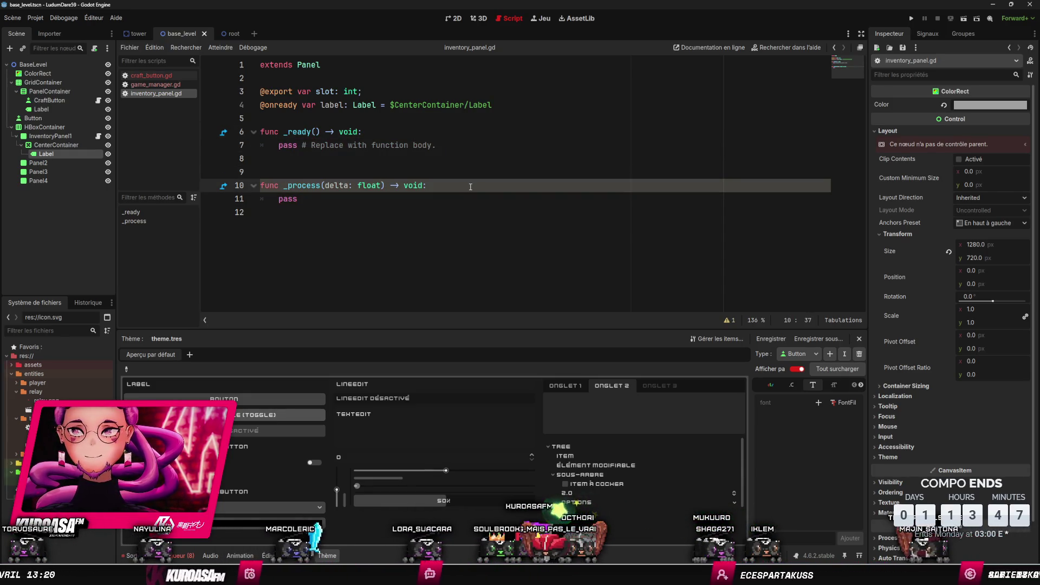
# Start a new _process line reading label.text = GameManager
pyautogui.press('Return')
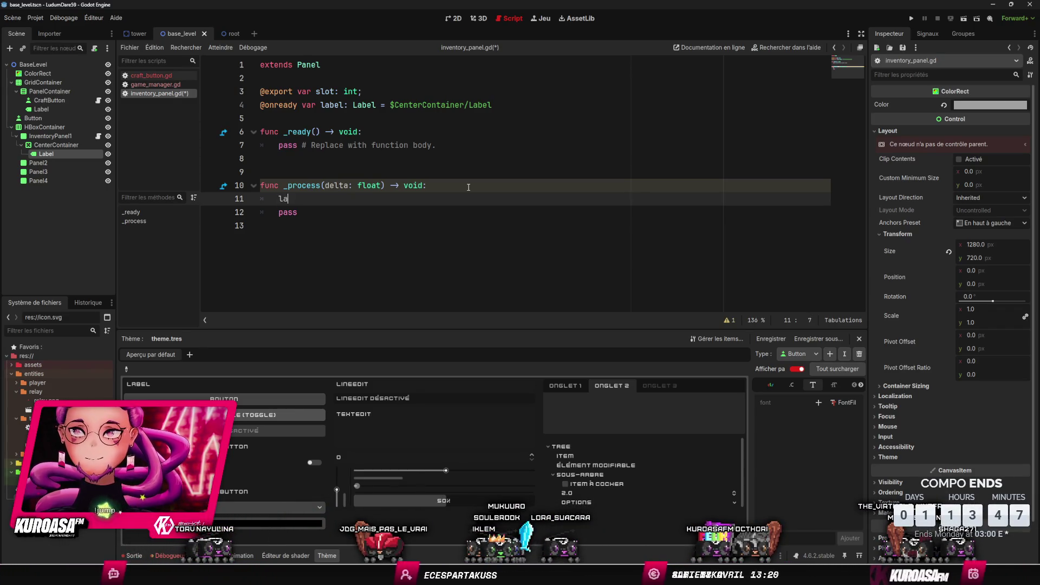
pyautogui.write('bel.')
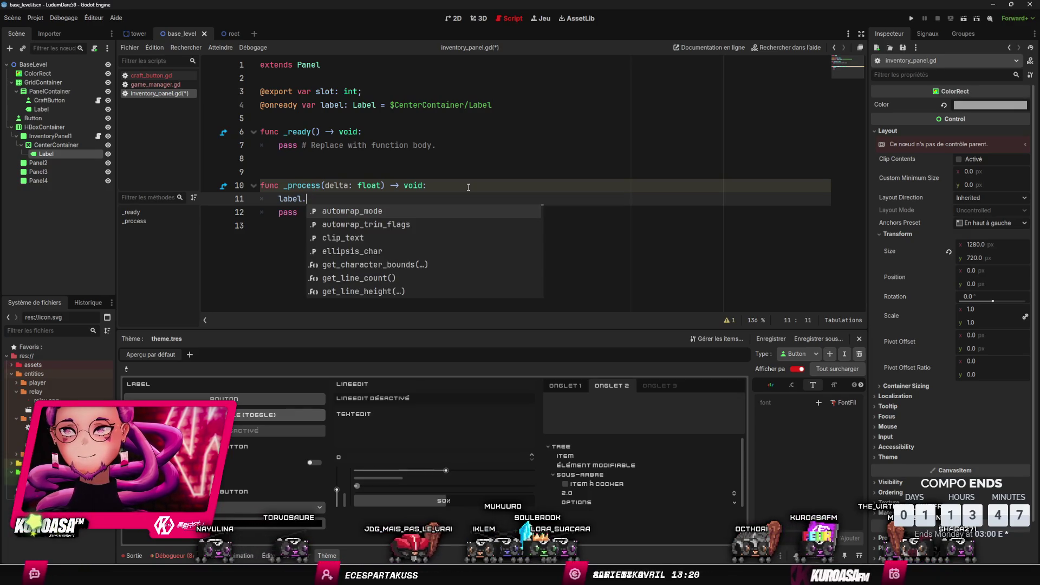
pyautogui.write('te')
pyautogui.press('Return')
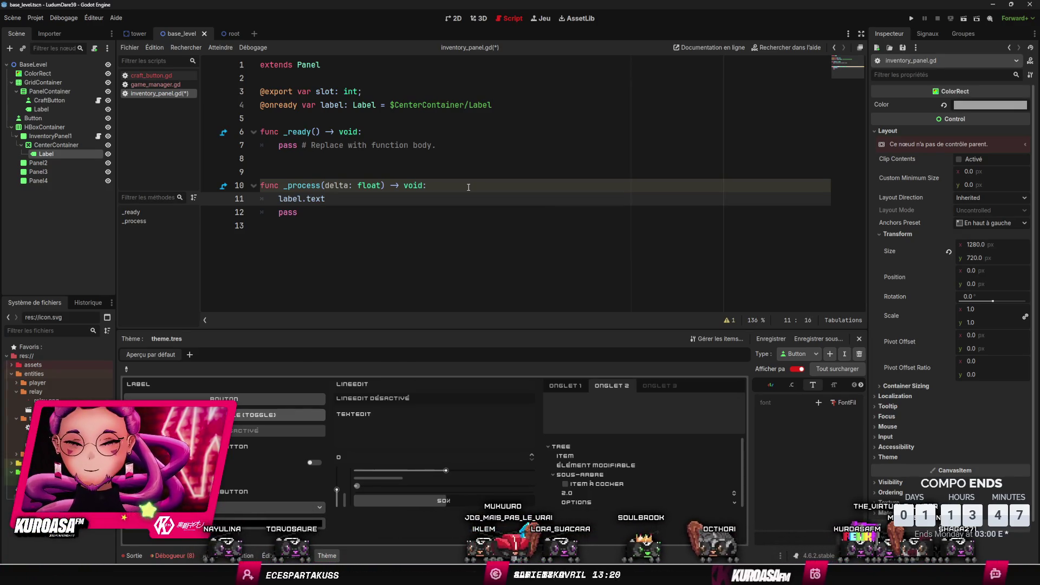
pyautogui.write('= ')
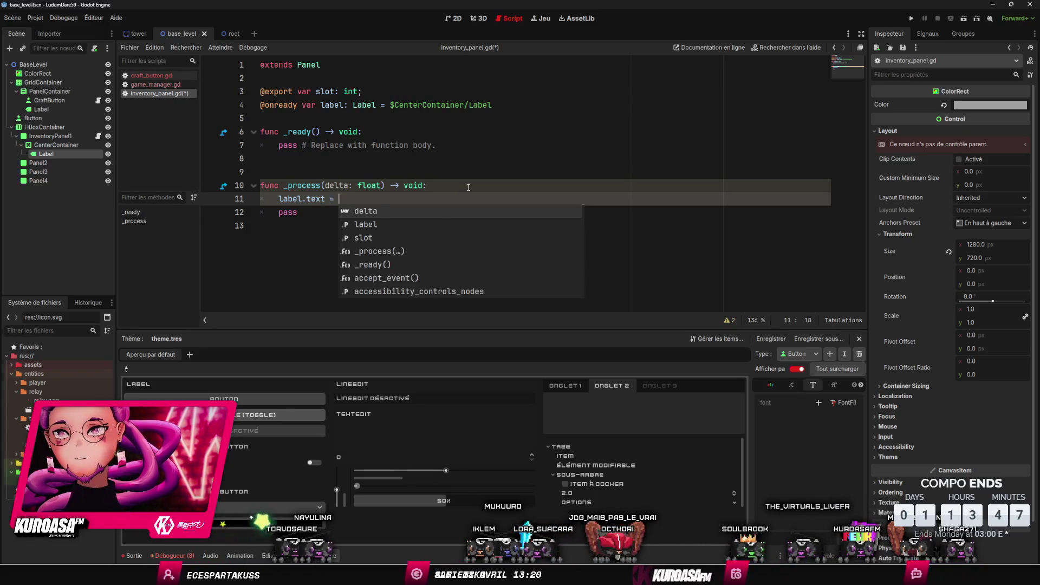
pyautogui.write('Ga')
pyautogui.press('Return')
pyautogui.write('.')
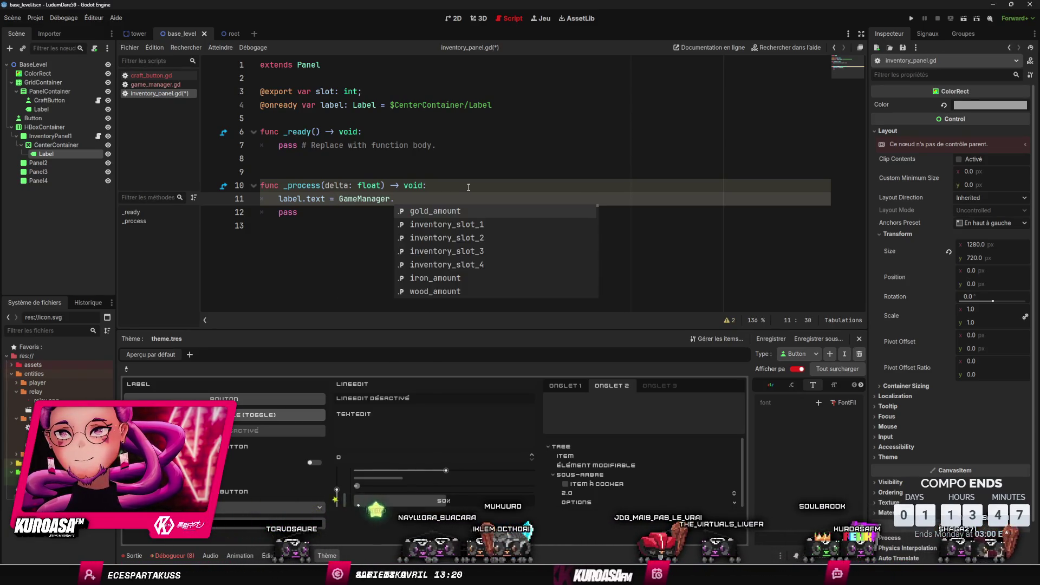
pyautogui.press('Escape')
# Complete the assignment as GameManager.inventory_slot_1.resource_name using autocomplete
pyautogui.press('Home')
pyautogui.hotkey('ctrl', 'Right')
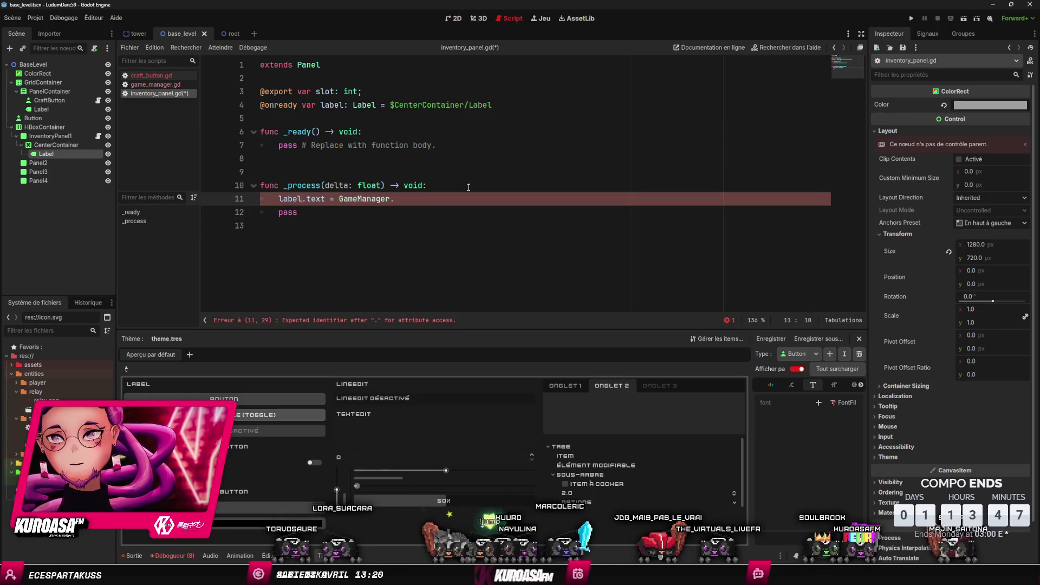
pyautogui.press('End')
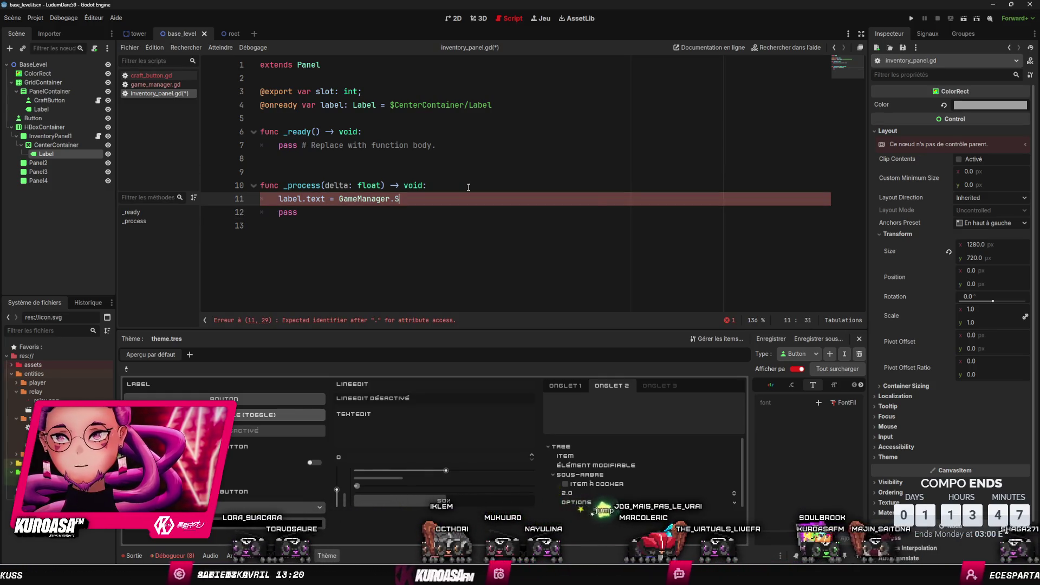
pyautogui.press('BackSpace')
pyautogui.press('Down')
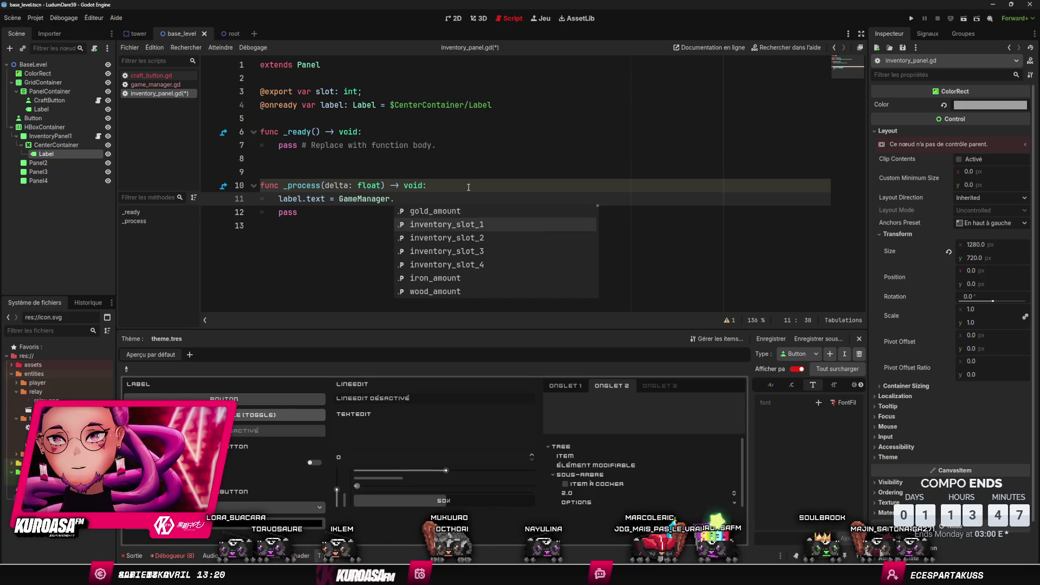
pyautogui.press('Return')
pyautogui.write('.')
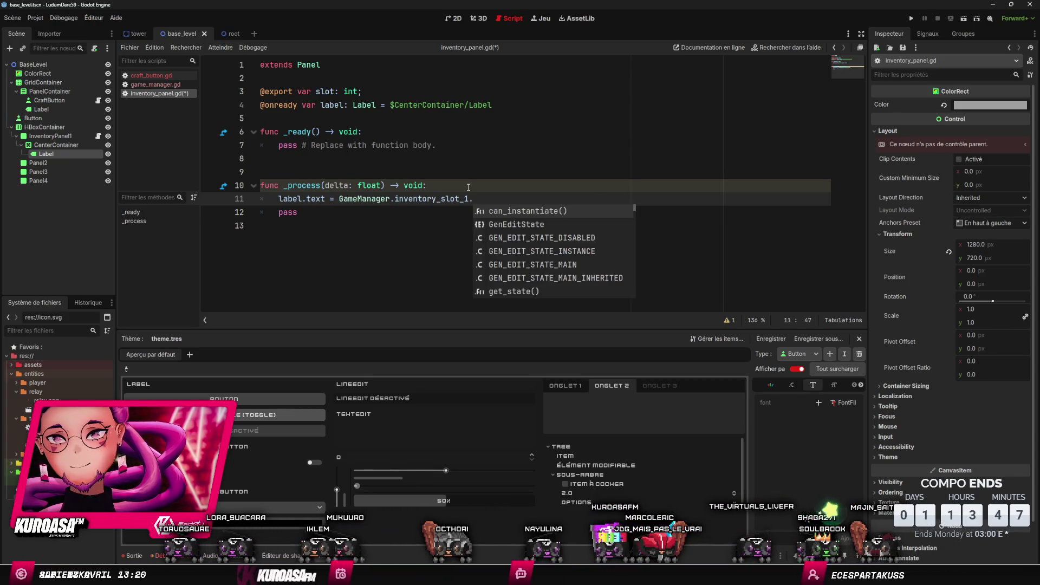
pyautogui.press('Down')
pyautogui.press('Down')
pyautogui.press('Down')
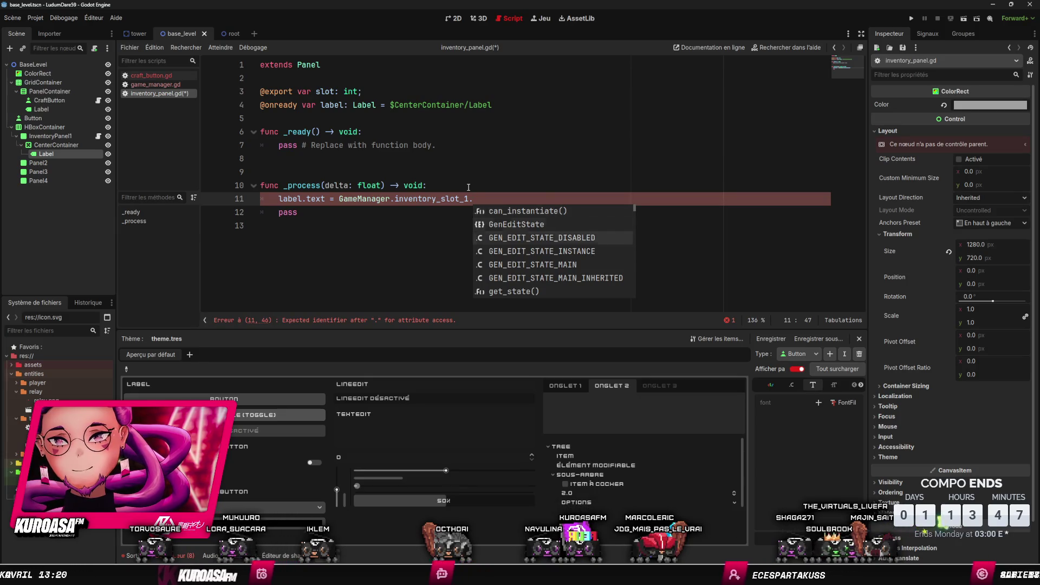
pyautogui.press('Down')
pyautogui.press('Down')
pyautogui.press('Down')
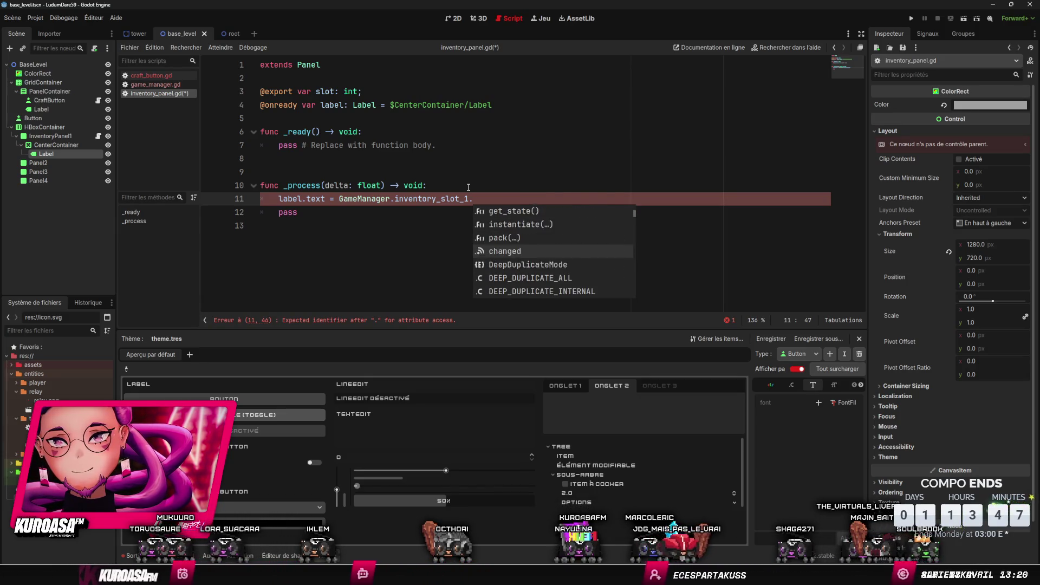
pyautogui.press('Down')
pyautogui.press('Down')
pyautogui.press('Down')
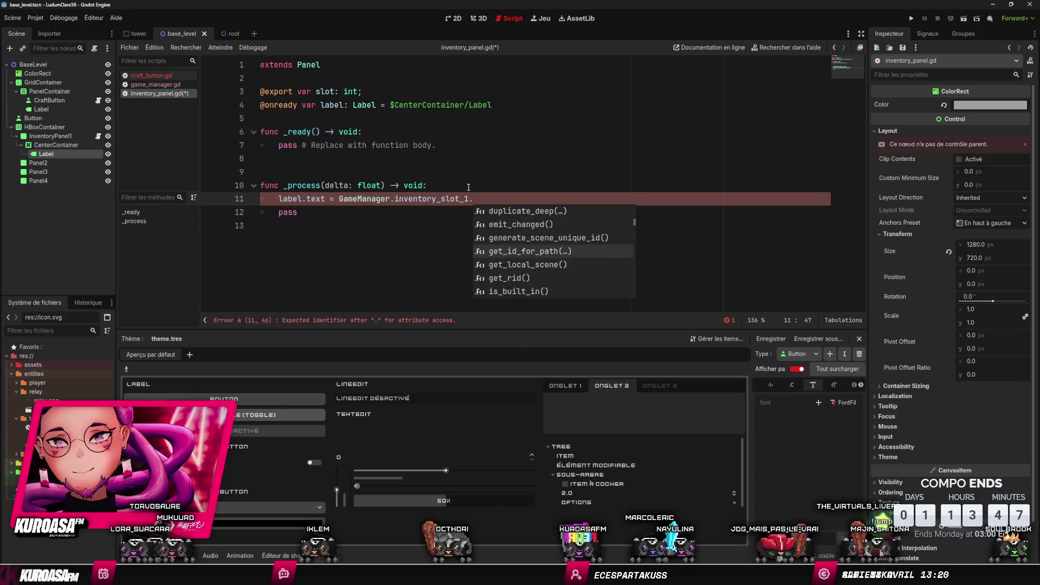
pyautogui.press('Return')
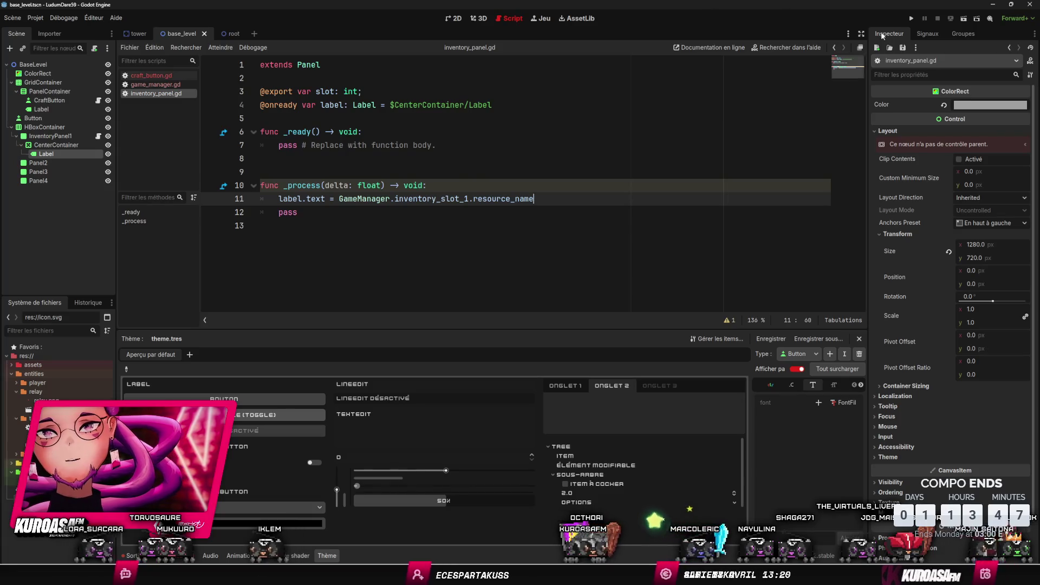
# Run the project to hit the Nil resource_name error, then stop it and open a line above
pyautogui.press('F5')
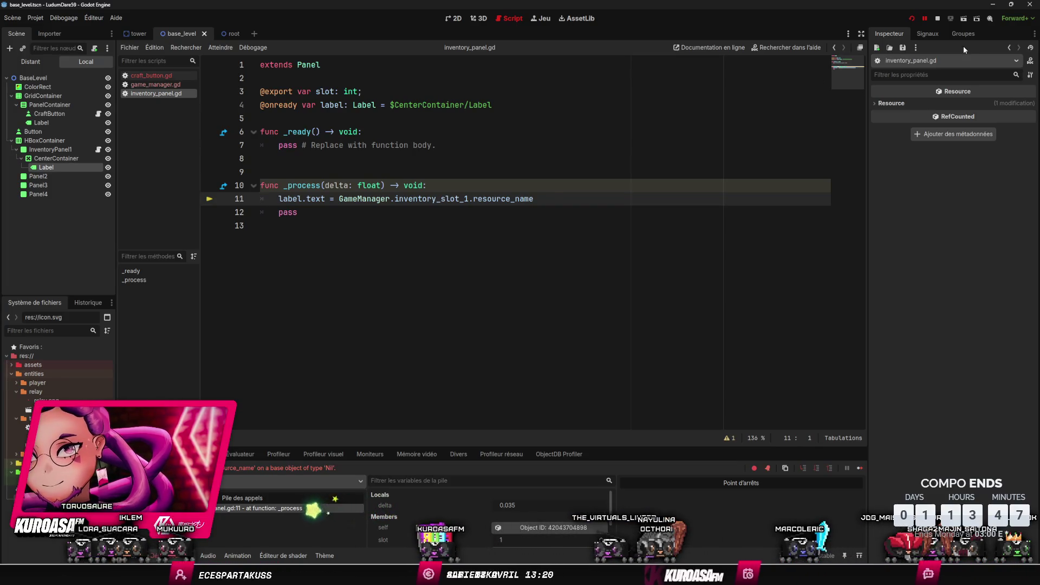
pyautogui.click(938, 20)
pyautogui.click(533, 187)
pyautogui.press('Return')
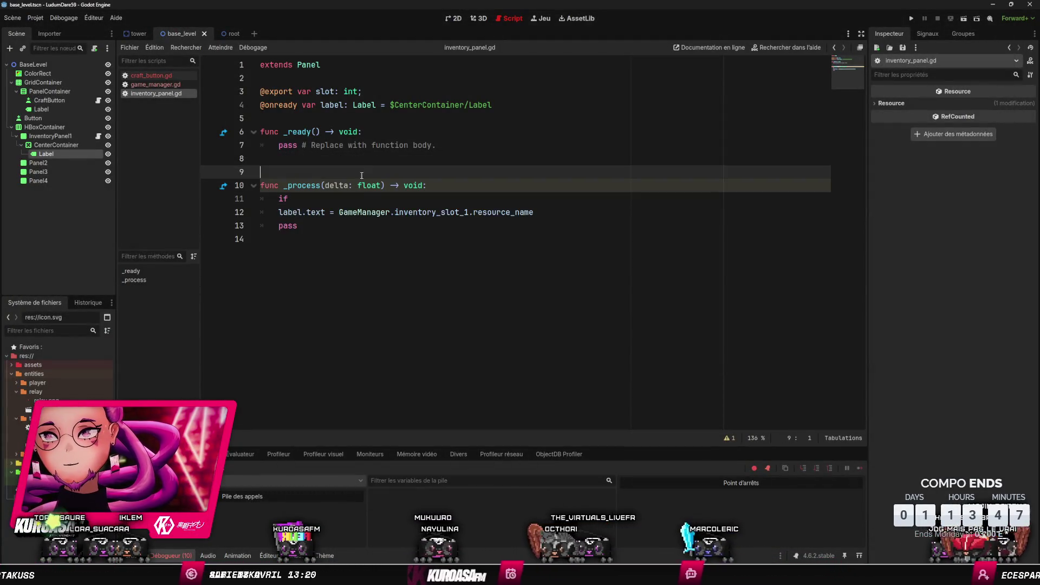
# Wrap the label assignment in an indented if GameManager: guard
pyautogui.doubleClick(370, 213)
pyautogui.click(363, 200)
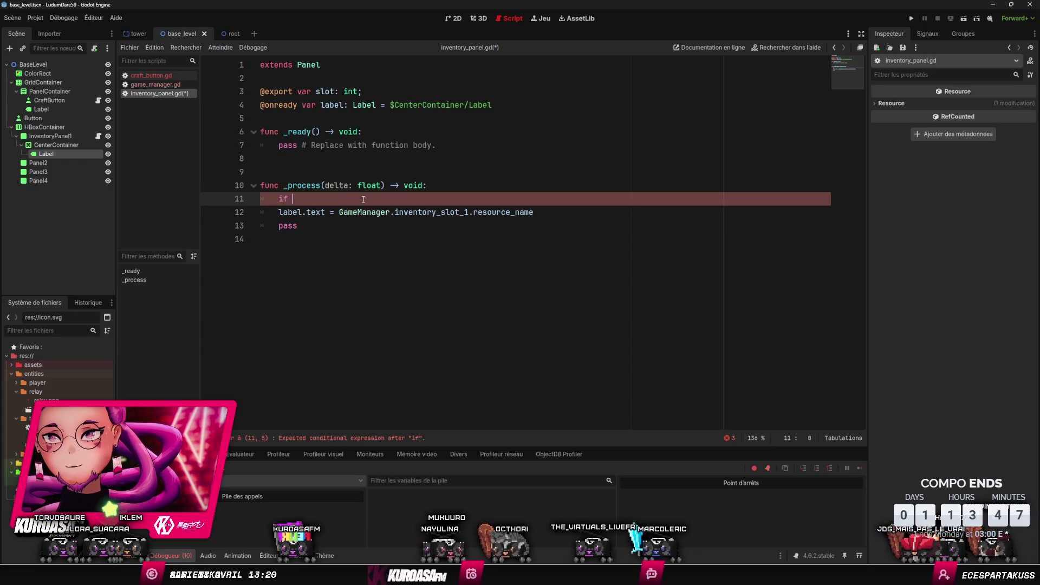
pyautogui.write(':')
pyautogui.click(392, 212)
pyautogui.press('Home')
pyautogui.press('Tab')
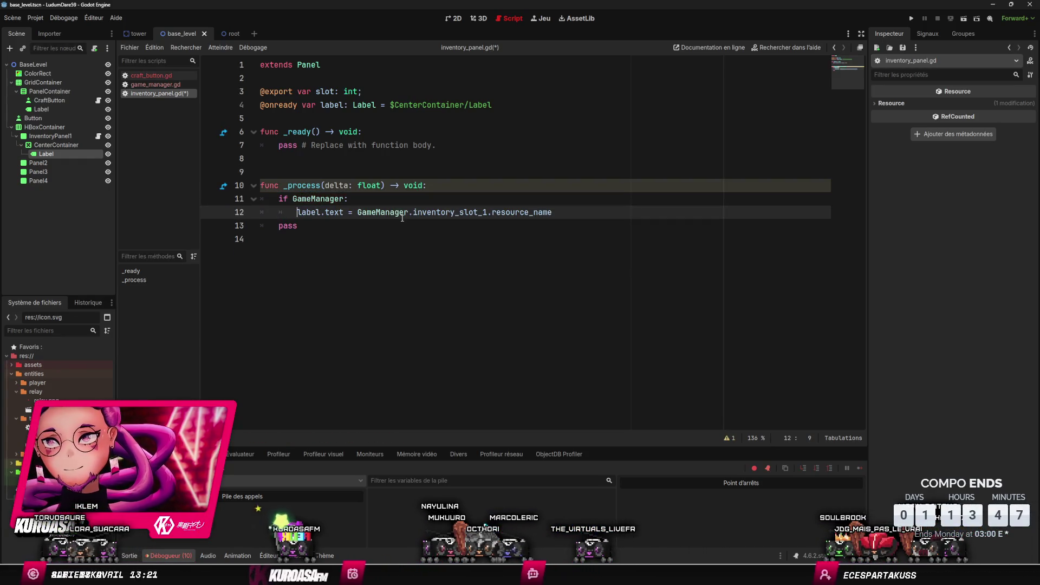
# Fix the condition to GameManager.inventory_slot_1 and rerun, pressing the RELAY card
pyautogui.click(912, 18)
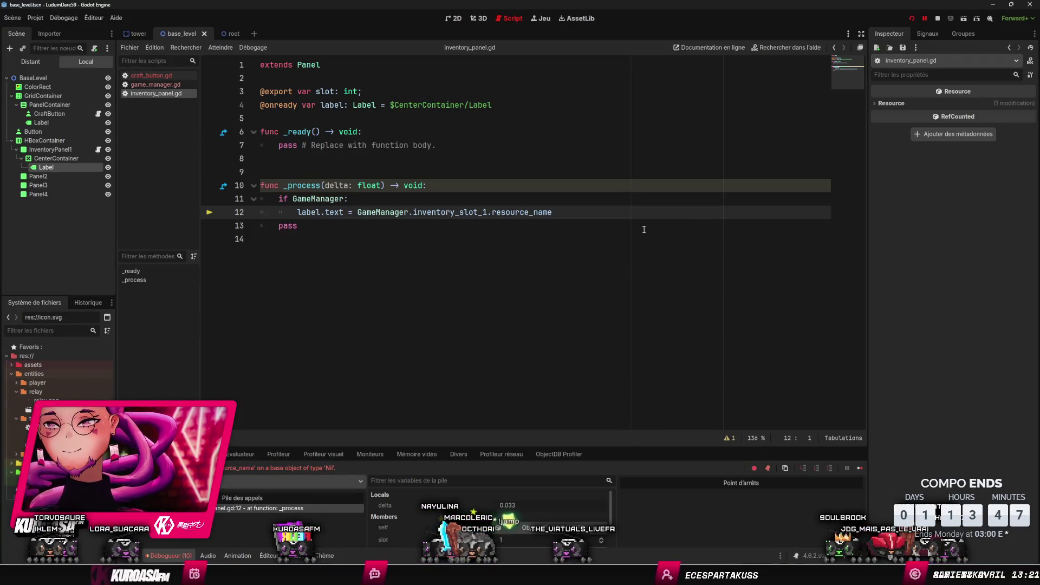
pyautogui.click(340, 199)
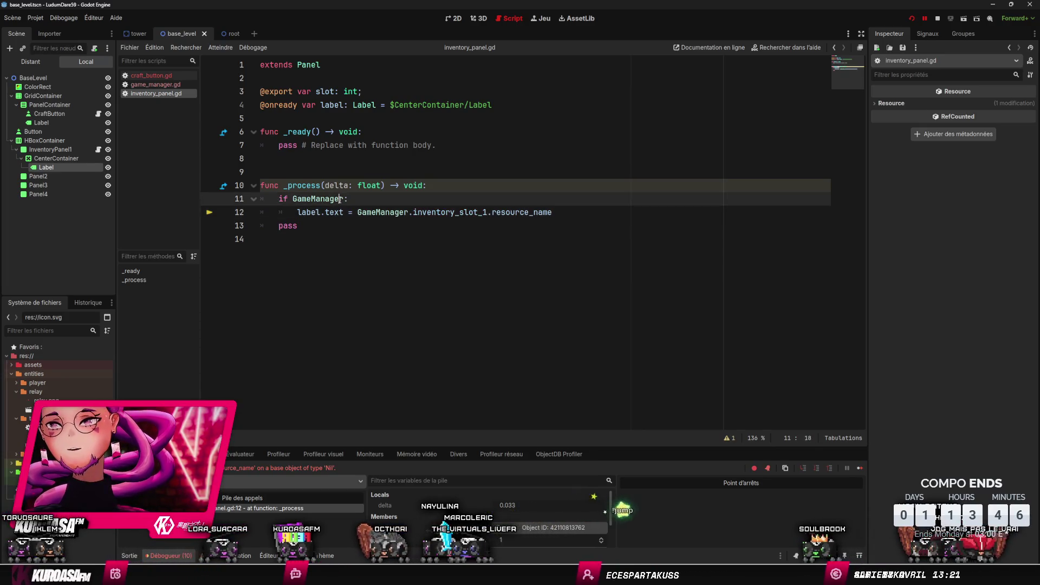
pyautogui.write('.inventory_slot_1')
pyautogui.click(912, 18)
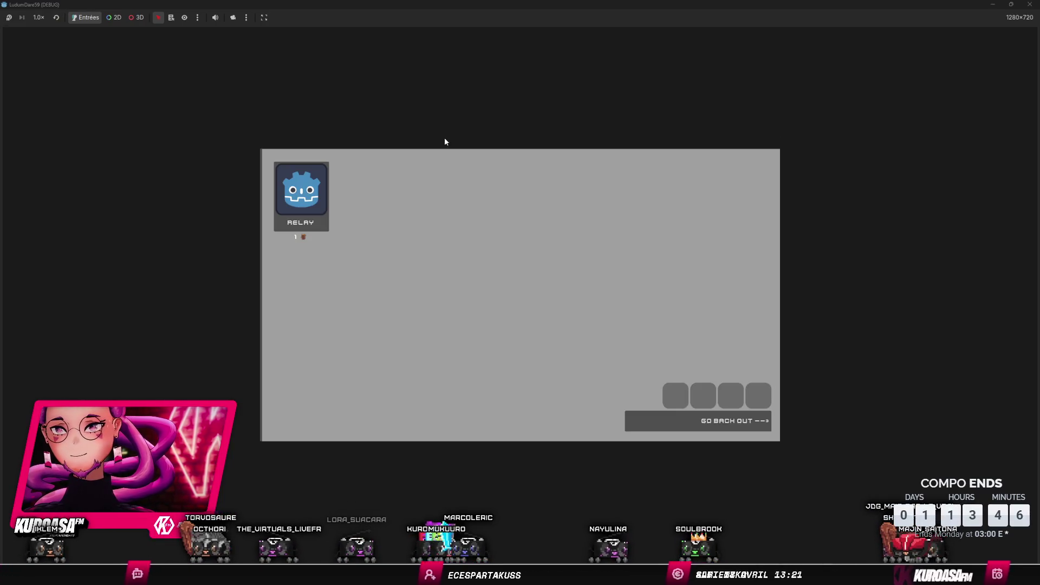
pyautogui.click(310, 193)
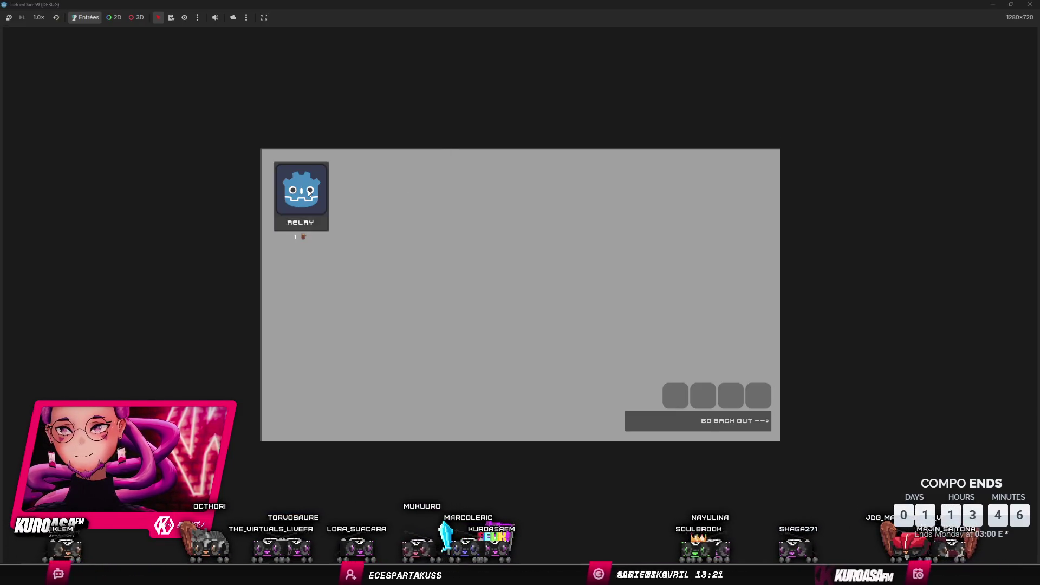
pyautogui.press('F8')
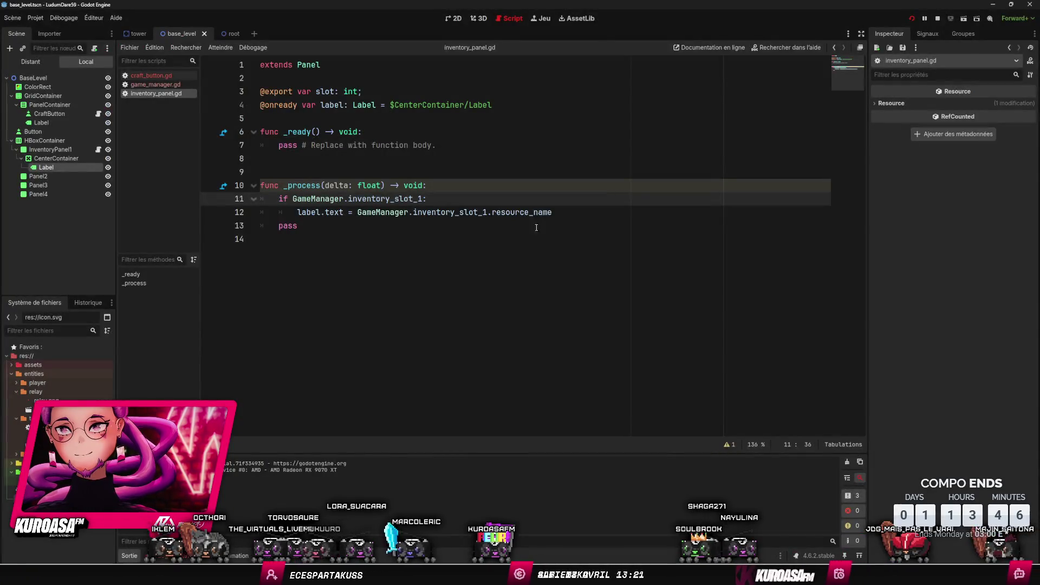
# Inspect GameManager's live properties in the remote scene tree, then stop the game
pyautogui.click(31, 61)
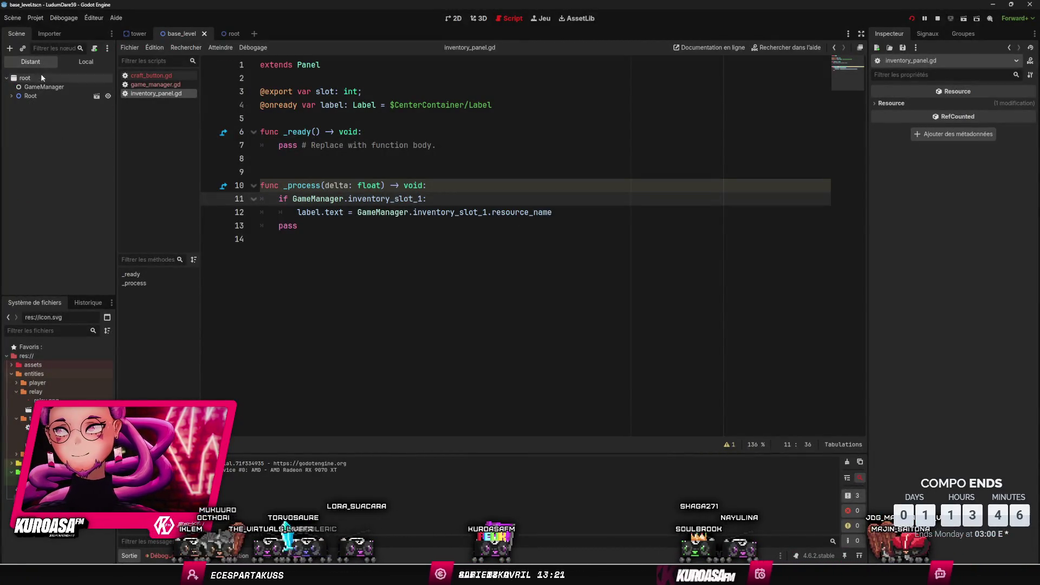
pyautogui.click(39, 86)
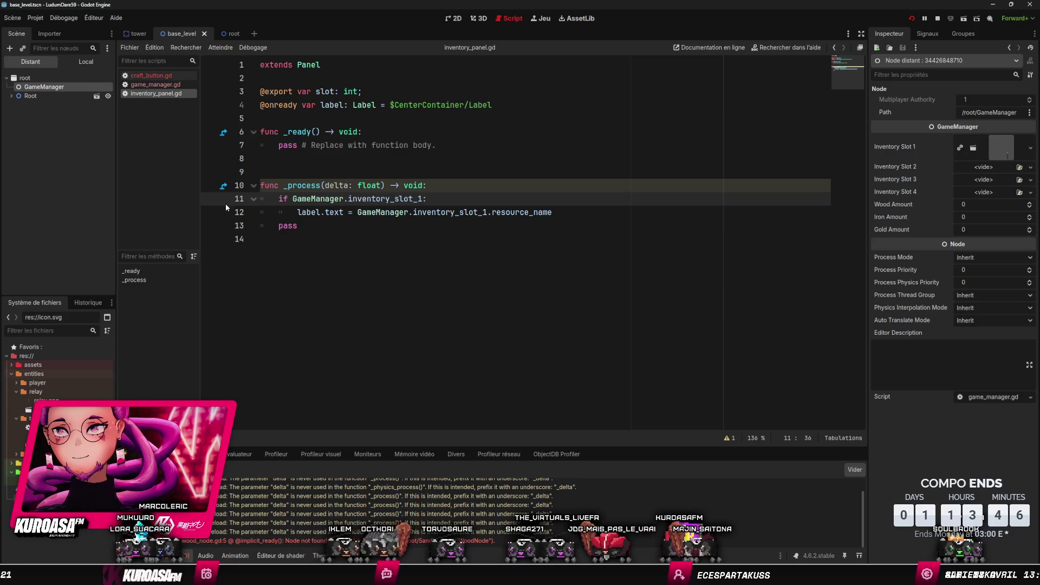
pyautogui.rightClick(239, 215)
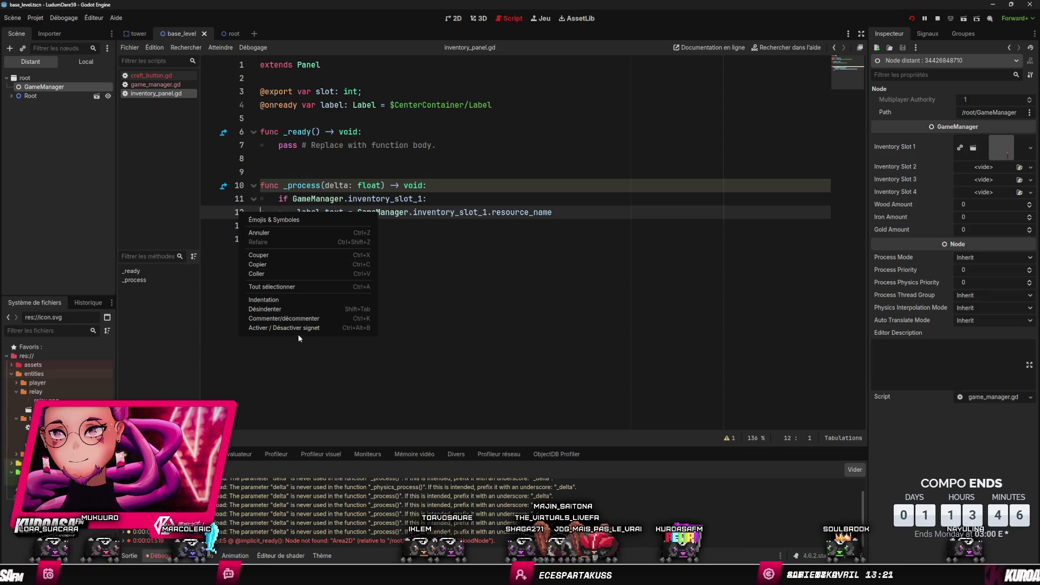
pyautogui.press('Escape')
pyautogui.rightClick(366, 211)
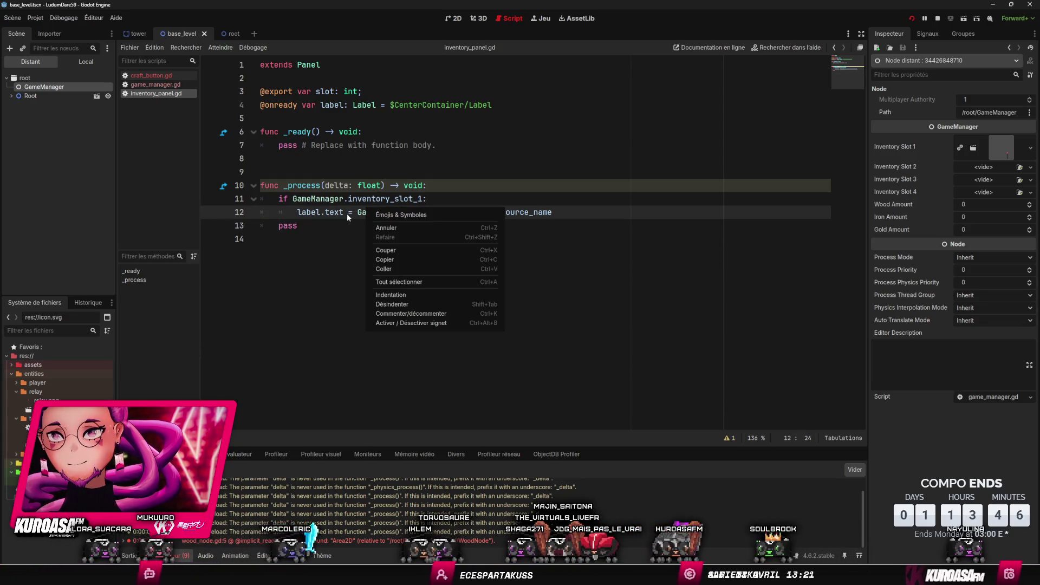
pyautogui.press('Escape')
pyautogui.click(938, 17)
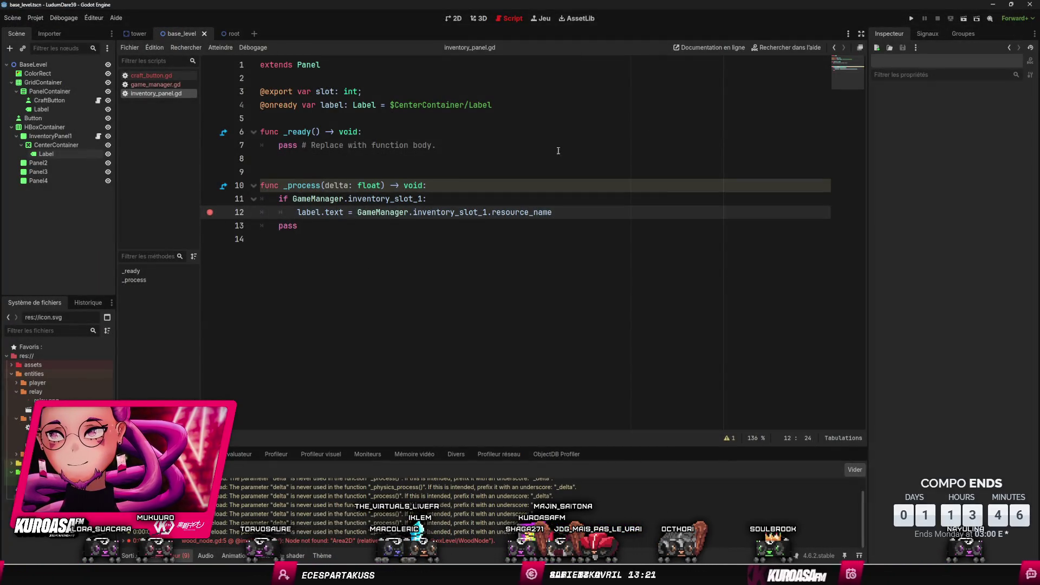
# Rerun the game and inspect resource_name at the line 12 breakpoint
pyautogui.press('F5')
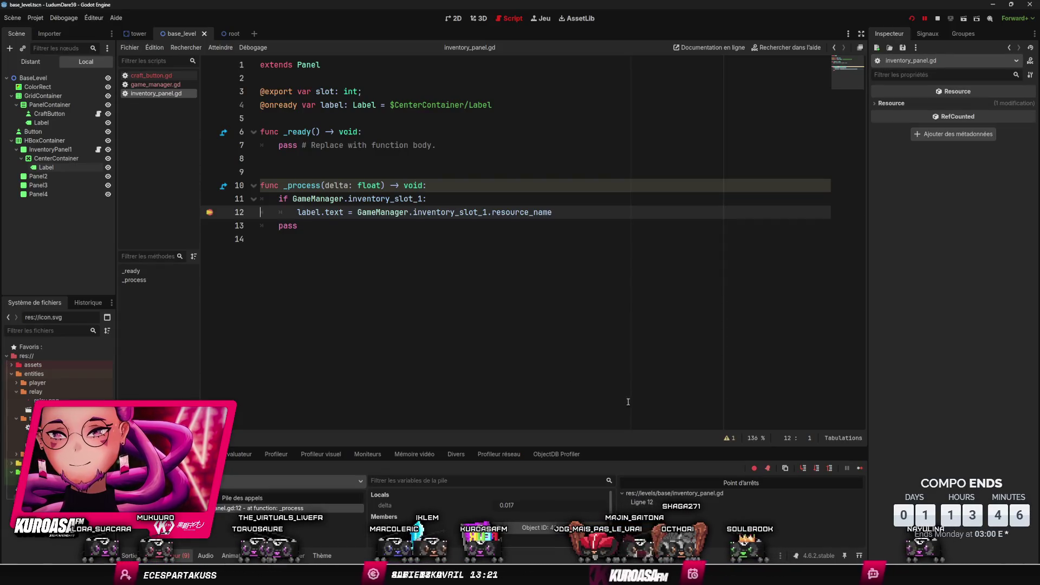
pyautogui.moveTo(516, 215)
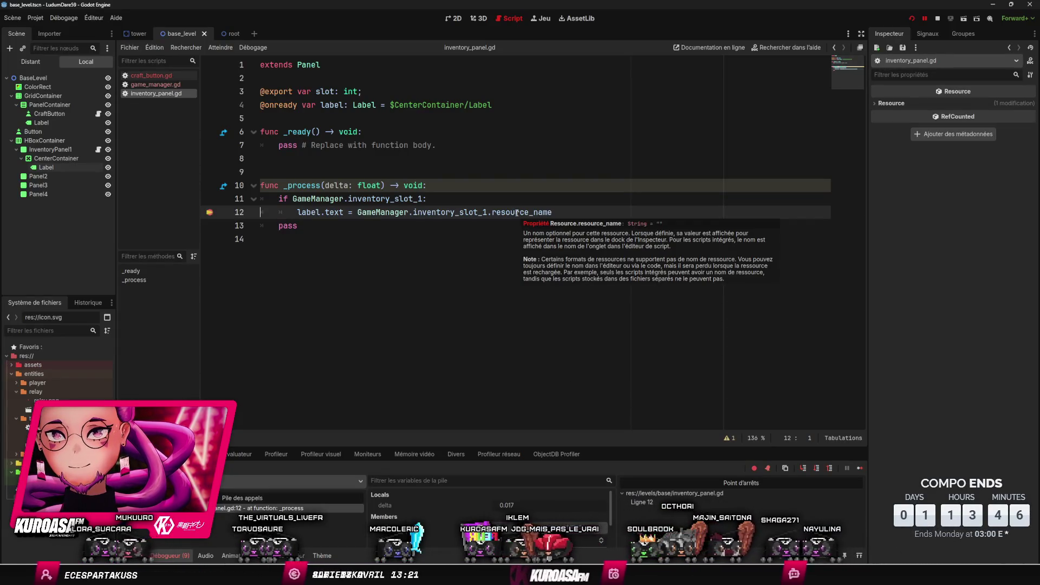
pyautogui.moveTo(467, 211)
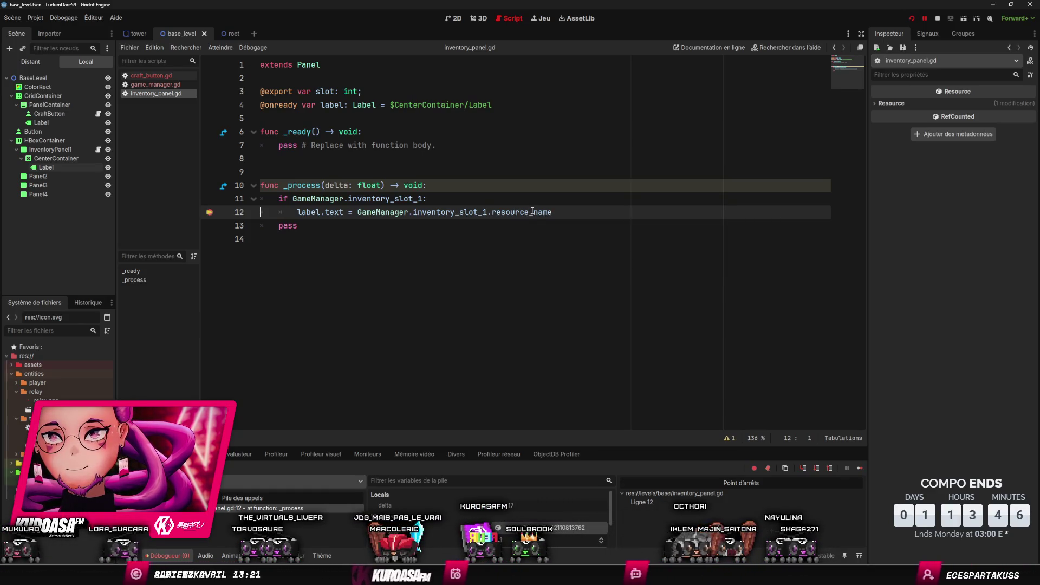
# Replace resource_name with instantiate().name on line 12 and save inventory_panel.gd
pyautogui.moveTo(539, 211)
pyautogui.click(937, 18)
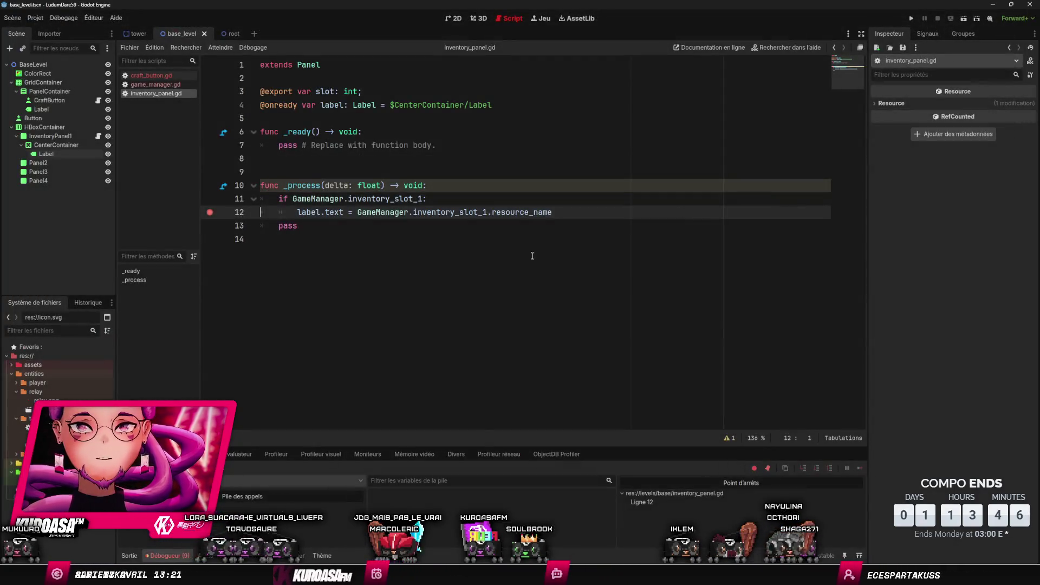
pyautogui.doubleClick(530, 211)
pyautogui.write('insta')
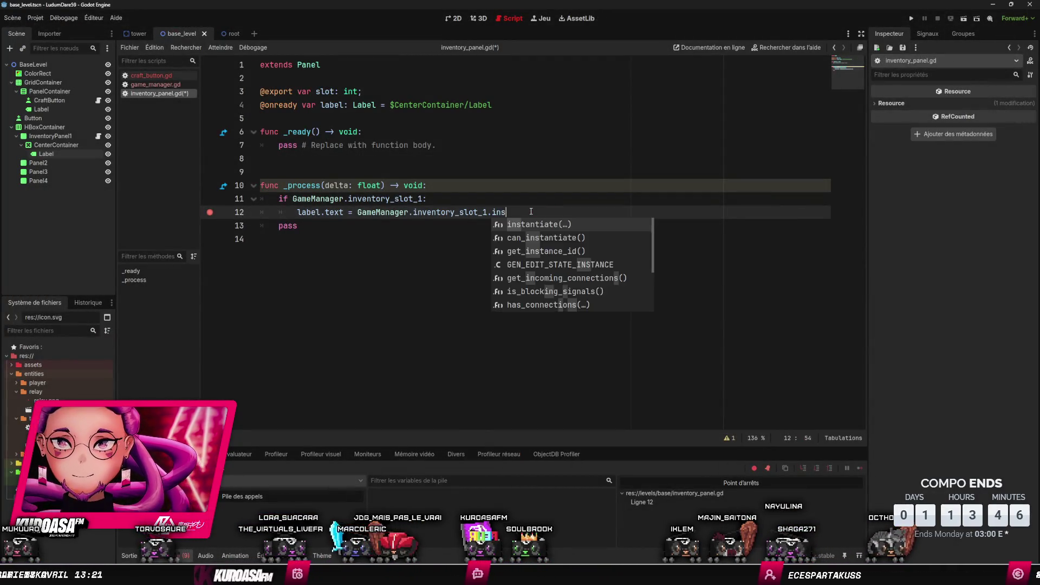
pyautogui.press('Return')
pyautogui.press('Right')
pyautogui.write('.')
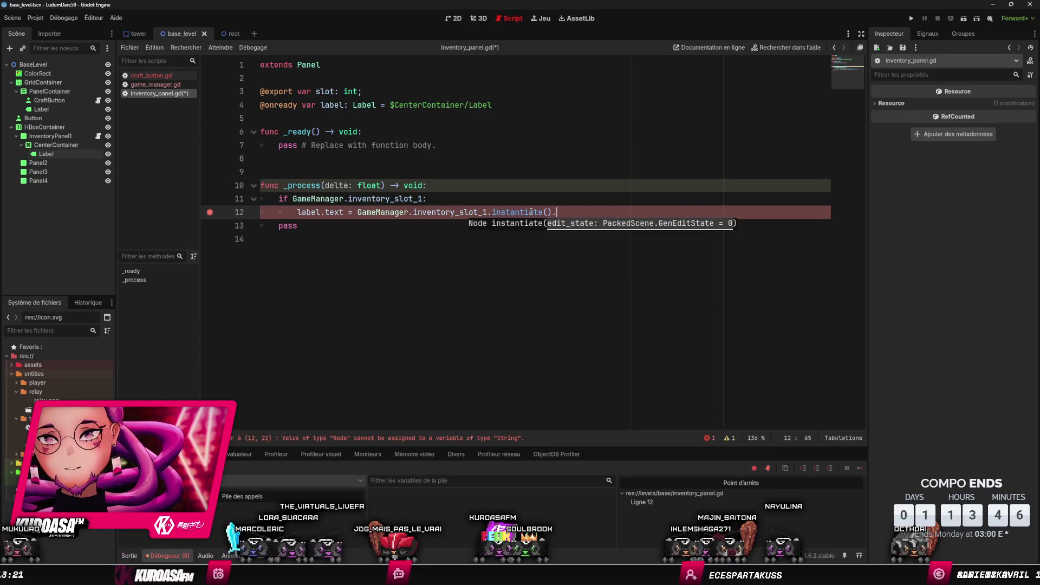
pyautogui.write('name')
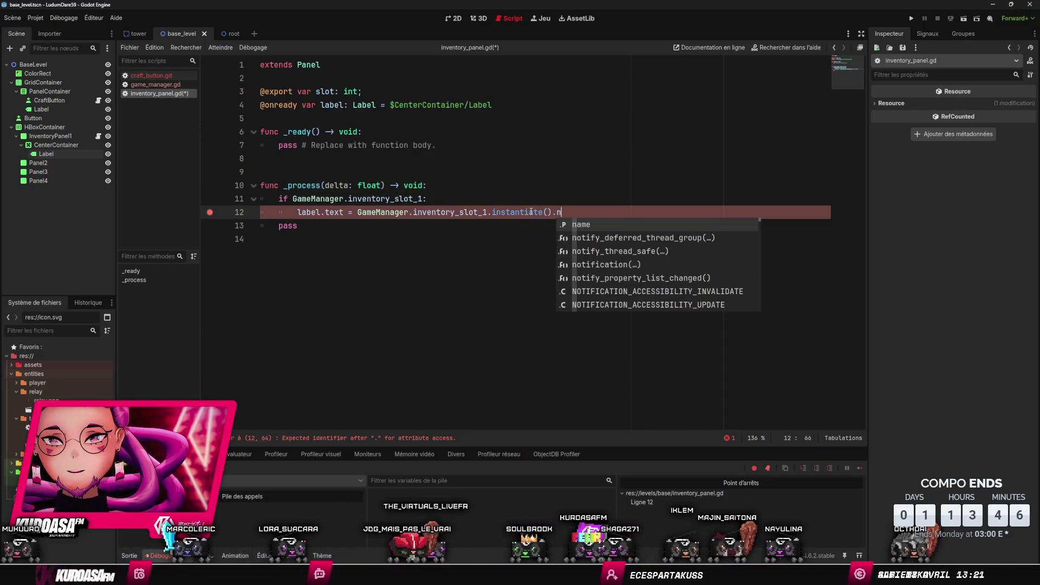
pyautogui.click(621, 172)
pyautogui.hotkey('ctrl', 's')
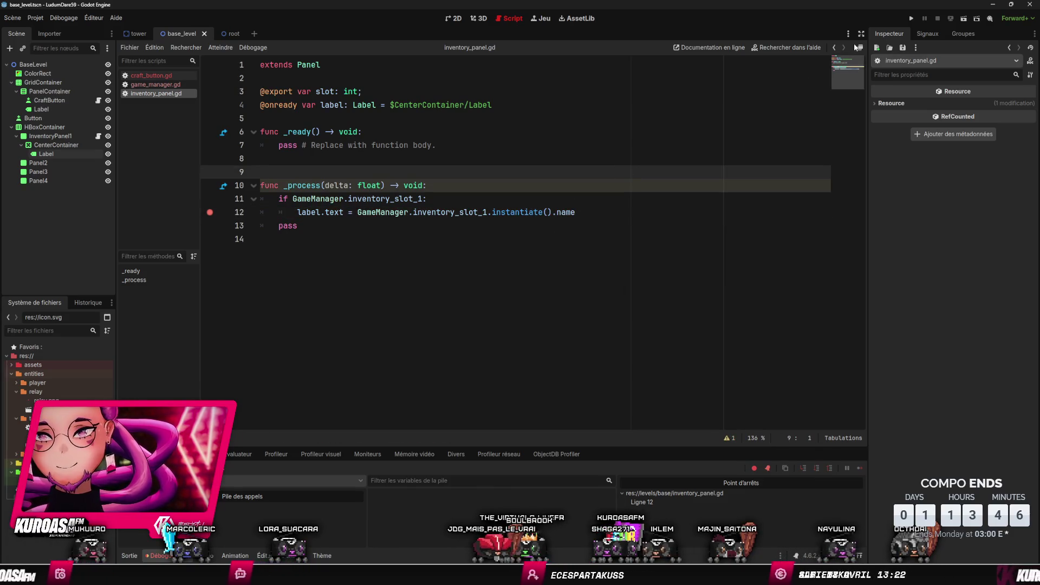
# Run the game, remove the line 12 breakpoint, and resume to see RELAY in the slot
pyautogui.click(912, 19)
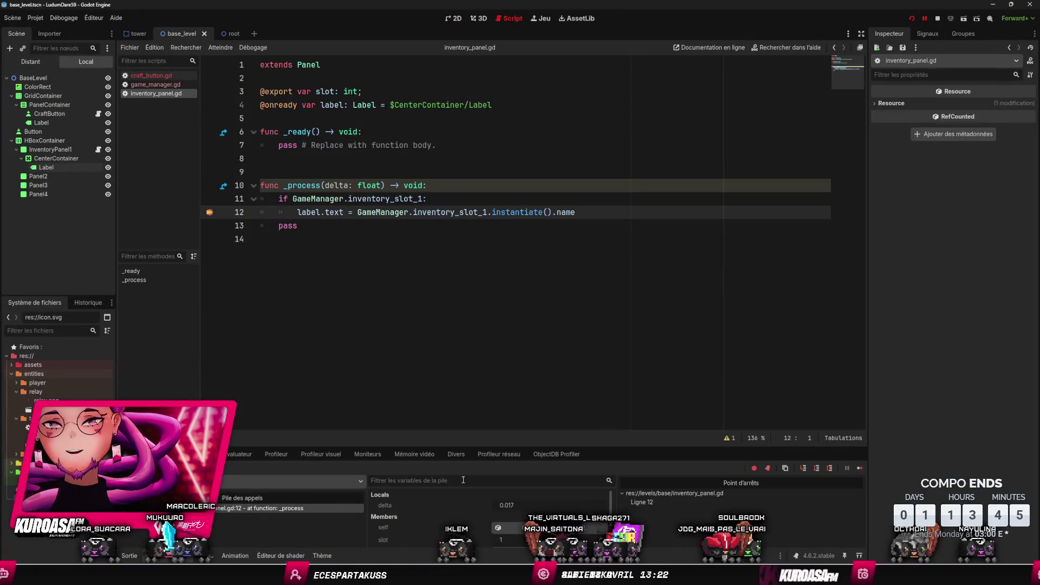
pyautogui.click(211, 215)
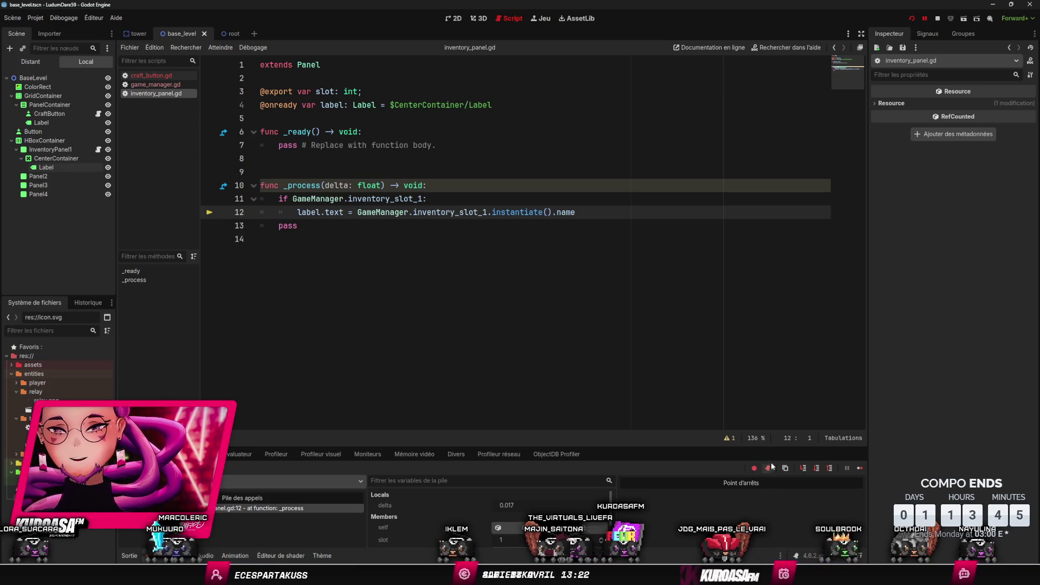
pyautogui.click(860, 468)
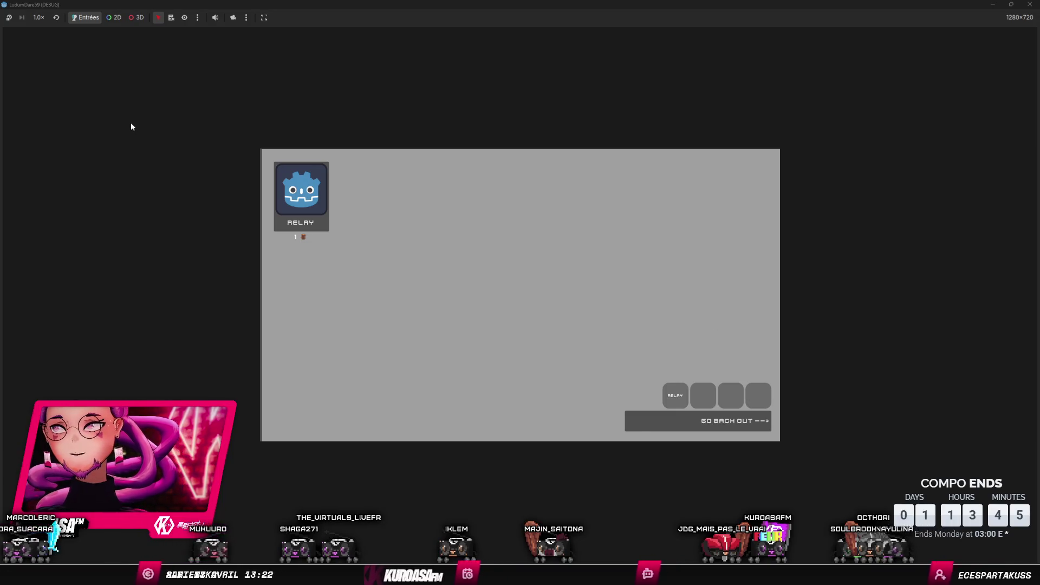
pyautogui.hotkey('alt', 'Tab')
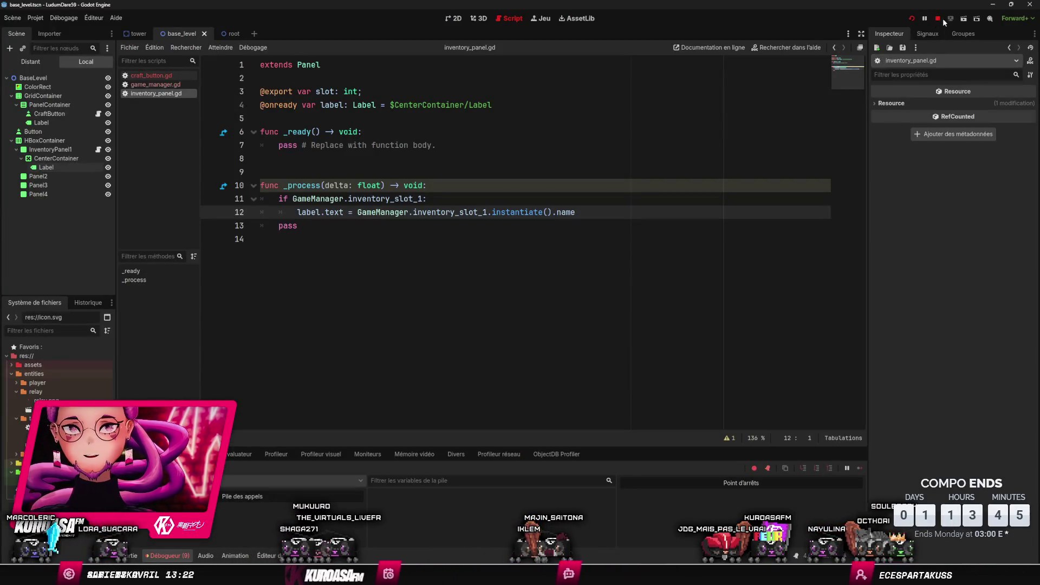
# Stop the game and review the guarded label assignment on lines 11–12
pyautogui.click(938, 18)
pyautogui.click(325, 225)
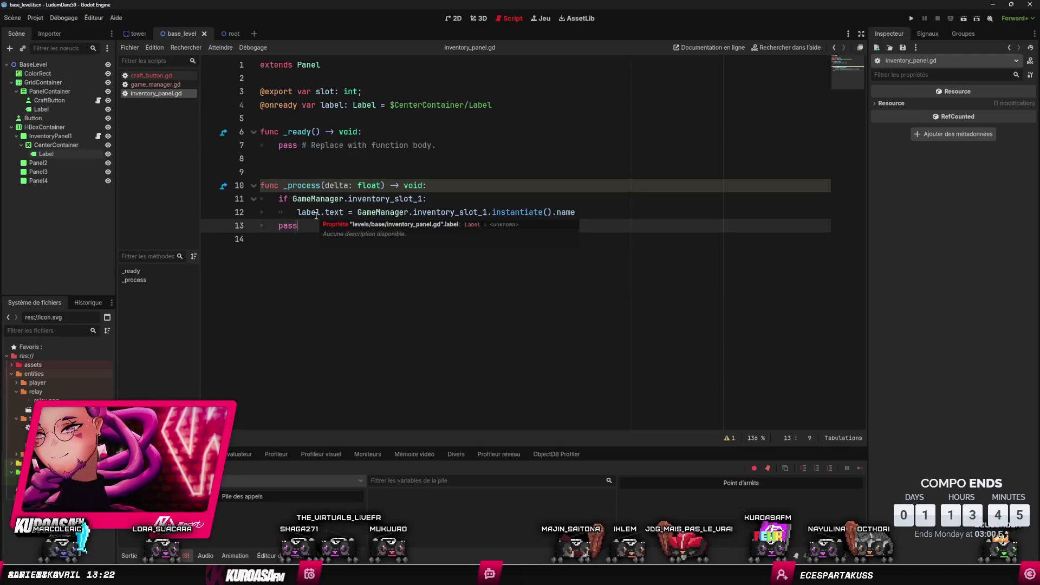
pyautogui.moveTo(298, 212); pyautogui.dragTo(619, 217)
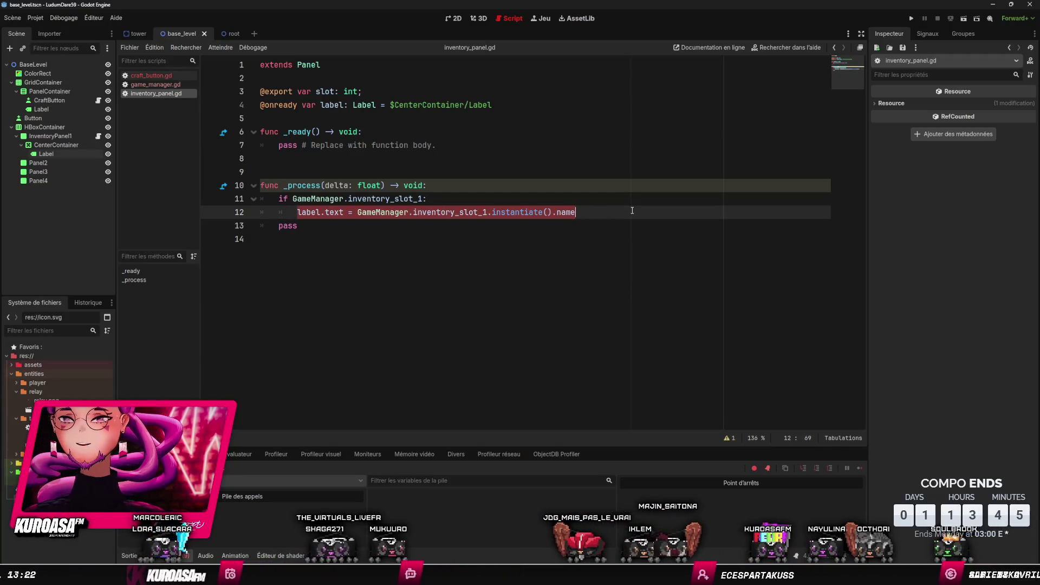
pyautogui.moveTo(431, 199)
pyautogui.mouseDown()
pyautogui.moveTo(261, 199)
pyautogui.moveTo(278, 199)
pyautogui.mouseUp()
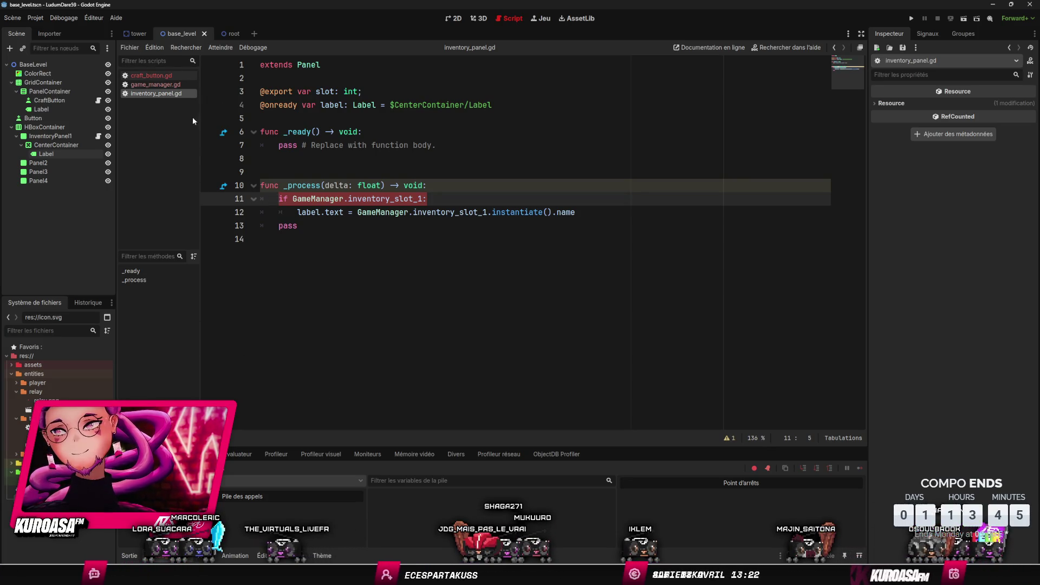
pyautogui.click(156, 84)
# Append func add_to_inventory(PackedScene): to the end of game_manager.gd, leaving an indented body line
pyautogui.click(451, 264)
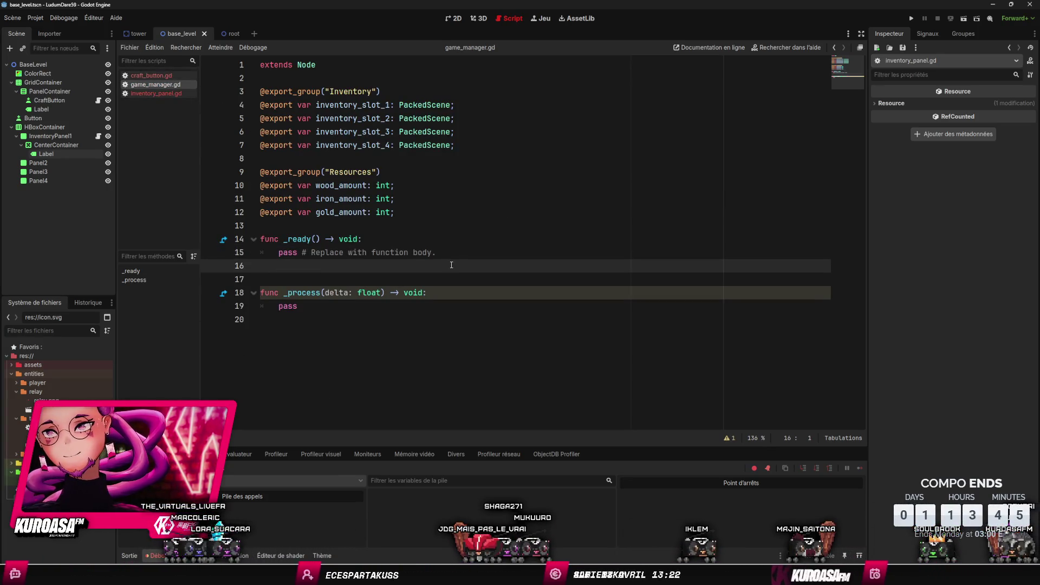
pyautogui.click(341, 335)
pyautogui.press('Return')
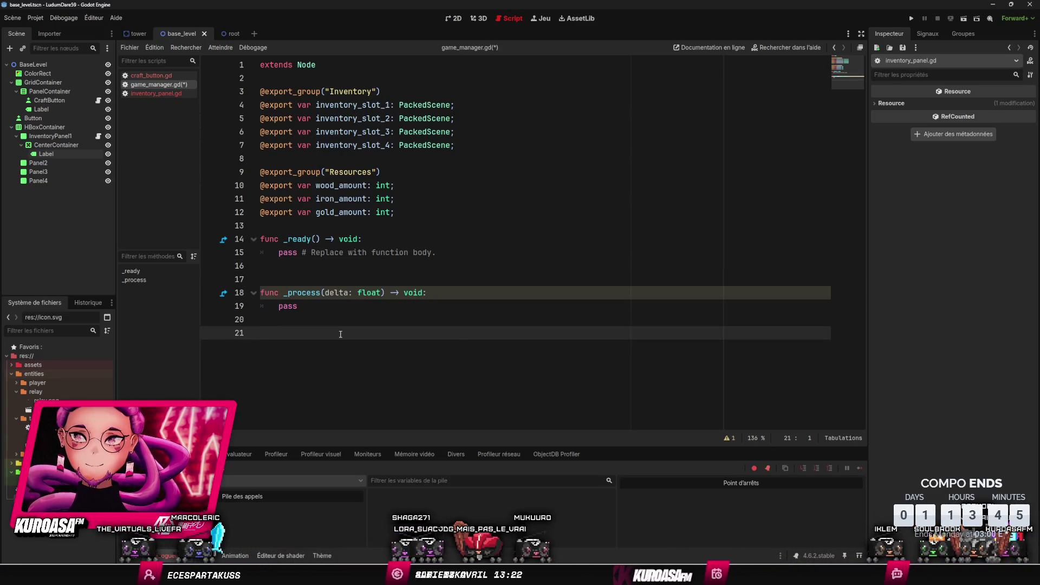
pyautogui.write('func set')
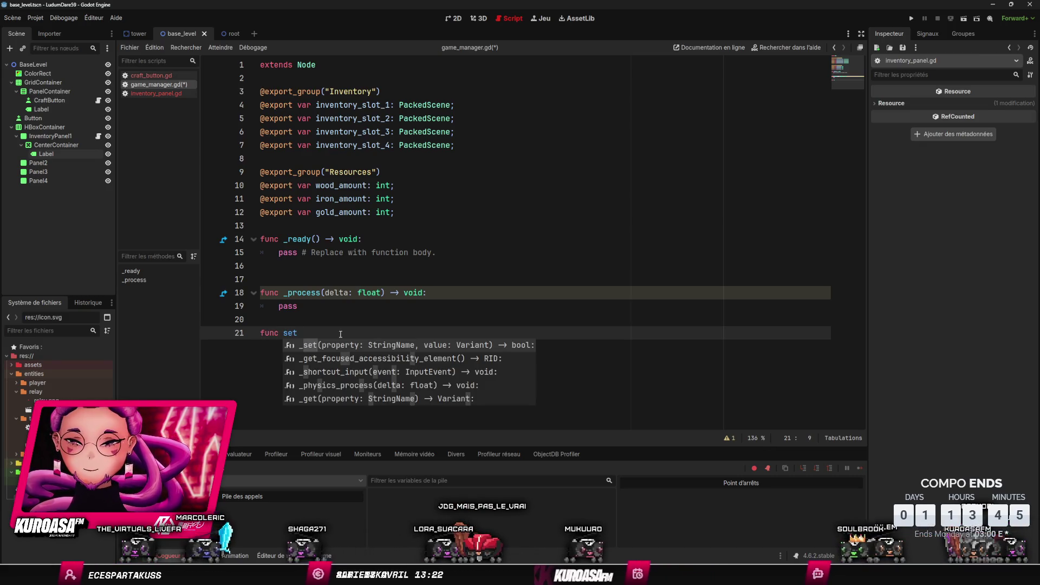
pyautogui.press('BackSpace')
pyautogui.press('BackSpace')
pyautogui.press('BackSpace')
pyautogui.write('add_to')
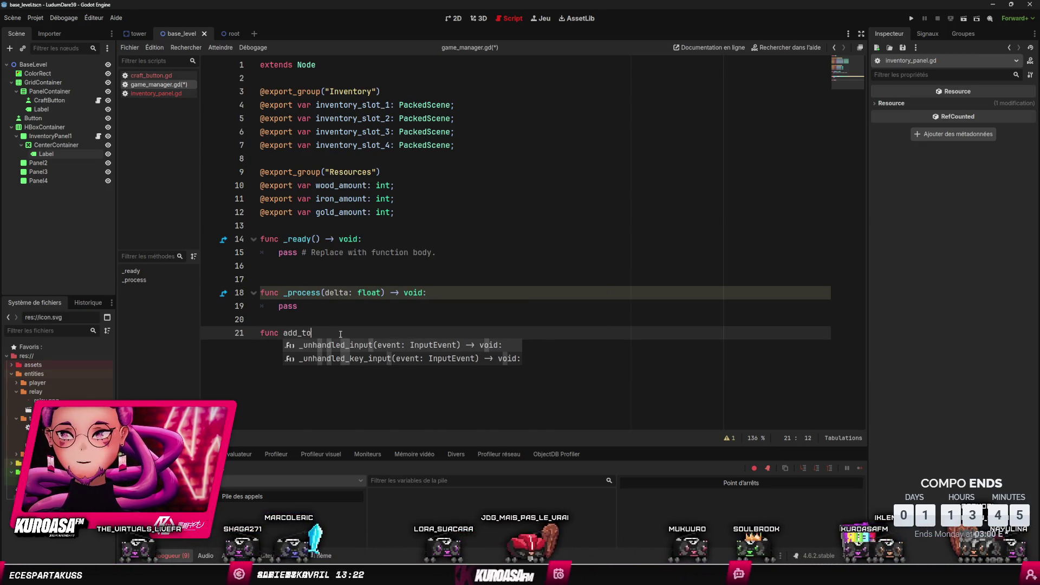
pyautogui.write('_inventory')
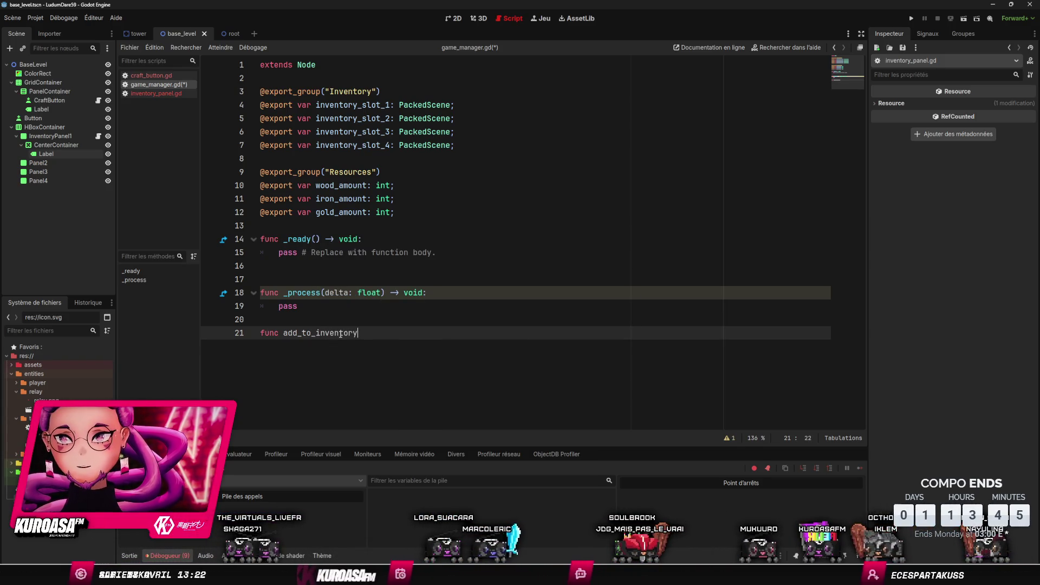
pyautogui.write('(')
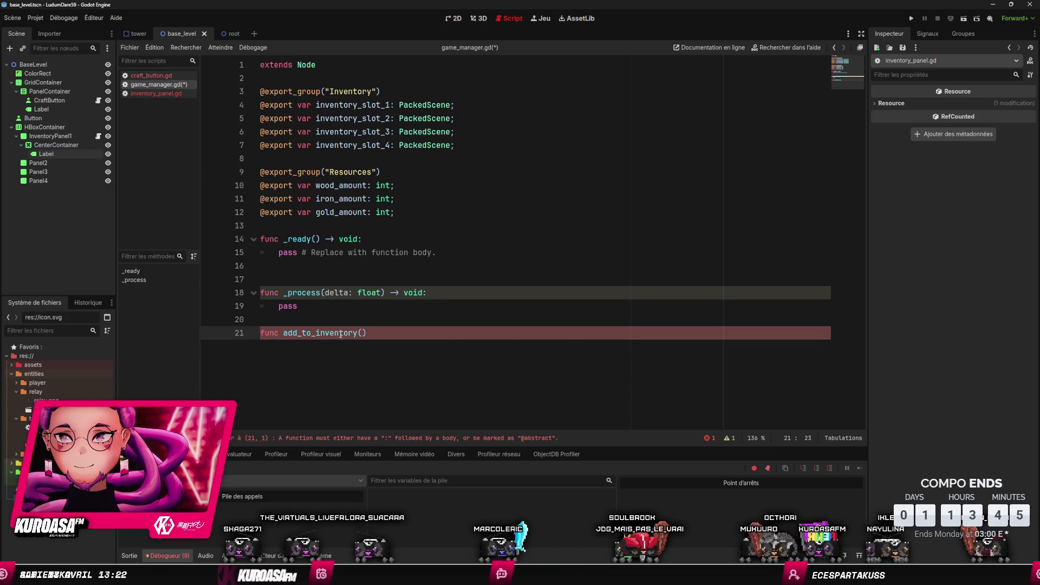
pyautogui.write('P')
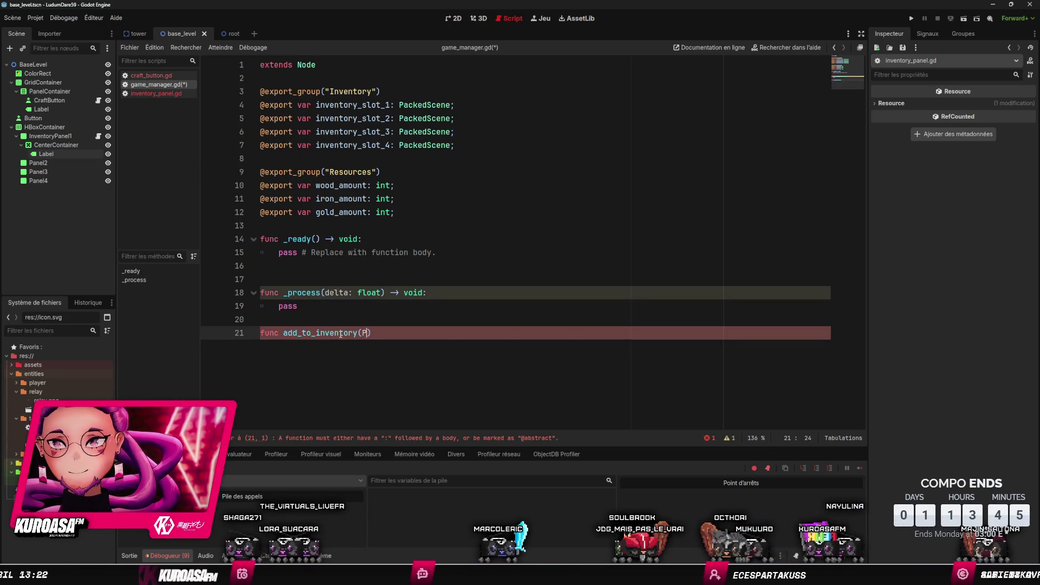
pyautogui.write('acjk')
pyautogui.write('kedScene')
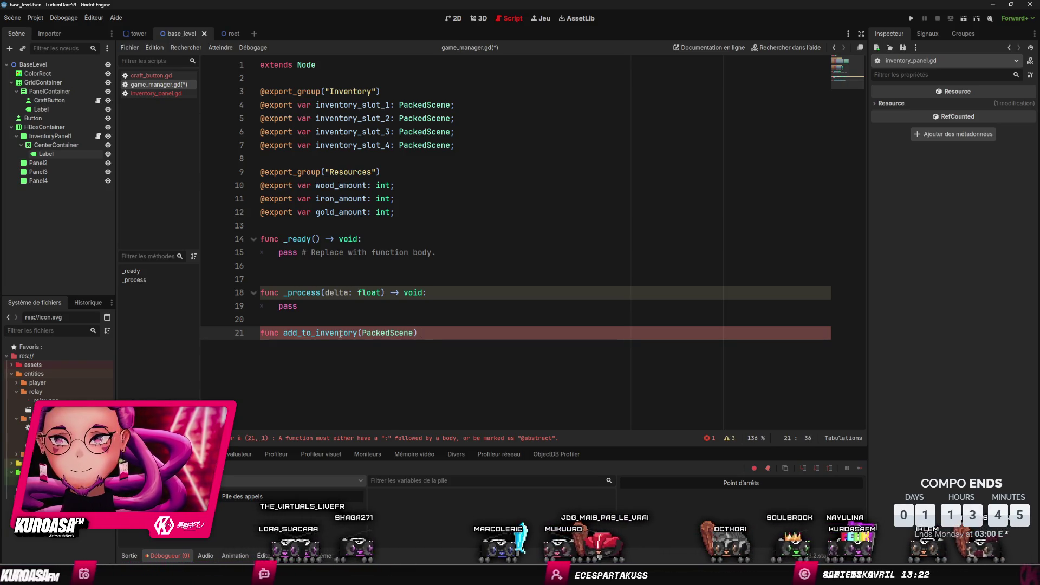
pyautogui.write(':')
pyautogui.press('Return')
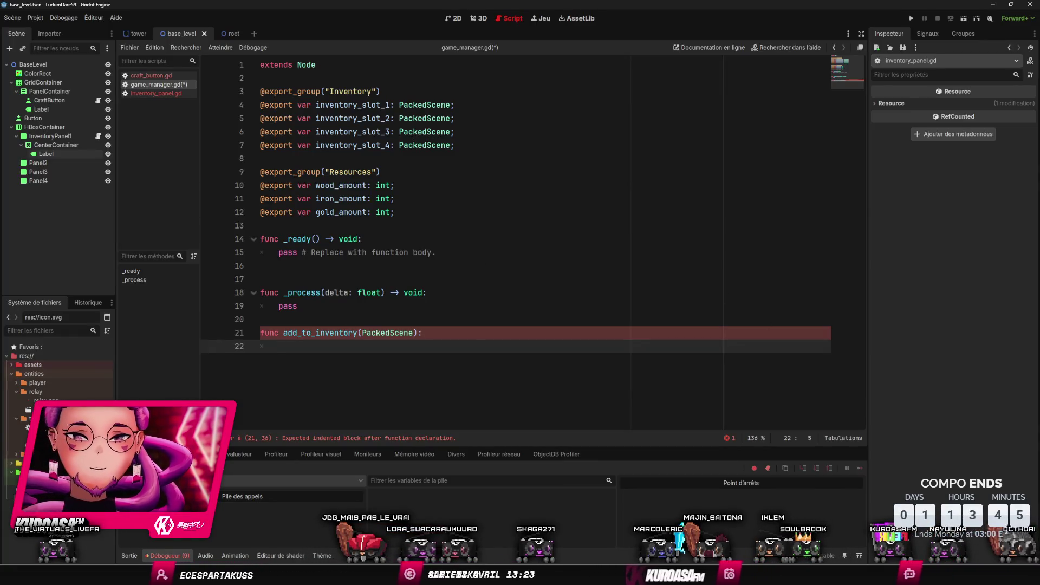
pyautogui.hotkey('alt', 'Tab')
pyautogui.hotkey('alt', 'Tab')
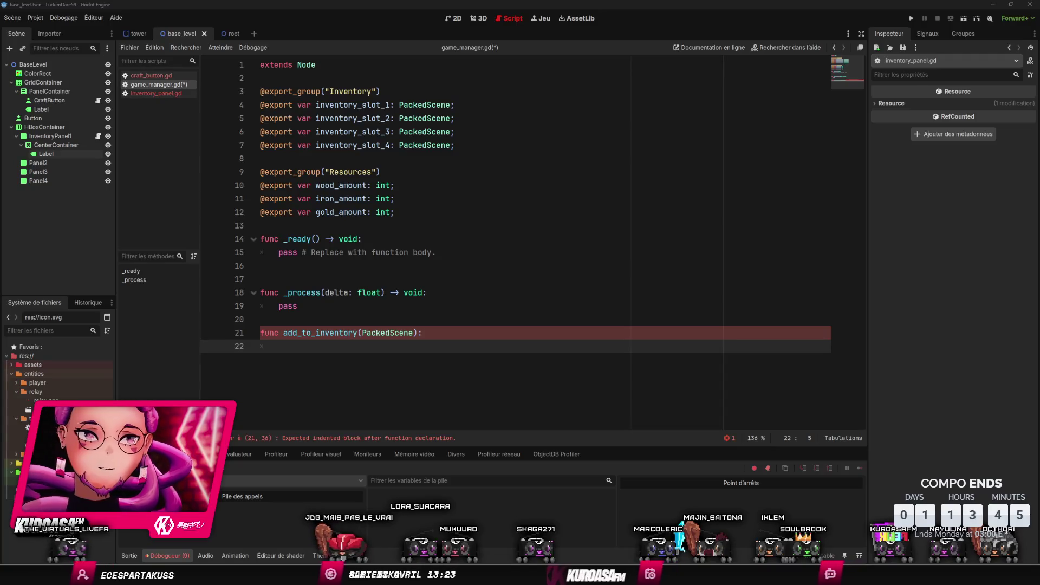
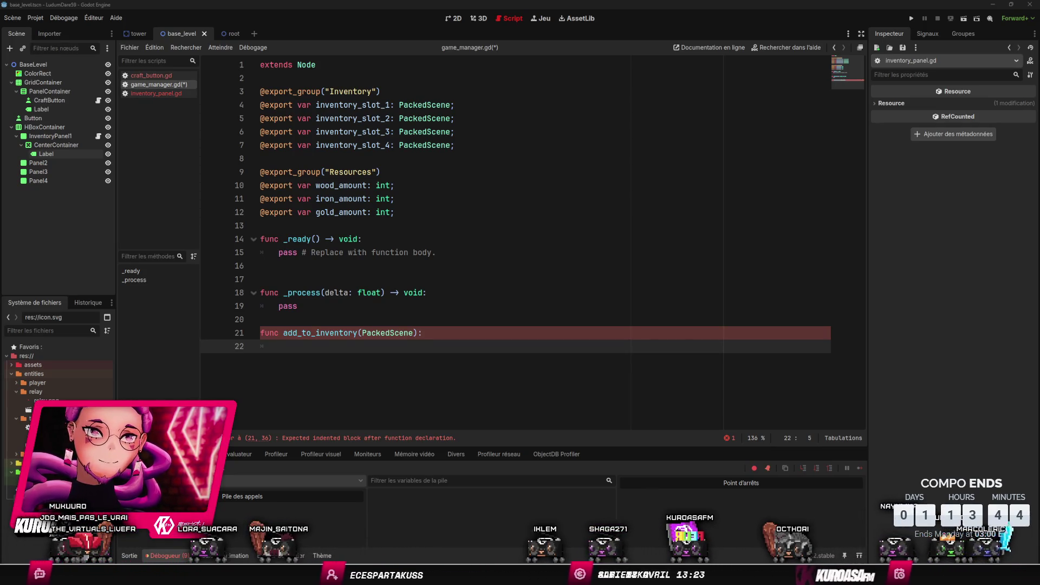
# Delete the inventory_slot_2–4 declarations and rename inventory_slot_1 to inventory
pyautogui.click(362, 145)
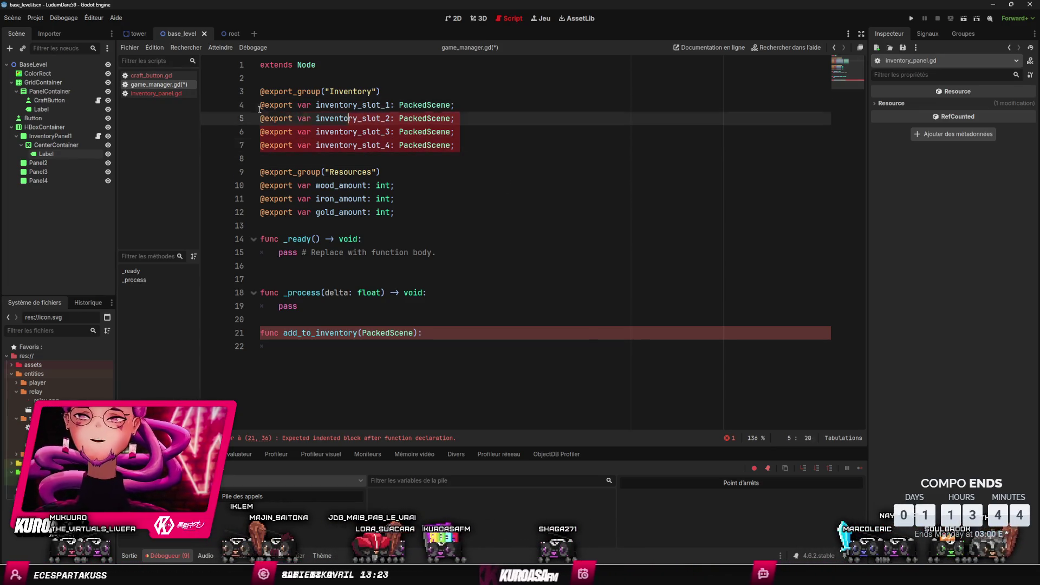
pyautogui.click(286, 118)
pyautogui.moveTo(260, 118); pyautogui.dragTo(454, 146)
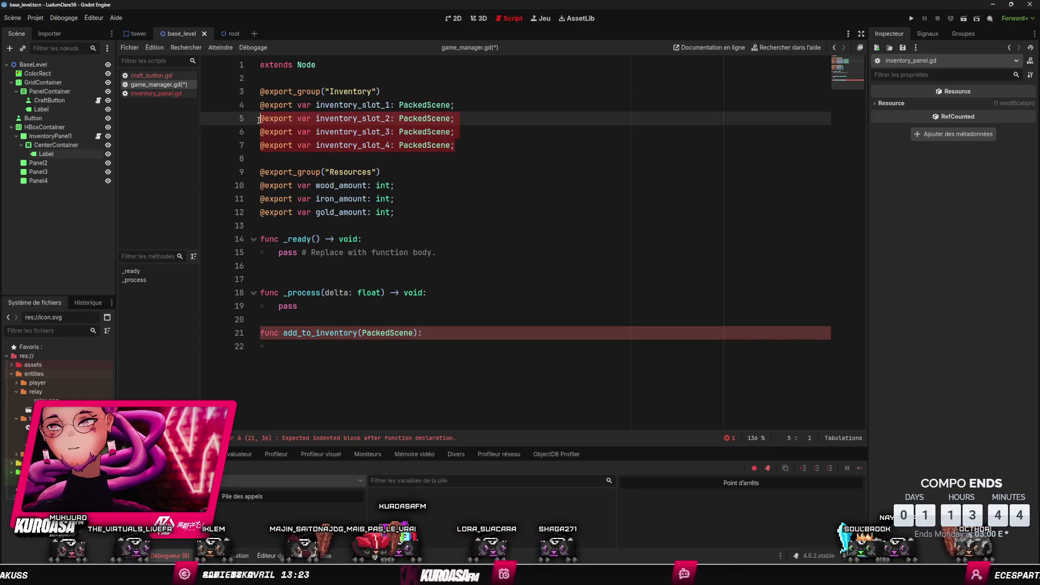
pyautogui.press('BackSpace')
pyautogui.moveTo(358, 105); pyautogui.dragTo(420, 106)
pyautogui.press('BackSpace')
pyautogui.write('[')
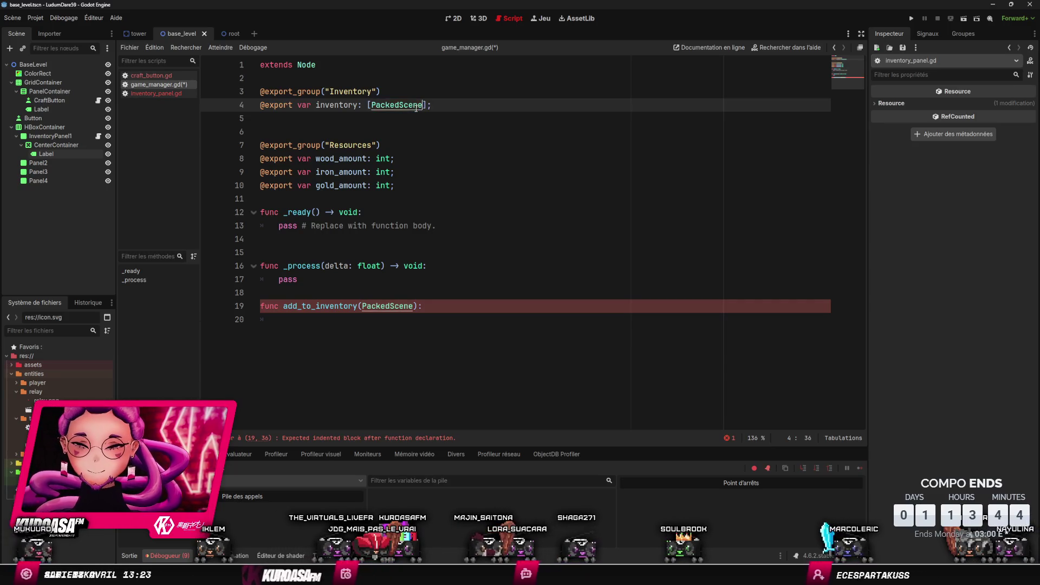
pyautogui.hotkey('ctrl', 's')
# Type the inventory variable as Array[PackedScene] and save game_manager.gd
pyautogui.click(560, 188)
pyautogui.click(437, 106)
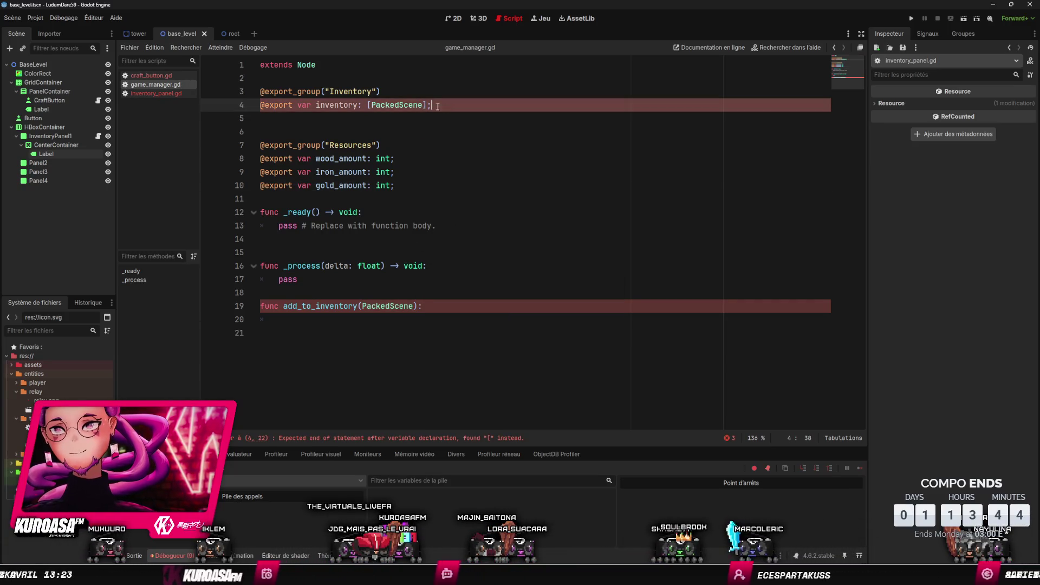
pyautogui.moveTo(402, 107)
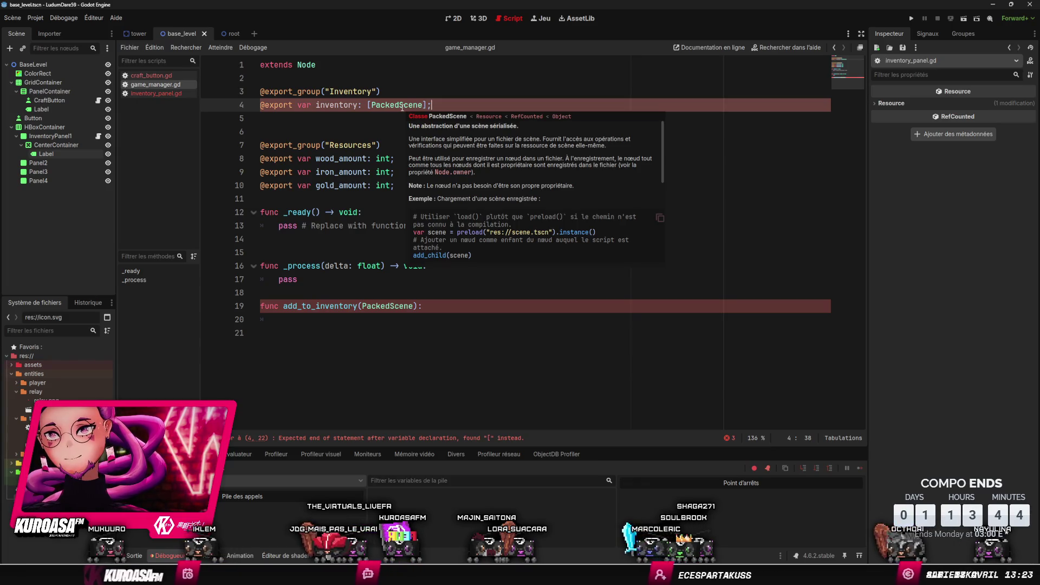
pyautogui.doubleClick(401, 107)
pyautogui.hotkey('ctrl', 'x')
pyautogui.click(368, 107)
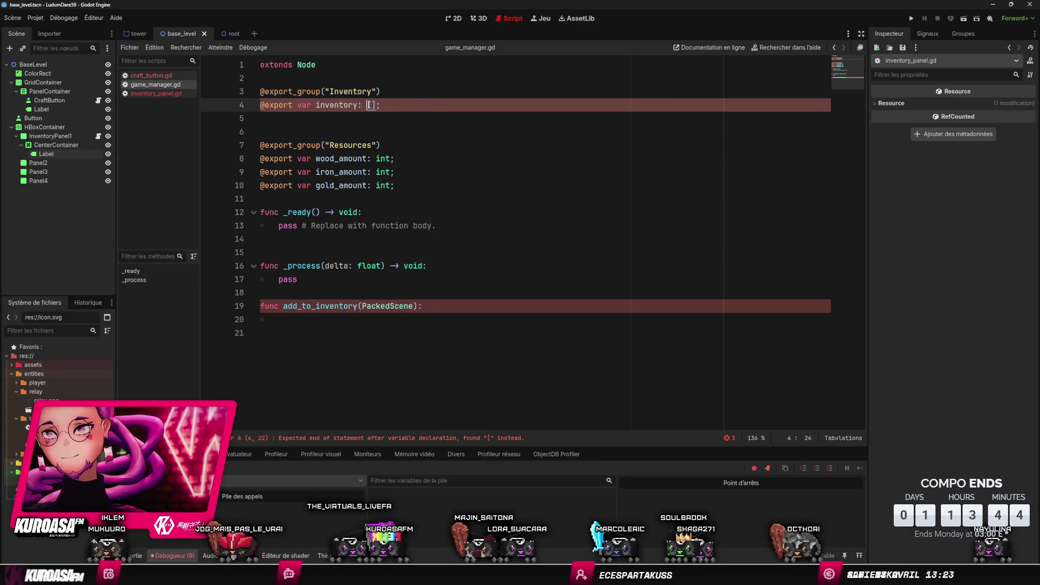
pyautogui.hotkey('ctrl', 'v')
pyautogui.hotkey('ctrl', 'BackSpace')
pyautogui.write('A')
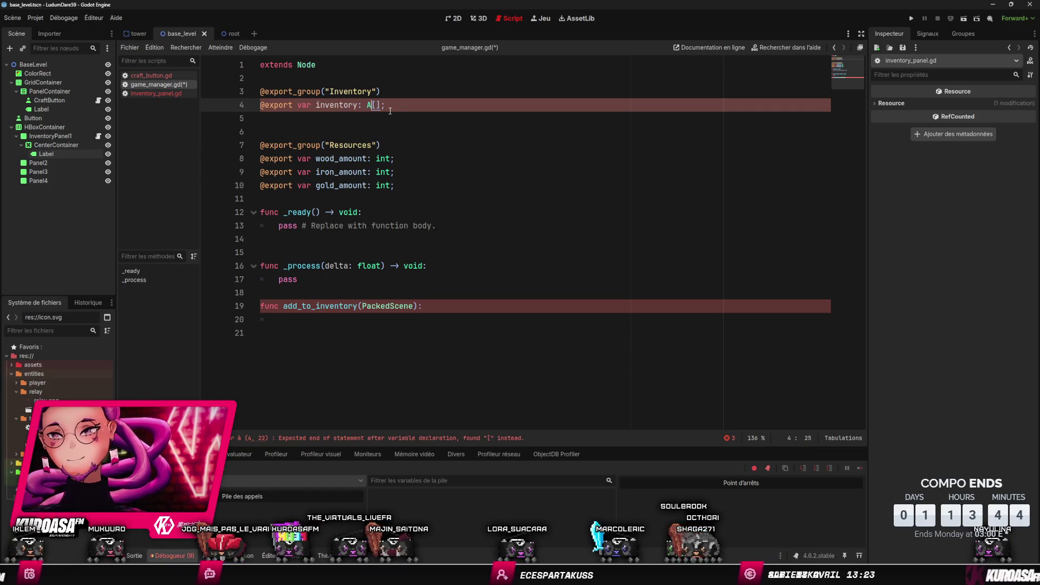
pyautogui.press('Right')
pyautogui.write('PackedScene')
pyautogui.click(489, 103)
pyautogui.hotkey('ctrl', 's')
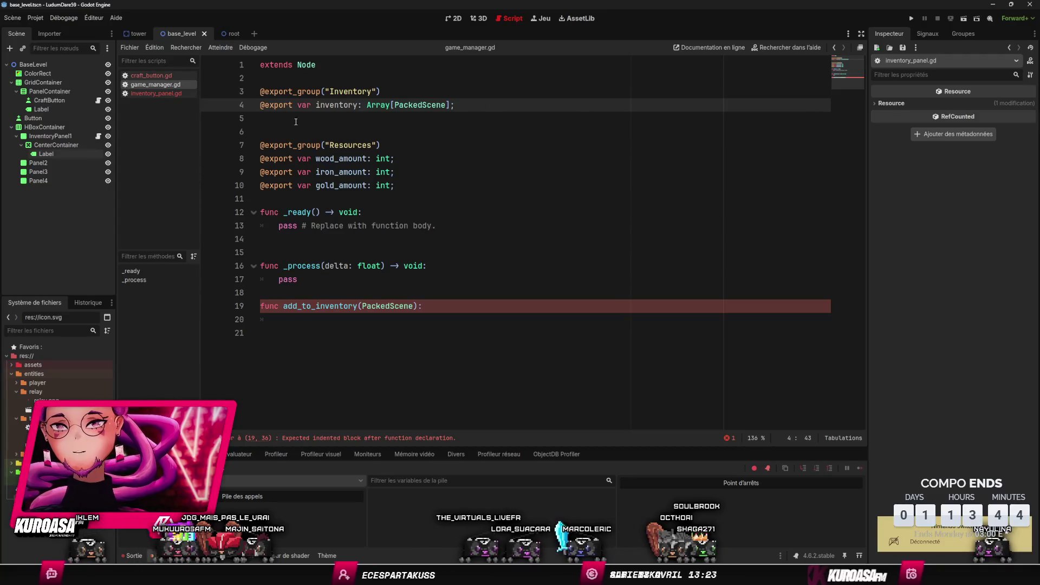
# Begin add_to_inventory with 'if inventory.size() >= 4: return' and save
pyautogui.click(447, 301)
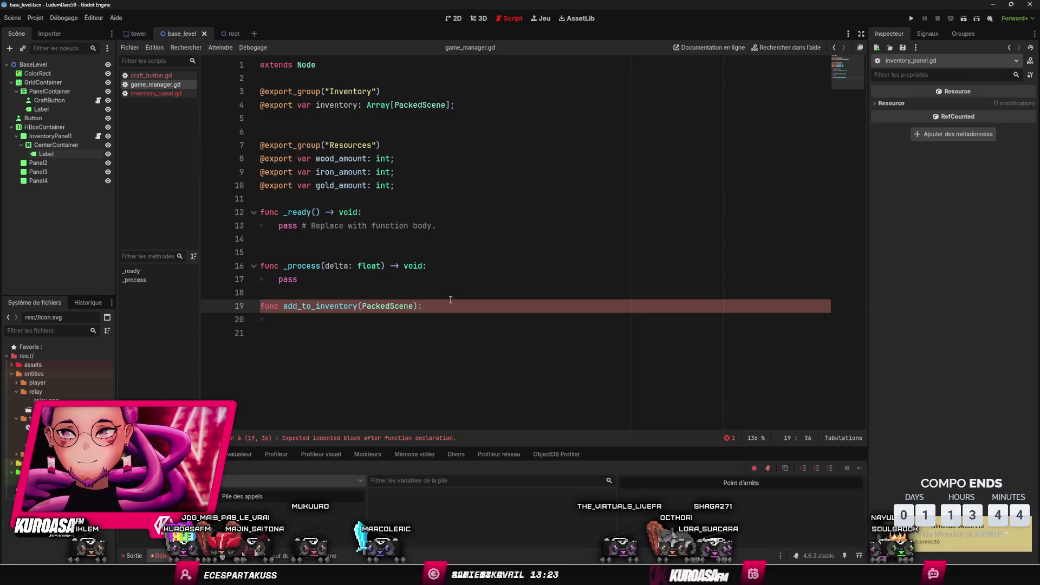
pyautogui.press('Return')
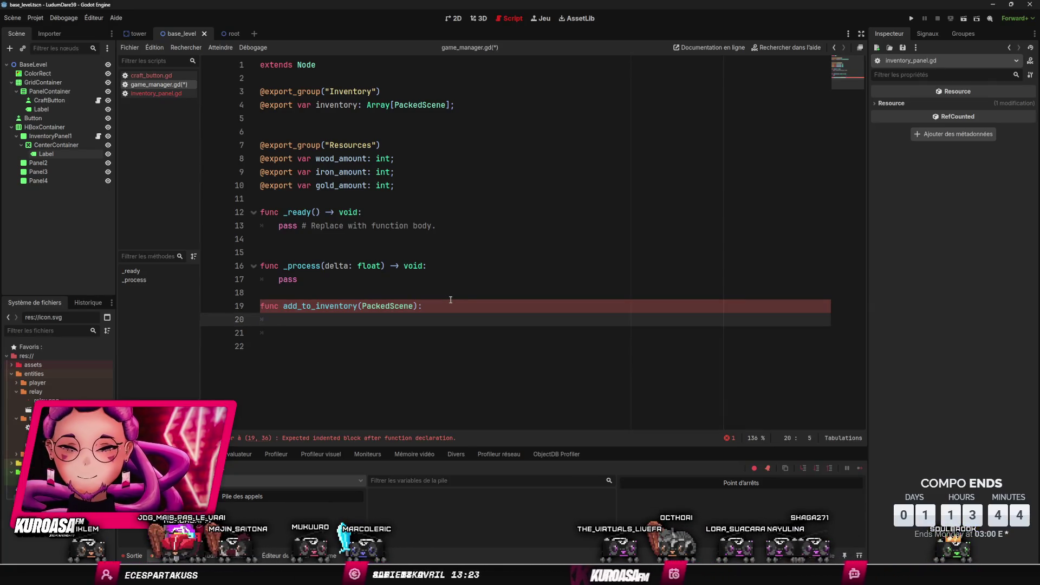
pyautogui.write('if')
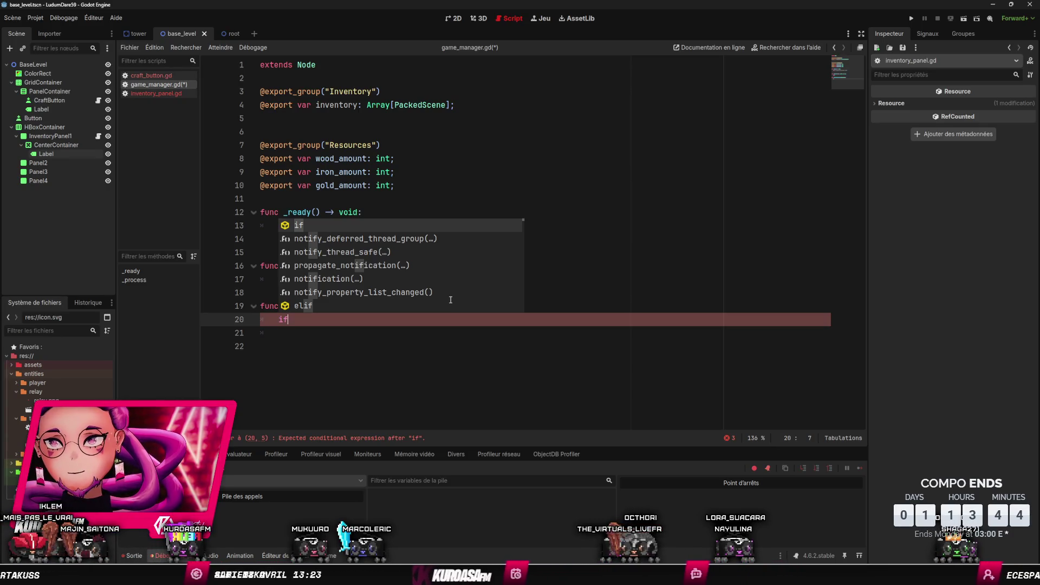
pyautogui.write(' i')
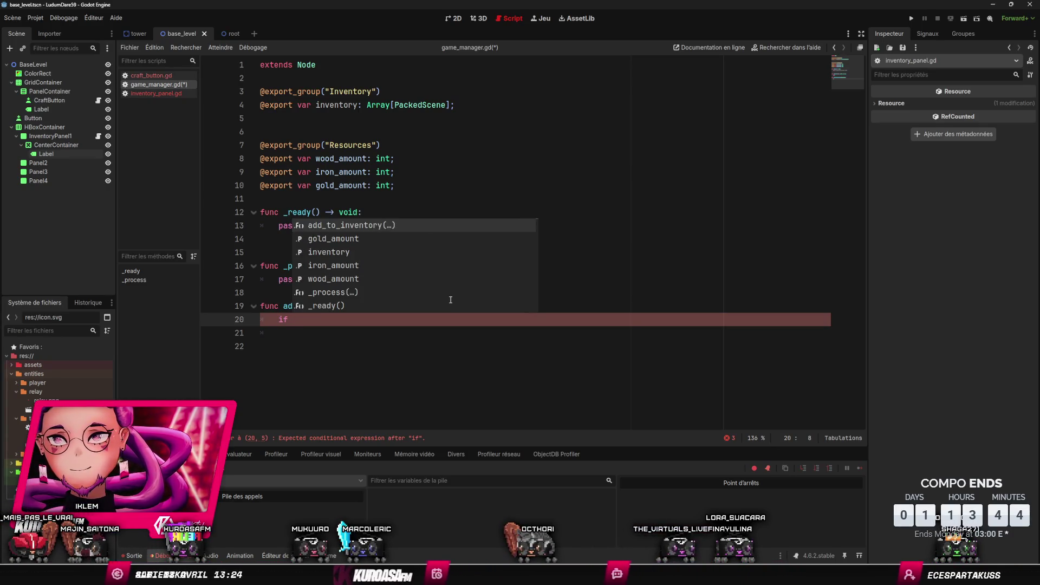
pyautogui.press('Return')
pyautogui.write('.s')
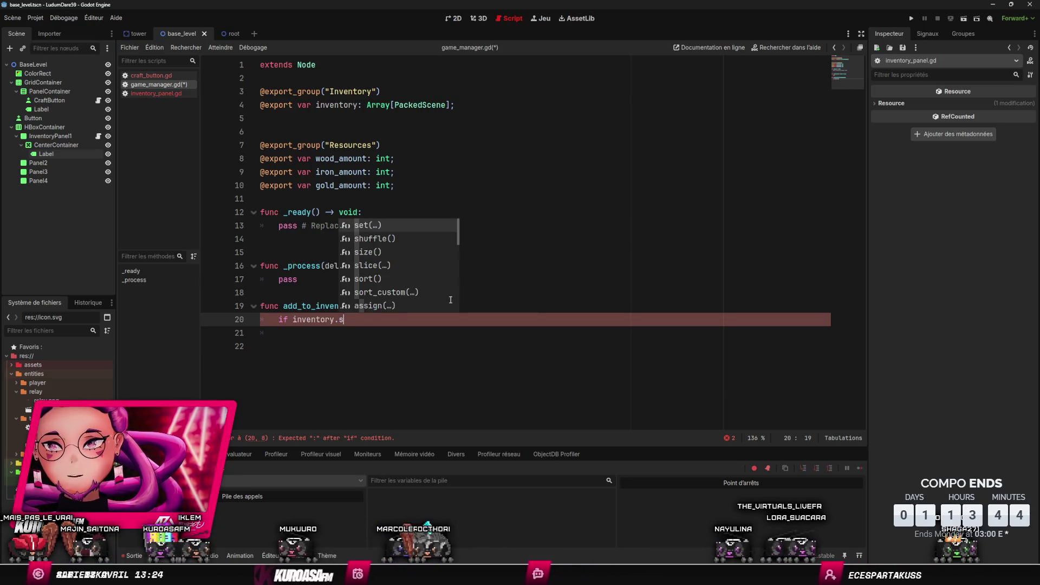
pyautogui.press('Down')
pyautogui.press('Down')
pyautogui.press('Return')
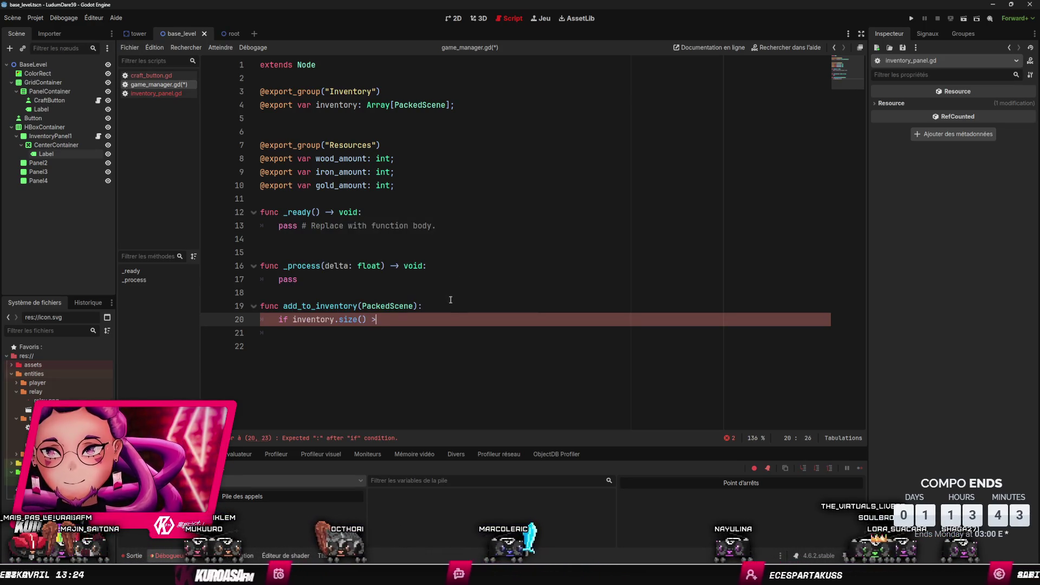
pyautogui.write('3')
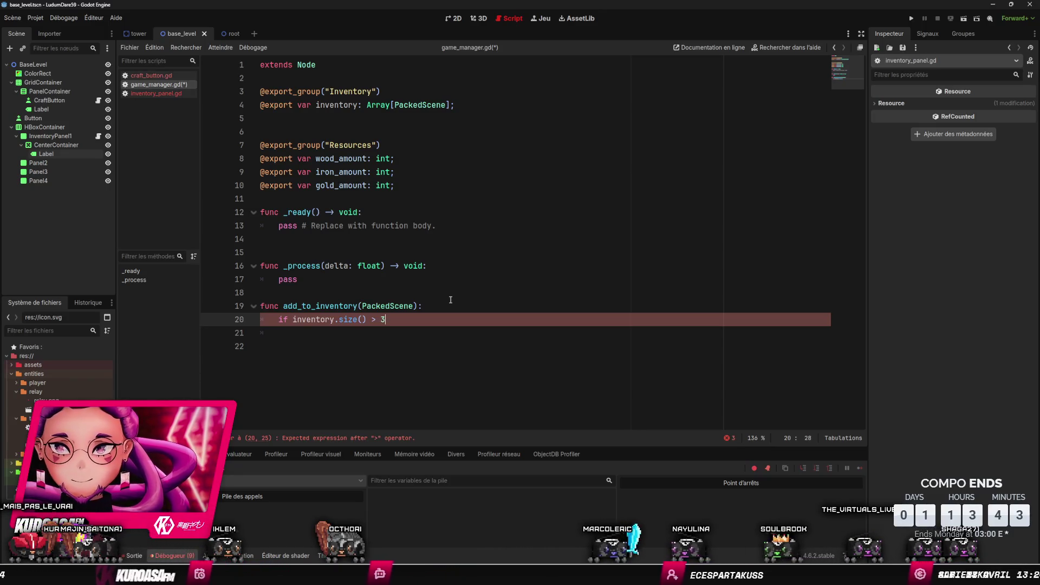
pyautogui.hotkey('ctrl', 's')
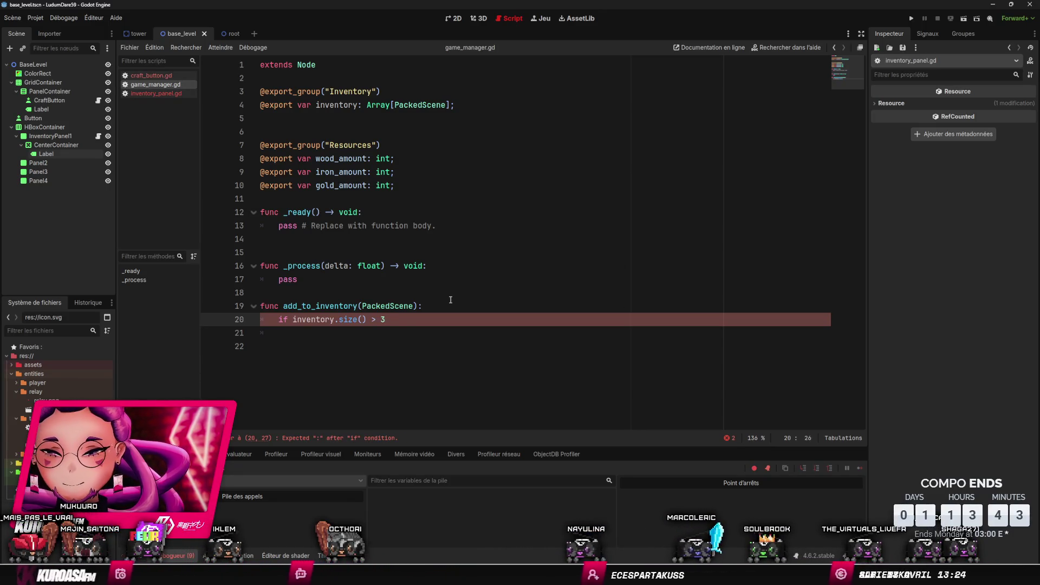
pyautogui.press('BackSpace')
pyautogui.press('BackSpace')
pyautogui.write('= 4')
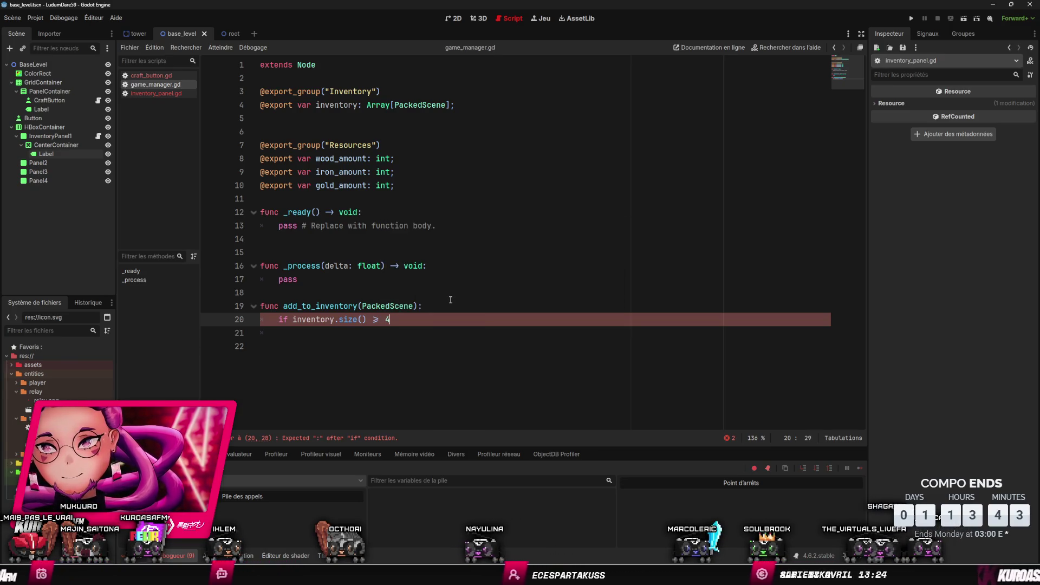
pyautogui.write(':')
pyautogui.press('Return')
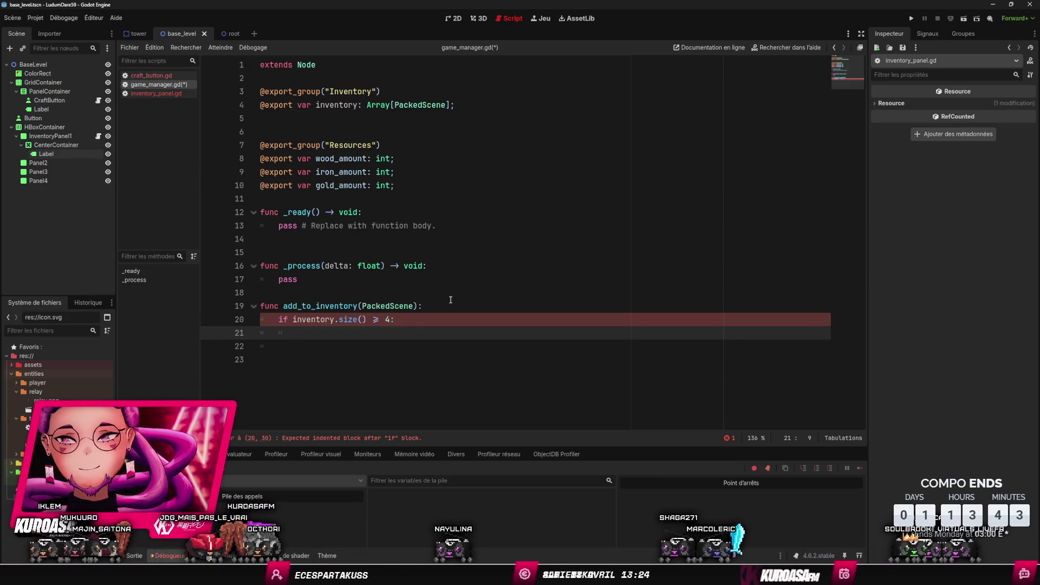
pyautogui.write('return')
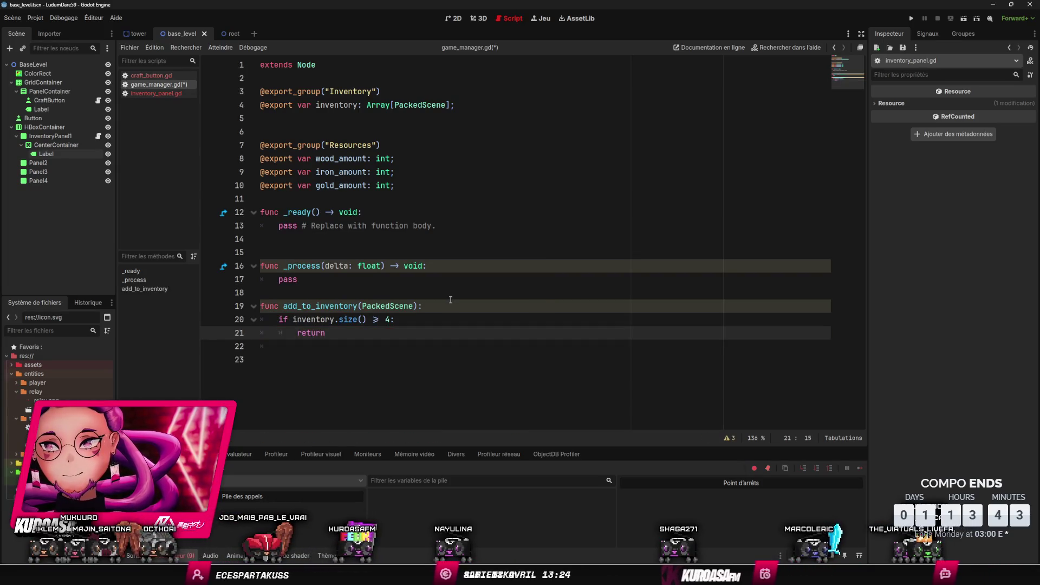
pyautogui.hotkey('ctrl', 's')
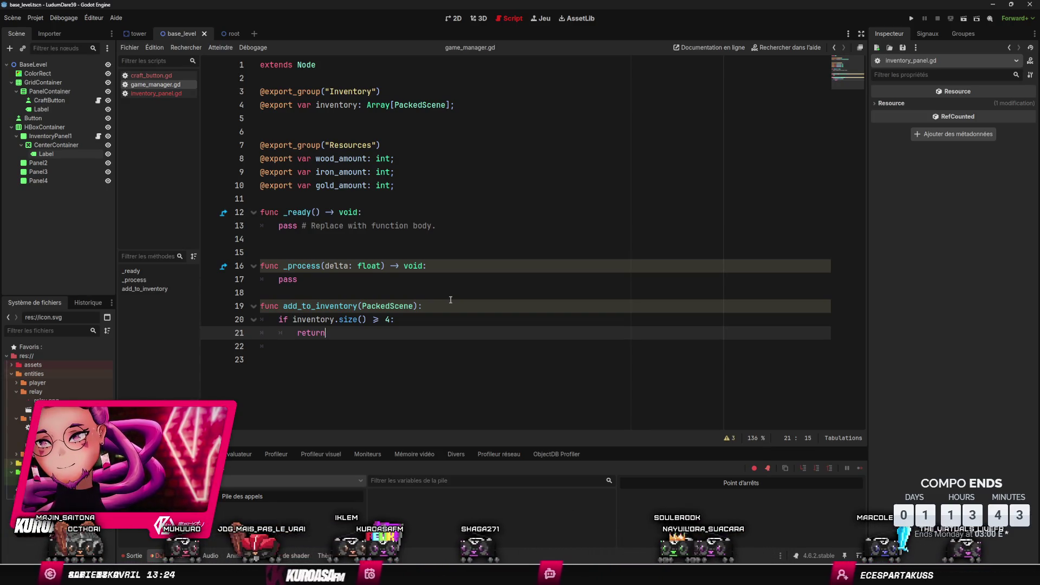
# Append the item with inventory.push_back(item), giving the function an item parameter
pyautogui.press('Return')
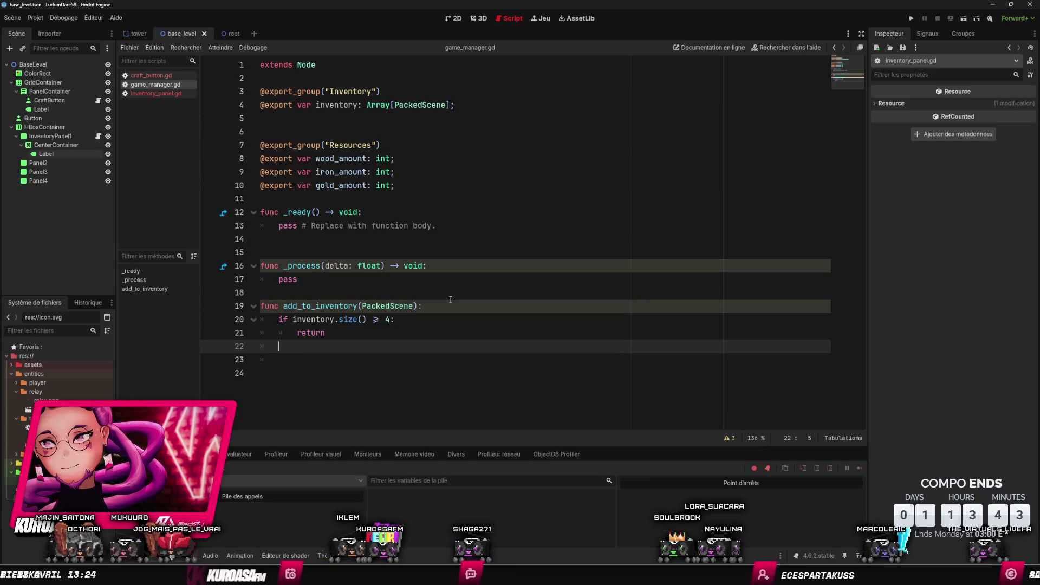
pyautogui.press('Return')
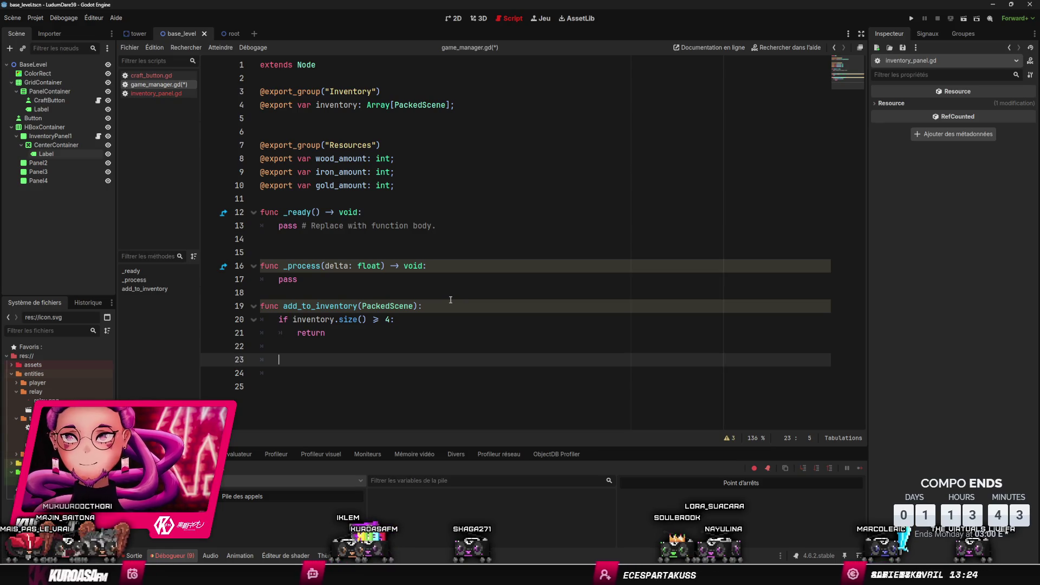
pyautogui.write('inventory.')
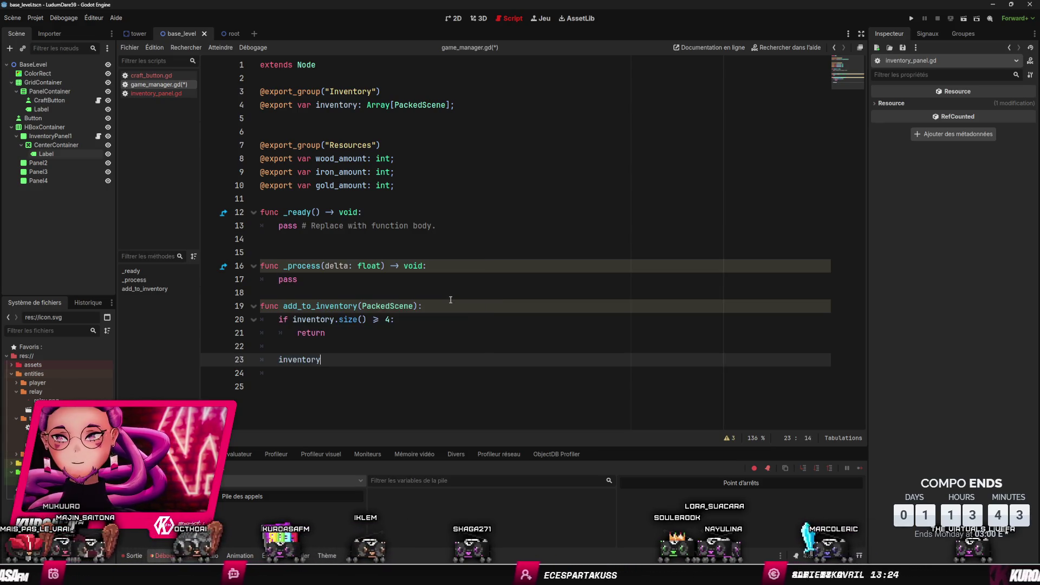
pyautogui.write('pu')
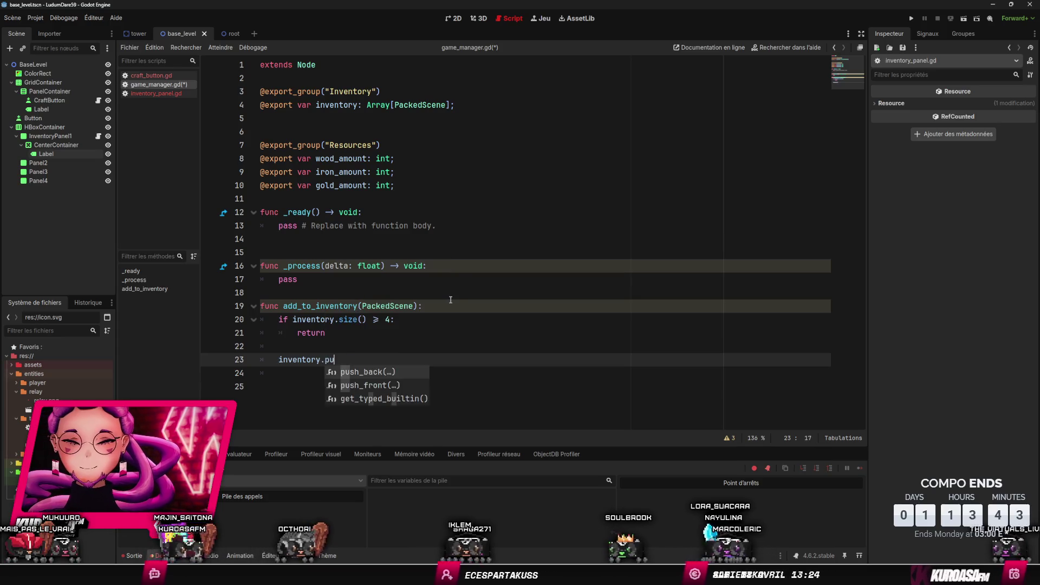
pyautogui.press('Return')
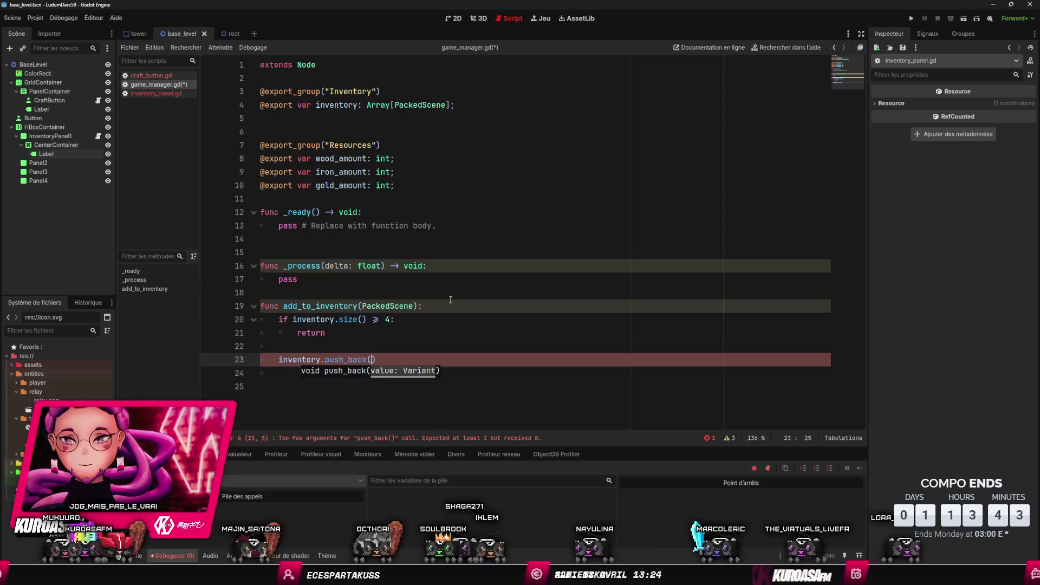
pyautogui.click(359, 306)
pyautogui.write('item:')
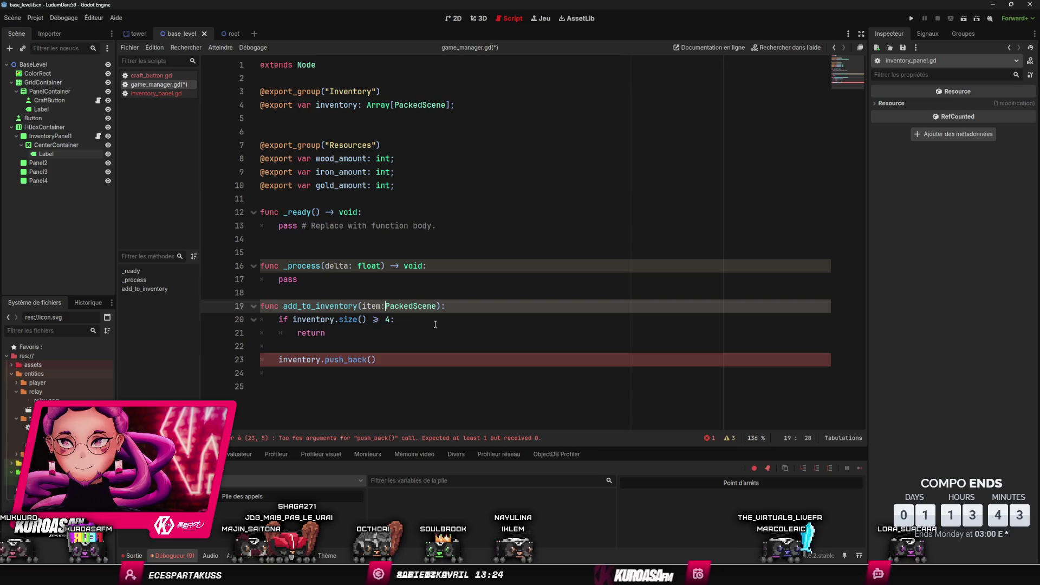
pyautogui.hotkey('ctrl', 's')
pyautogui.click(373, 360)
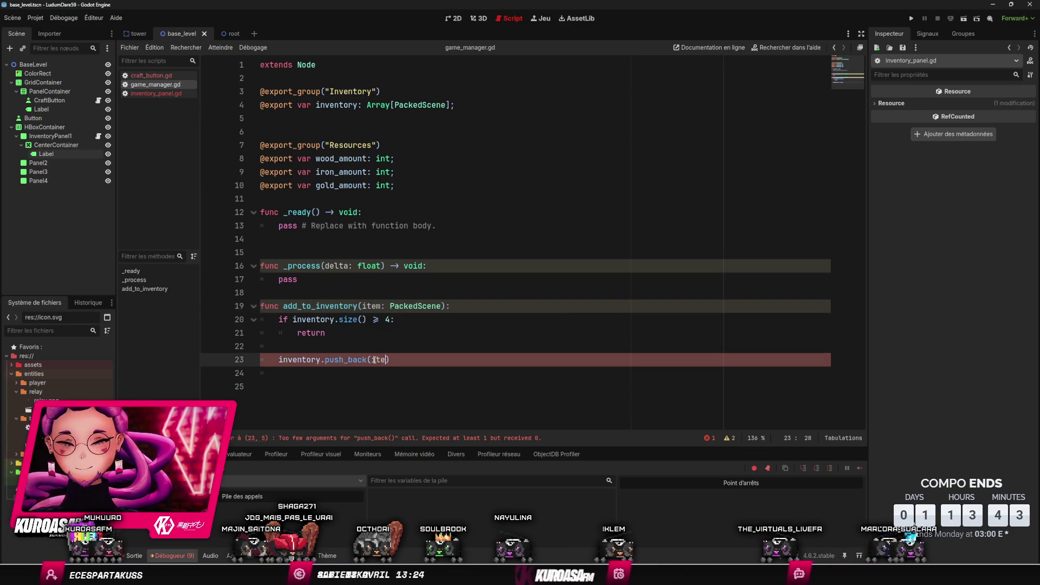
pyautogui.write('m')
pyautogui.click(360, 394)
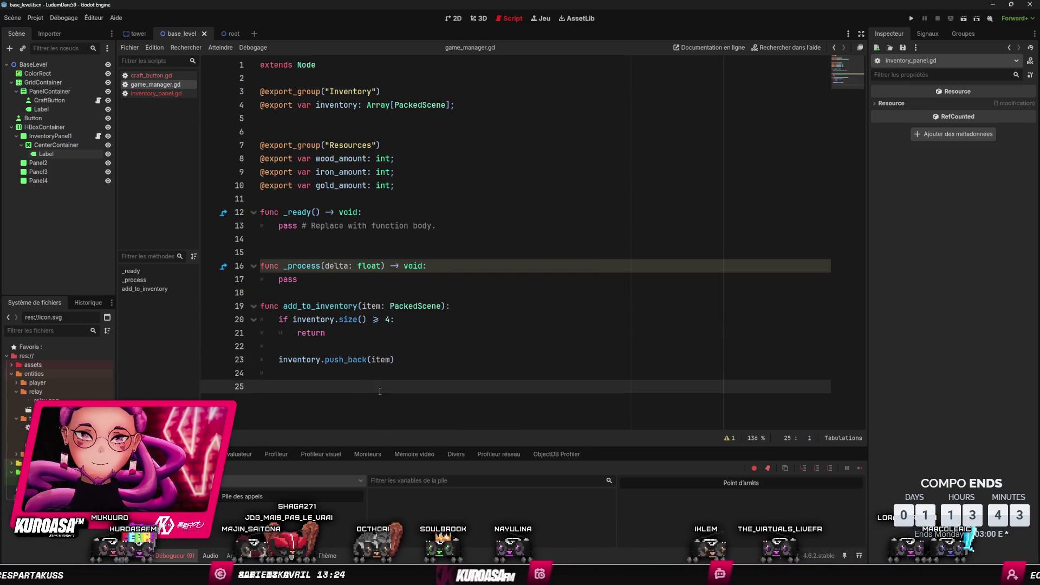
pyautogui.click(428, 355)
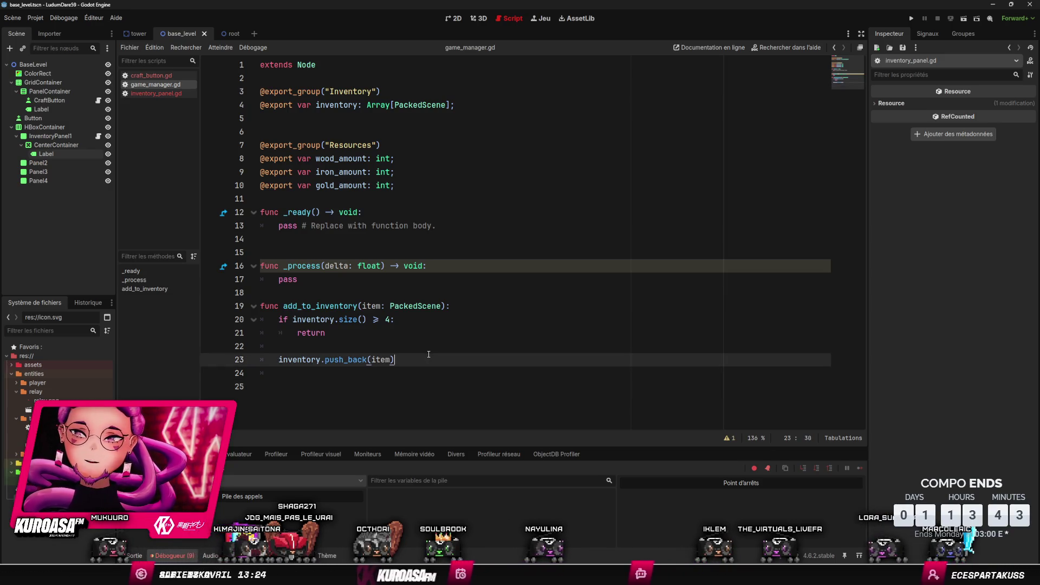
pyautogui.write(';')
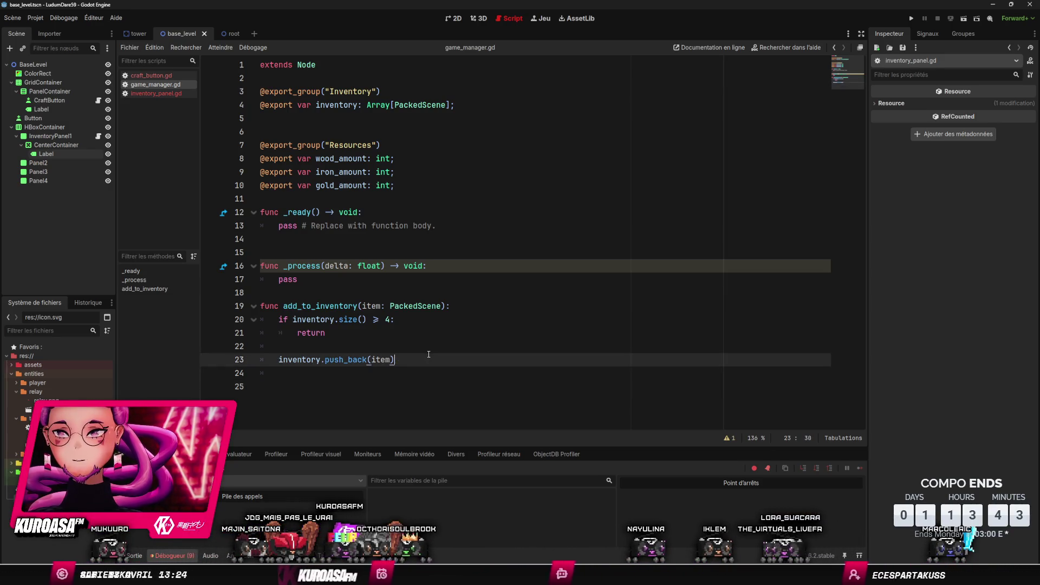
# Remove the trailing empty line after the push_back call
pyautogui.press('Home')
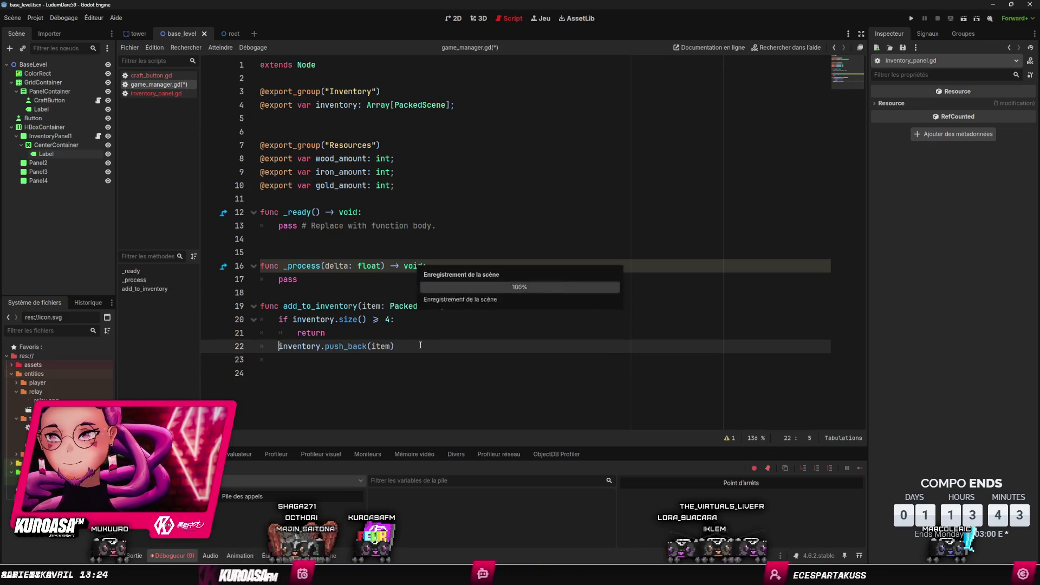
pyautogui.click(394, 370)
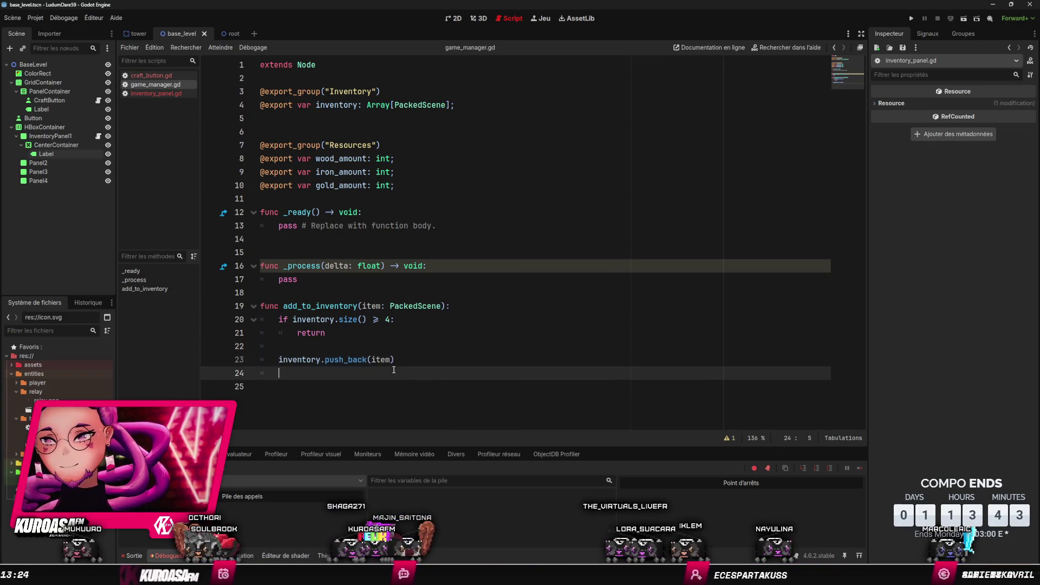
pyautogui.press('BackSpace')
pyautogui.press('BackSpace')
pyautogui.click(393, 370)
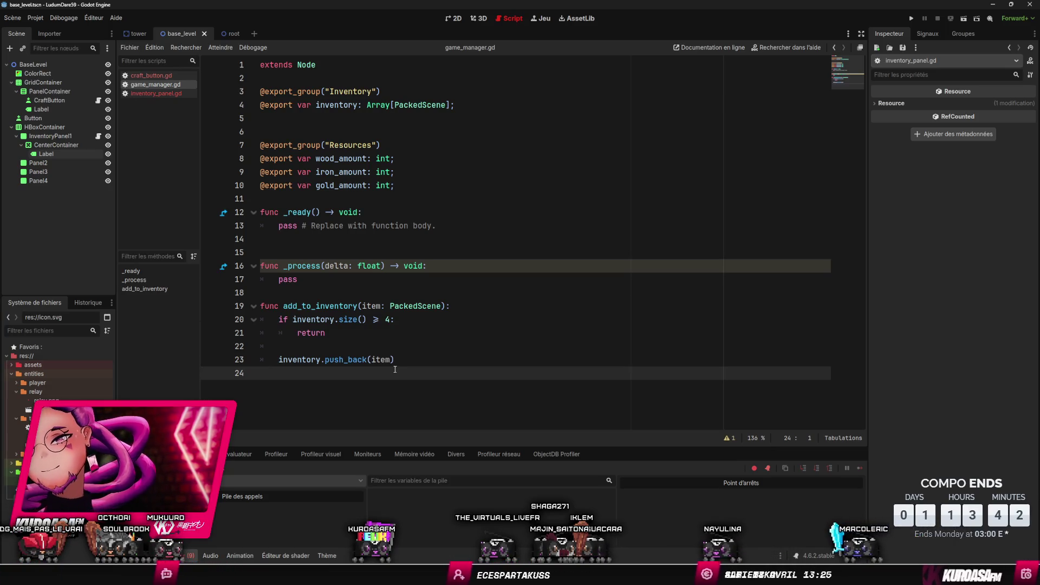
pyautogui.click(412, 358)
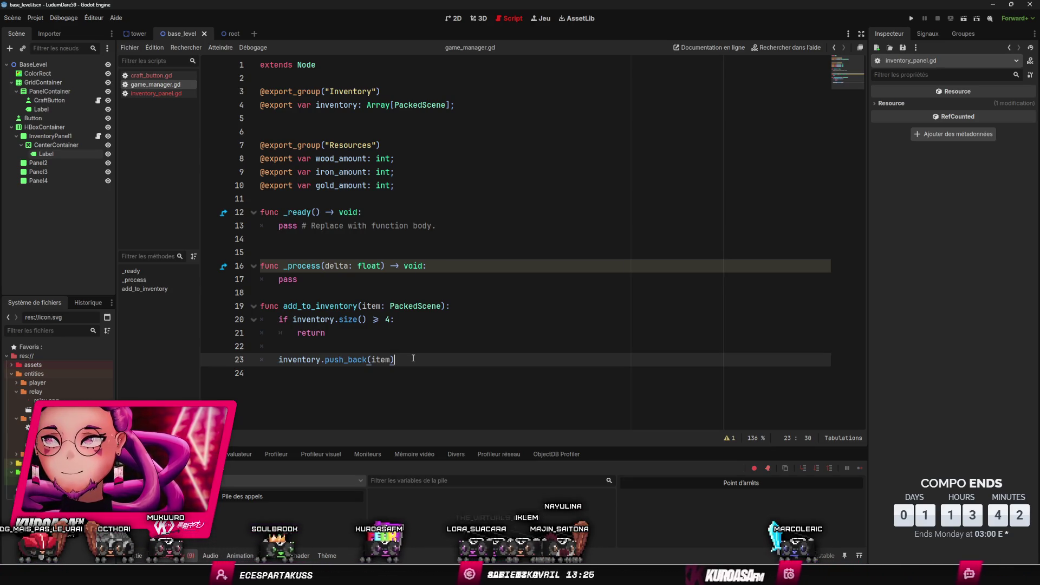
# In inventory_panel.gd, change inventory_slot_1 to inventory, then delete _process's label-update lines and save
pyautogui.click(71, 155)
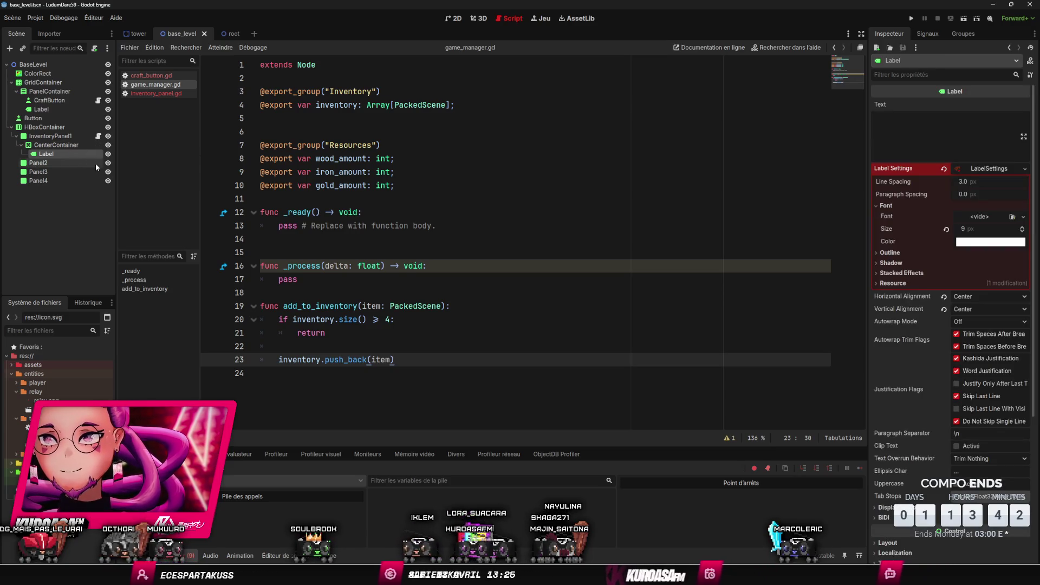
pyautogui.click(98, 136)
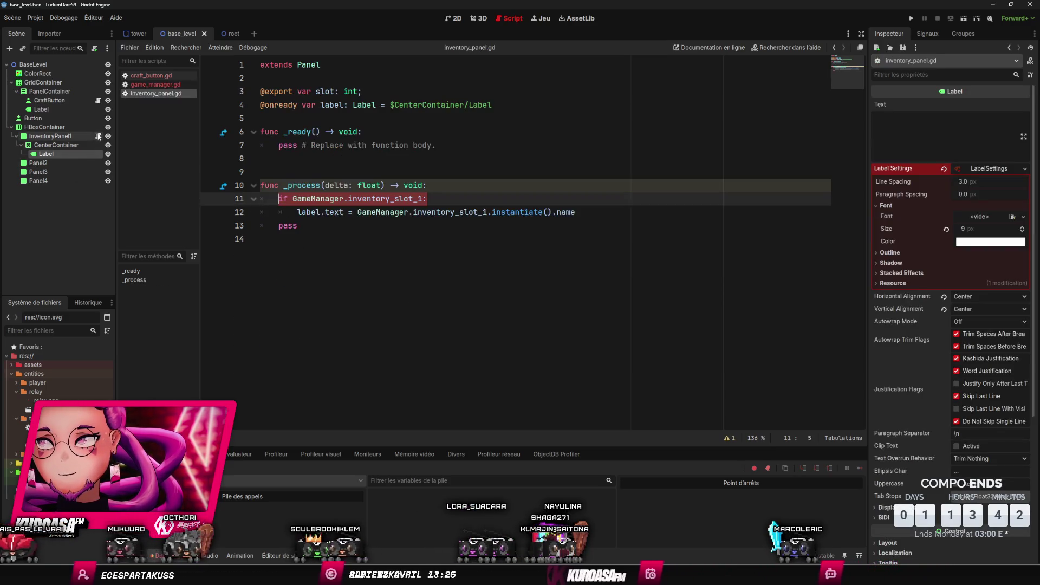
pyautogui.doubleClick(373, 199)
pyautogui.write('inventory')
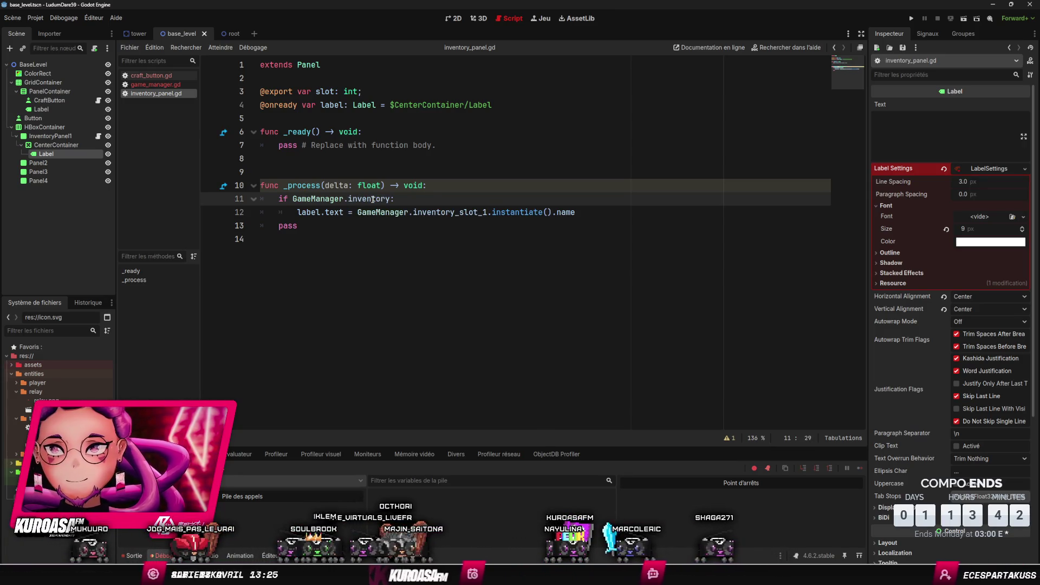
pyautogui.moveTo(278, 199); pyautogui.dragTo(324, 225)
pyautogui.press('BackSpace')
pyautogui.hotkey('ctrl', 's')
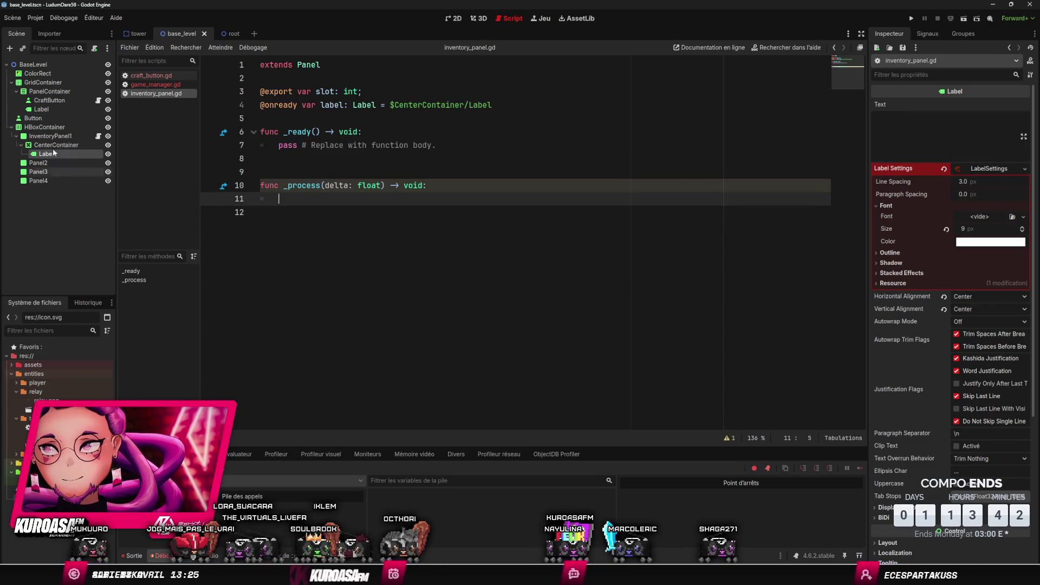
pyautogui.click(92, 144)
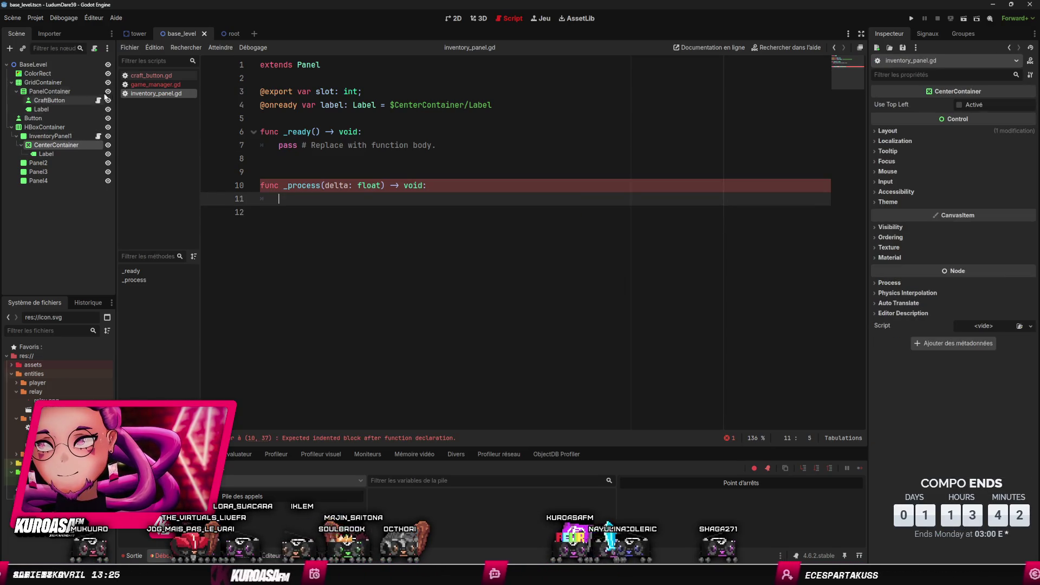
# Back in game_manager.gd, remove the blank line before push_back
pyautogui.click(154, 84)
pyautogui.click(152, 76)
pyautogui.click(155, 85)
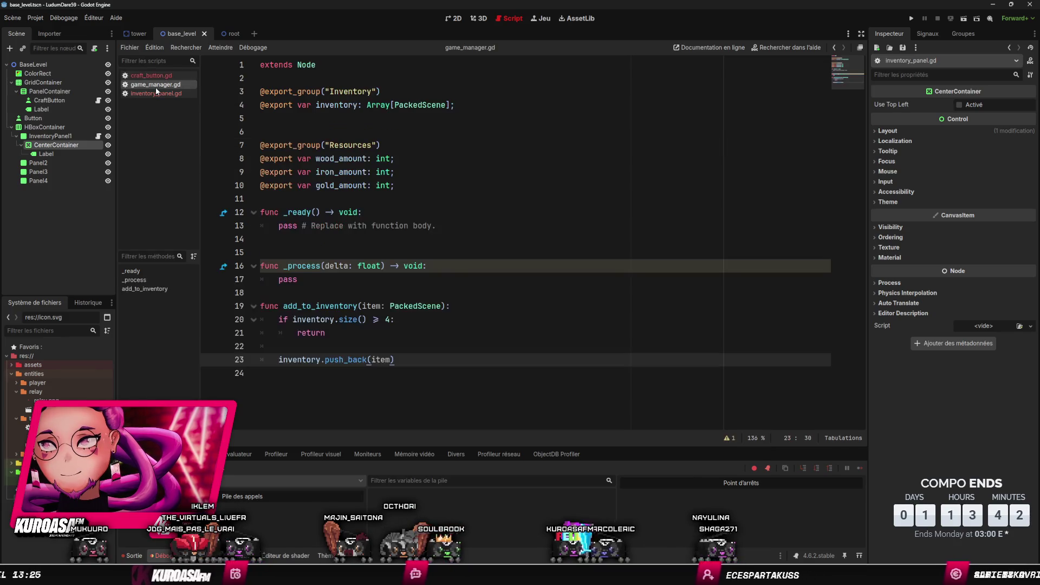
pyautogui.click(375, 320)
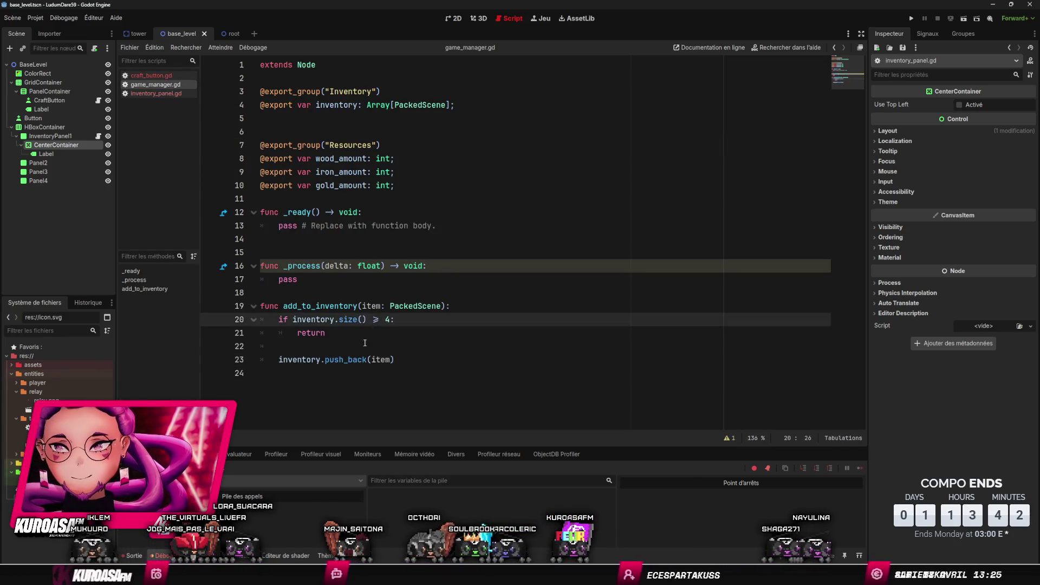
pyautogui.click(371, 346)
pyautogui.press('Delete')
pyautogui.click(422, 346)
pyautogui.press('Return')
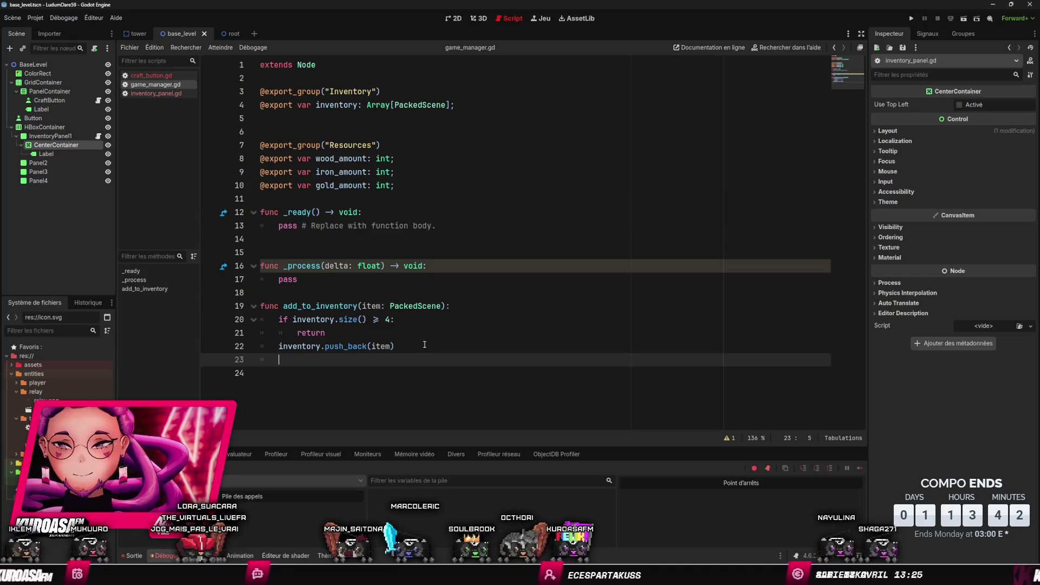
# Start a signal declaration on a new line below gold_amount
pyautogui.click(321, 195)
pyautogui.press('Return')
pyautogui.press('Return')
pyautogui.press('Up')
pyautogui.write('signal')
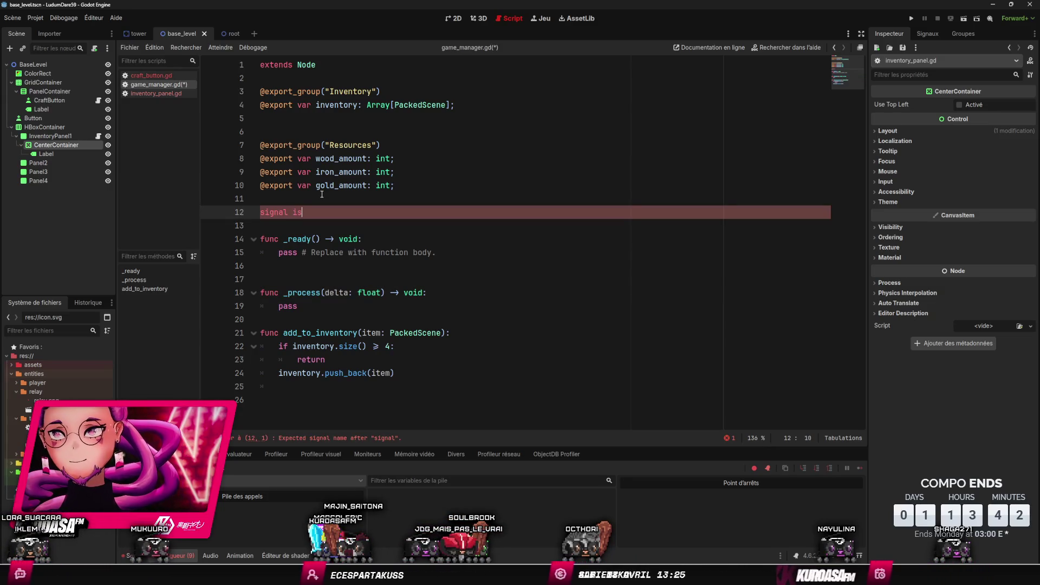
# Complete the line as 'signal inventory_updated', fixing the typos until the error clears
pyautogui.press('BackSpace')
pyautogui.press('BackSpace')
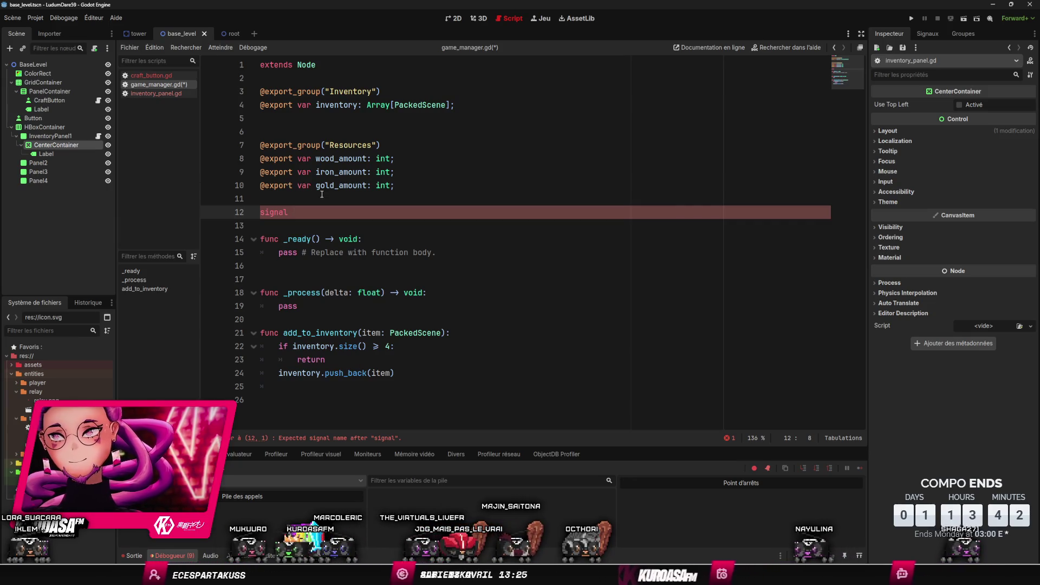
pyautogui.click(926, 34)
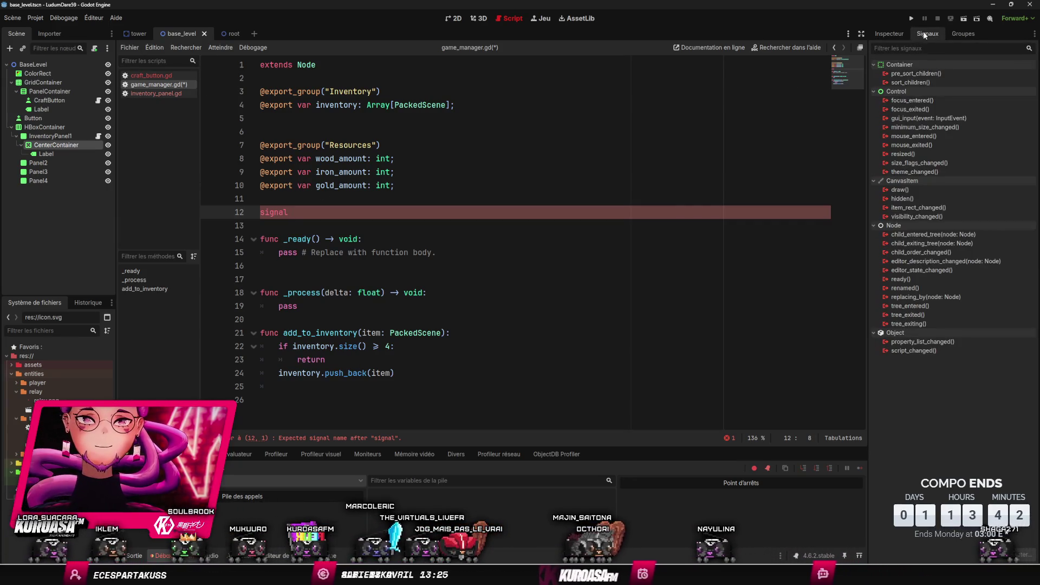
pyautogui.click(45, 101)
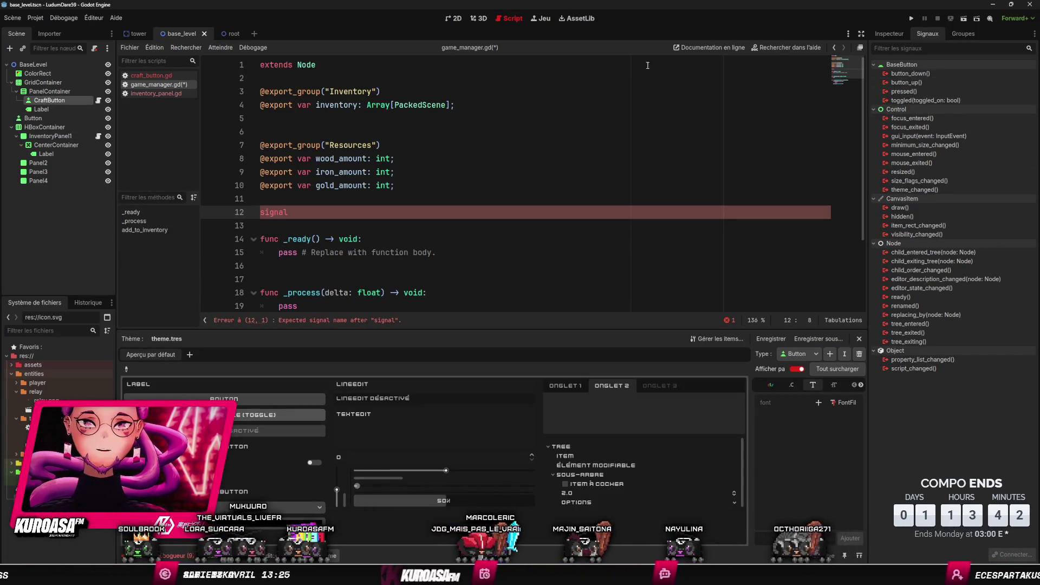
pyautogui.click(227, 34)
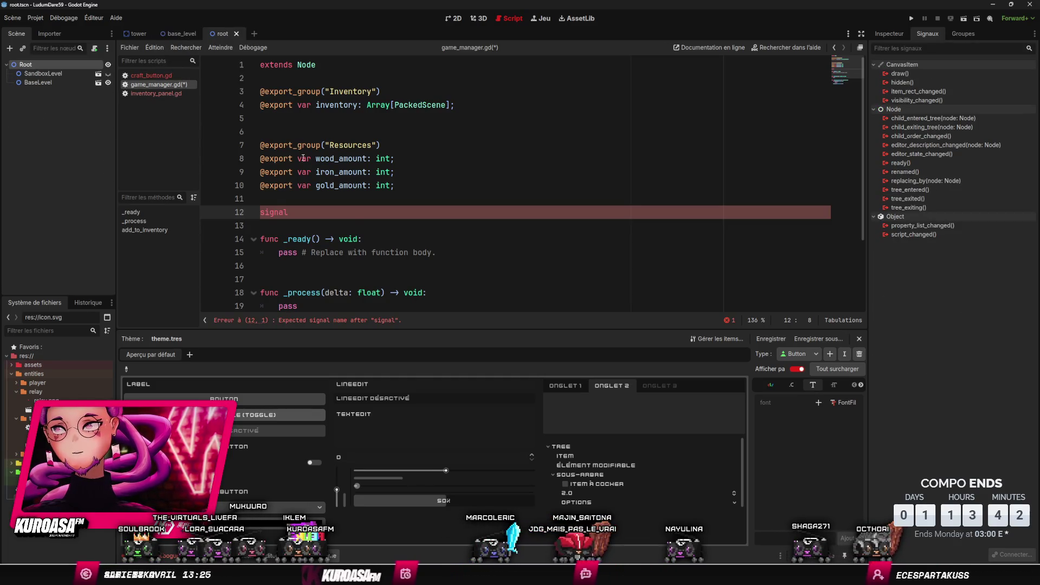
pyautogui.click(356, 220)
pyautogui.click(357, 218)
pyautogui.hotkey('ctrl', 'shift', 'Tab')
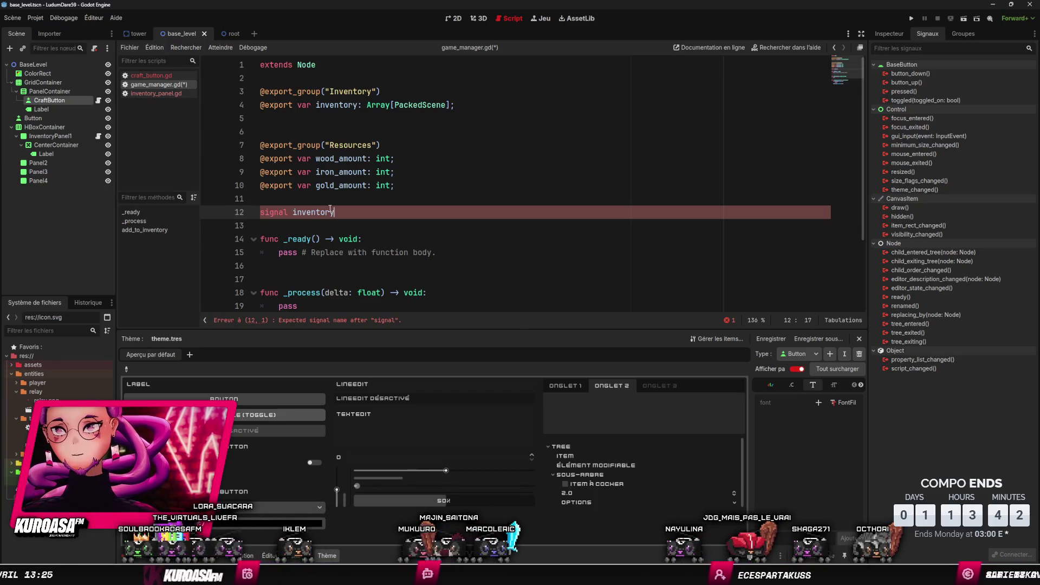
pyautogui.write('_updateds')
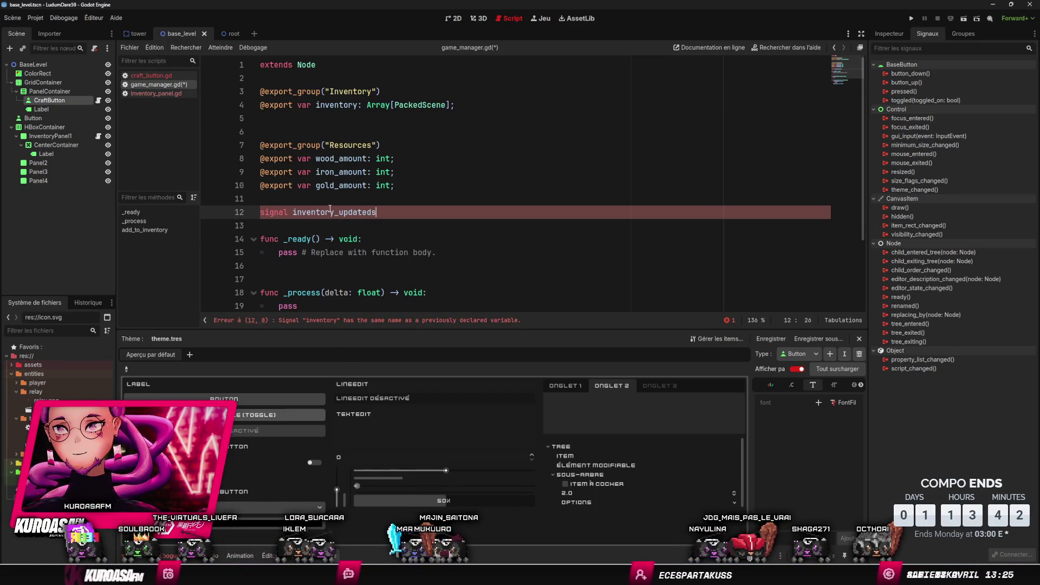
pyautogui.press('BackSpace')
pyautogui.scroll(-2, 307, 192)
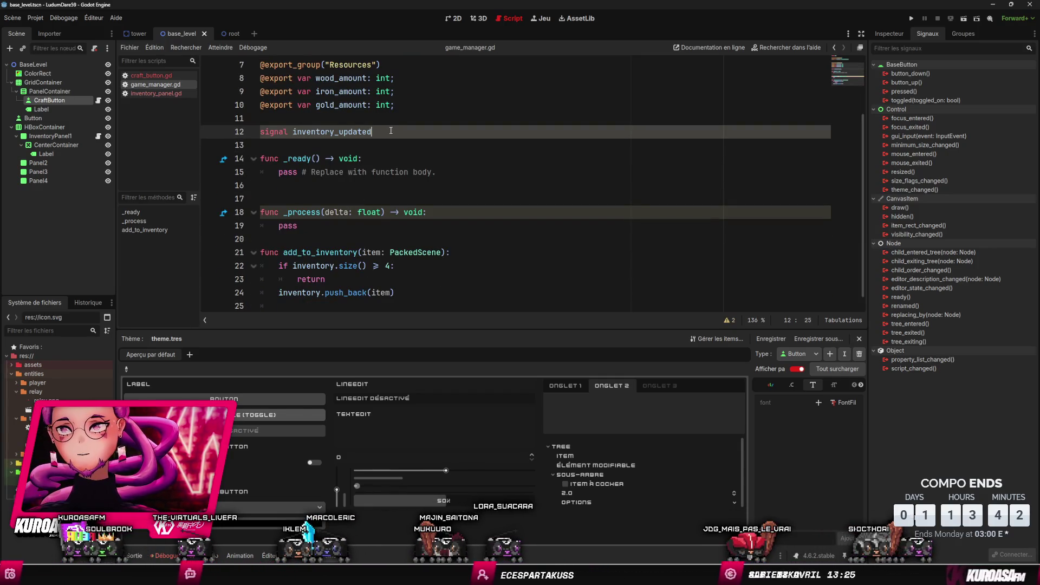
pyautogui.moveTo(129, 43)
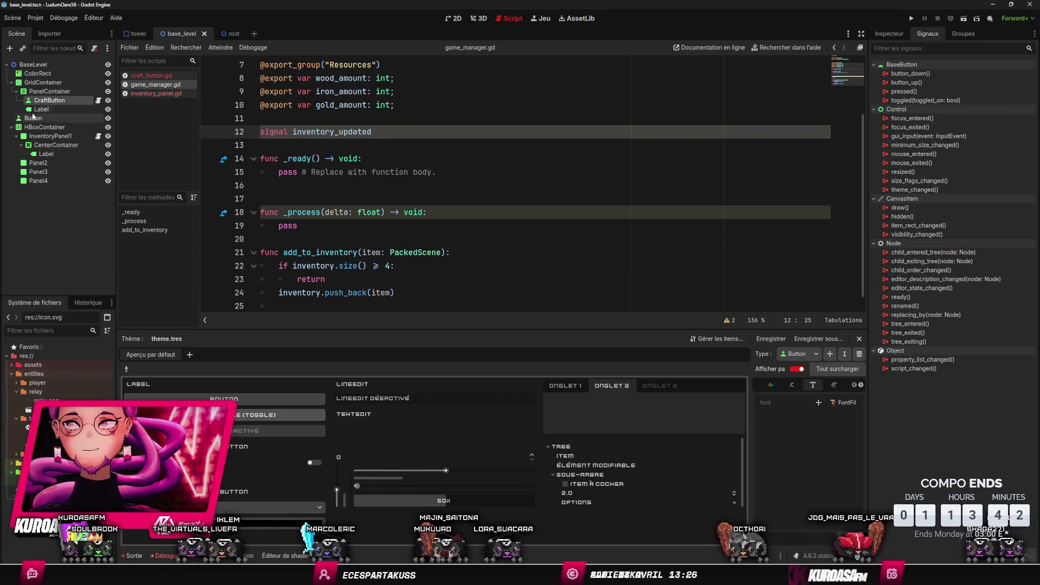
pyautogui.click(51, 136)
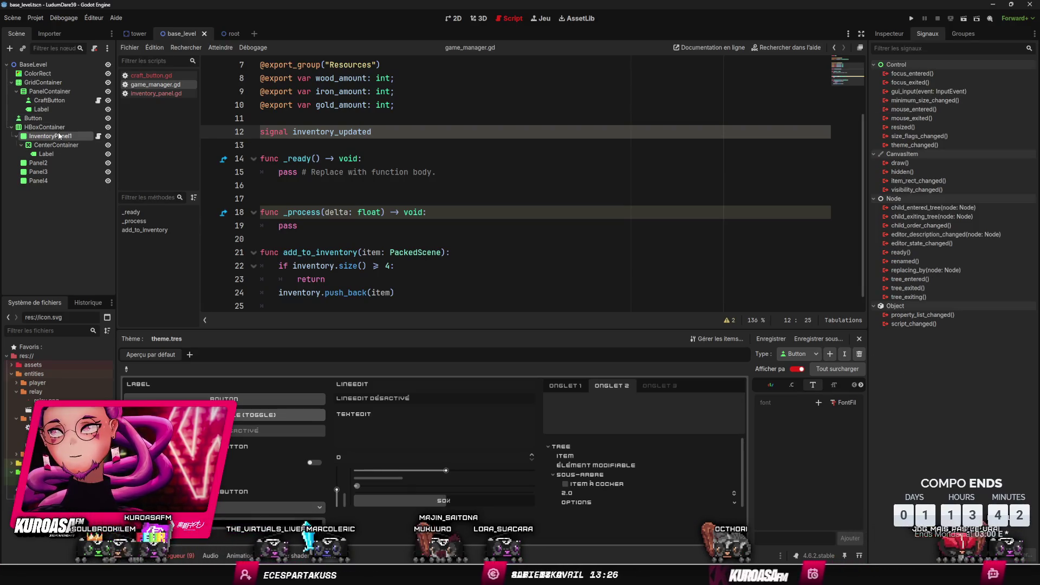
pyautogui.click(63, 101)
pyautogui.click(62, 137)
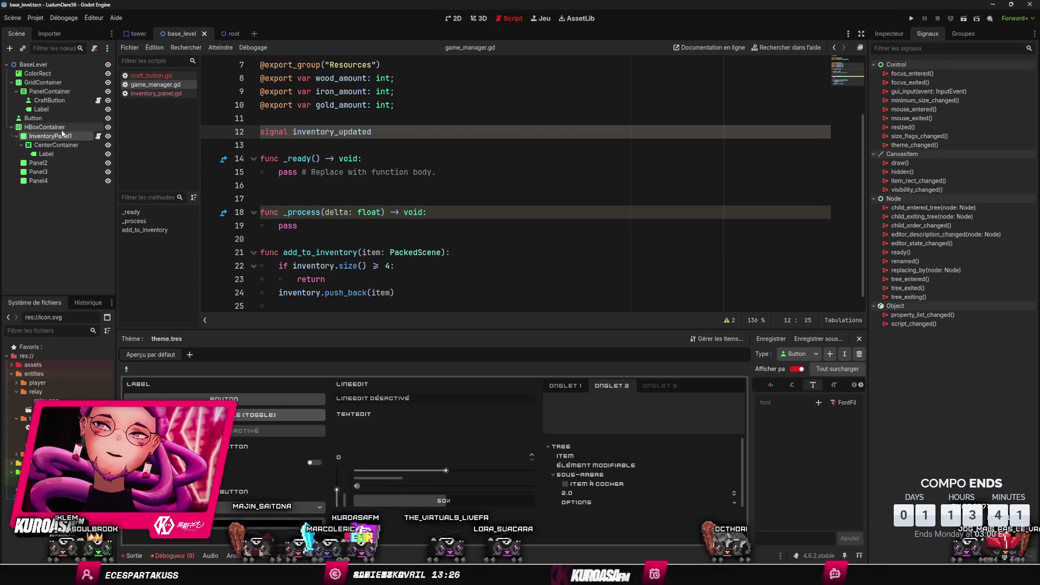
pyautogui.scroll(3, 452, 125)
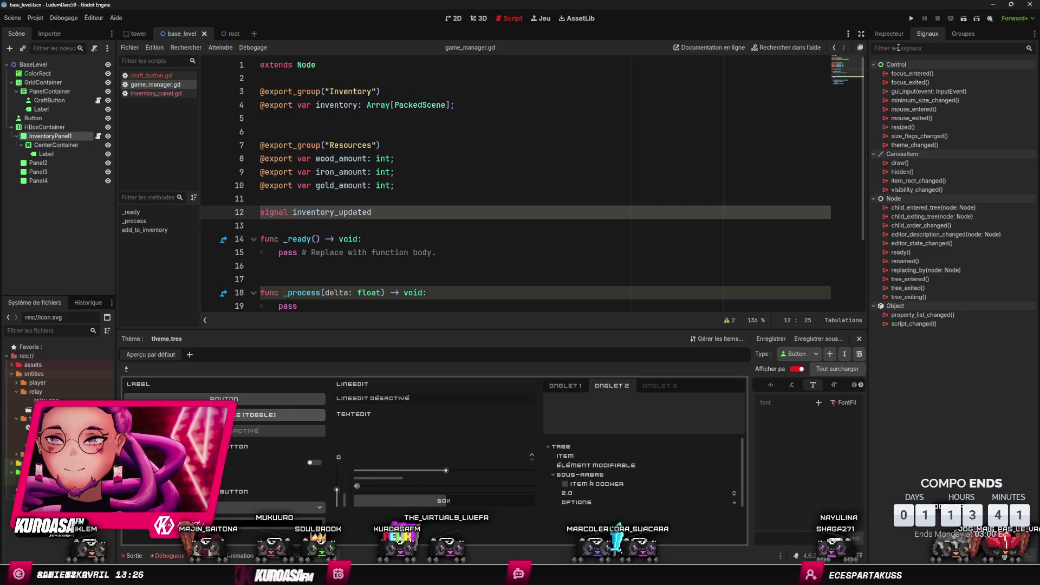
pyautogui.press('Up')
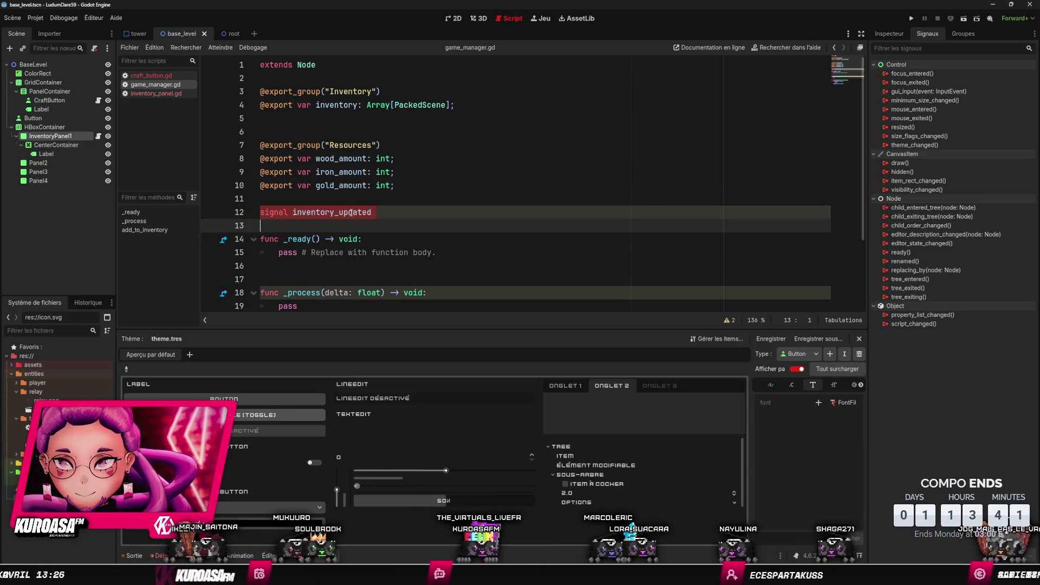
pyautogui.scroll(-2, 306, 100)
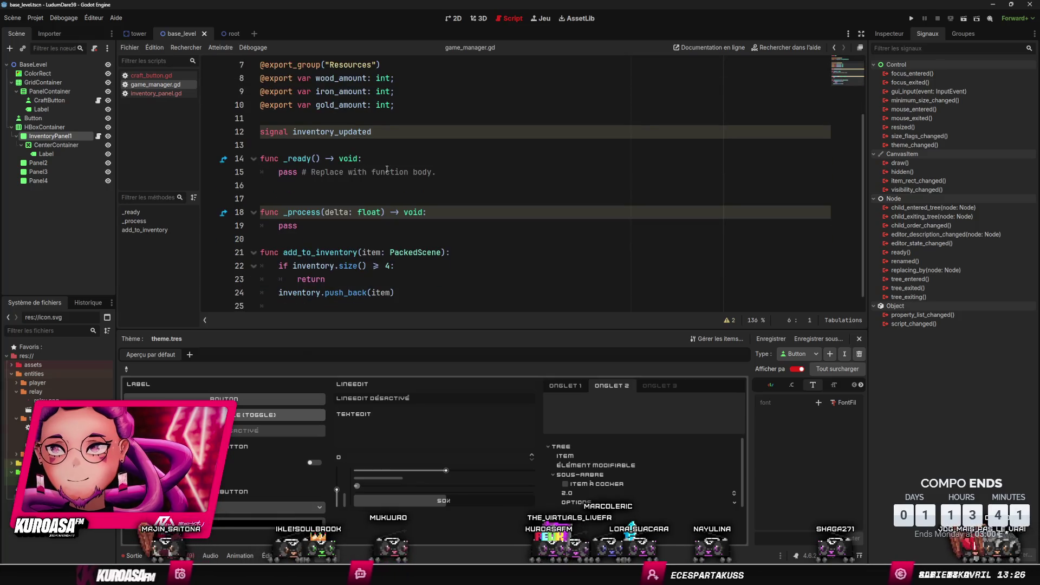
pyautogui.click(478, 159)
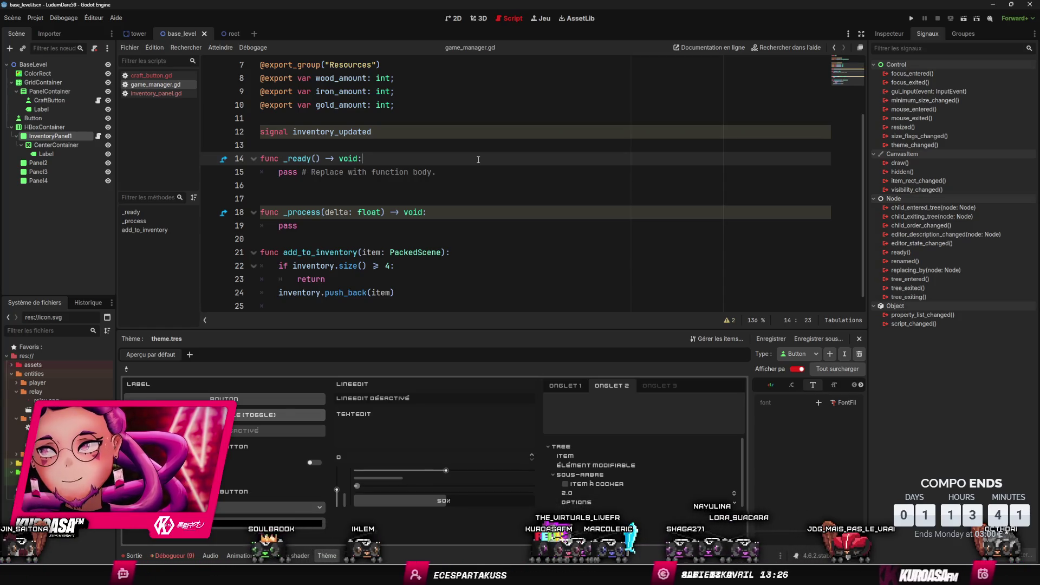
# In inventory_panel.gd's _ready, add a GameManager.inventory_updated.connect() call
pyautogui.click(98, 136)
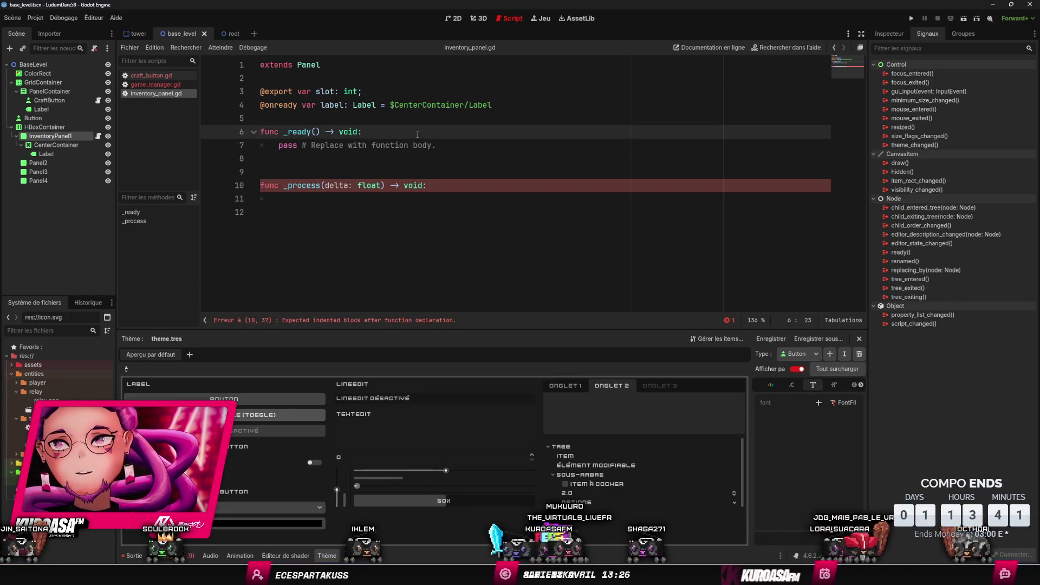
pyautogui.press('Return')
pyautogui.write('GameManager.')
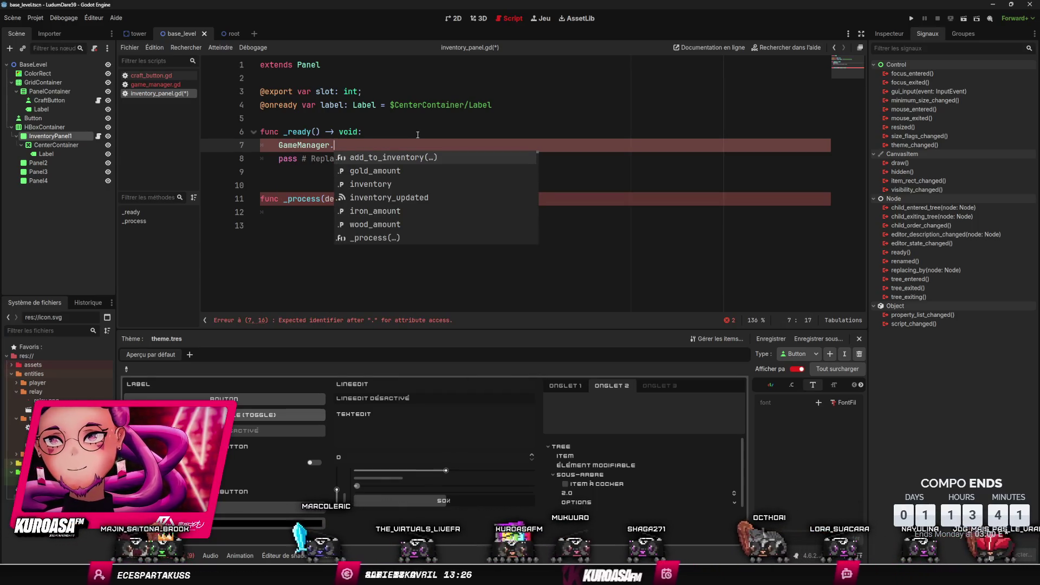
pyautogui.press('Down')
pyautogui.press('Down')
pyautogui.press('Down')
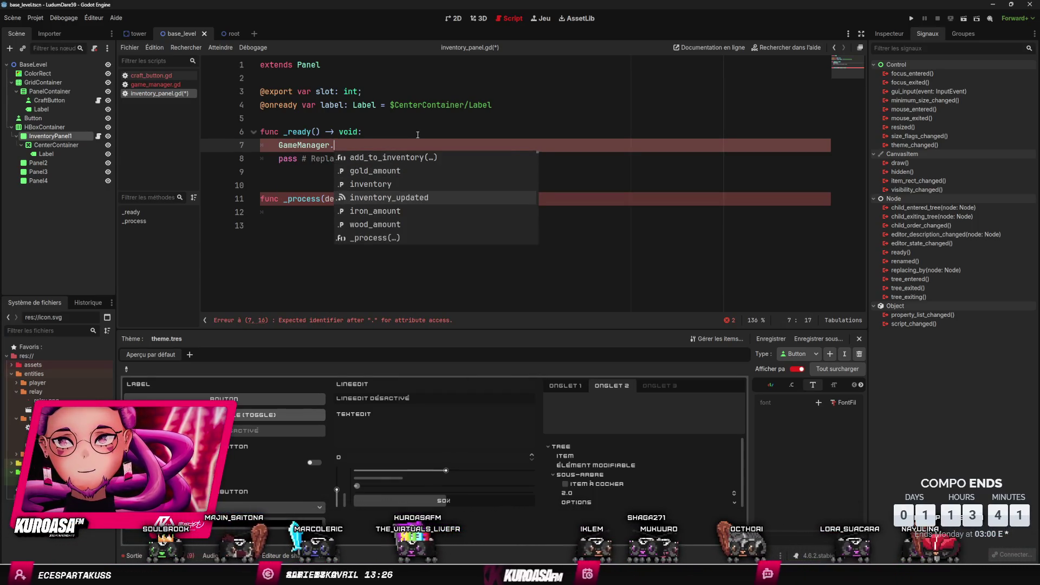
pyautogui.press('Return')
pyautogui.write('.')
pyautogui.press('Return')
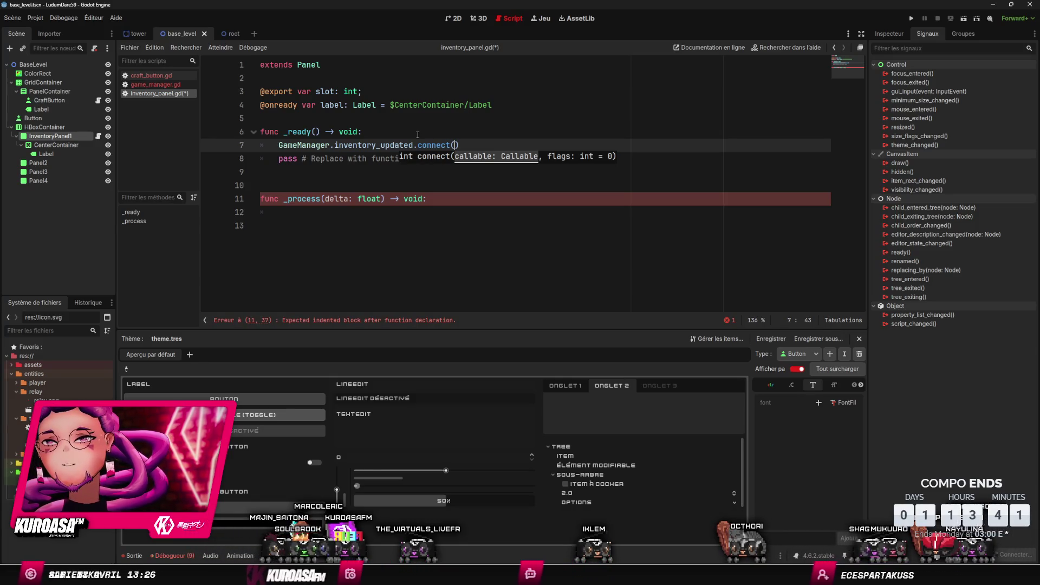
# Undo back to the connect line and clear the _process name and delta parameter
pyautogui.click(366, 208)
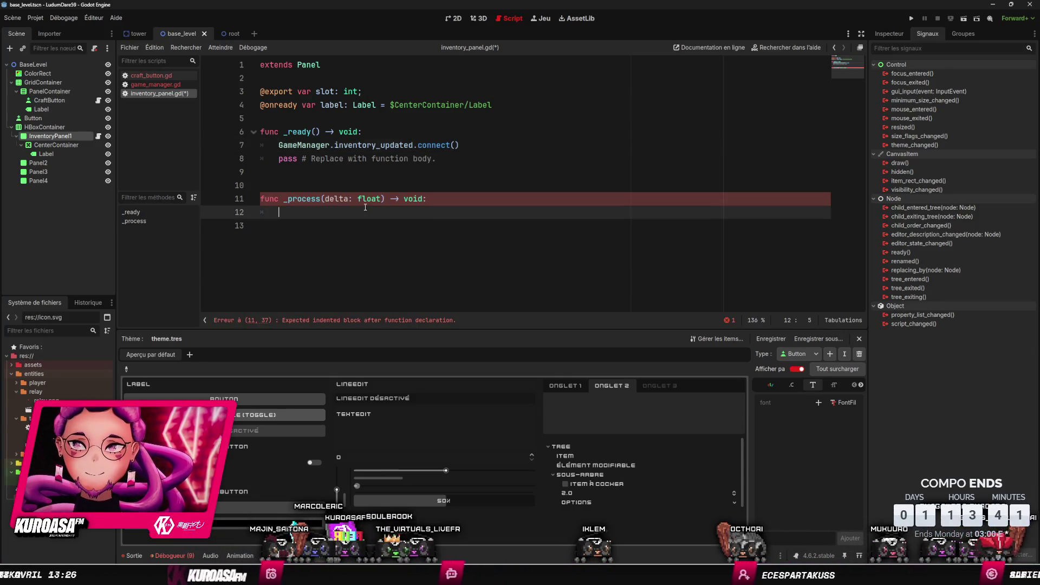
pyautogui.hotkey('ctrl', 'z')
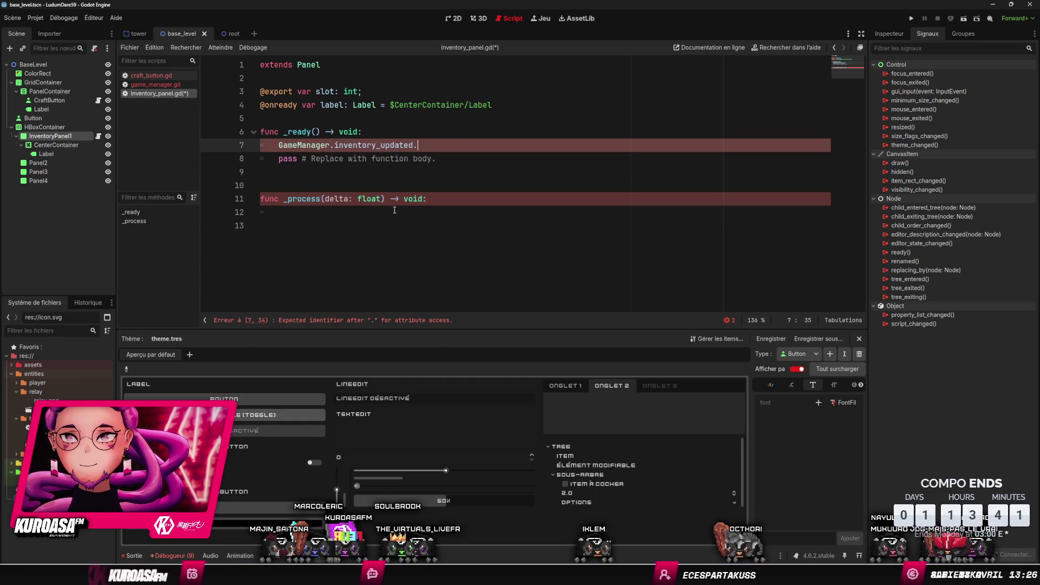
pyautogui.press('BackSpace')
pyautogui.press('BackSpace')
pyautogui.press('BackSpace')
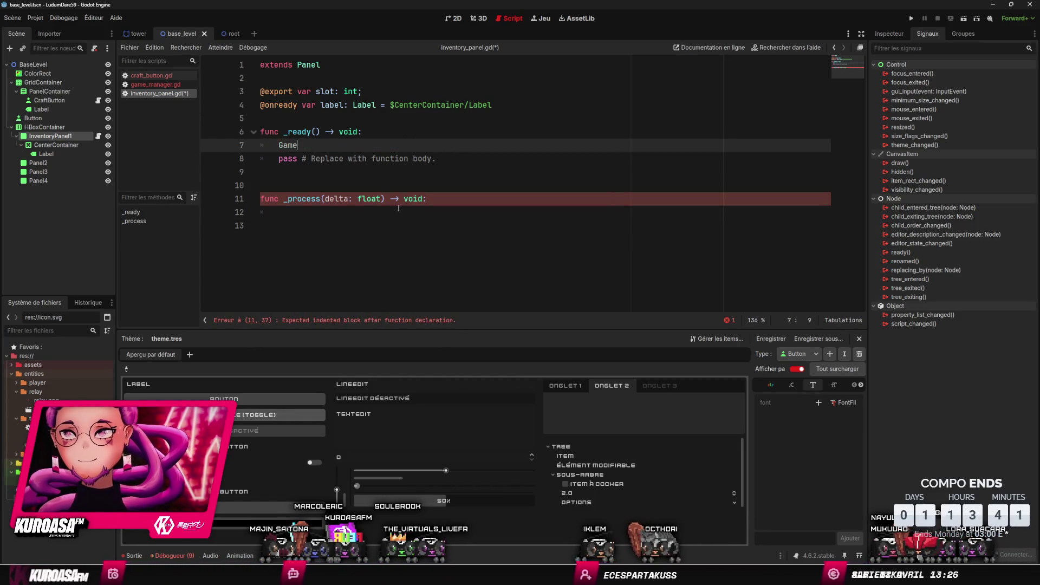
pyautogui.hotkey('ctrl', 'z')
pyautogui.hotkey('ctrl', 'z')
pyautogui.hotkey('ctrl', 'z')
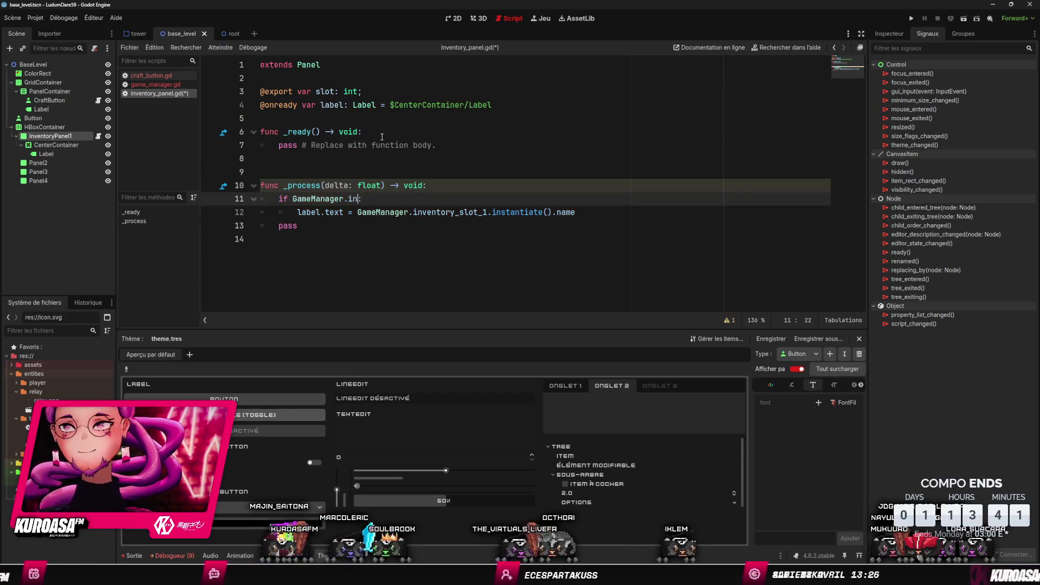
pyautogui.hotkey('ctrl', 'z')
pyautogui.hotkey('ctrl', 'z')
pyautogui.hotkey('ctrl', 'z')
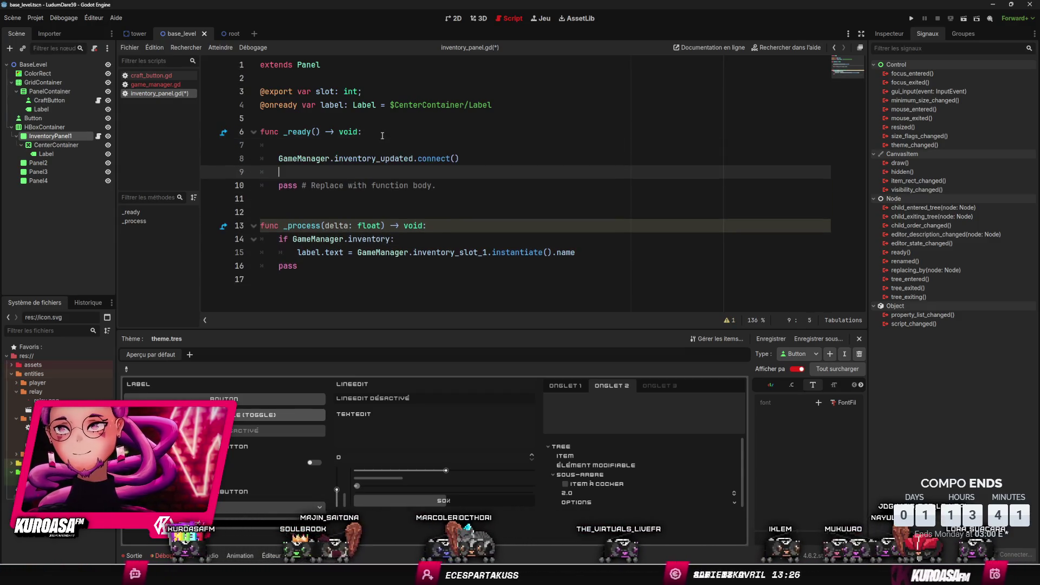
pyautogui.hotkey('ctrl', 'z')
pyautogui.hotkey('ctrl', 'z')
pyautogui.hotkey('ctrl', 'z')
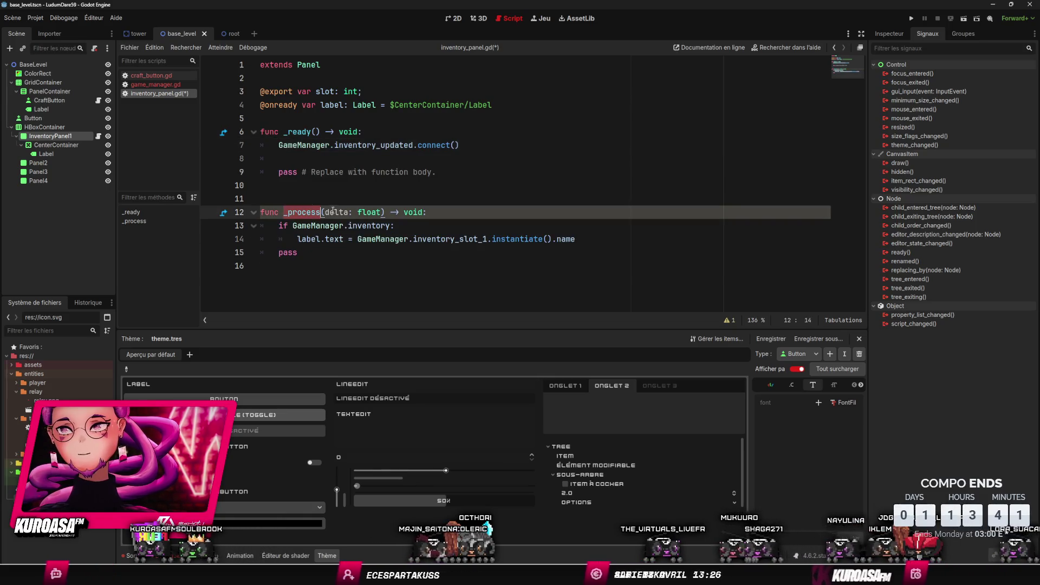
pyautogui.hotkey('ctrl', 'z')
pyautogui.hotkey('ctrl', 'z')
pyautogui.hotkey('ctrl', 'z')
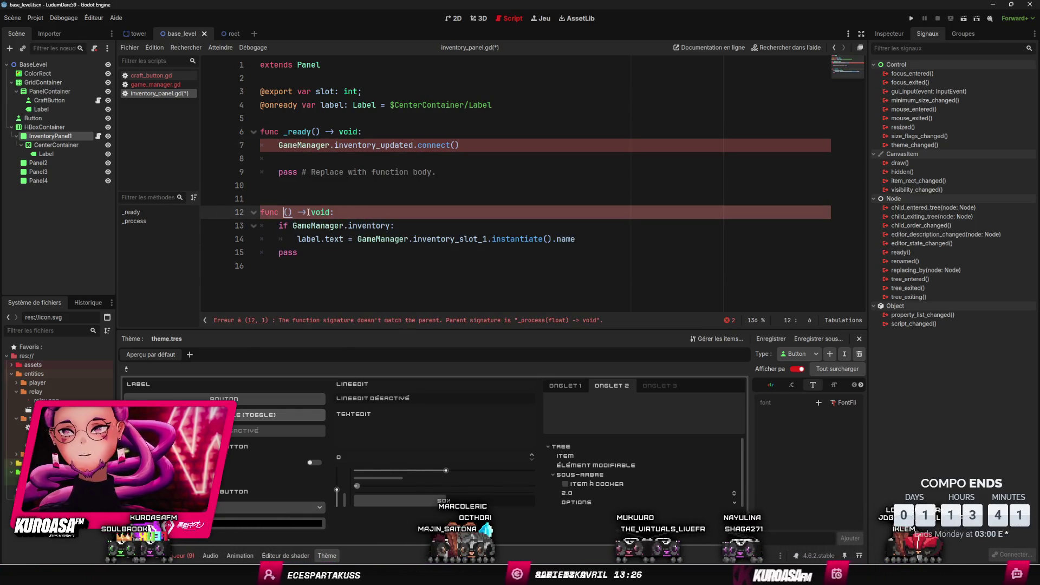
# Rename the function to update_labels and delete the if GameManager.inventory check and pass
pyautogui.write('pdate_labelm')
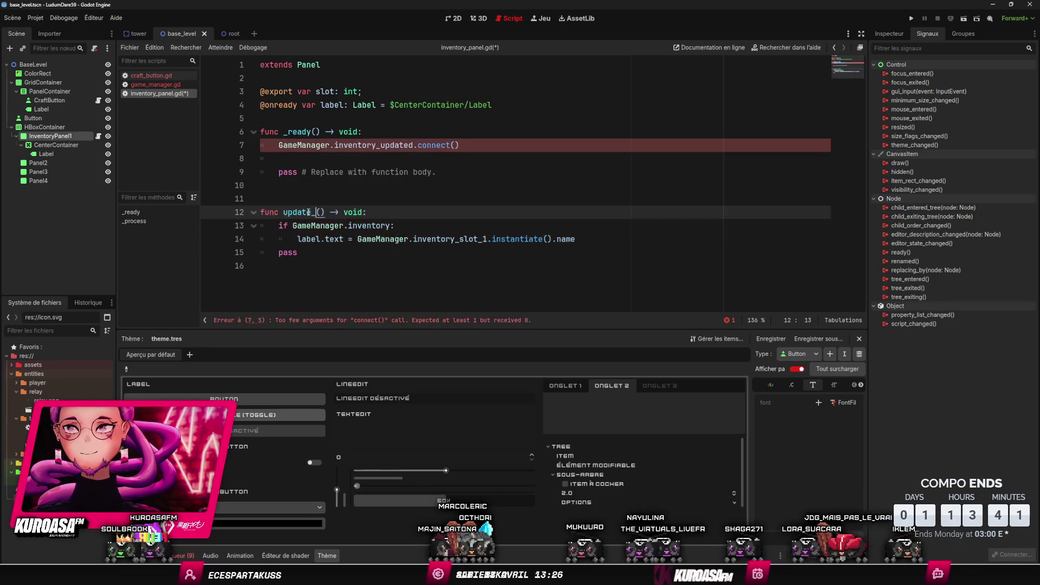
pyautogui.press('BackSpace')
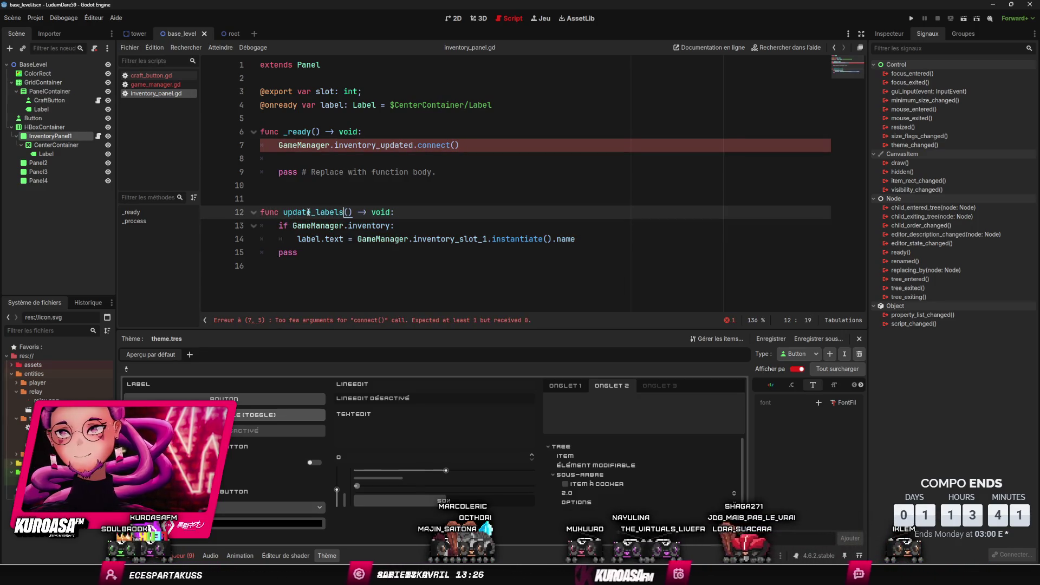
pyautogui.click(359, 200)
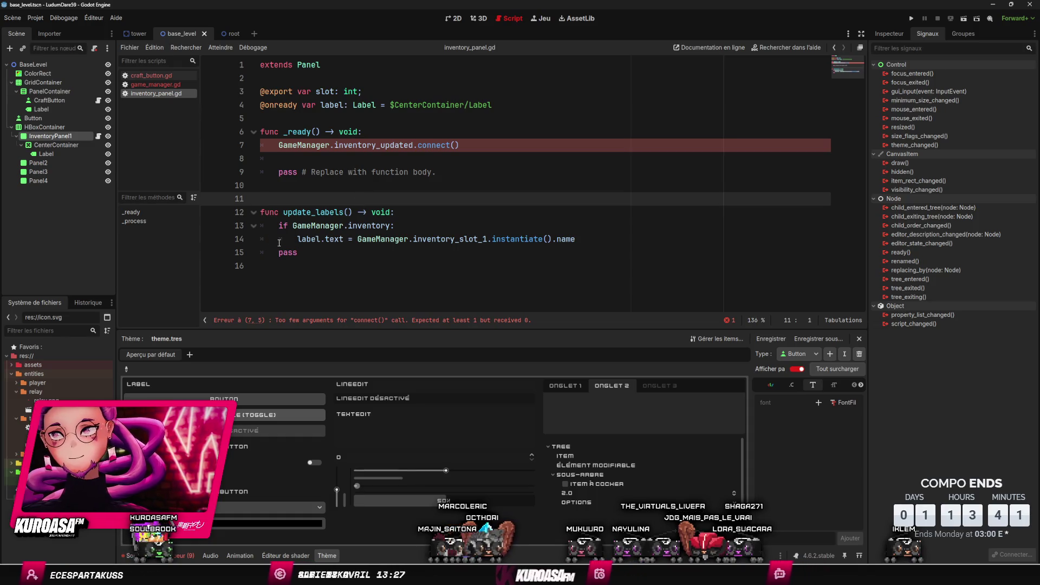
pyautogui.tripleClick(325, 225)
pyautogui.press('BackSpace')
pyautogui.click(350, 252)
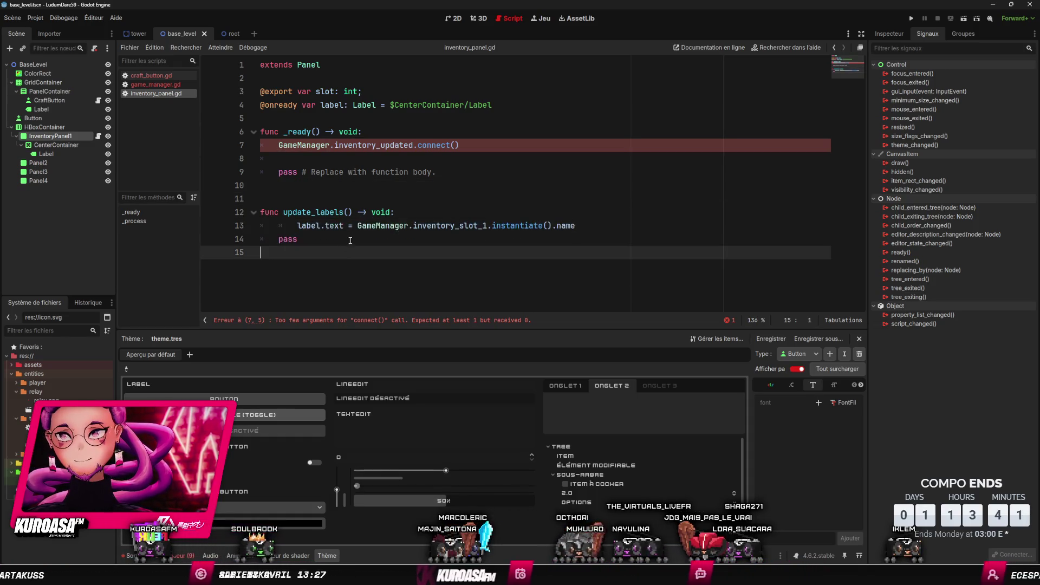
pyautogui.press('BackSpace')
pyautogui.press('BackSpace')
pyautogui.press('BackSpace')
pyautogui.hotkey('shift', 'Tab')
# Pass update_labels to inventory_updated.connect() and save
pyautogui.click(390, 179)
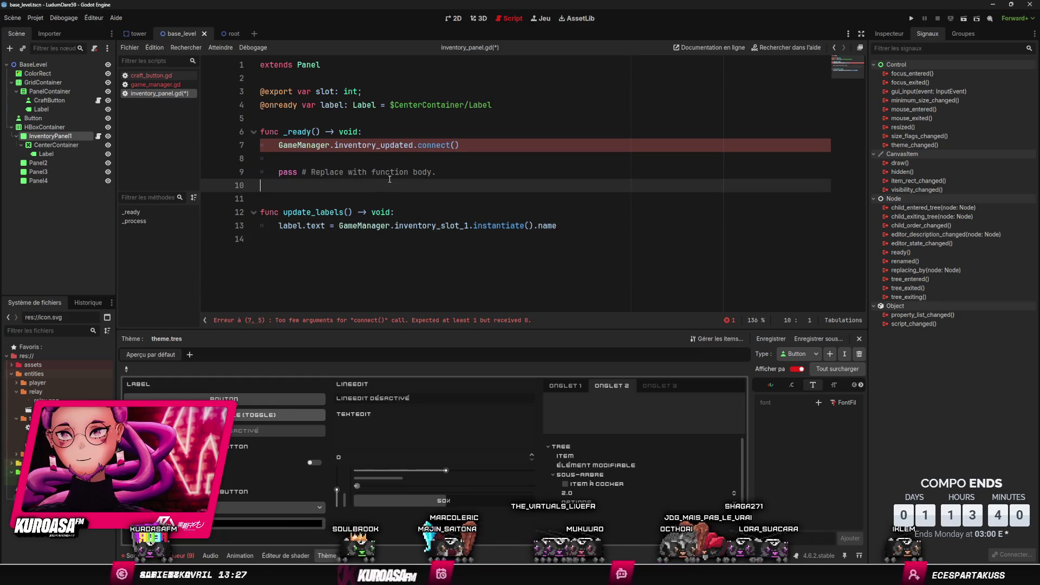
pyautogui.click(455, 146)
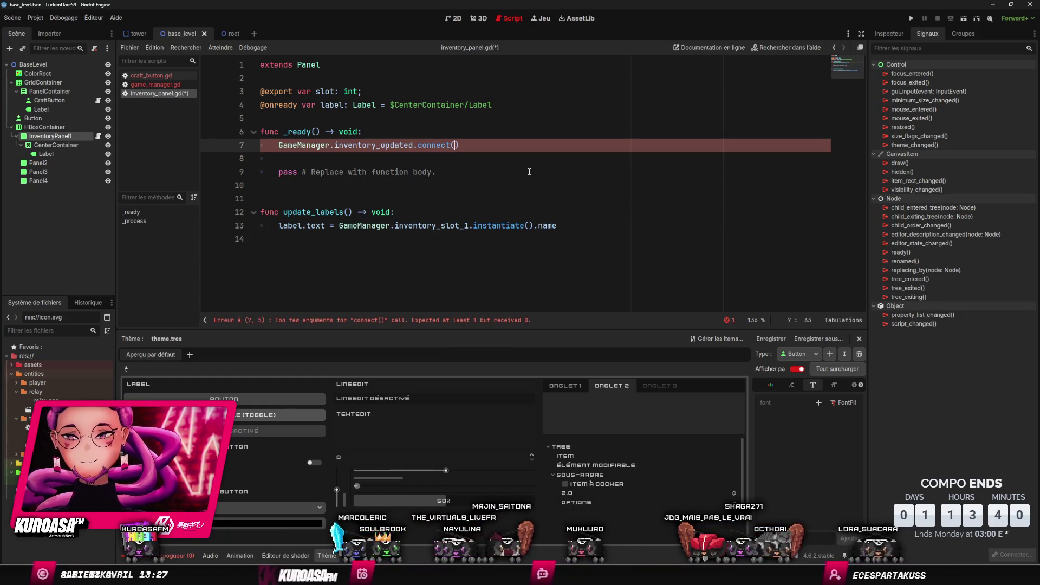
pyautogui.write('up')
pyautogui.press('Return')
pyautogui.hotkey('ctrl', 's')
# Set the label text from GameManager.inventory[slot] instead of inventory_slot_1, and save
pyautogui.press('Up')
pyautogui.press('Up')
pyautogui.press('Up')
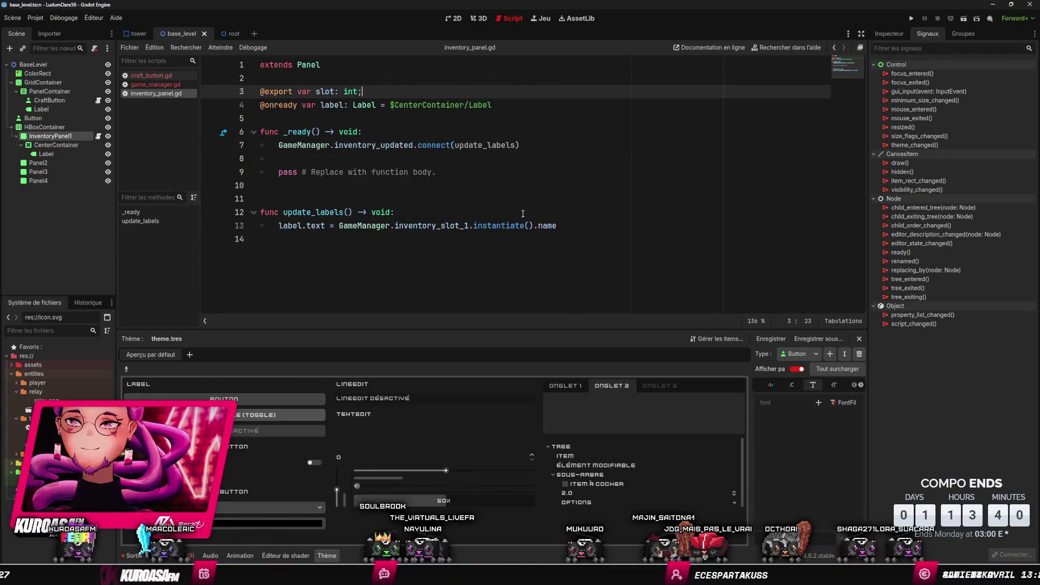
pyautogui.doubleClick(432, 225)
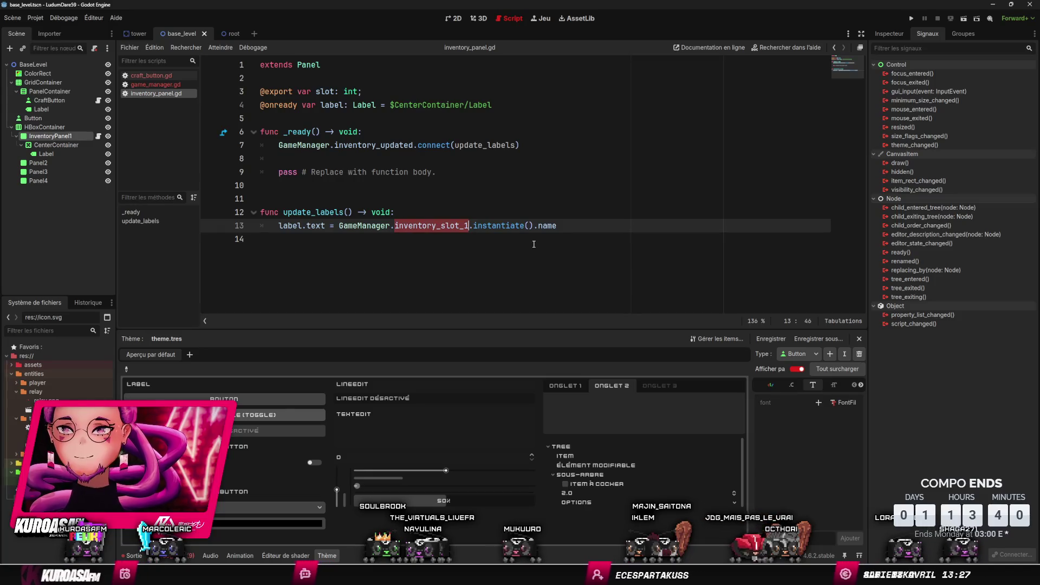
pyautogui.press('BackSpace')
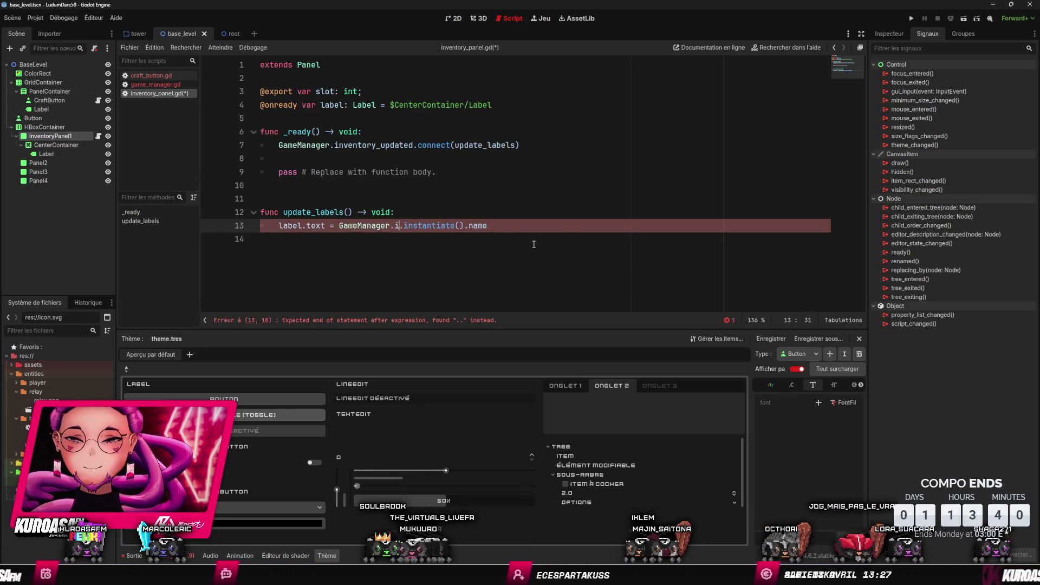
pyautogui.write('in')
pyautogui.press('Return')
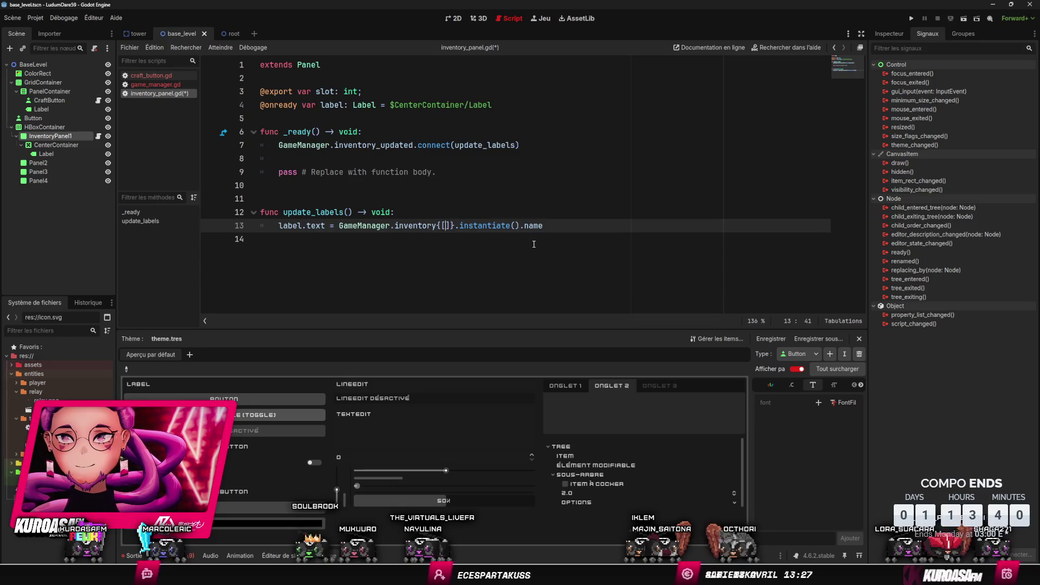
pyautogui.write('[]')
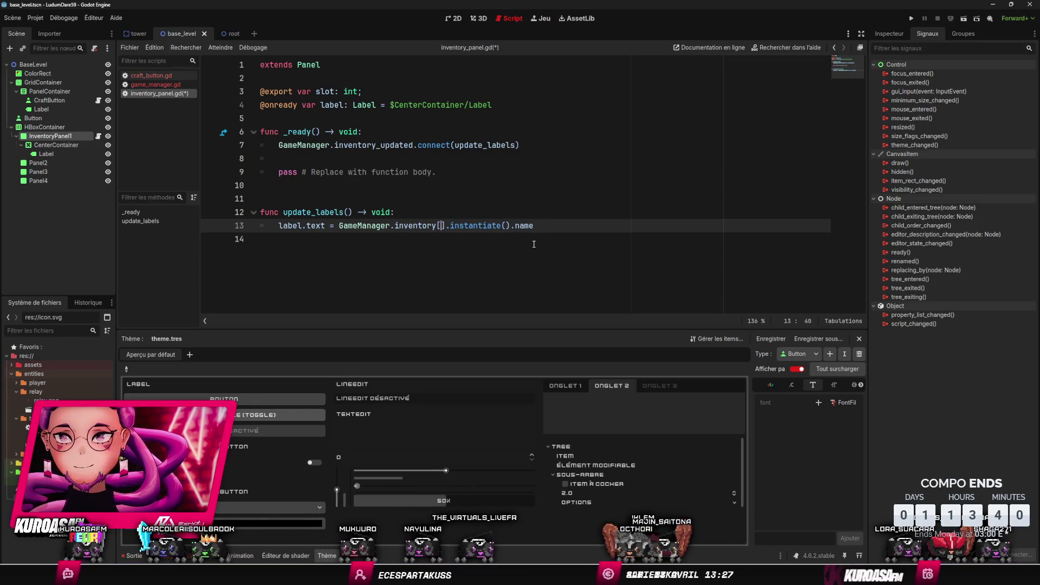
pyautogui.write('0')
pyautogui.press('BackSpace')
pyautogui.write('slot')
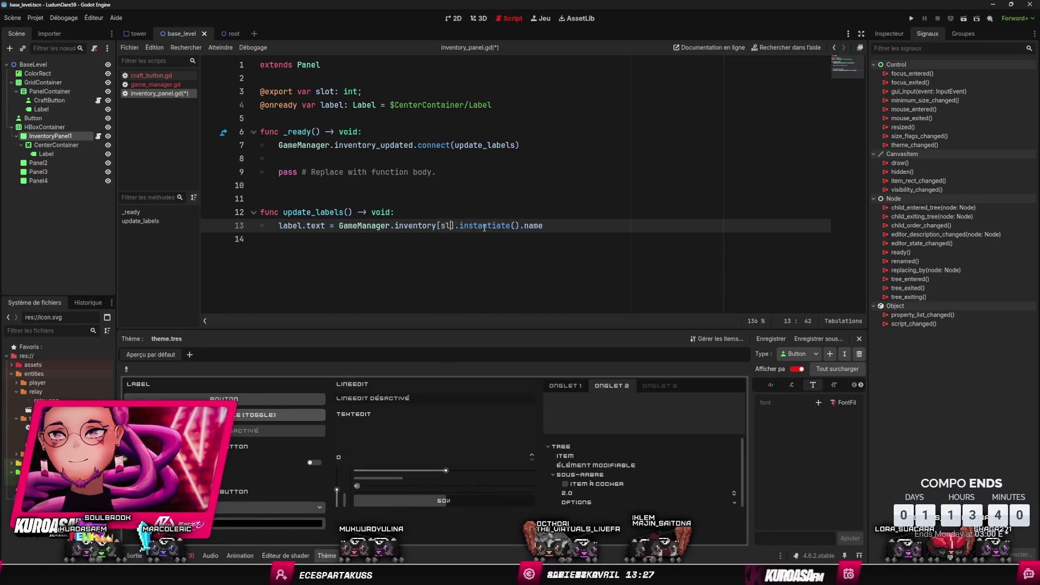
pyautogui.hotkey('ctrl', 's')
# Remove the extra empty line after pass and tidy the blank lines
pyautogui.click(456, 187)
pyautogui.click(456, 199)
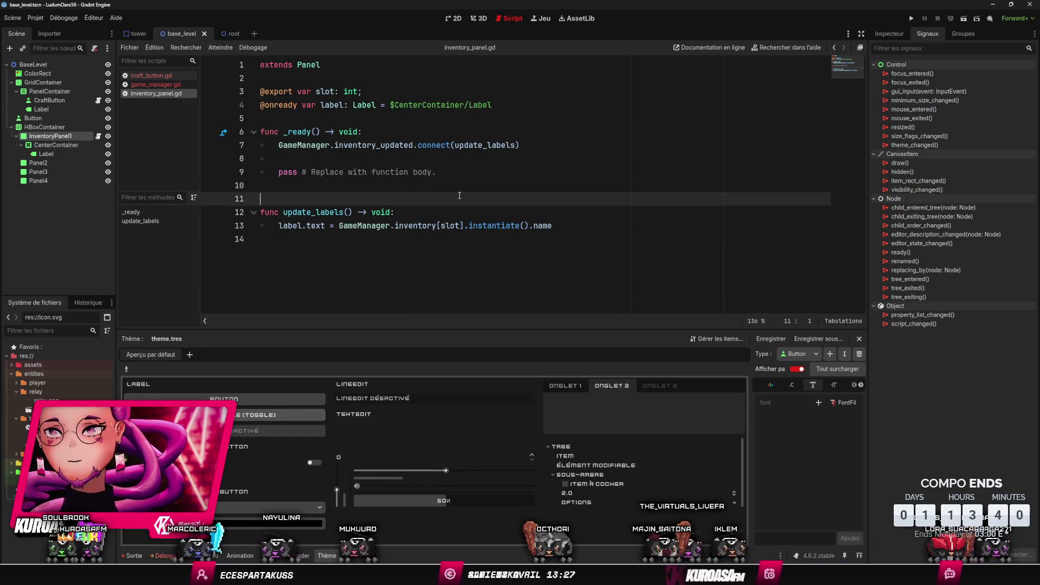
pyautogui.click(383, 163)
pyautogui.hotkey('ctrl', 'x')
pyautogui.hotkey('ctrl', 'x')
pyautogui.hotkey('ctrl', 'x')
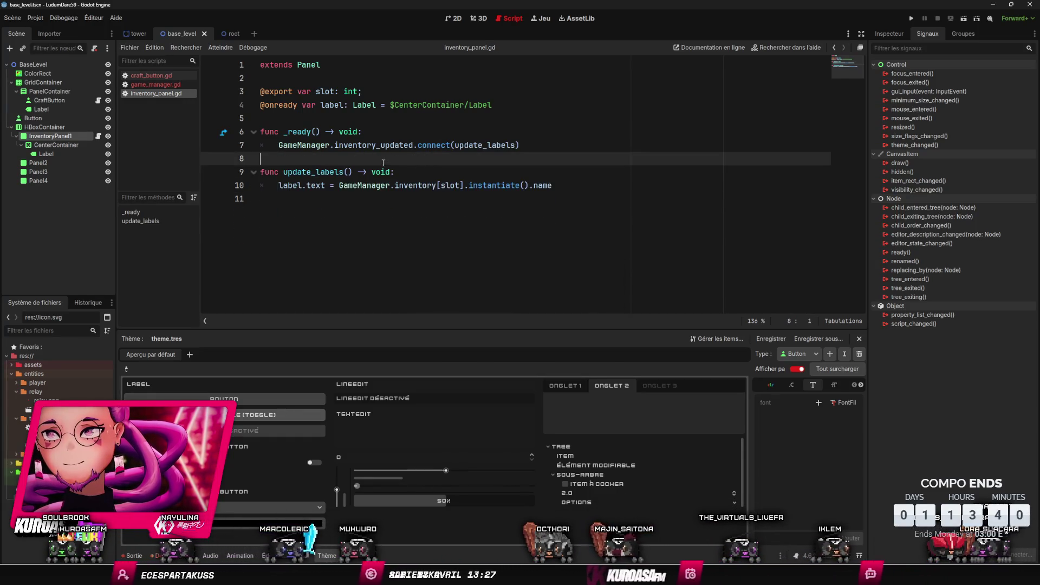
pyautogui.click(316, 118)
pyautogui.click(296, 79)
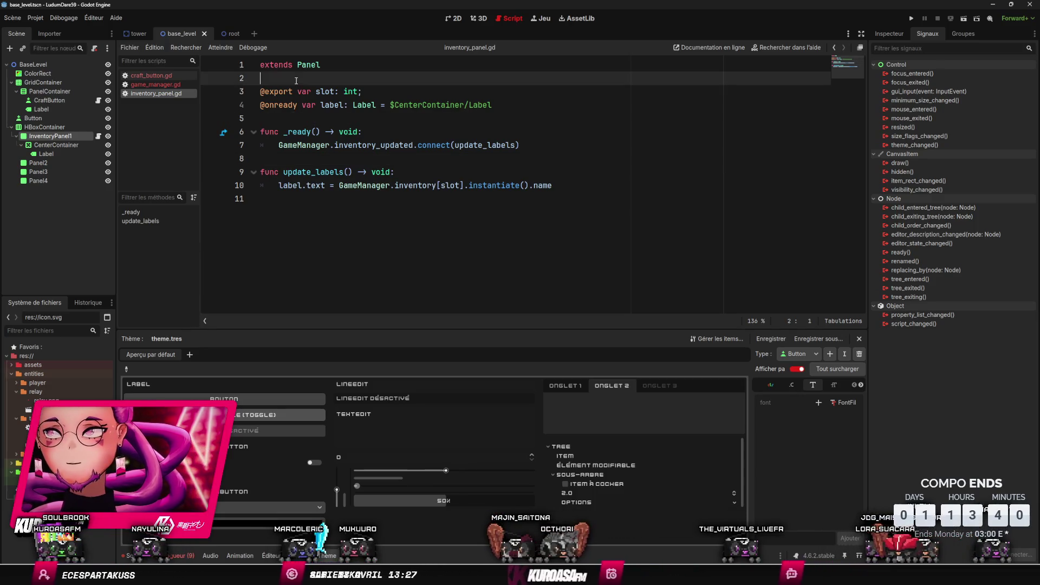
pyautogui.click(427, 92)
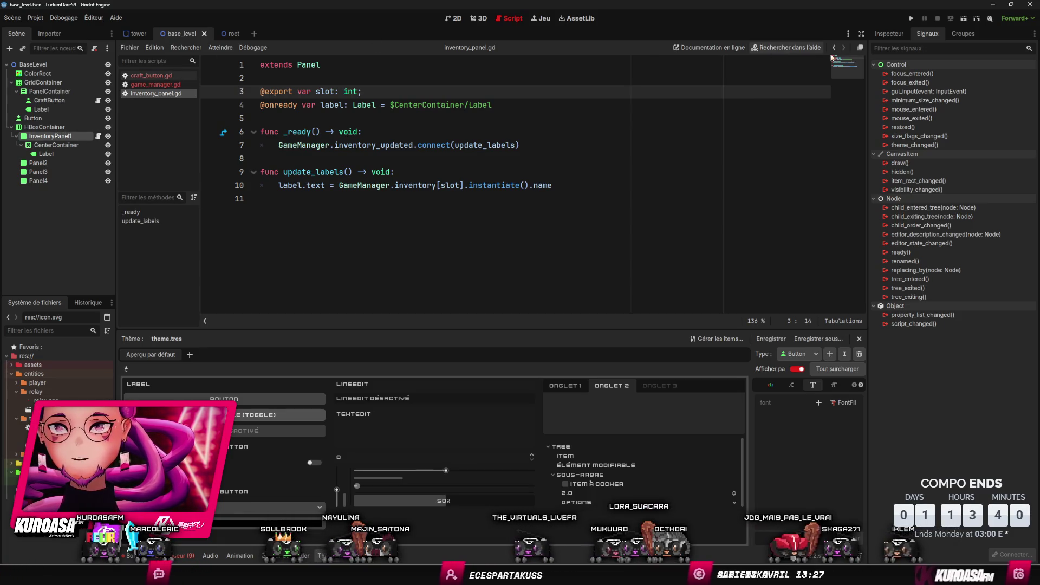
# Set InventoryPanel1's Slot to 0 and save the scene
pyautogui.click(888, 34)
pyautogui.scroll(-1, 967, 104)
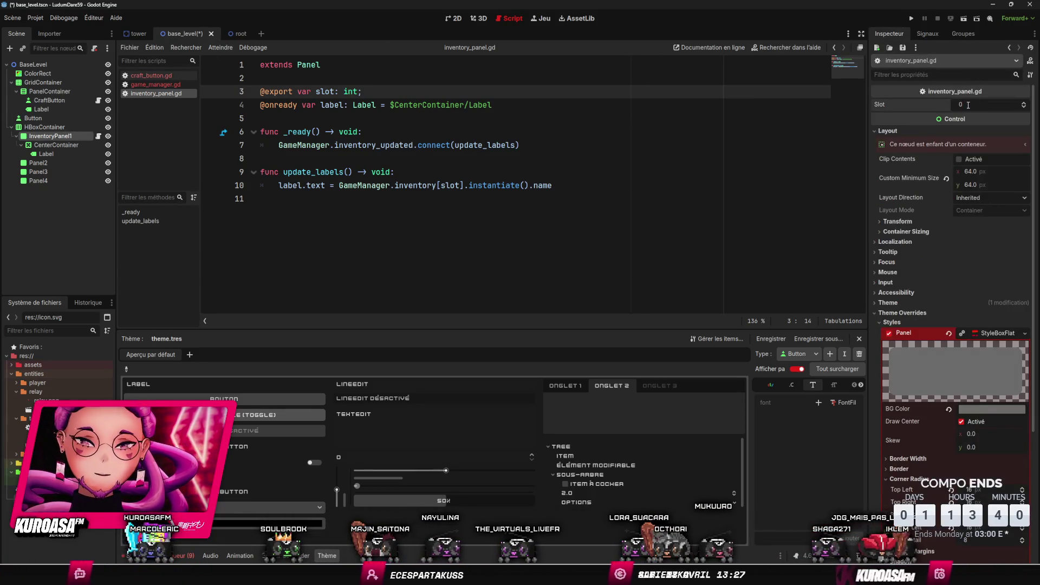
pyautogui.click(685, 209)
pyautogui.hotkey('ctrl', 's')
# Delete the old Panel2, Panel3 and Panel4 from the scene tree
pyautogui.click(49, 163)
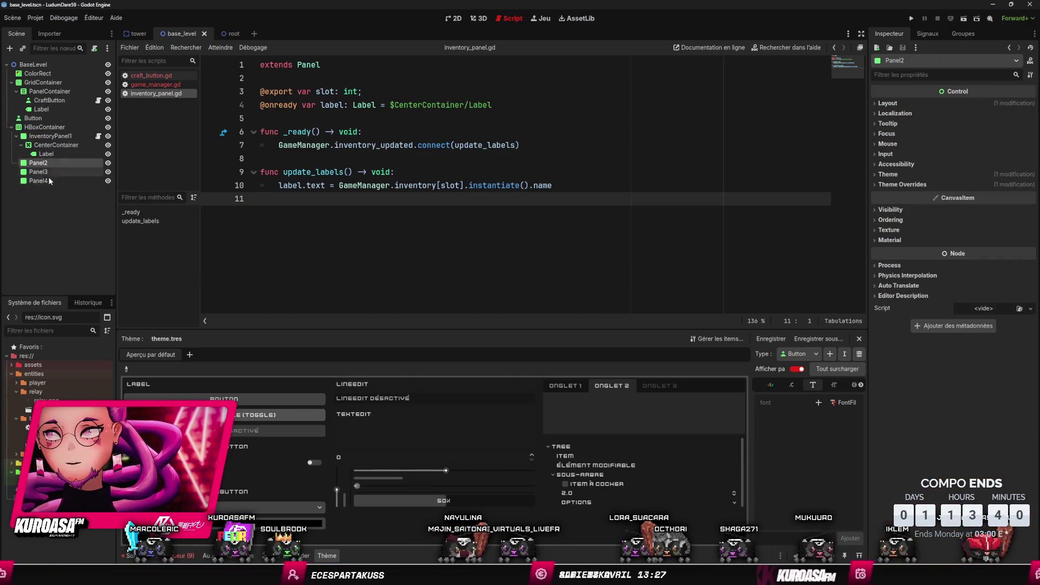
pyautogui.keyDown('shift'); pyautogui.click(48, 181); pyautogui.keyUp('shift')
pyautogui.press('Delete')
pyautogui.press('Return')
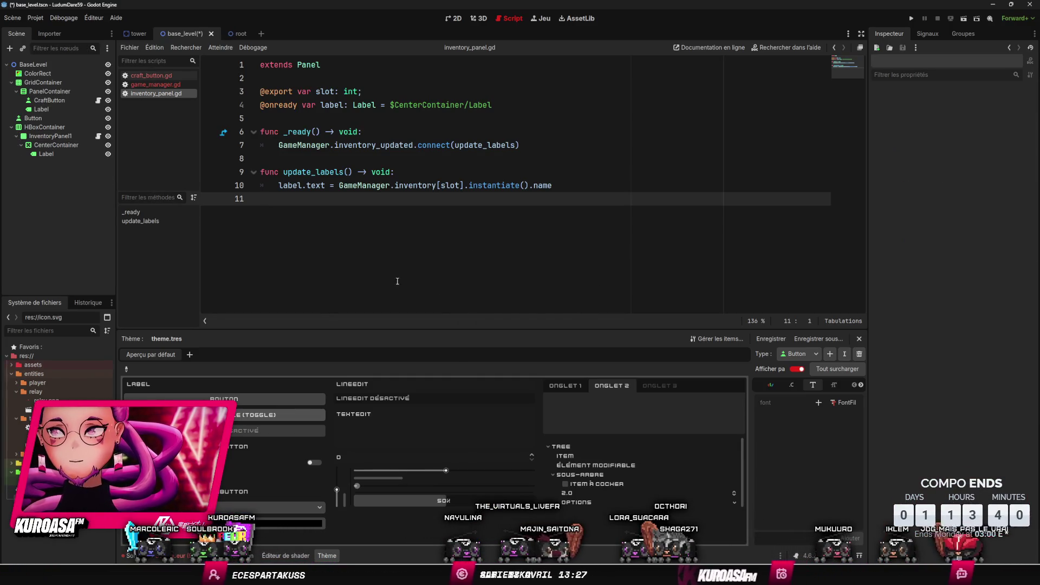
# Duplicate InventoryPanel1, start renaming a copy, then undo the duplicates
pyautogui.click(49, 136)
pyautogui.hotkey('ctrl', 'd')
pyautogui.hotkey('ctrl', 'd')
pyautogui.hotkey('ctrl', 'd')
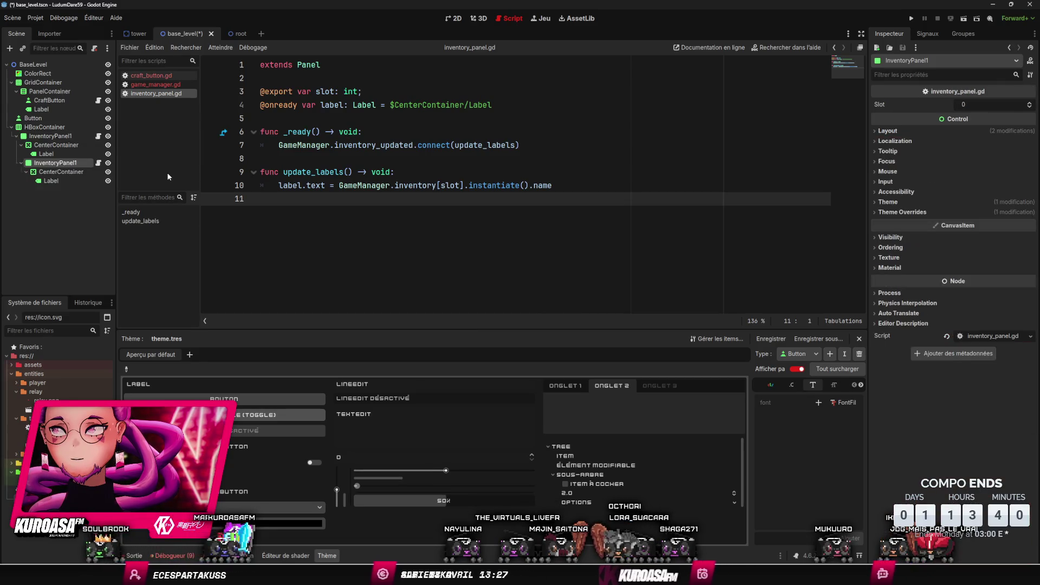
pyautogui.click(72, 163)
pyautogui.doubleClick(72, 164)
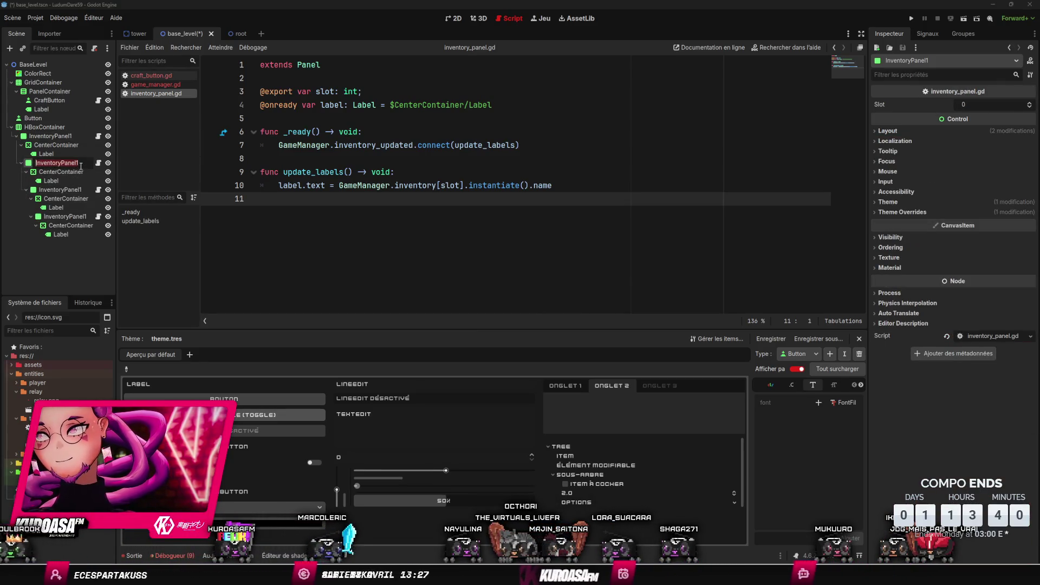
pyautogui.click(81, 164)
pyautogui.press('BackSpace')
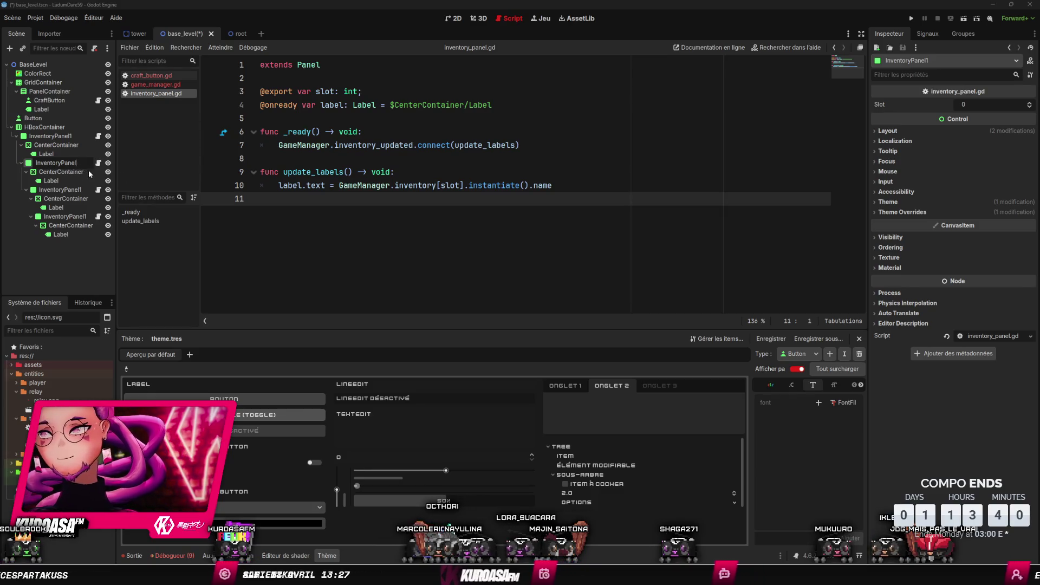
pyautogui.press('Escape')
pyautogui.hotkey('ctrl', 'z')
pyautogui.hotkey('ctrl', 'z')
pyautogui.hotkey('ctrl', 'z')
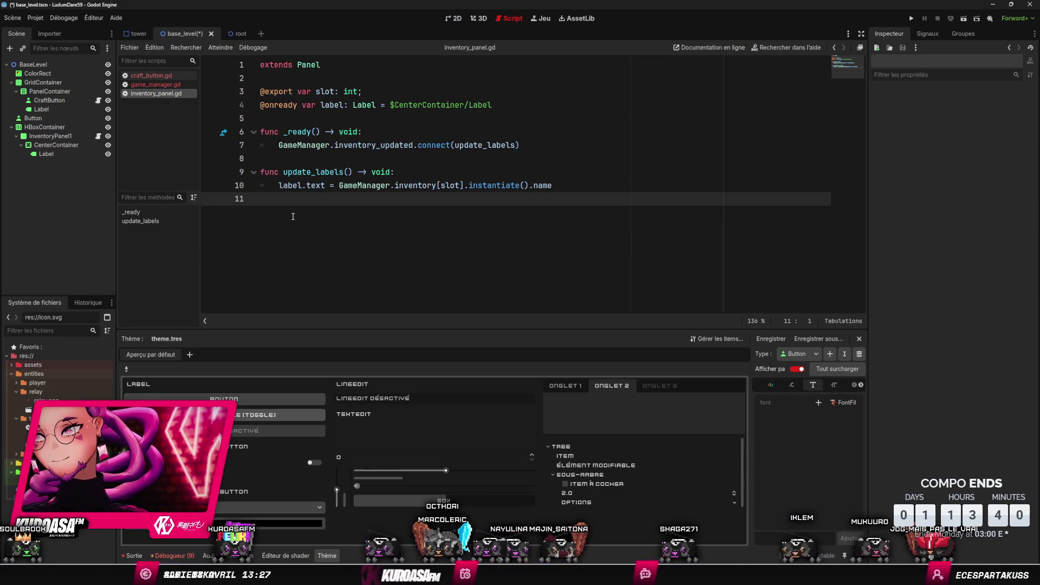
# Duplicate InventoryPanel1 into InventoryPanel2–4 and give them slots 1, 2 and 3
pyautogui.click(85, 136)
pyautogui.hotkey('ctrl', 'd')
pyautogui.hotkey('ctrl', 'd')
pyautogui.hotkey('ctrl', 'd')
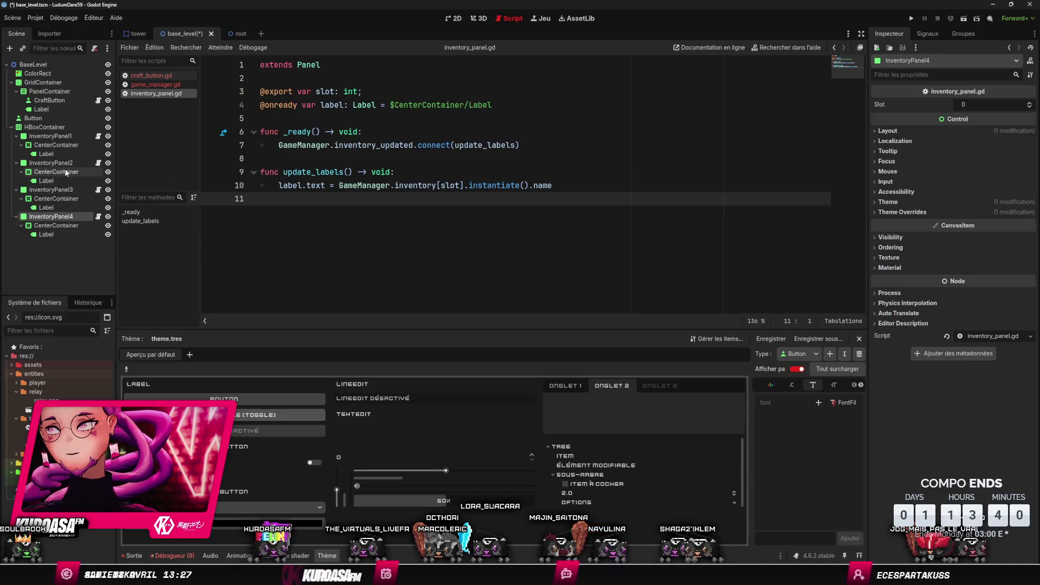
pyautogui.click(89, 163)
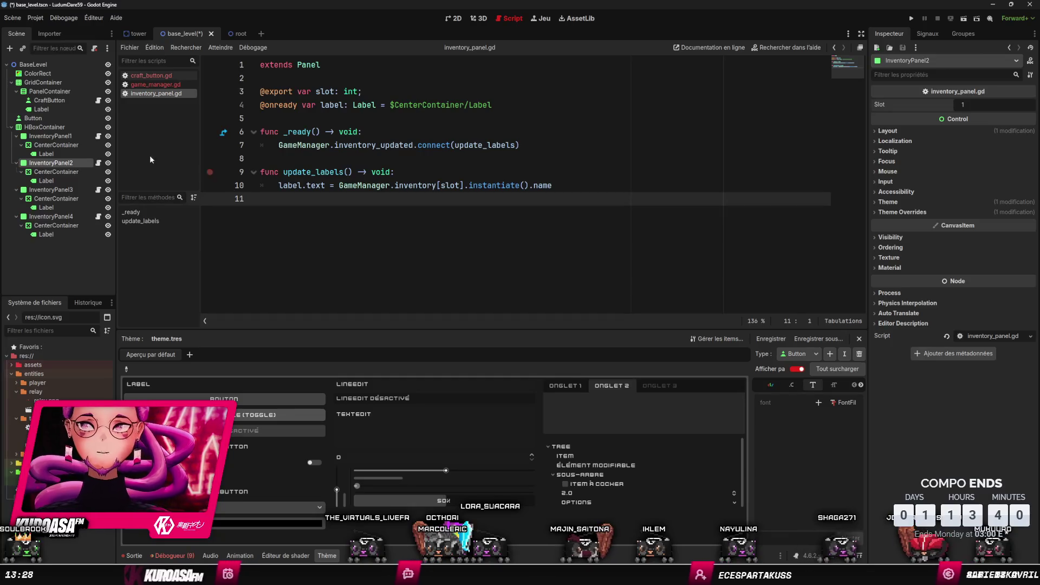
pyautogui.click(57, 189)
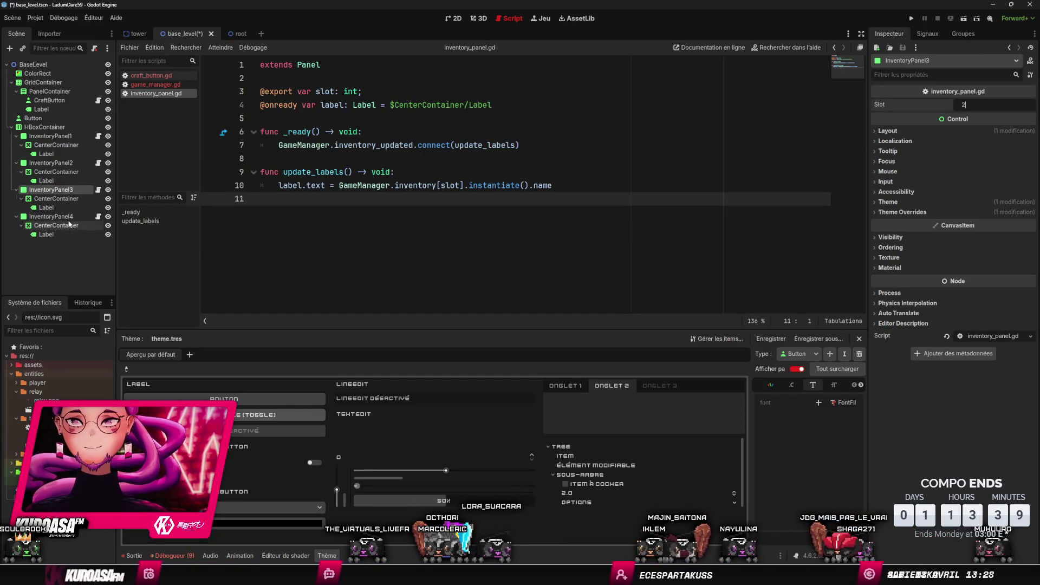
pyautogui.click(51, 216)
pyautogui.press('Return')
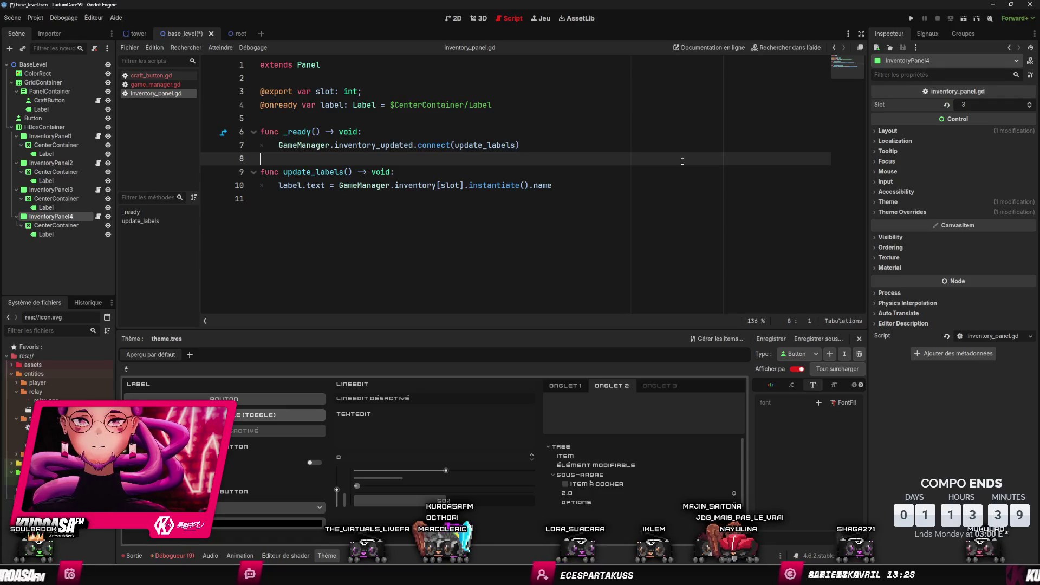
# Test-craft the relay item in the game, then clear line 14's inventory_slot_1 assignment
pyautogui.click(912, 18)
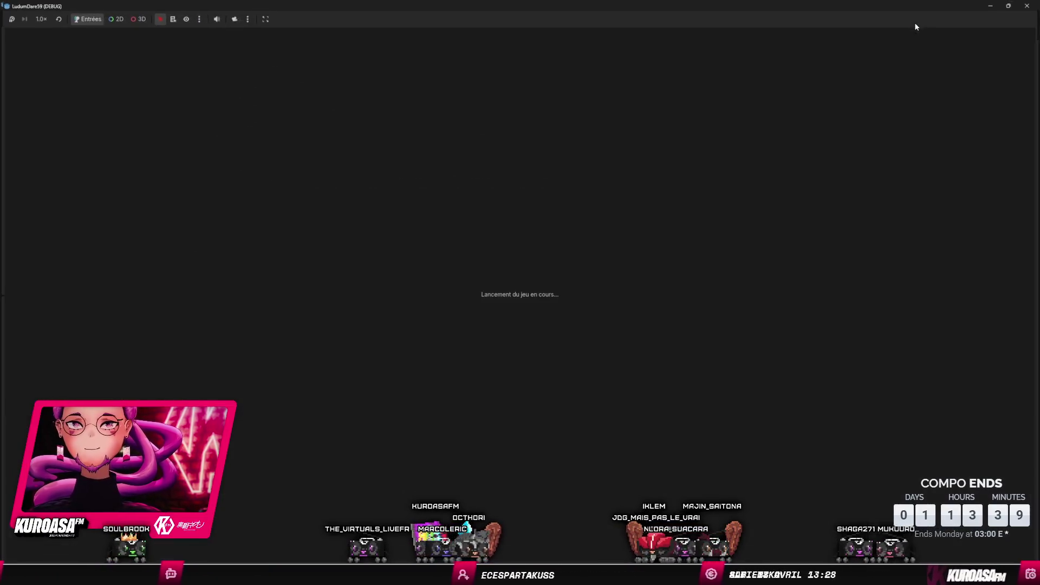
pyautogui.click(366, 215)
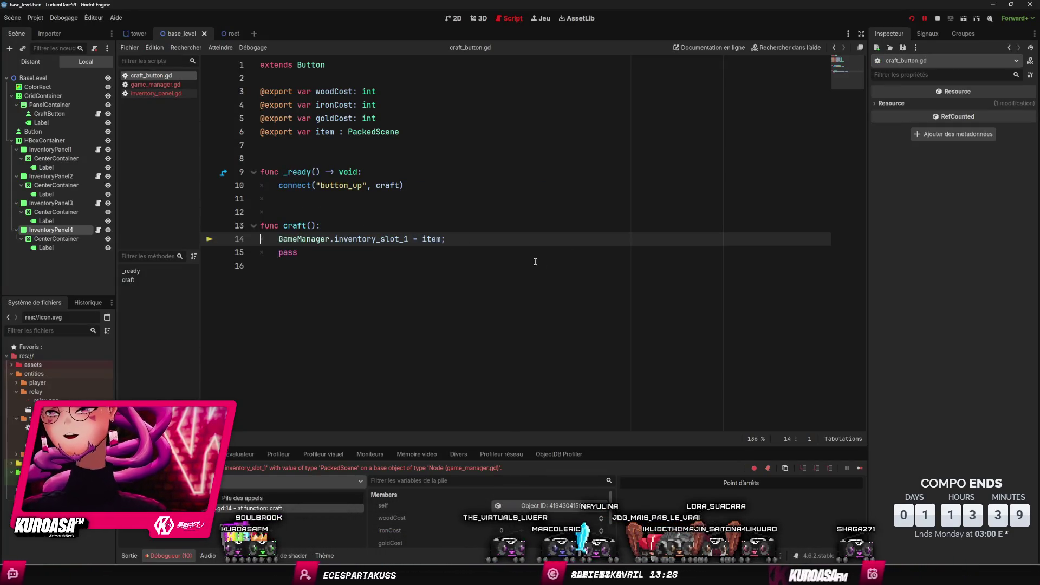
pyautogui.doubleClick(369, 243)
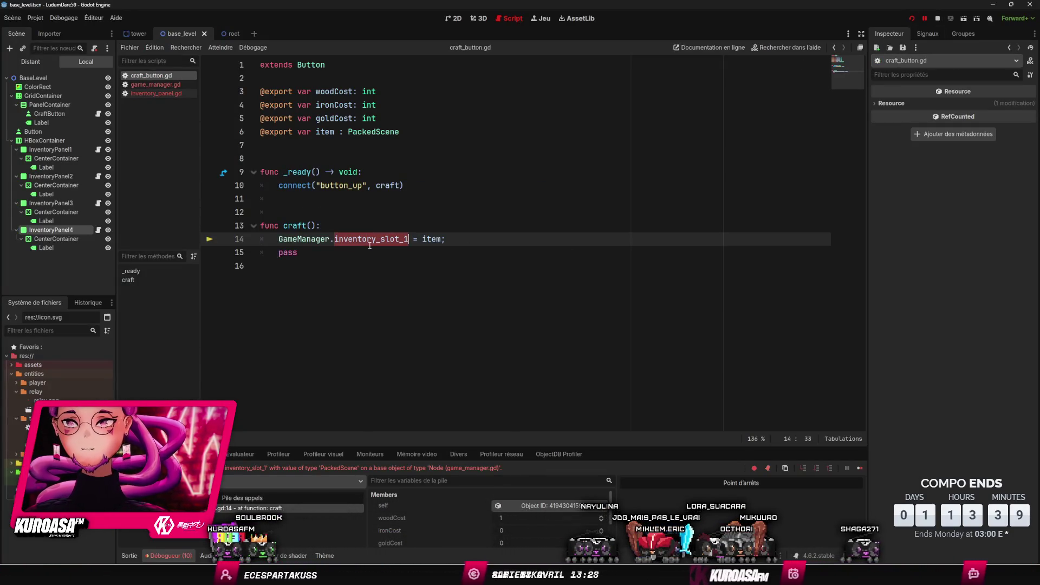
pyautogui.press('BackSpace')
pyautogui.hotkey('ctrl', 'BackSpace')
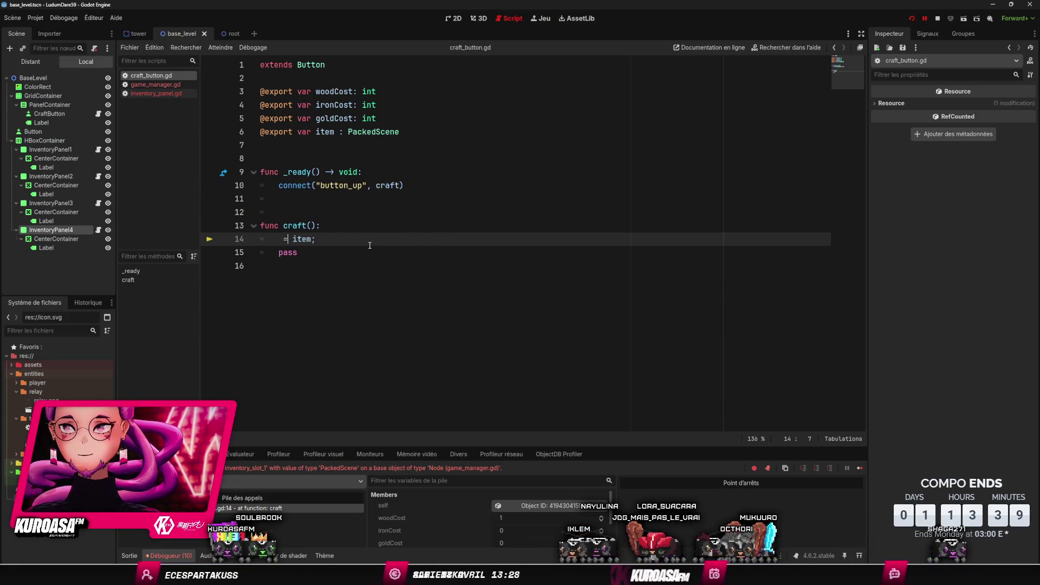
# Rewrite line 14 as GameManager.add_to_inventory(item) and save craft_button.gd
pyautogui.write('me')
pyautogui.press('Return')
pyautogui.write('.')
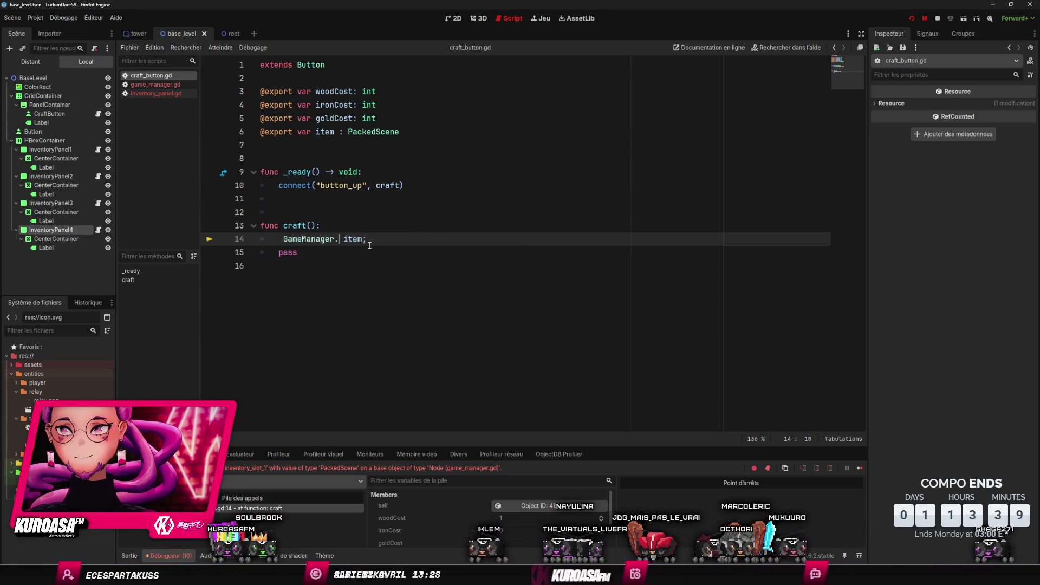
pyautogui.write('add')
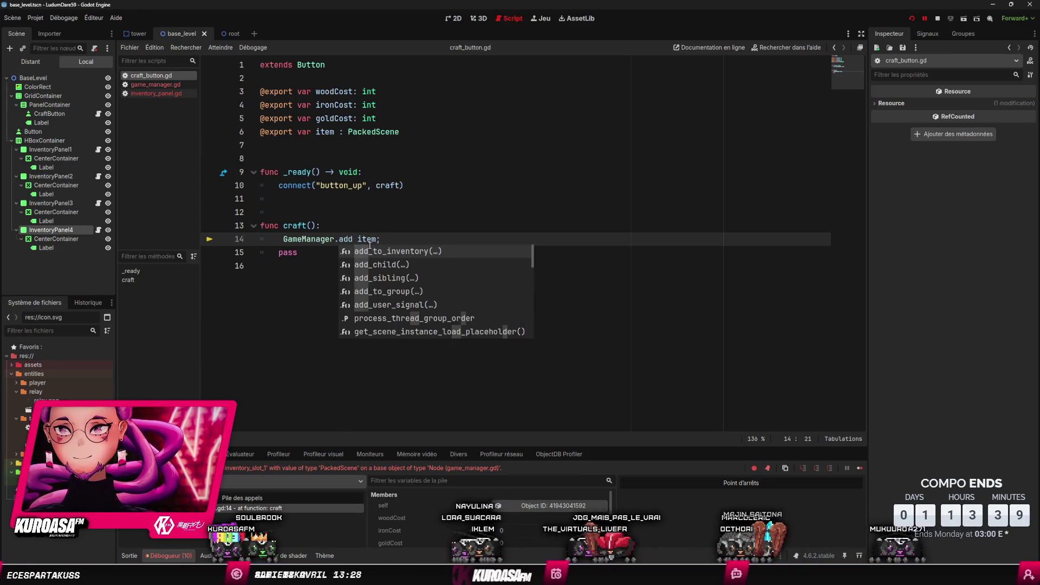
pyautogui.press('Return')
pyautogui.press('Right')
pyautogui.hotkey('ctrl', 'Delete')
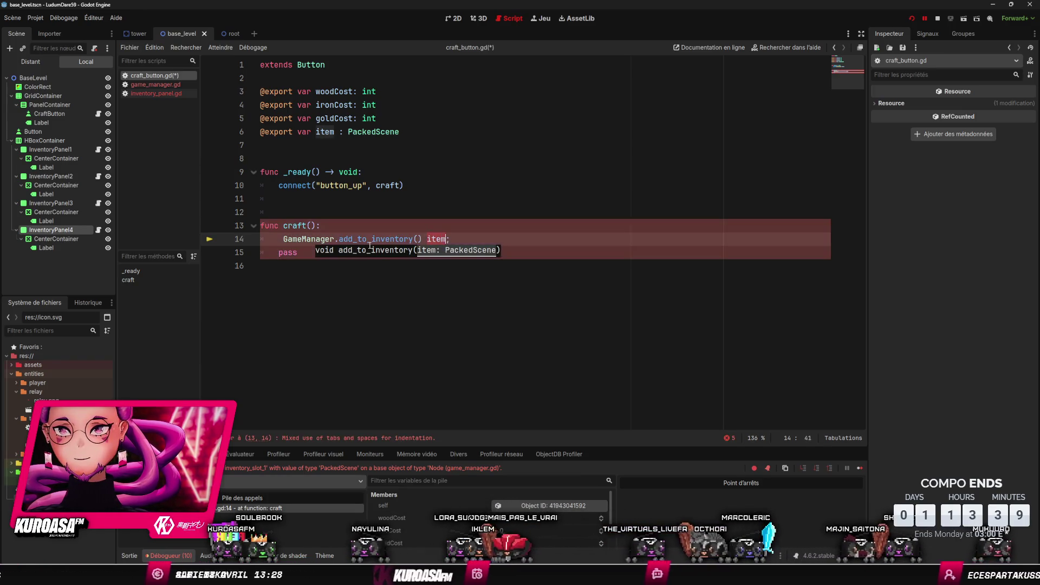
pyautogui.hotkey('ctrl', 's')
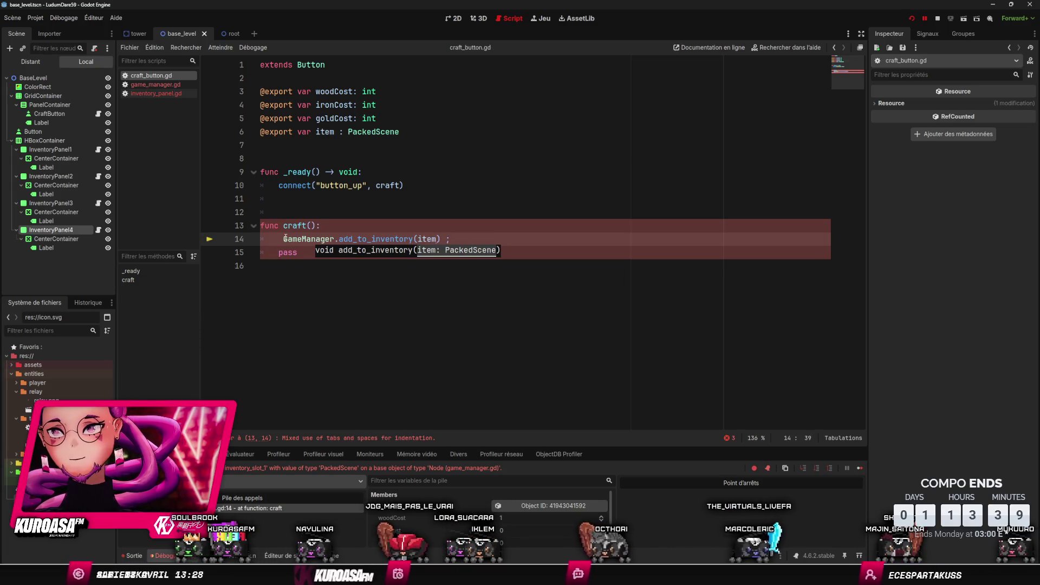
pyautogui.click(284, 239)
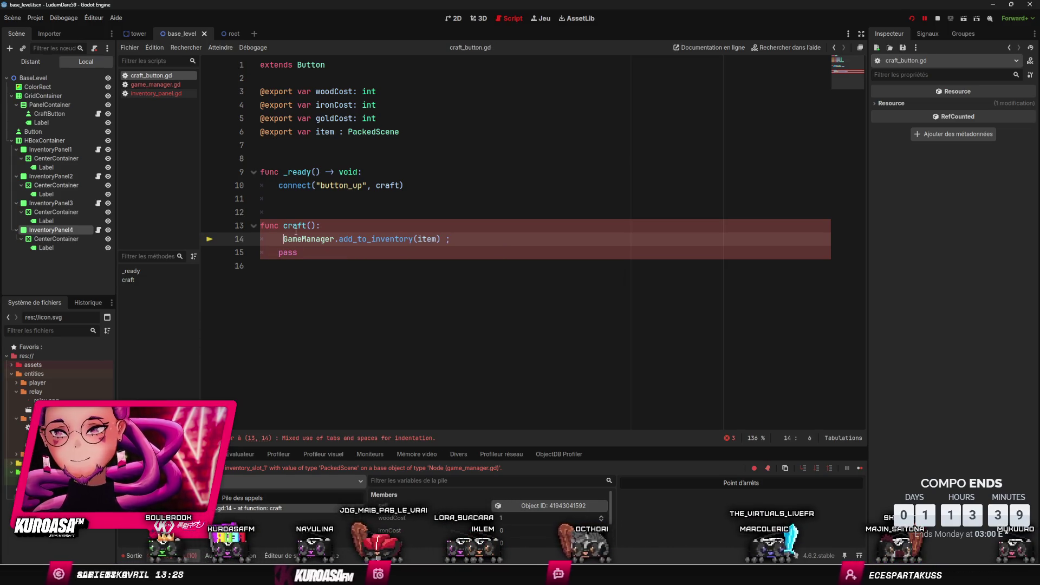
# Run the game to test crafting, close it, and remove the stray space before the semicolon
pyautogui.click(913, 19)
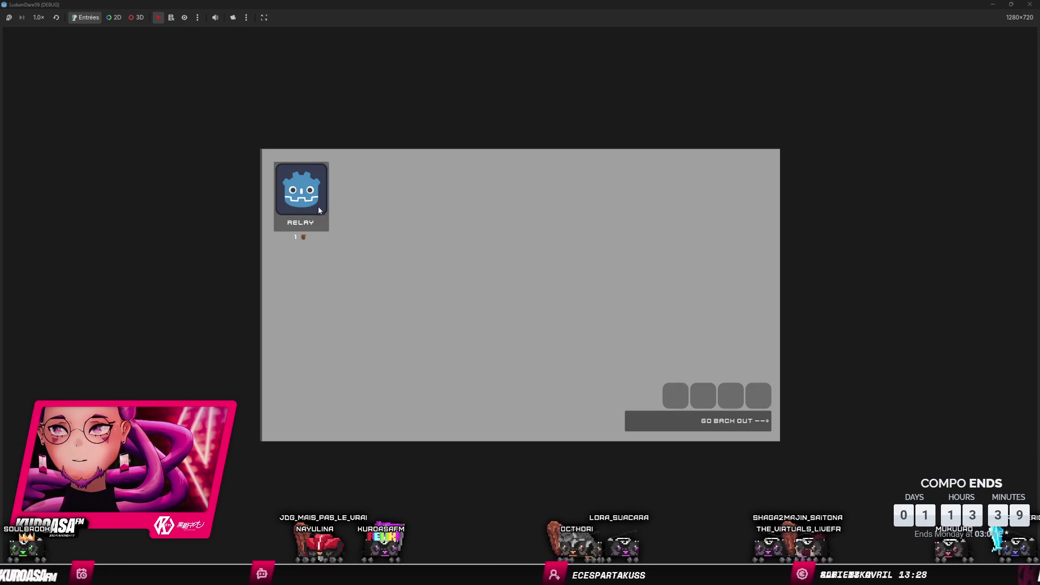
pyautogui.click(1011, 4)
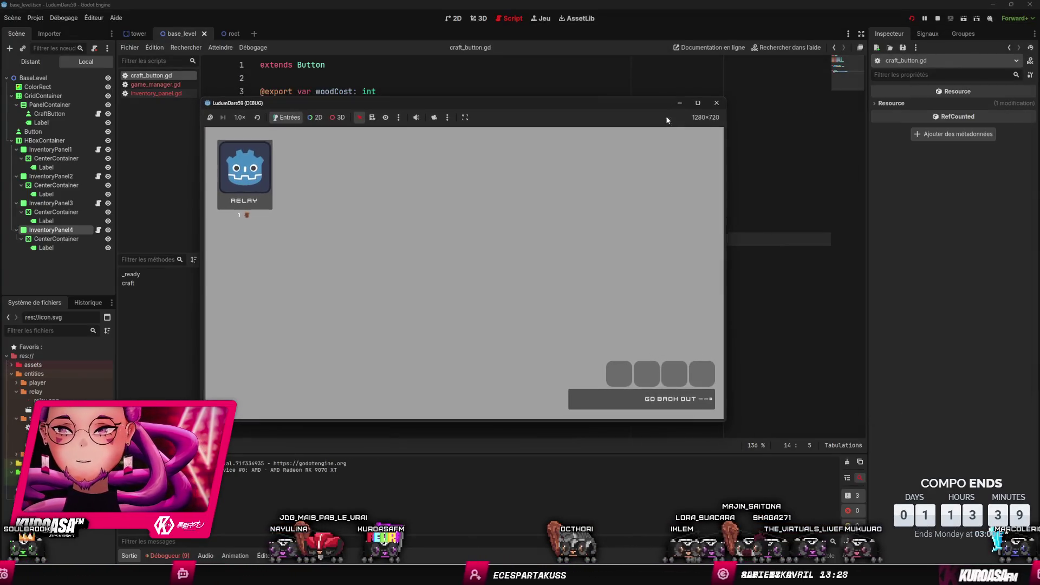
pyautogui.click(811, 88)
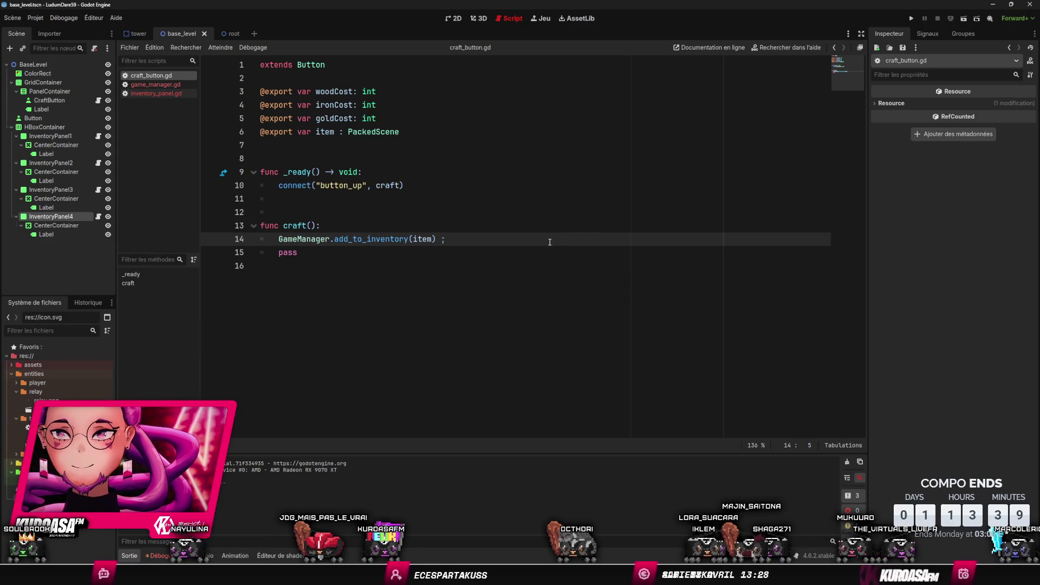
pyautogui.press('BackSpace')
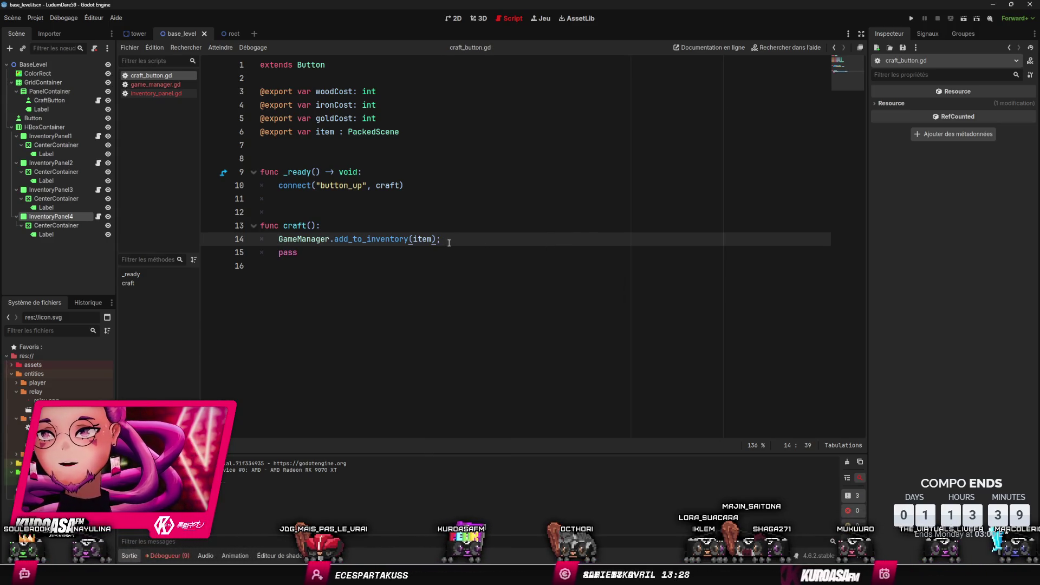
# Add emit_signal("inventory_updated") after push_back in game_manager.gd's add_to_inventory, then save
pyautogui.click(155, 85)
pyautogui.click(423, 371)
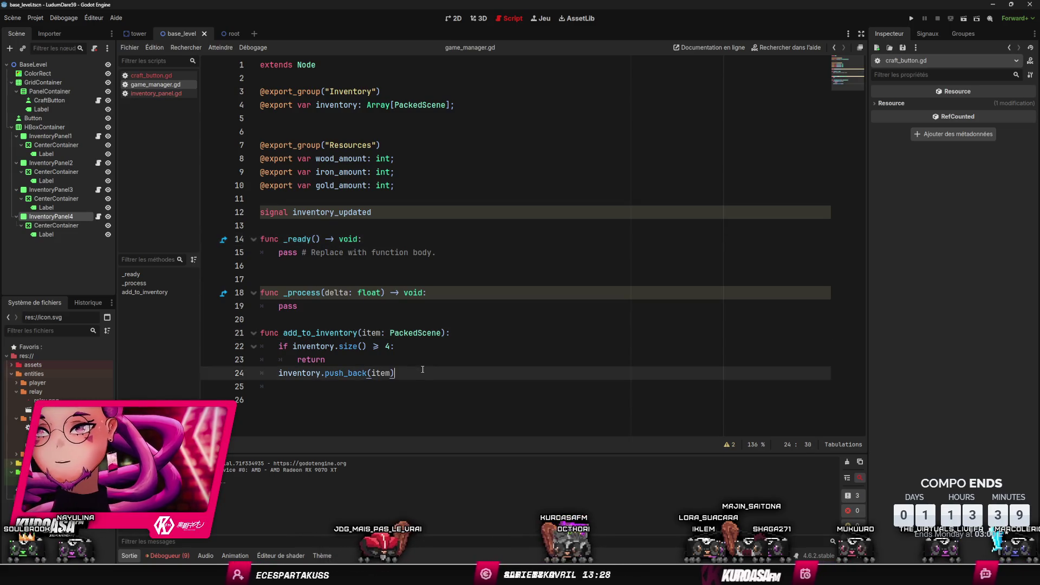
pyautogui.press('Return')
pyautogui.write('t')
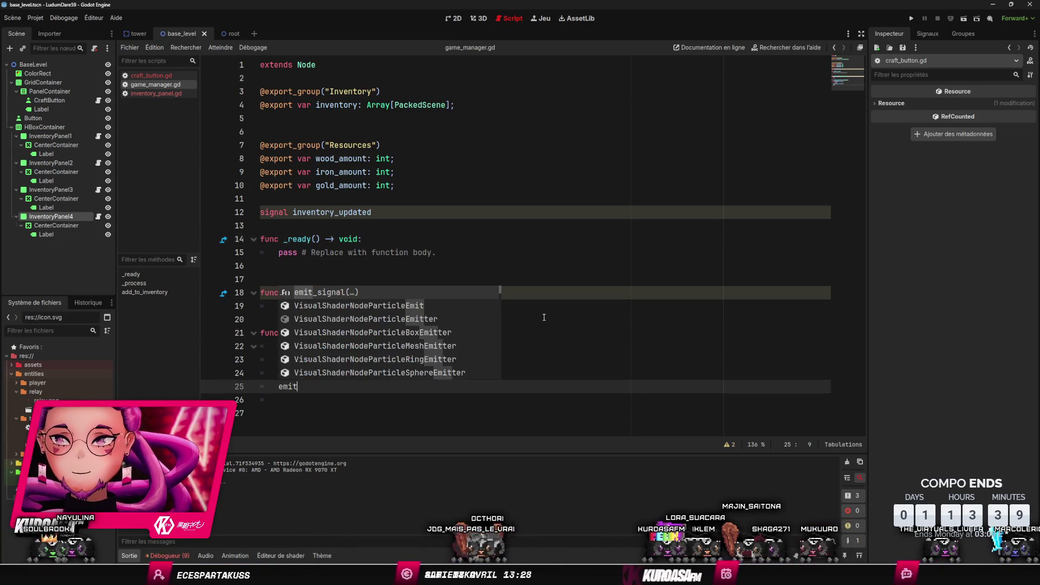
pyautogui.press('Return')
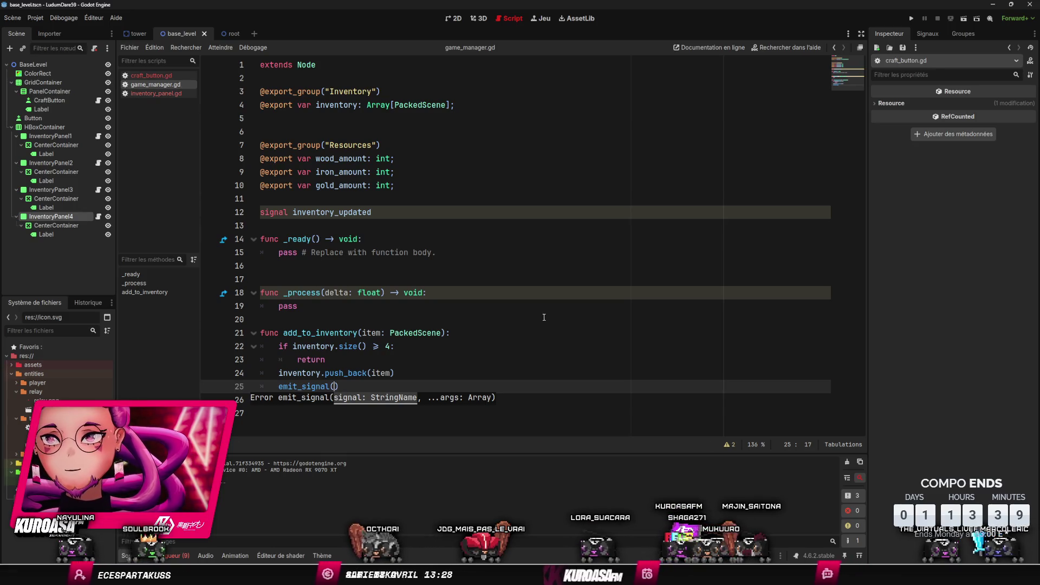
pyautogui.write('in')
pyautogui.write('ven')
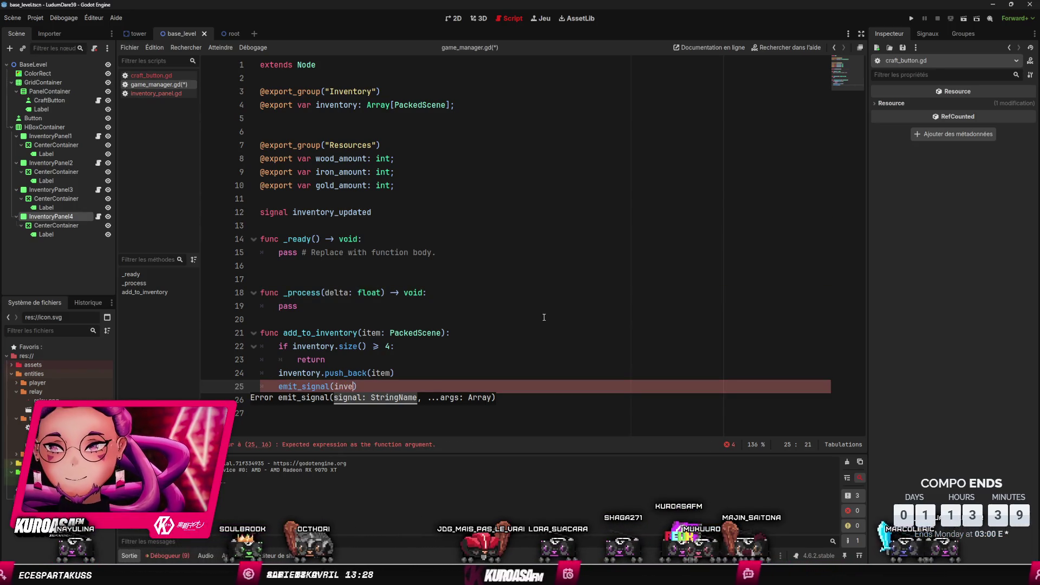
pyautogui.press('Down')
pyautogui.press('Return')
pyautogui.hotkey('ctrl', 's')
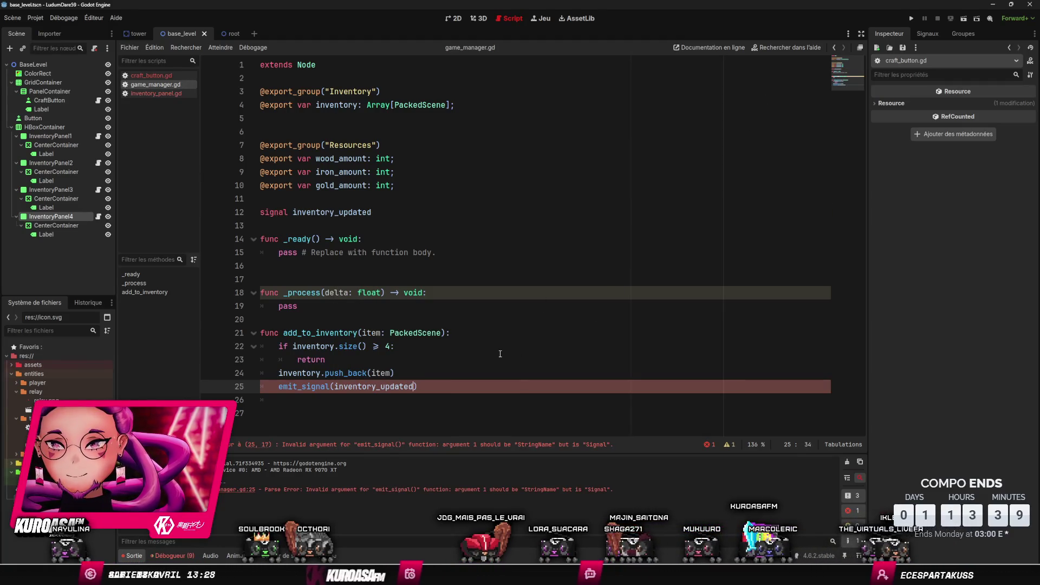
pyautogui.hotkey('ctrl', 'shift', 'Left')
pyautogui.write('"')
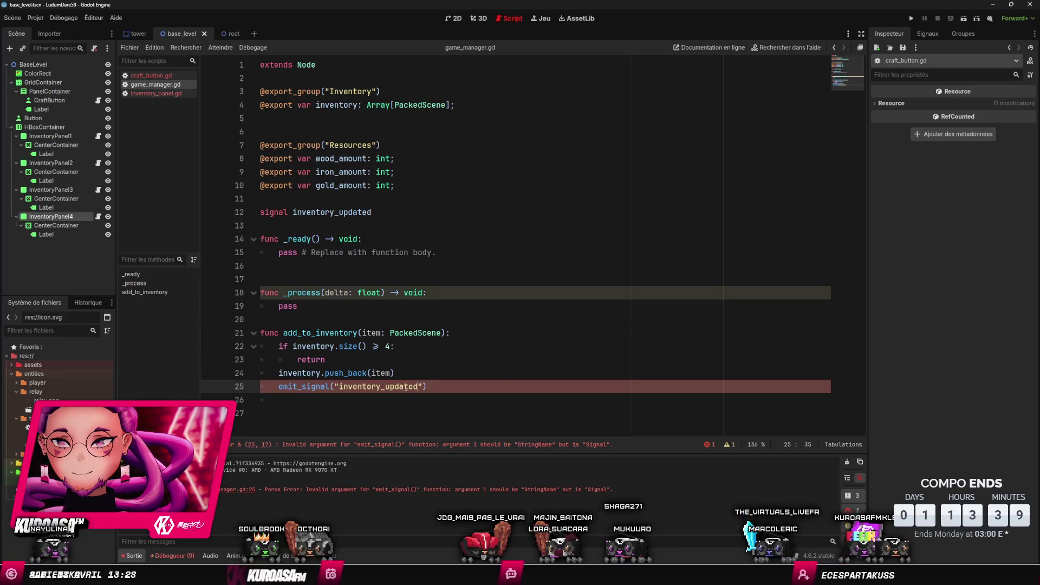
pyautogui.click(505, 359)
# Run the game, craft the RELAY item, and stop it after the debugger breaks
pyautogui.press('F5')
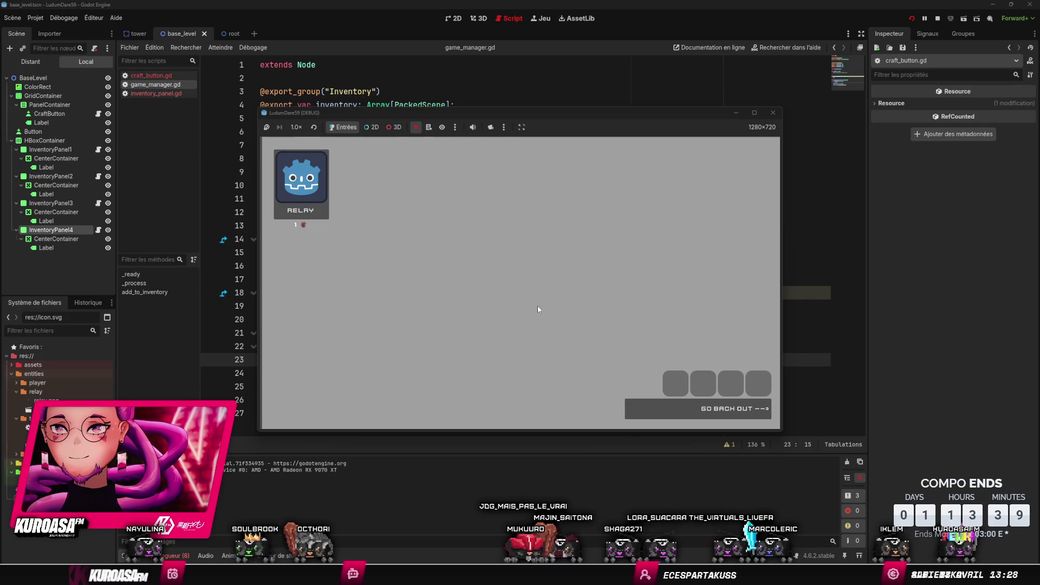
pyautogui.click(325, 200)
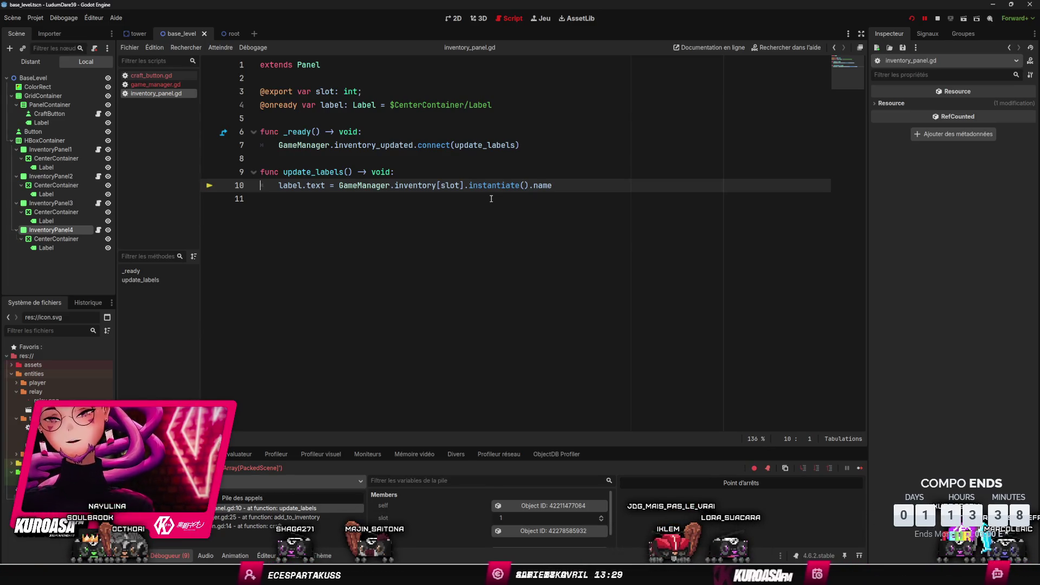
pyautogui.click(926, 18)
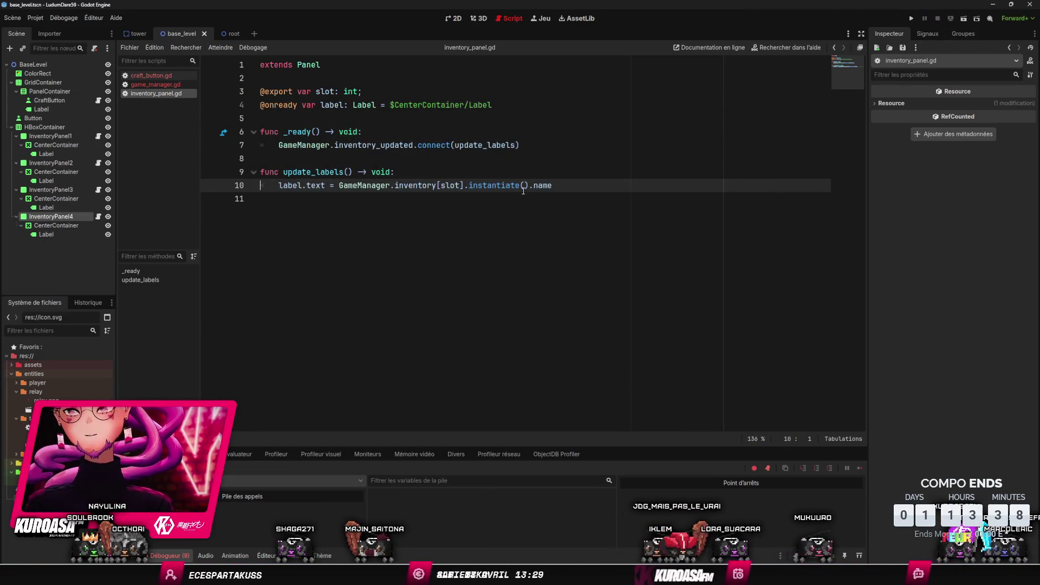
# Start an 'if' line above label.text and copy the GameManager.inventory[slot] expression
pyautogui.click(428, 173)
pyautogui.press('Return')
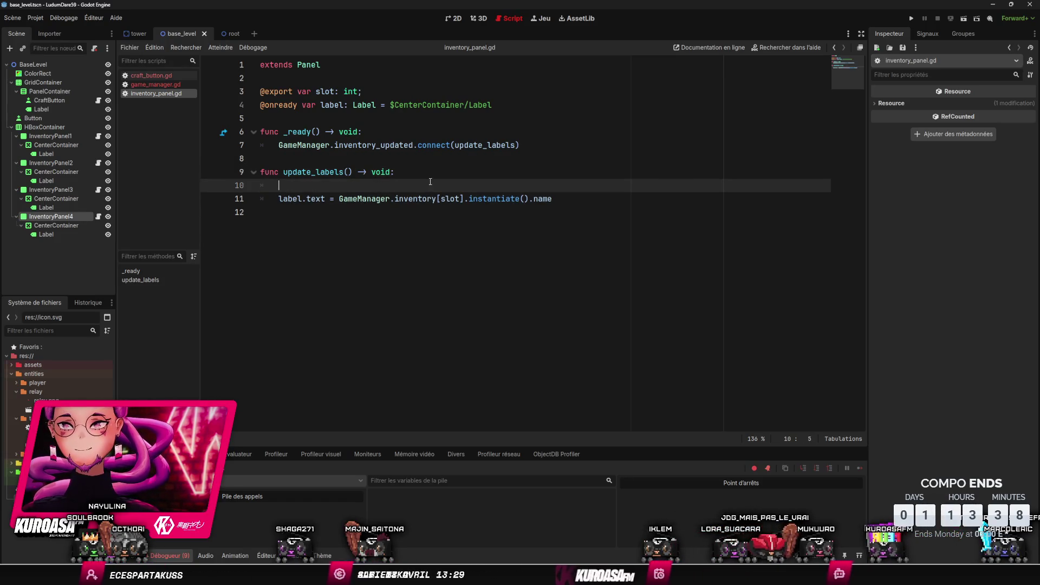
pyautogui.write('if')
pyautogui.press('Escape')
pyautogui.press('Up')
pyautogui.press('Up')
pyautogui.press('Up')
pyautogui.press('End')
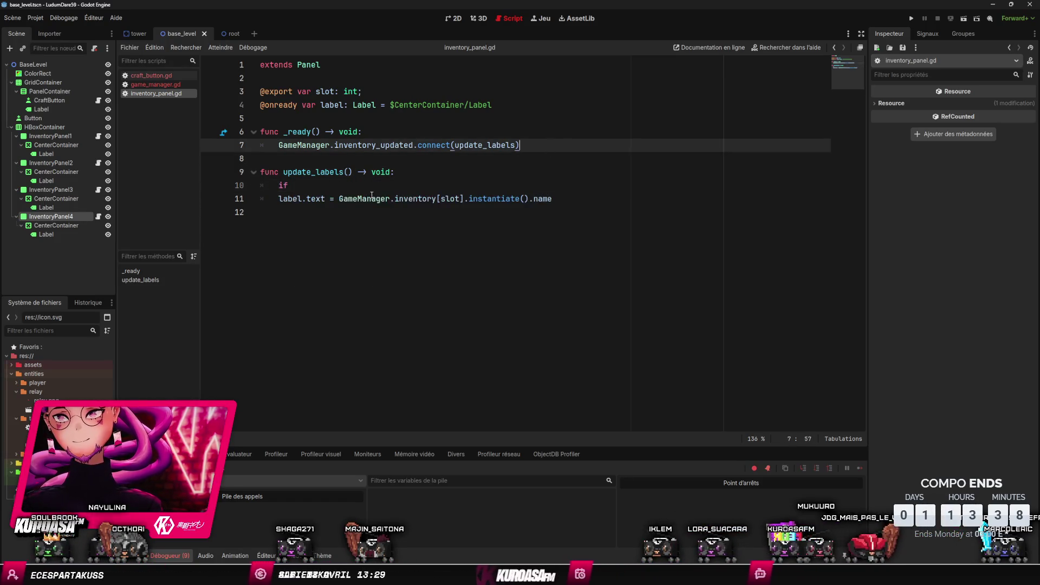
pyautogui.click(465, 210)
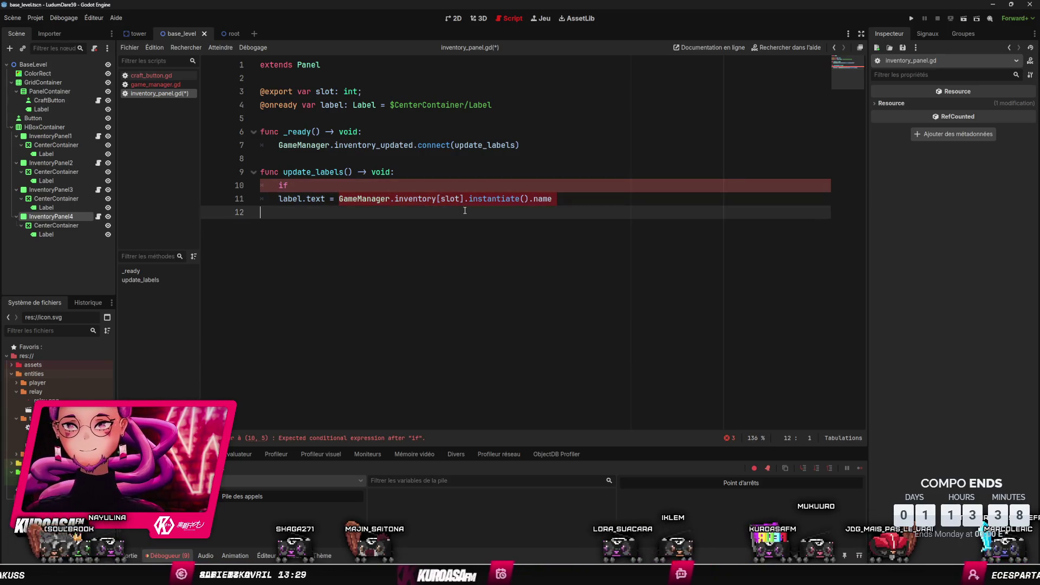
pyautogui.click(464, 199)
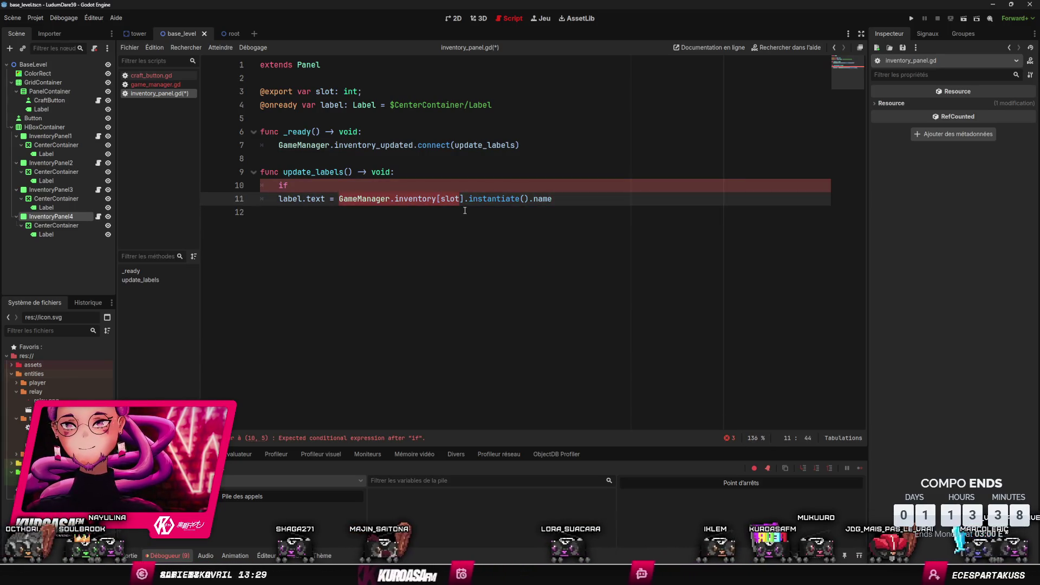
pyautogui.hotkey('ctrl', 'c')
# Complete 'if GameManager.inventory[slot]:', indent label.text under it, and save inventory_panel.gd
pyautogui.click(382, 185)
pyautogui.hotkey('ctrl', 'v')
pyautogui.write(':')
pyautogui.click(418, 199)
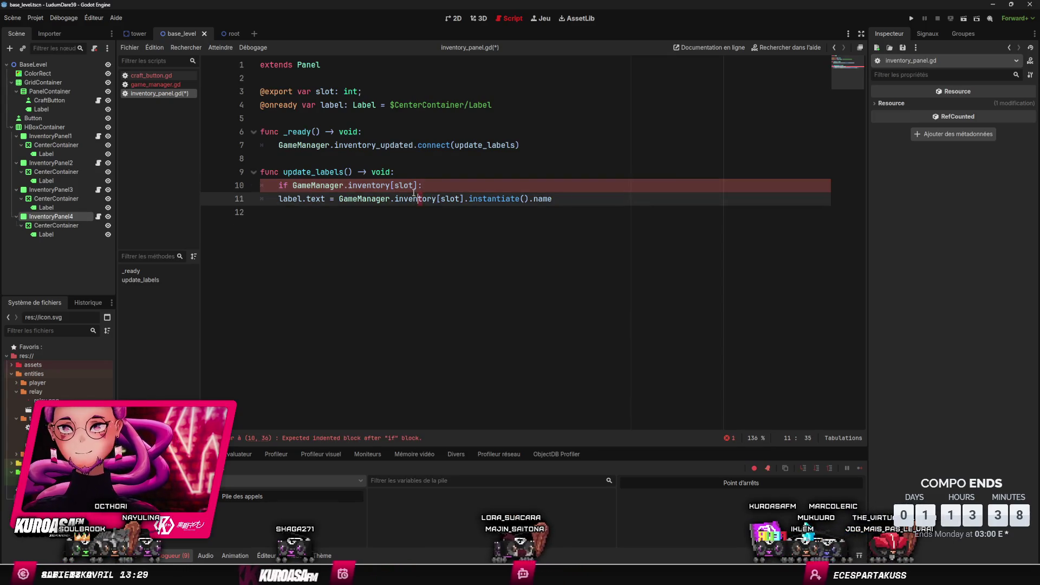
pyautogui.press('Home')
pyautogui.press('Tab')
pyautogui.hotkey('ctrl', 's')
pyautogui.click(555, 171)
# Run the game, craft the relay item, and stop the debug session
pyautogui.click(911, 19)
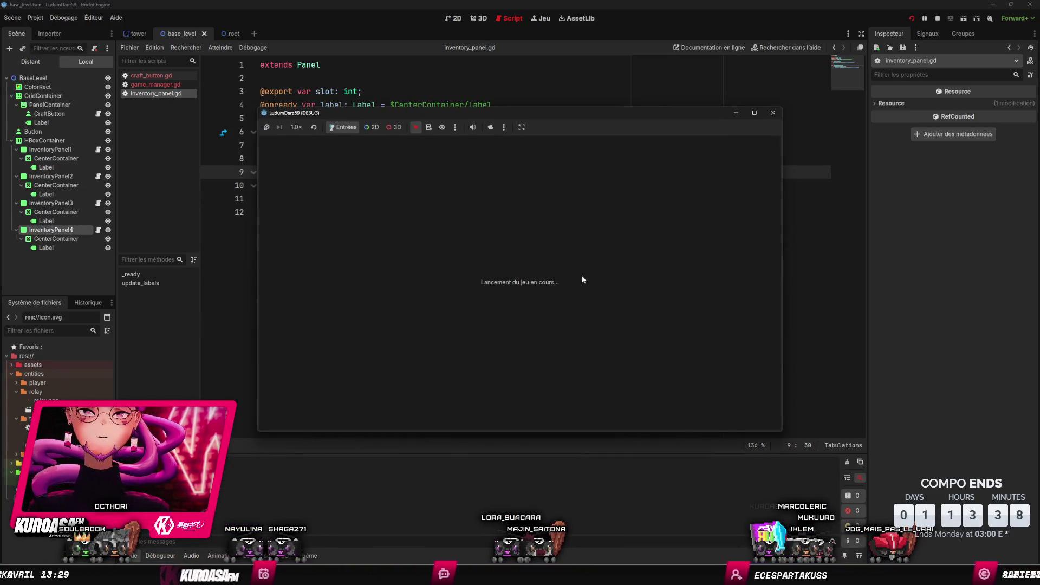
pyautogui.click(308, 187)
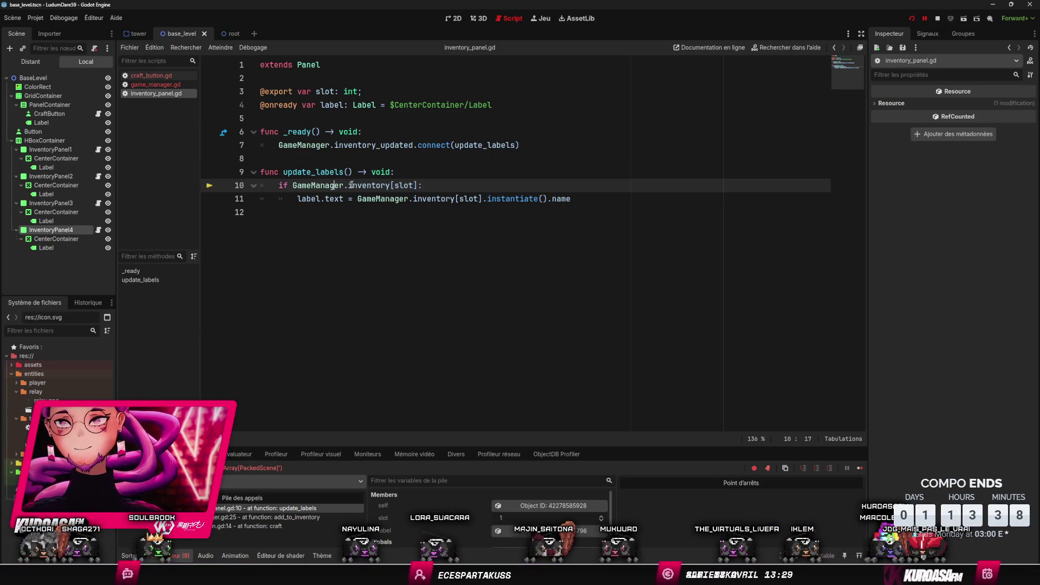
pyautogui.click(938, 19)
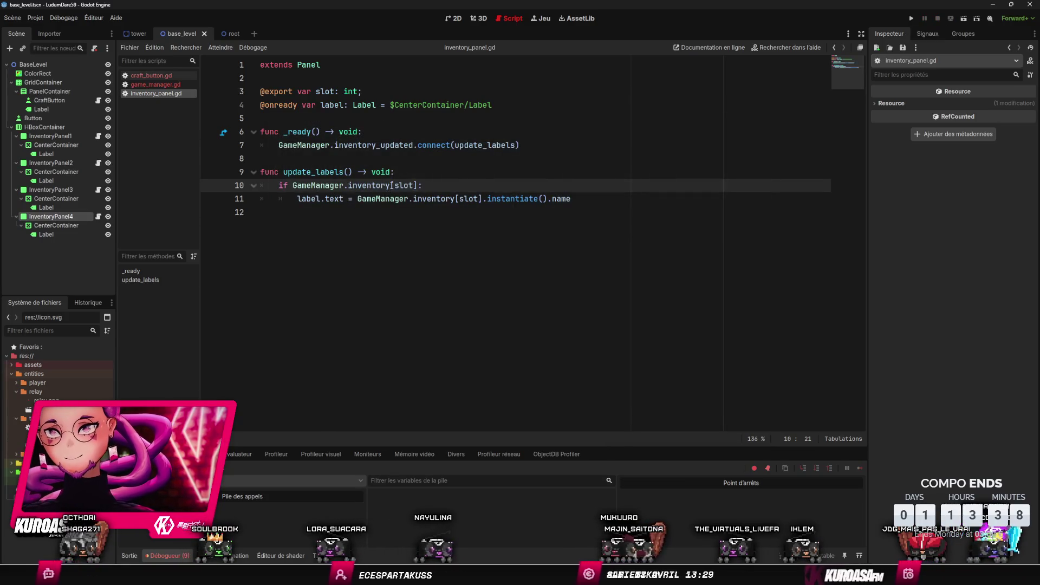
# Change the guard to 'GameManager.inventory.size() > slot' and save inventory_panel.gd
pyautogui.click(417, 186)
pyautogui.press('BackSpace')
pyautogui.press('BackSpace')
pyautogui.press('BackSpace')
pyautogui.write('.s')
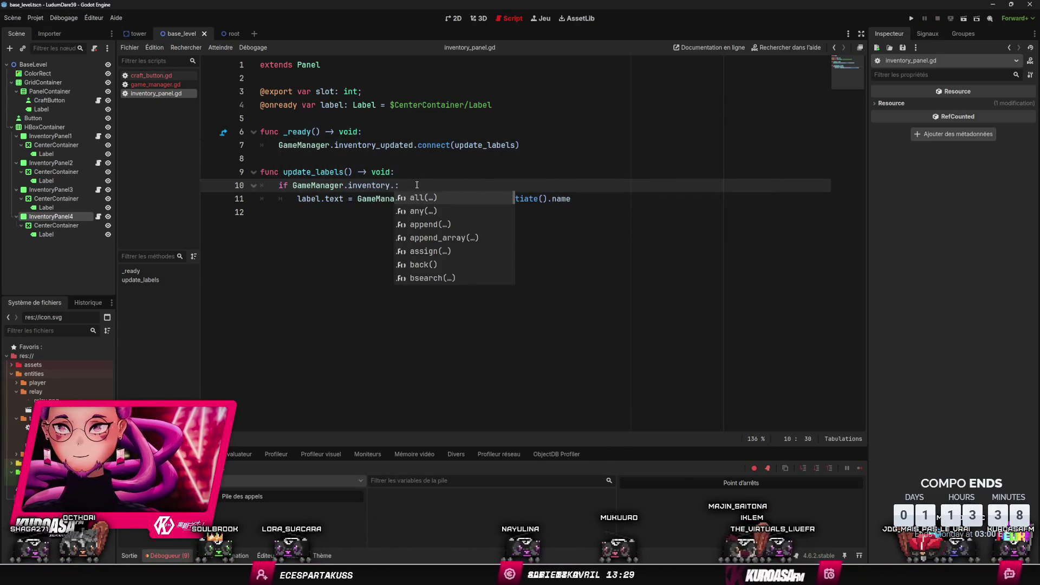
pyautogui.press('Down')
pyautogui.press('Down')
pyautogui.press('Return')
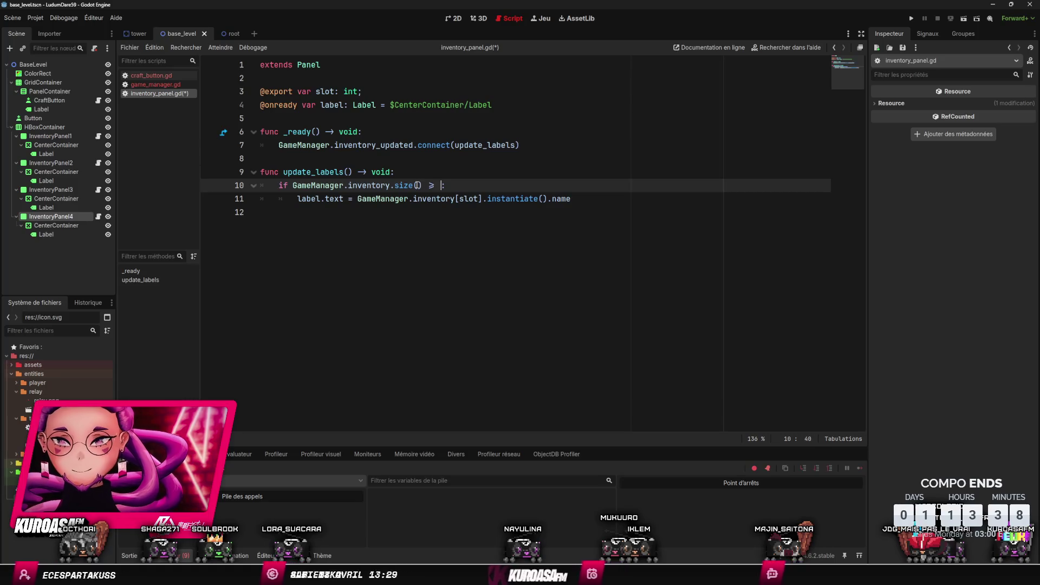
pyautogui.write('s')
pyautogui.press('Return')
pyautogui.hotkey('ctrl', 's')
pyautogui.click(520, 146)
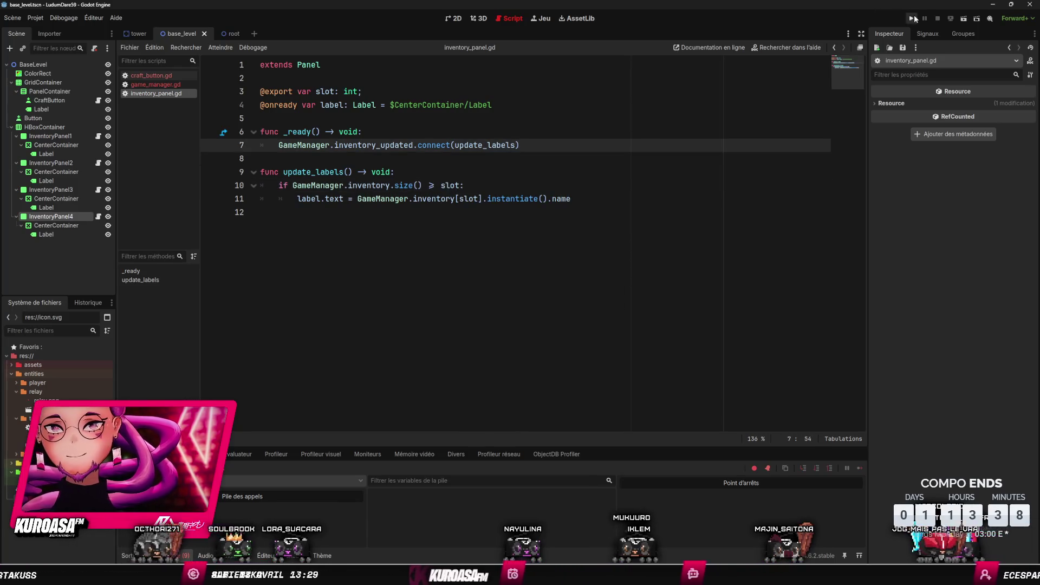
# Test the fix with several game runs, crafting a Relay, then close the game
pyautogui.click(913, 19)
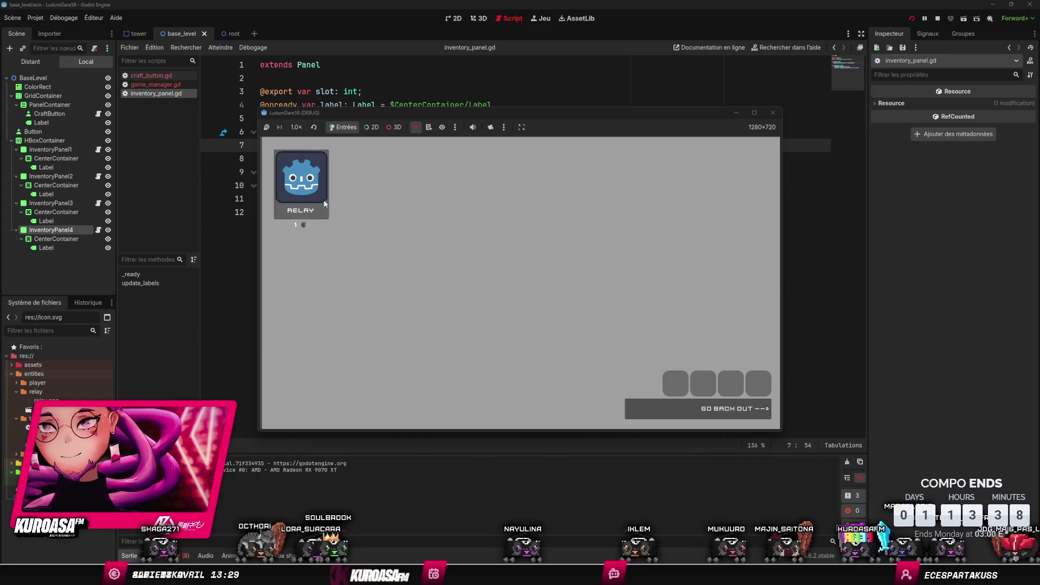
pyautogui.click(323, 200)
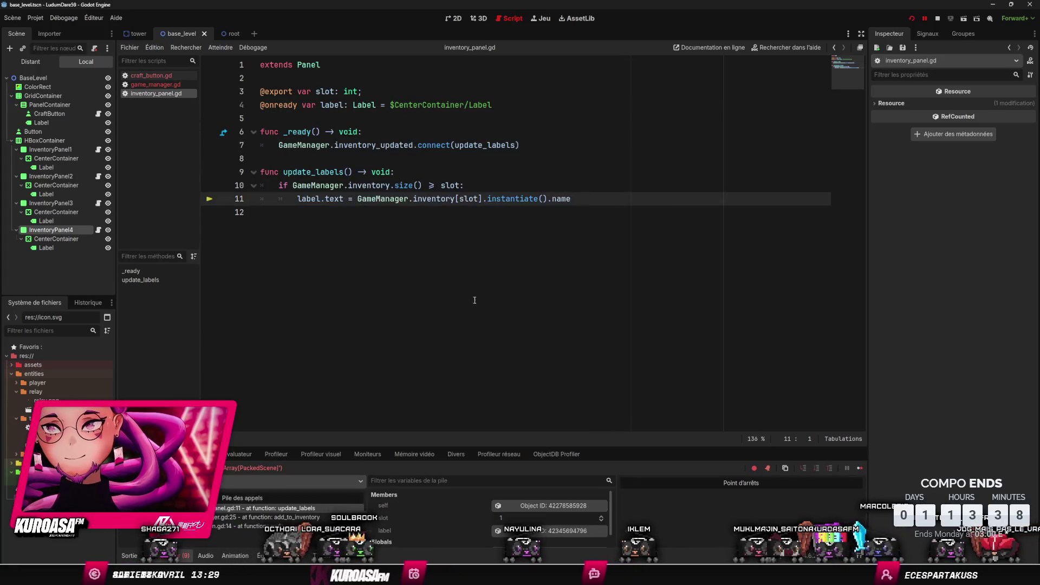
pyautogui.click(938, 18)
pyautogui.click(439, 179)
pyautogui.click(449, 181)
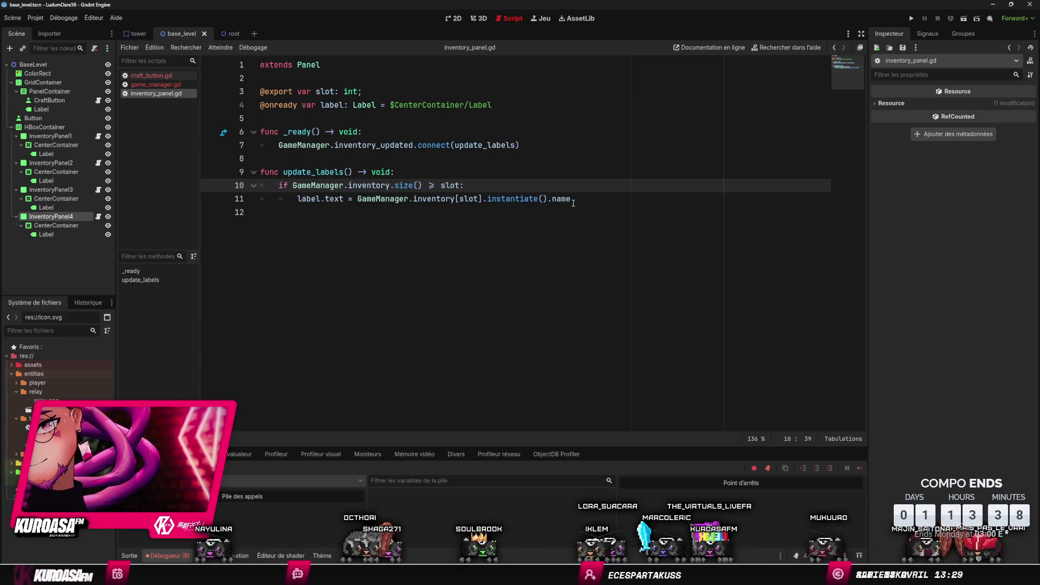
pyautogui.press('F5')
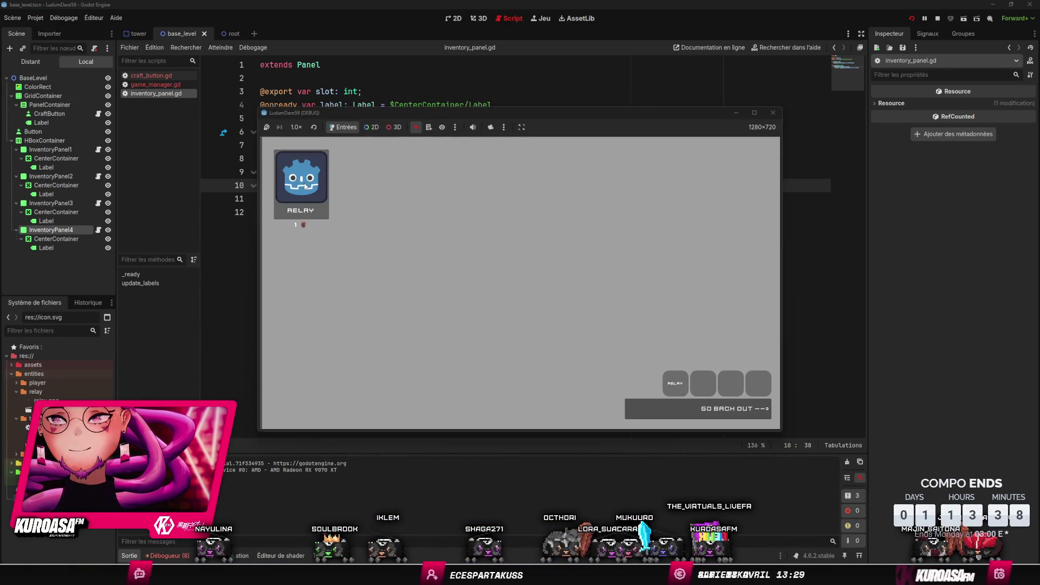
pyautogui.click(305, 186)
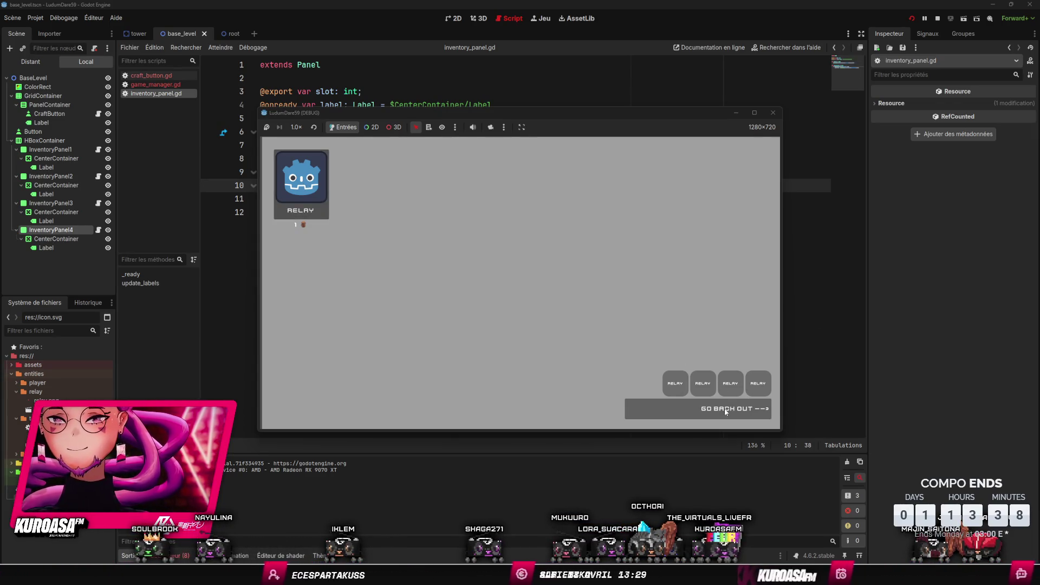
pyautogui.click(771, 120)
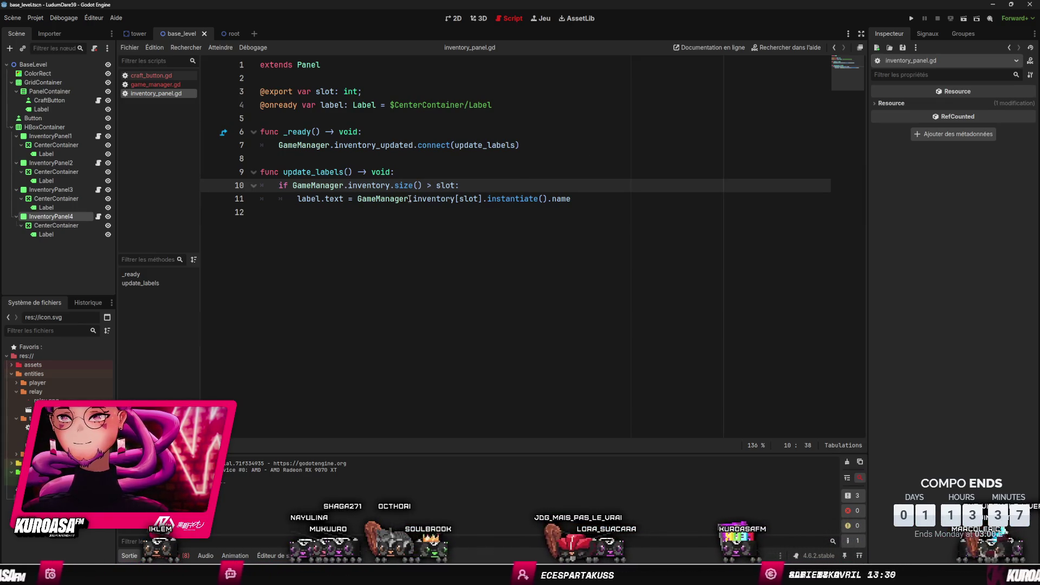
pyautogui.press('F5')
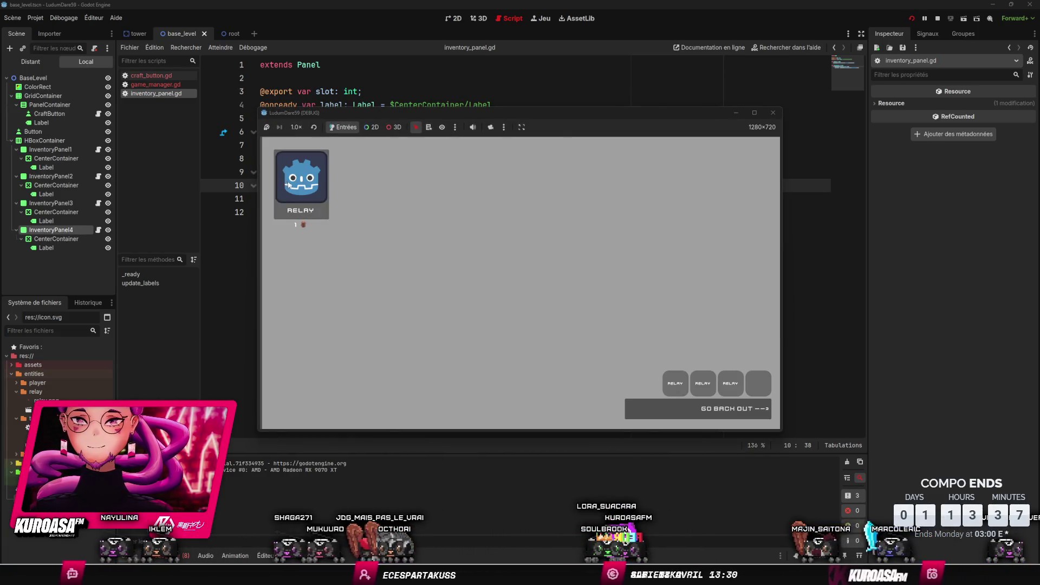
pyautogui.click(773, 112)
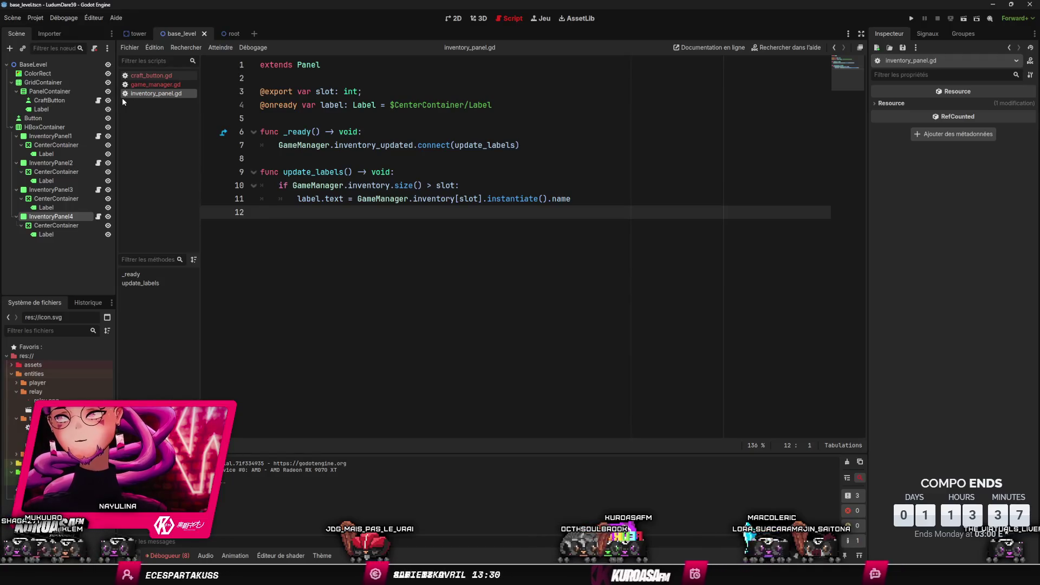
# Give iron_amount and gold_amount a default of 50 in game_manager.gd, matching wood_amount
pyautogui.click(187, 85)
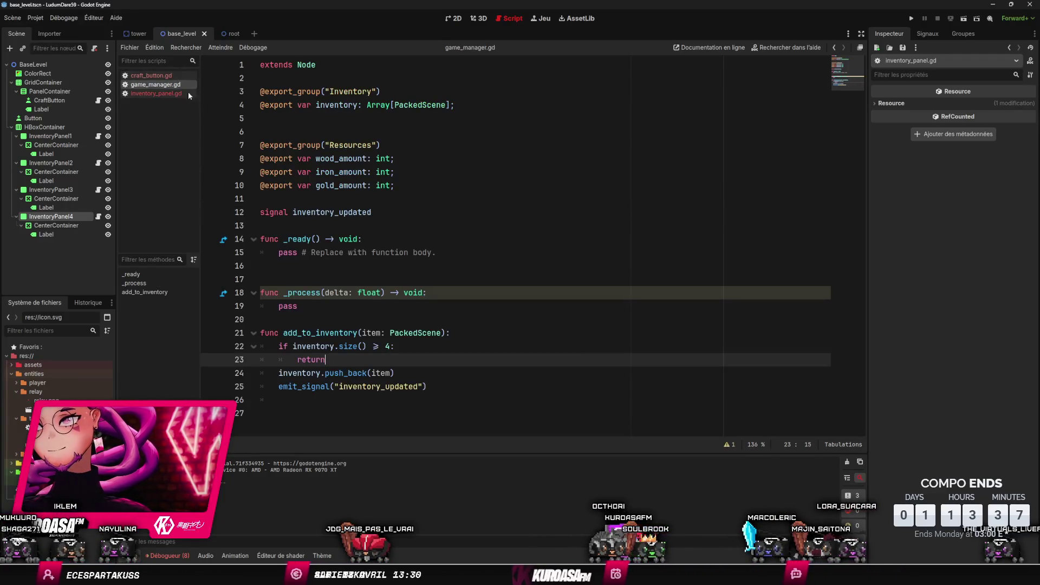
pyautogui.click(449, 160)
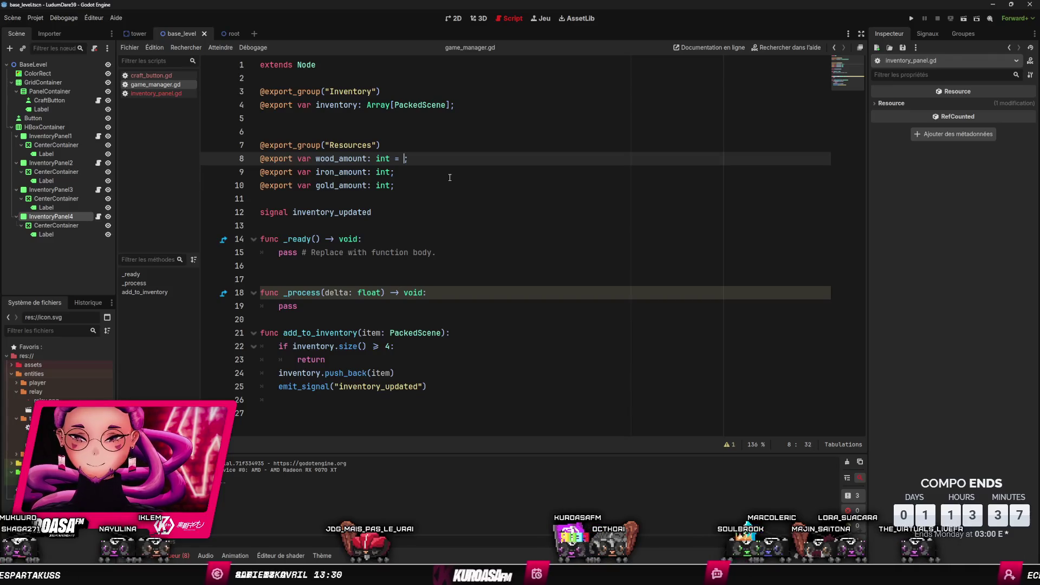
pyautogui.click(413, 172)
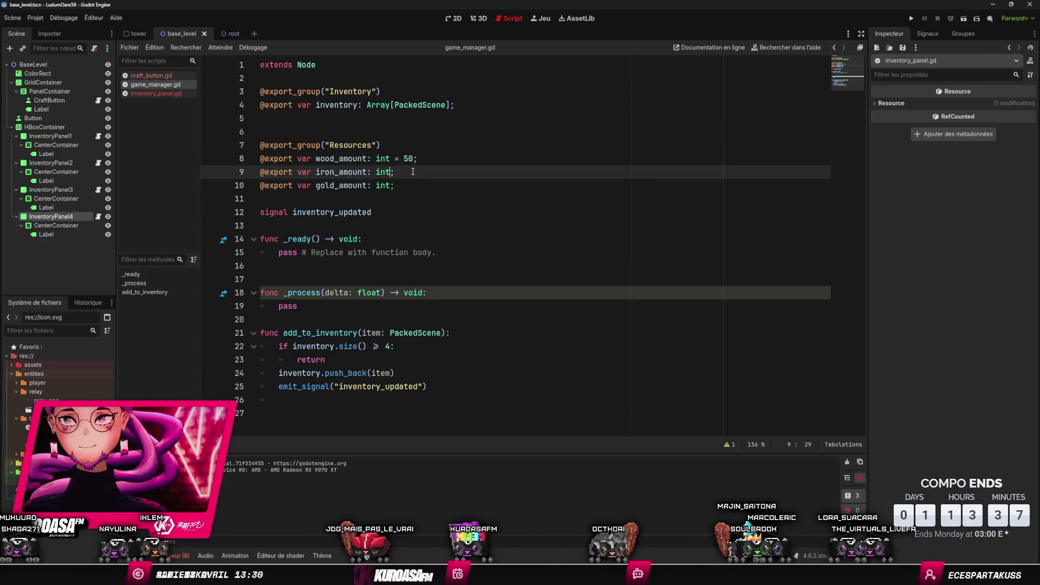
pyautogui.write('= 50')
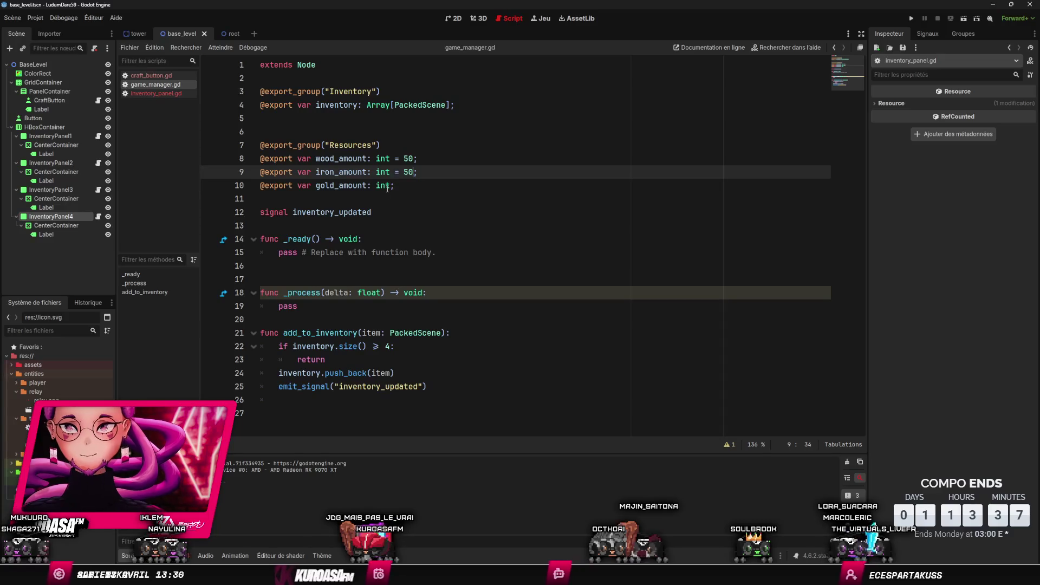
pyautogui.click(394, 187)
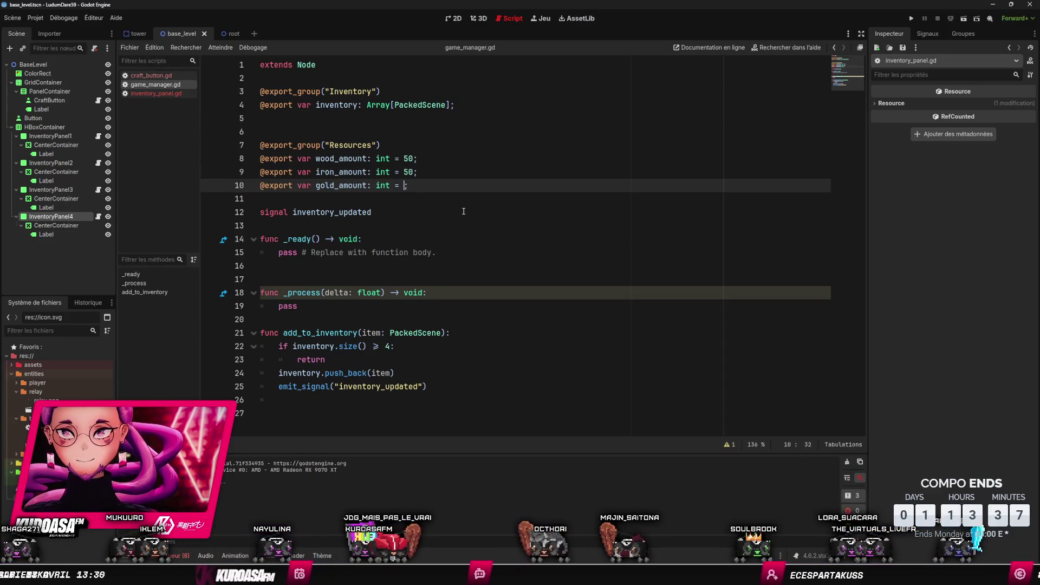
pyautogui.write('50')
pyautogui.click(504, 172)
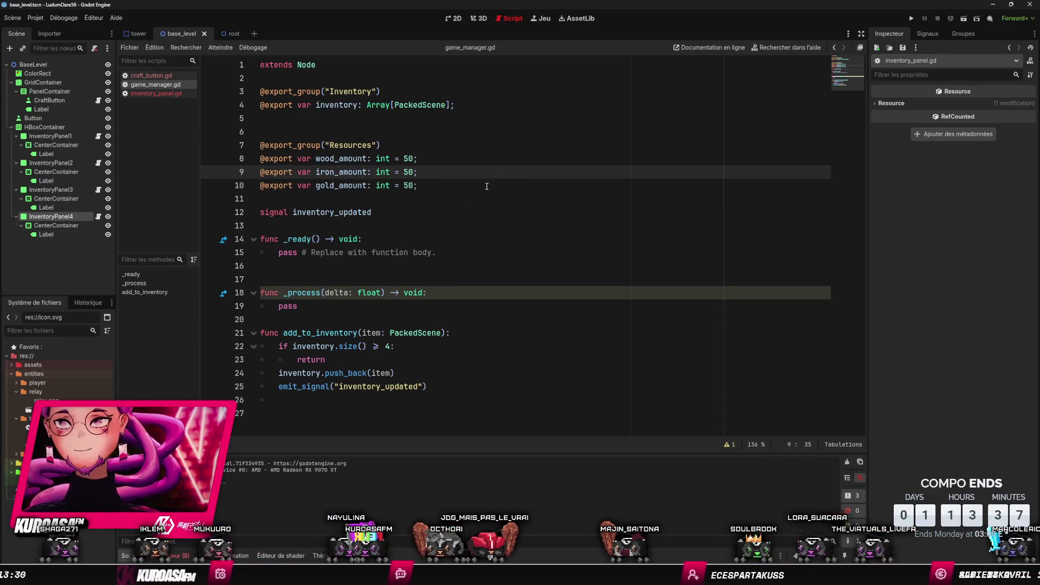
# Run the game to check the 50 starting resources, then close it
pyautogui.click(911, 19)
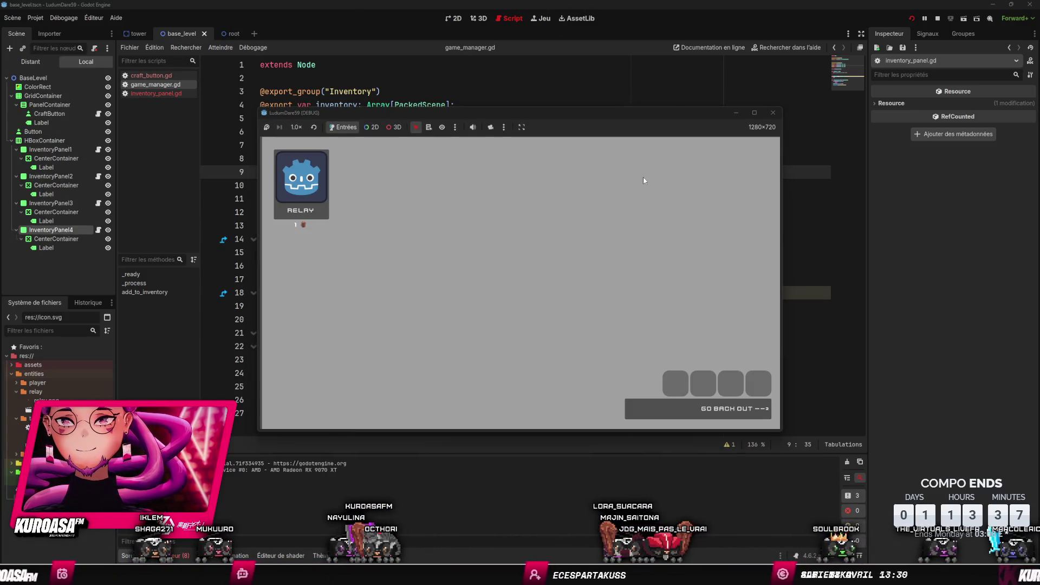
pyautogui.click(773, 113)
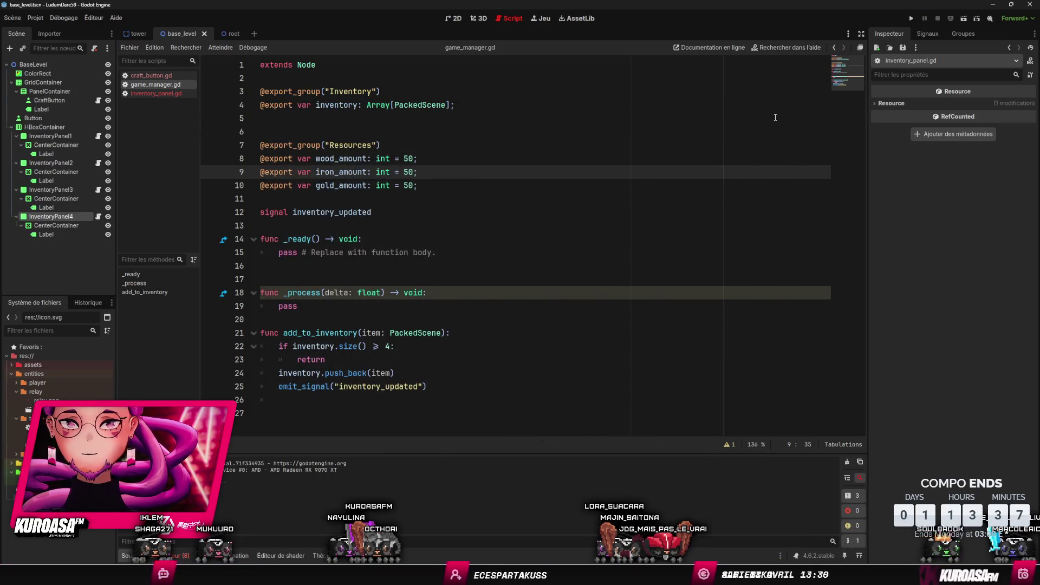
pyautogui.click(162, 76)
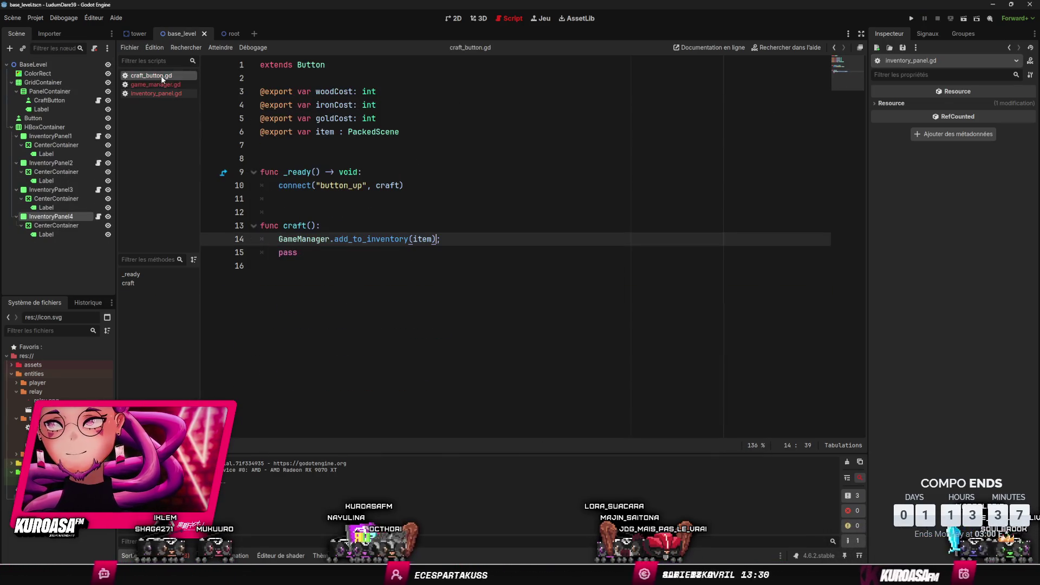
# Begin a new first line in craft() with GameManager.wood_amount
pyautogui.click(356, 225)
pyautogui.press('Return')
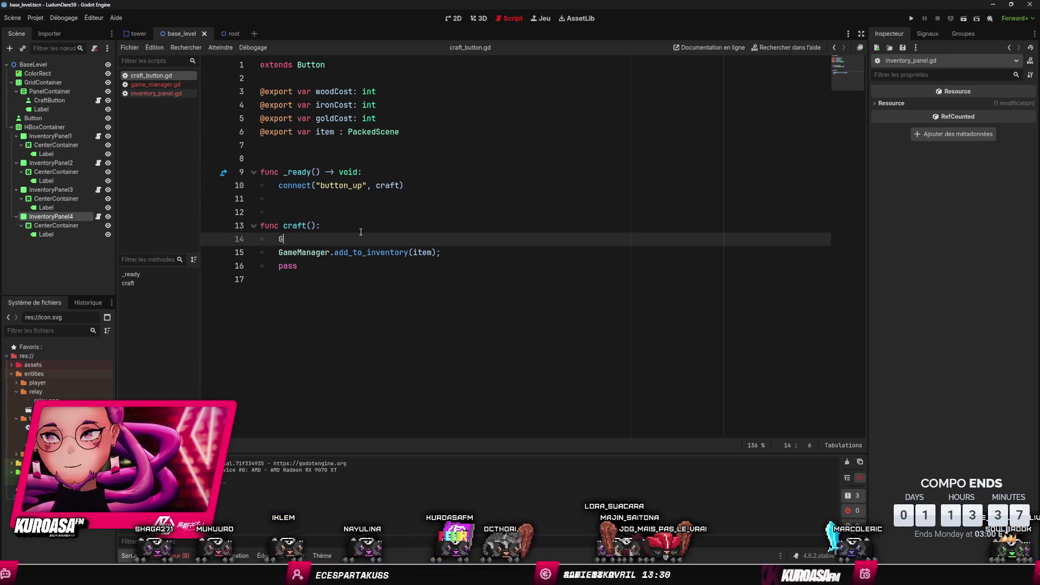
pyautogui.write('a')
pyautogui.press('Return')
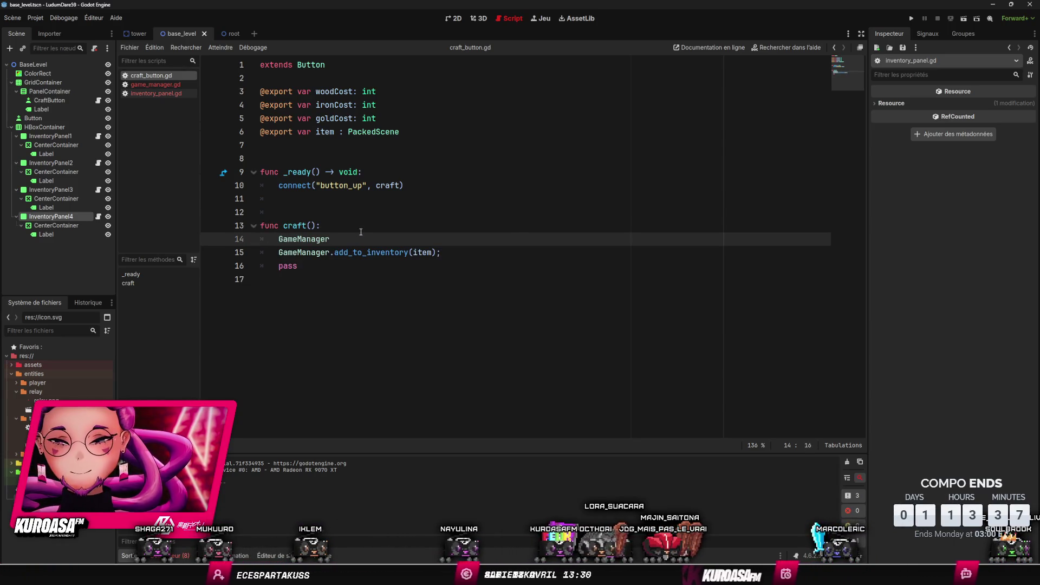
pyautogui.write('w')
pyautogui.press('Return')
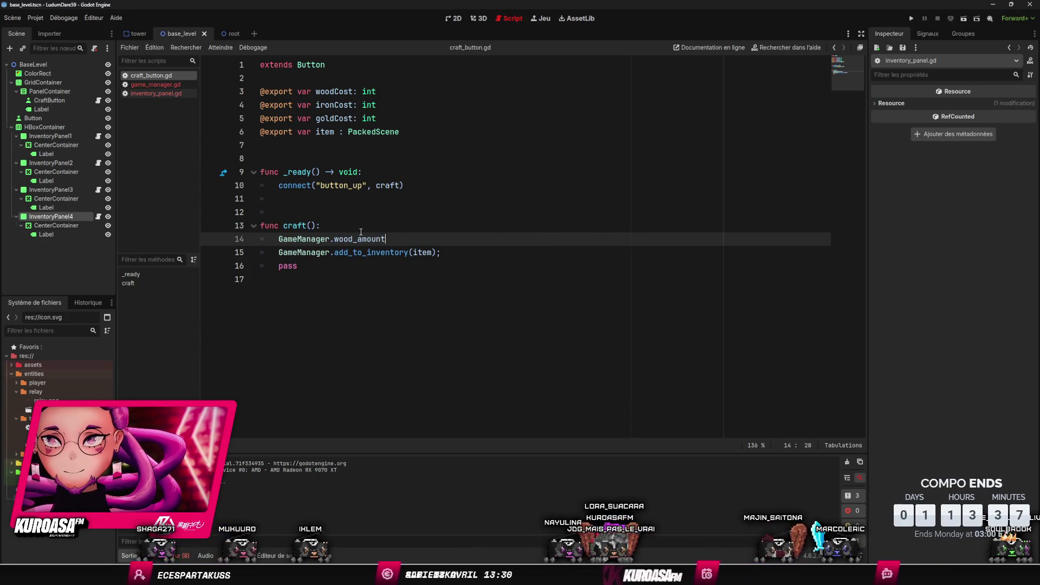
# Rename woodCost, ironCost and goldCost to wood_cost, iron_cost and gold_cost
pyautogui.click(336, 91)
pyautogui.write('DD')
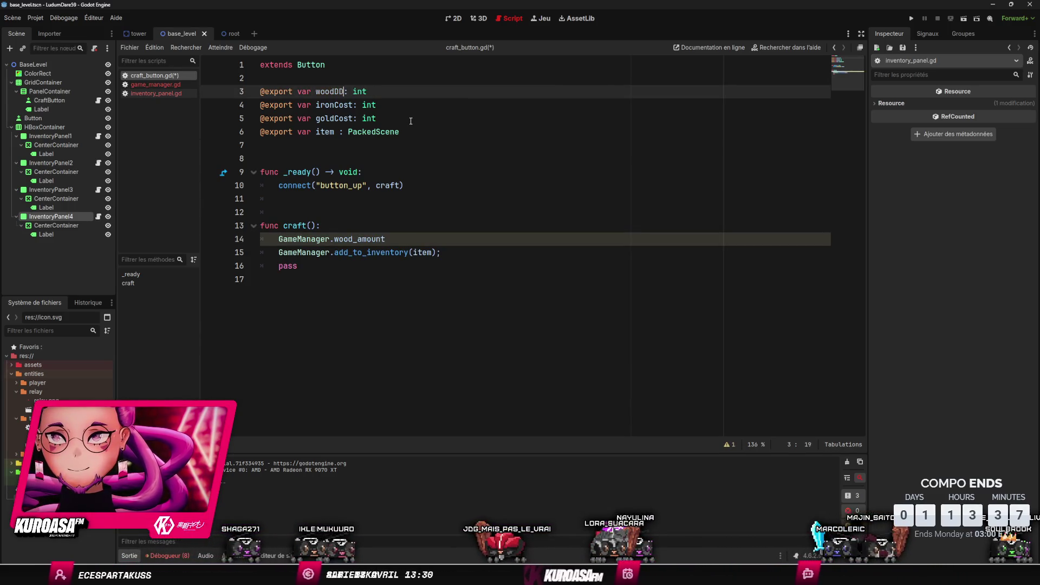
pyautogui.hotkey('ctrl', 'd')
pyautogui.hotkey('ctrl', 'd')
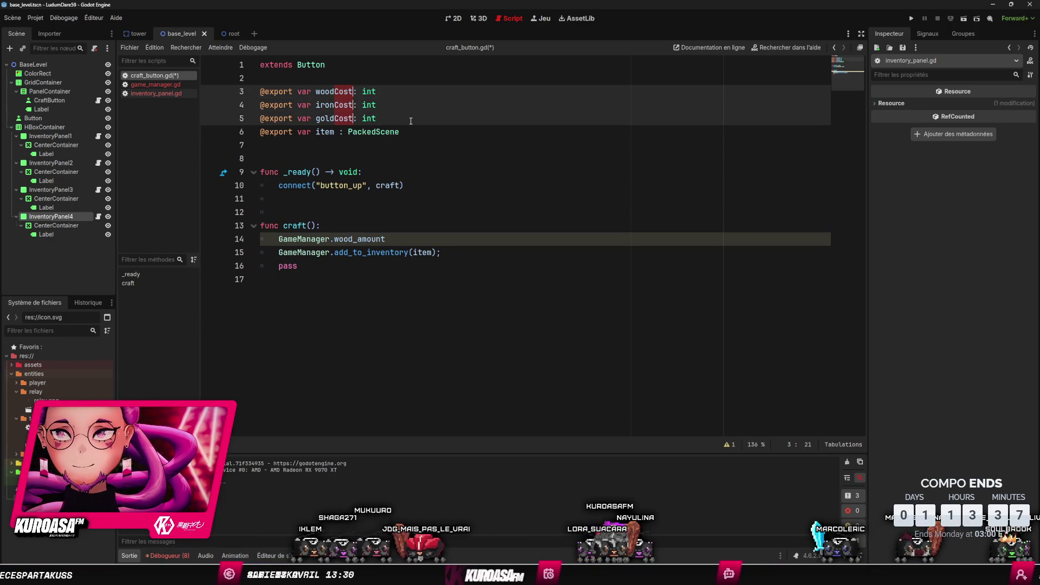
pyautogui.press('Left')
pyautogui.press('BackSpace')
pyautogui.write('_c')
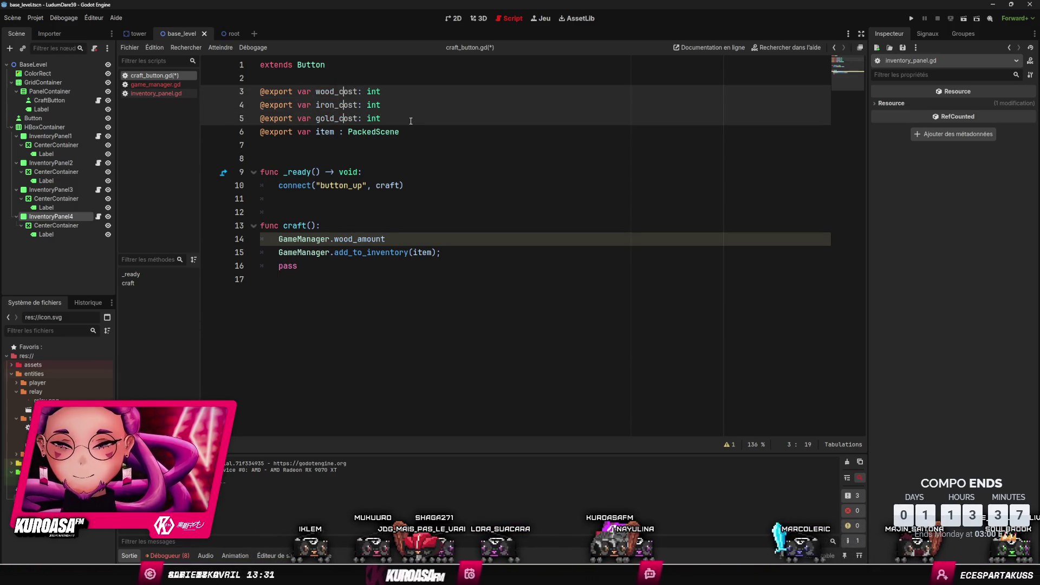
pyautogui.click(411, 120)
# Finish the craft() line as GameManager.wood_amount -= wood_cost
pyautogui.click(425, 212)
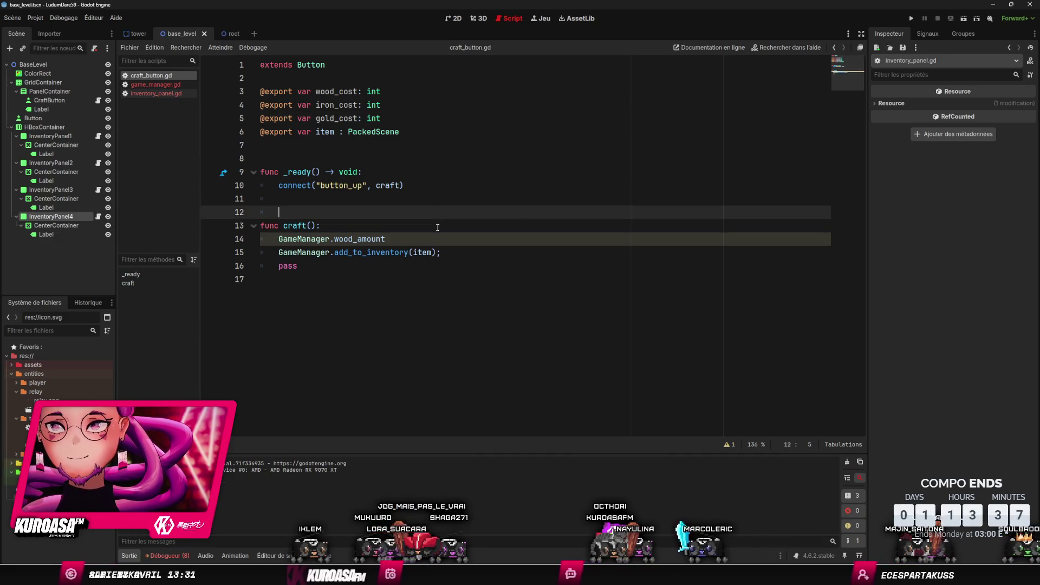
pyautogui.click(357, 239)
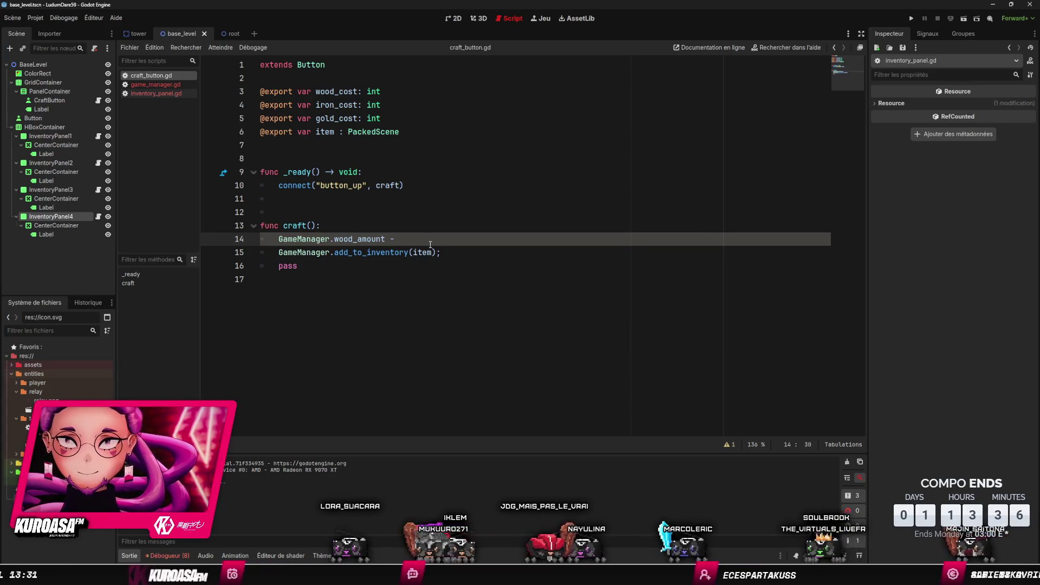
pyautogui.write('= wood_cost')
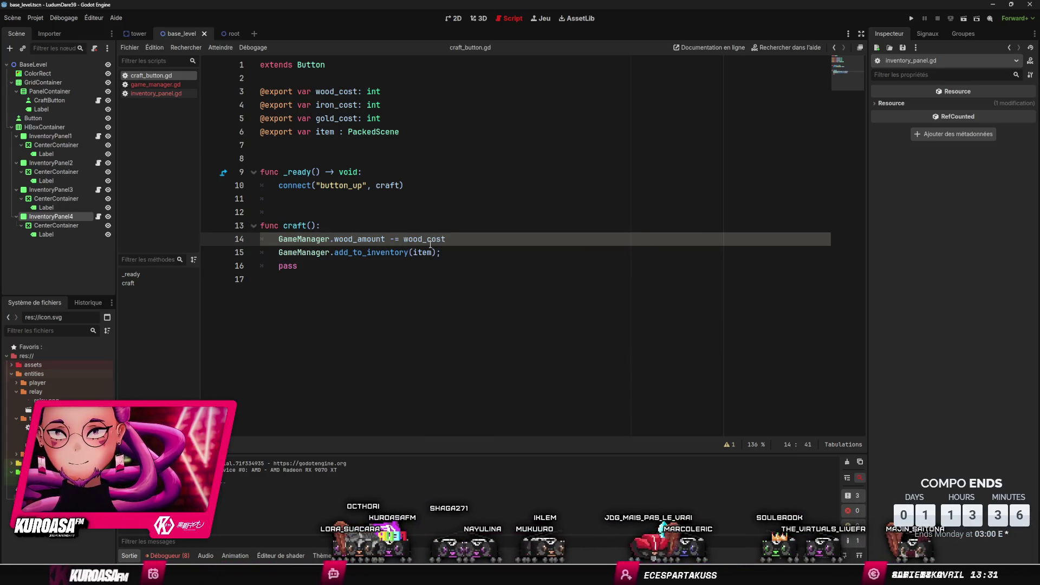
pyautogui.press('Down')
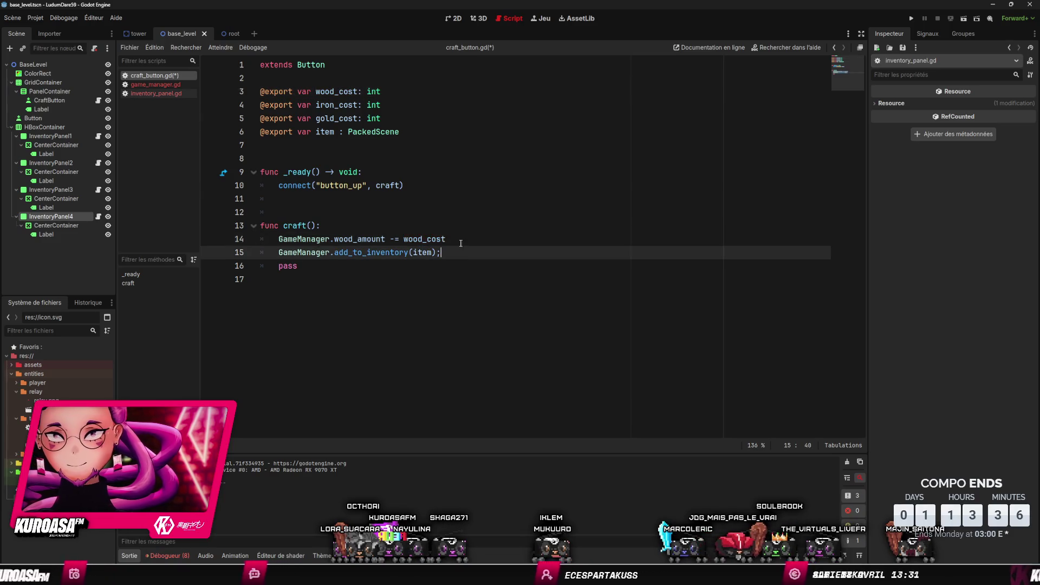